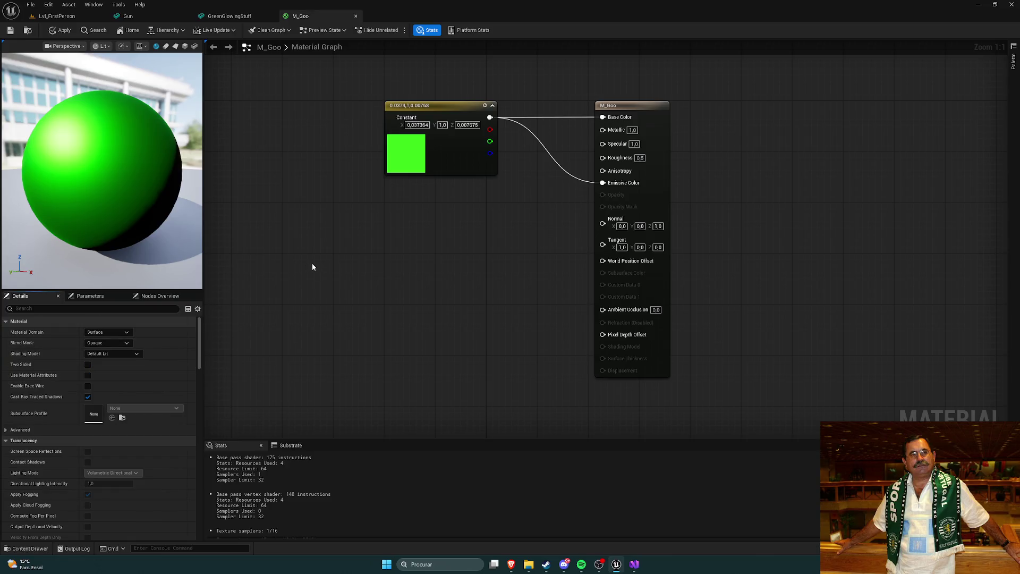
# Apply M_Goo as Translucent with the default Surface TranslucencyVolume lighting, then select its green constant.
pyautogui.hotkey('ctrl', 's')
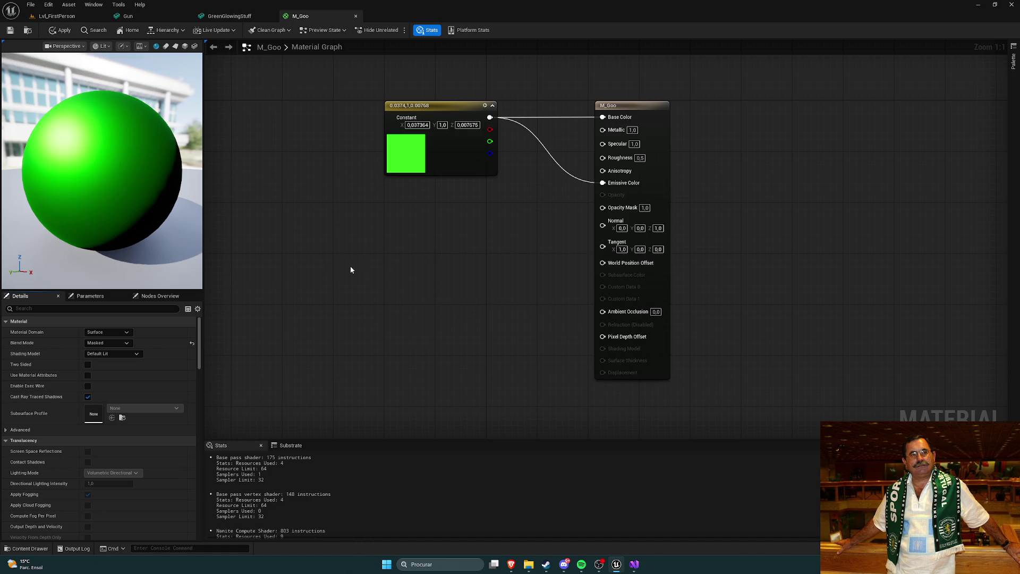
pyautogui.hotkey('ctrl', 'z')
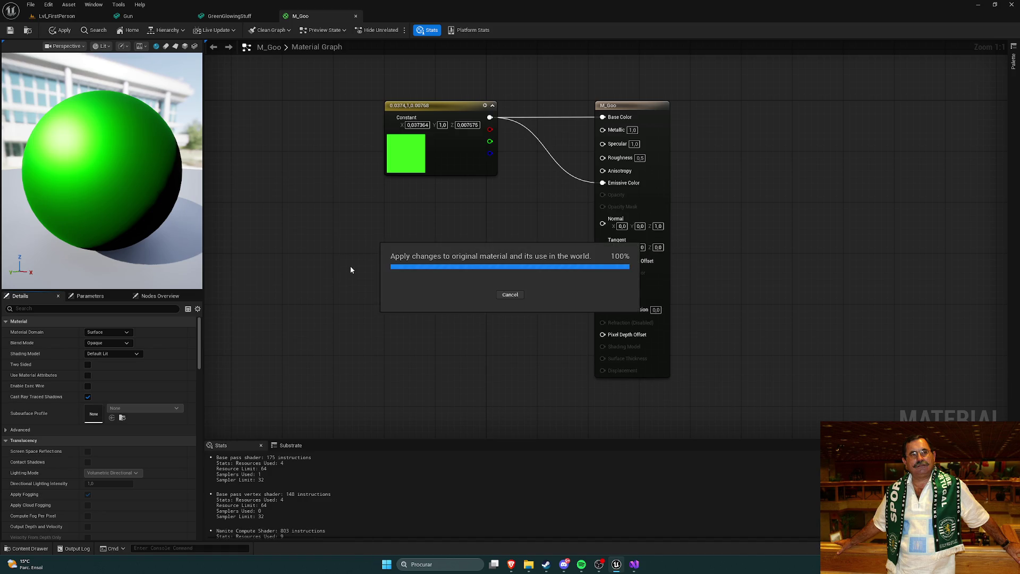
pyautogui.hotkey('ctrl', 'z')
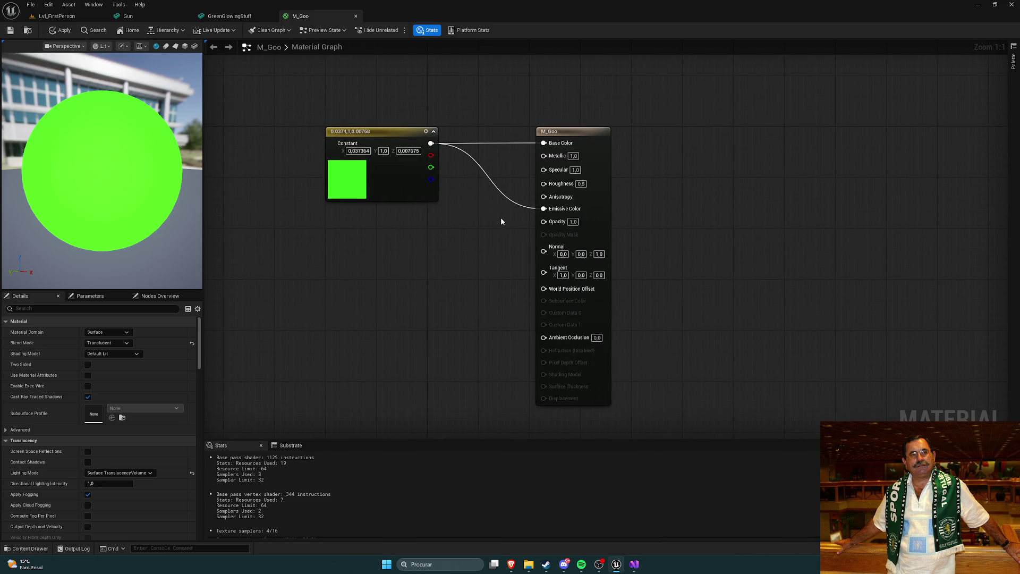
pyautogui.click(365, 166)
# Set the M_Goo colour constant to pure green (0, 1, 0) and apply the material.
pyautogui.doubleClick(366, 166)
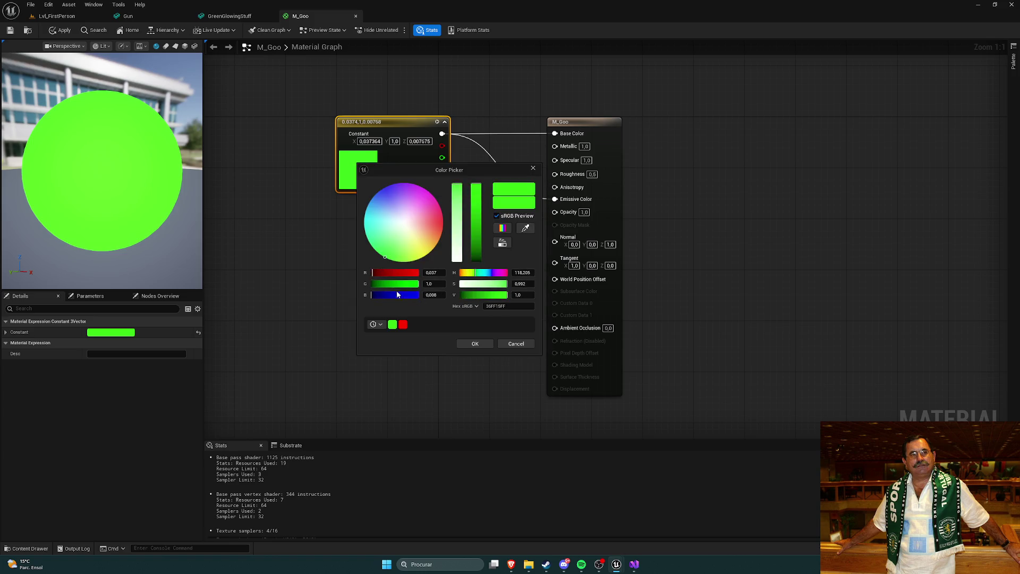
pyautogui.moveTo(378, 295); pyautogui.dragTo(371, 273)
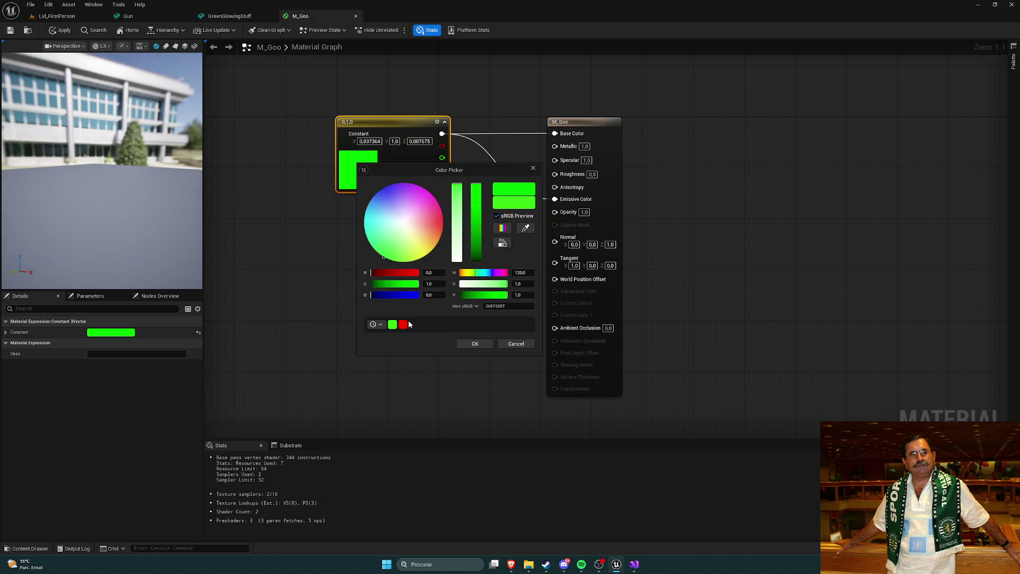
pyautogui.click(474, 344)
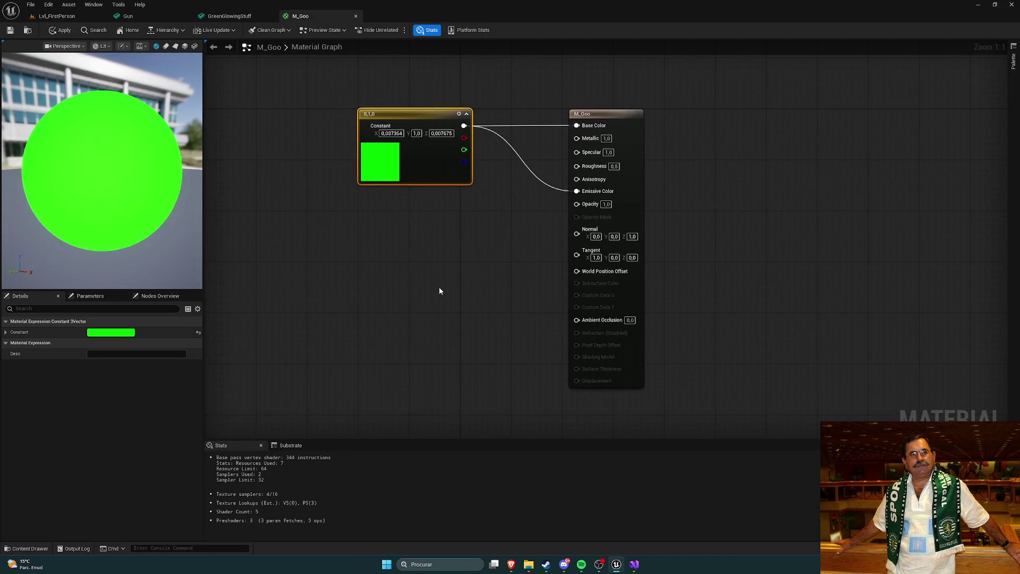
pyautogui.moveTo(444, 287)
pyautogui.mouseDown()
pyautogui.moveTo(415, 289)
pyautogui.moveTo(436, 271)
pyautogui.mouseUp()
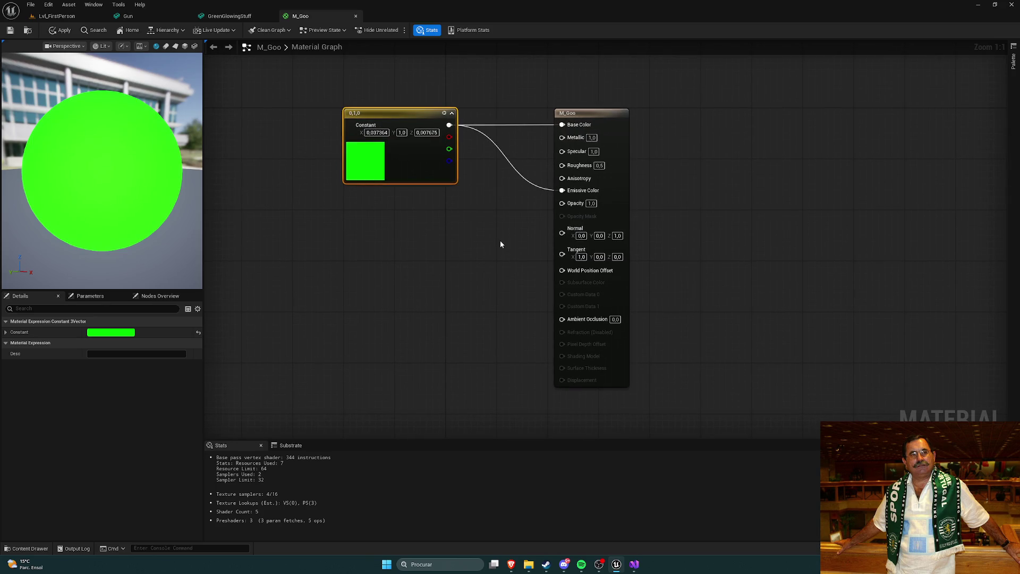
pyautogui.moveTo(509, 240); pyautogui.dragTo(490, 234)
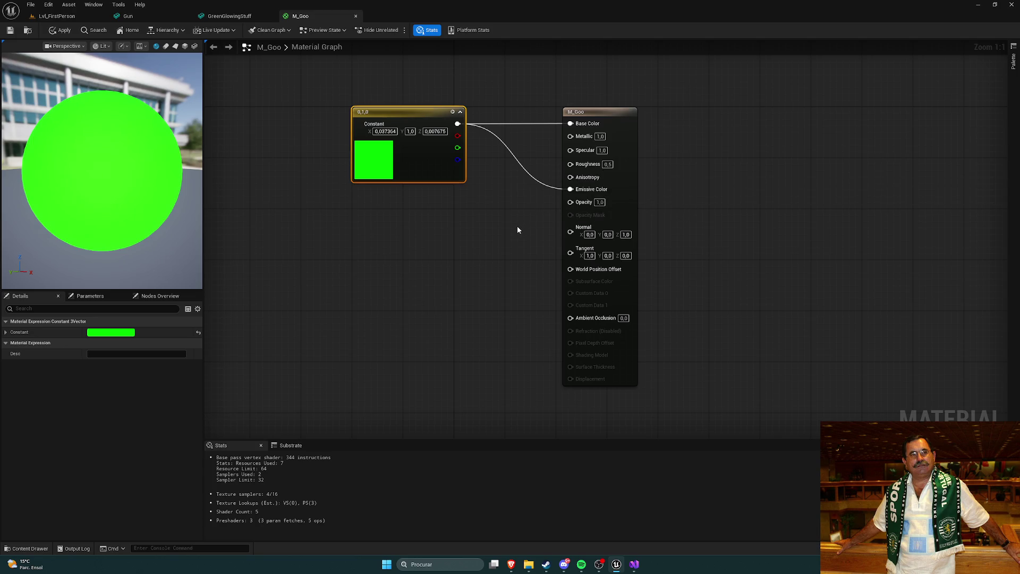
pyautogui.moveTo(489, 230)
pyautogui.mouseDown()
pyautogui.moveTo(521, 225)
pyautogui.moveTo(502, 231)
pyautogui.mouseUp()
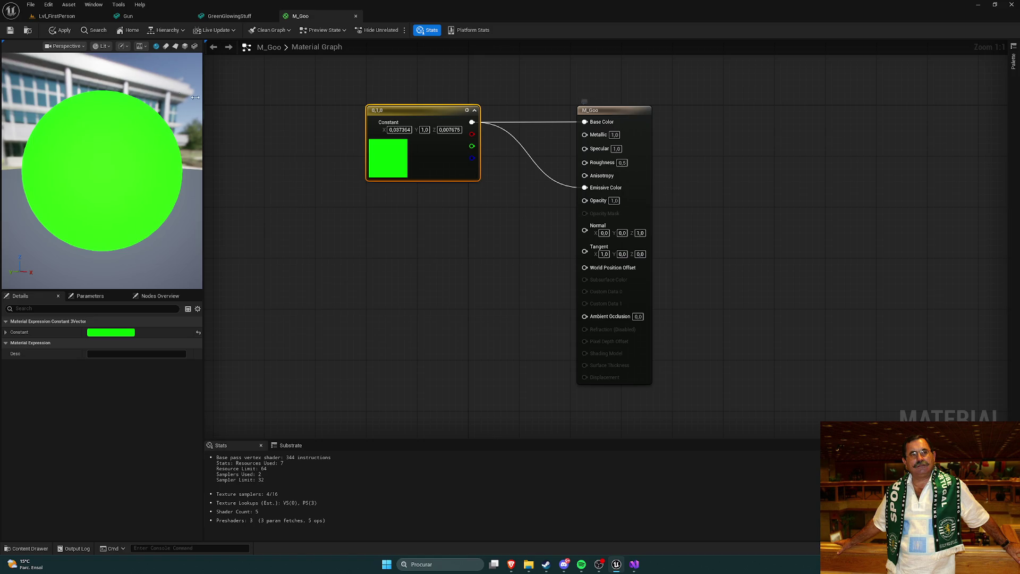
pyautogui.click(60, 30)
# Check the GreenGlowingStuff preview, then dim the green constant's value to 0.47.
pyautogui.click(10, 30)
pyautogui.click(229, 16)
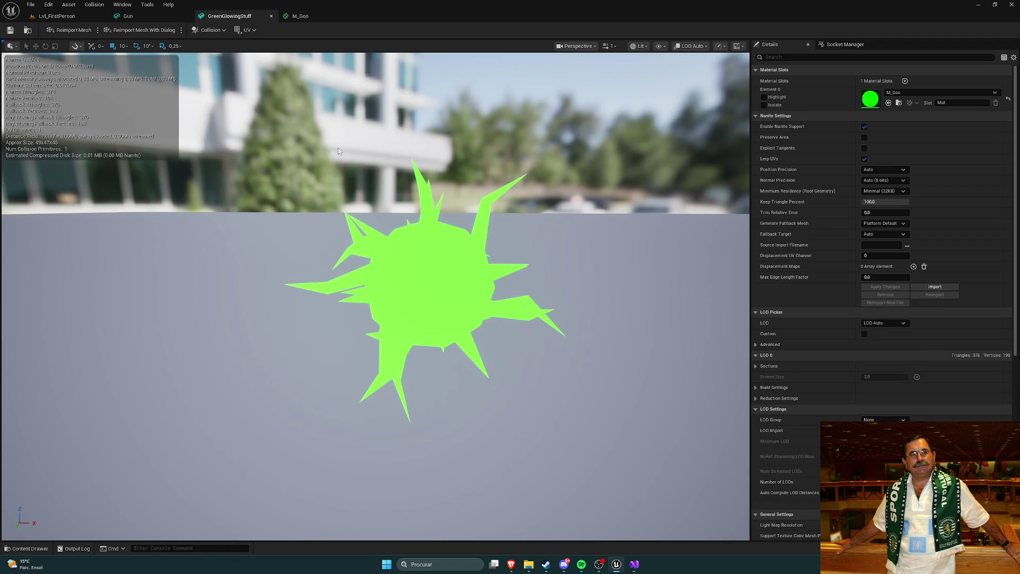
pyautogui.moveTo(356, 153)
pyautogui.mouseDown()
pyautogui.moveTo(388, 144)
pyautogui.moveTo(393, 159)
pyautogui.moveTo(366, 138)
pyautogui.mouseUp()
pyautogui.click(314, 17)
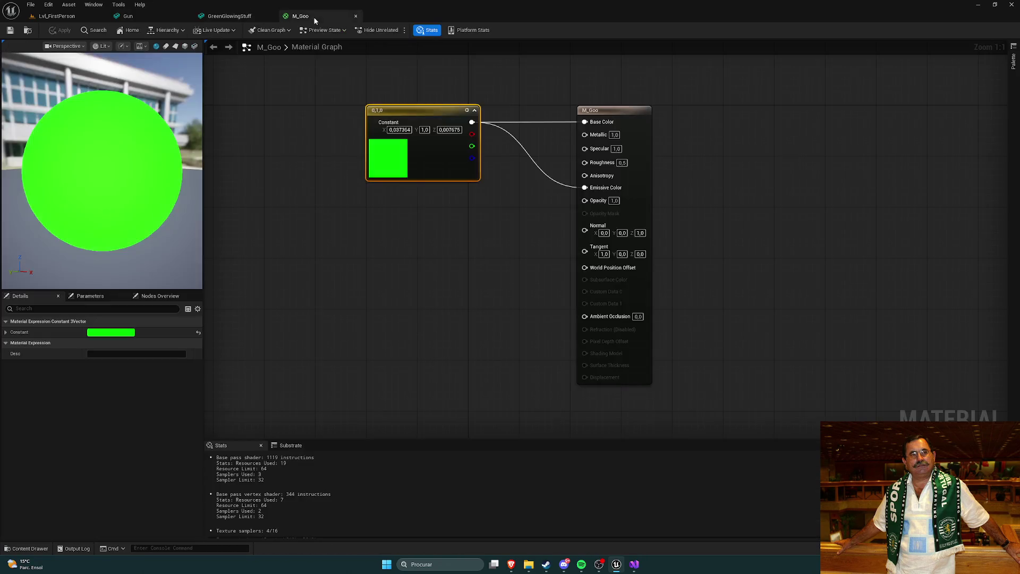
pyautogui.doubleClick(390, 157)
pyautogui.moveTo(538, 290)
pyautogui.mouseDown()
pyautogui.moveTo(507, 291)
pyautogui.moveTo(515, 293)
pyautogui.mouseUp()
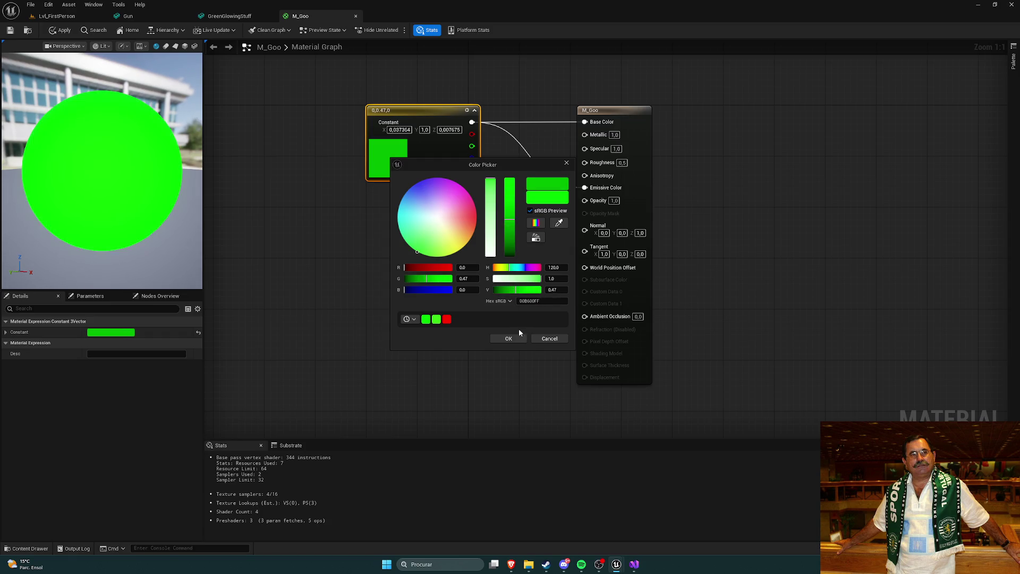
# Try green brightness values 5, 200 and 100, confirming the constant at 0,100,0.
pyautogui.click(509, 339)
pyautogui.rightClick(530, 234)
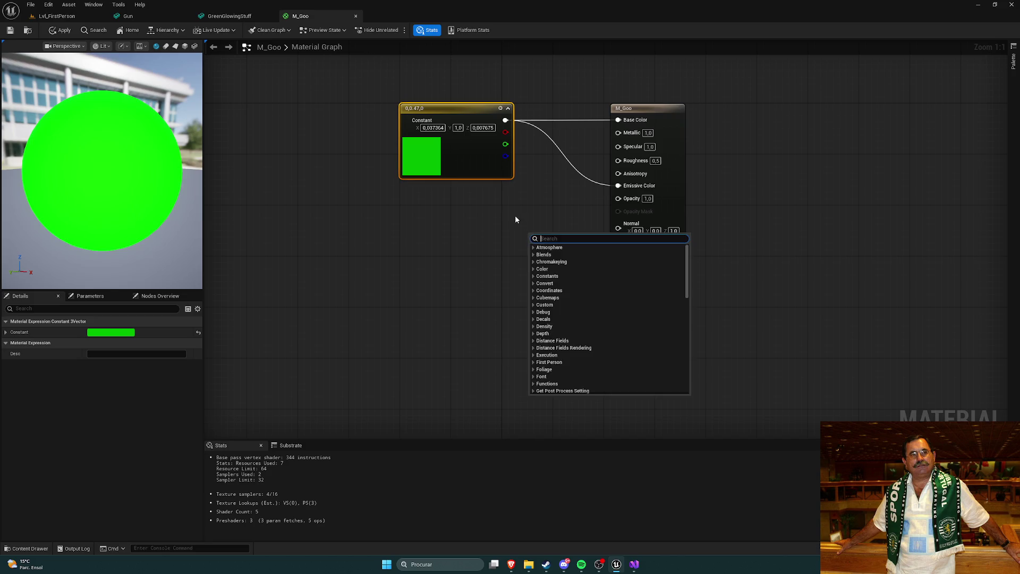
pyautogui.click(515, 215)
pyautogui.doubleClick(429, 155)
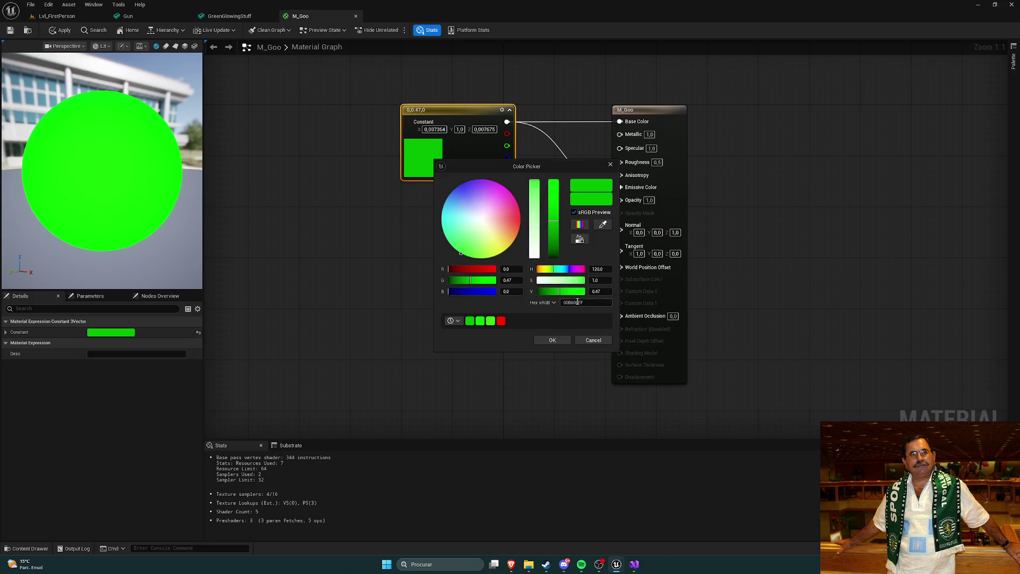
pyautogui.click(597, 291)
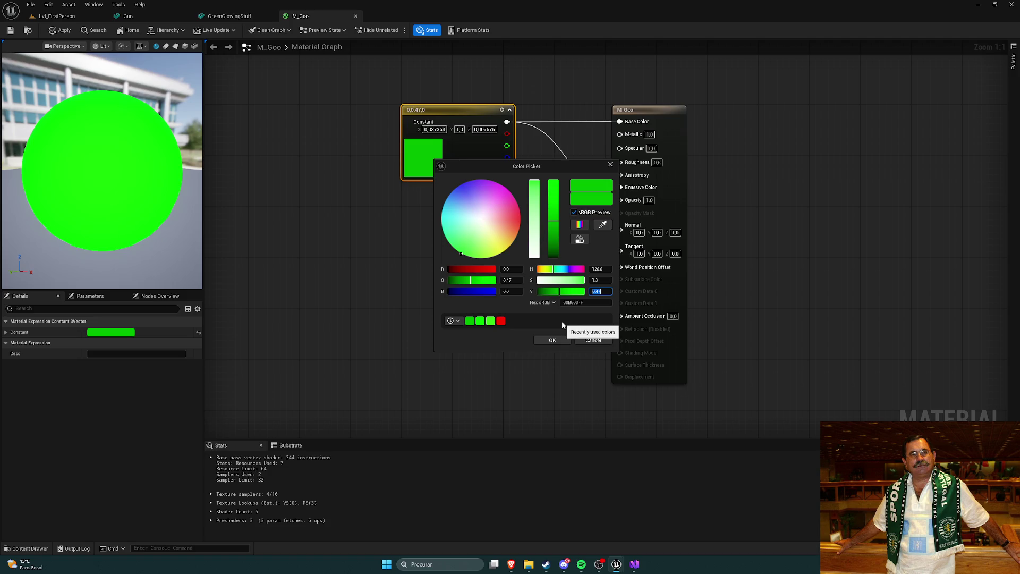
pyautogui.write('5')
pyautogui.press('Return')
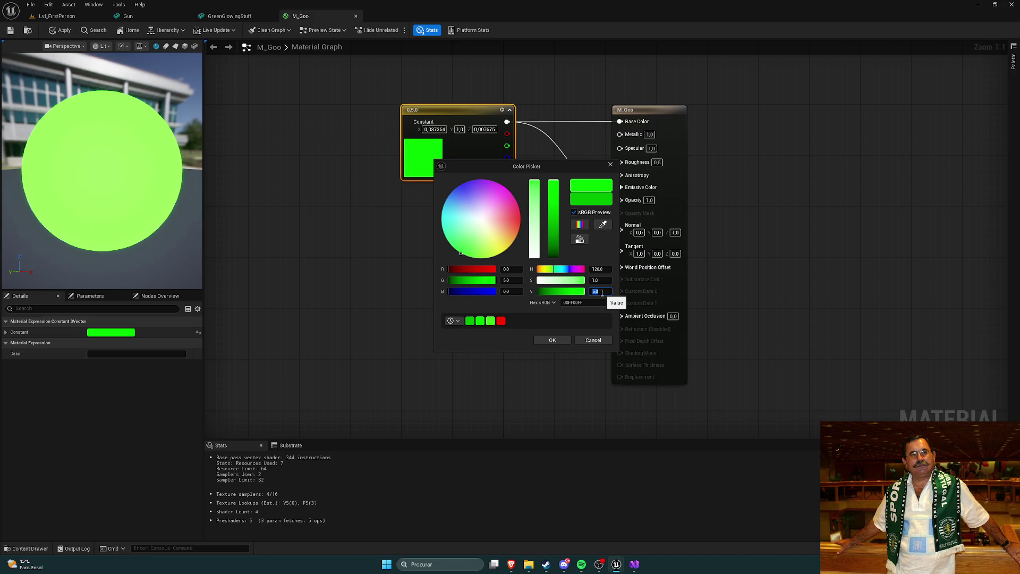
pyautogui.press('Return')
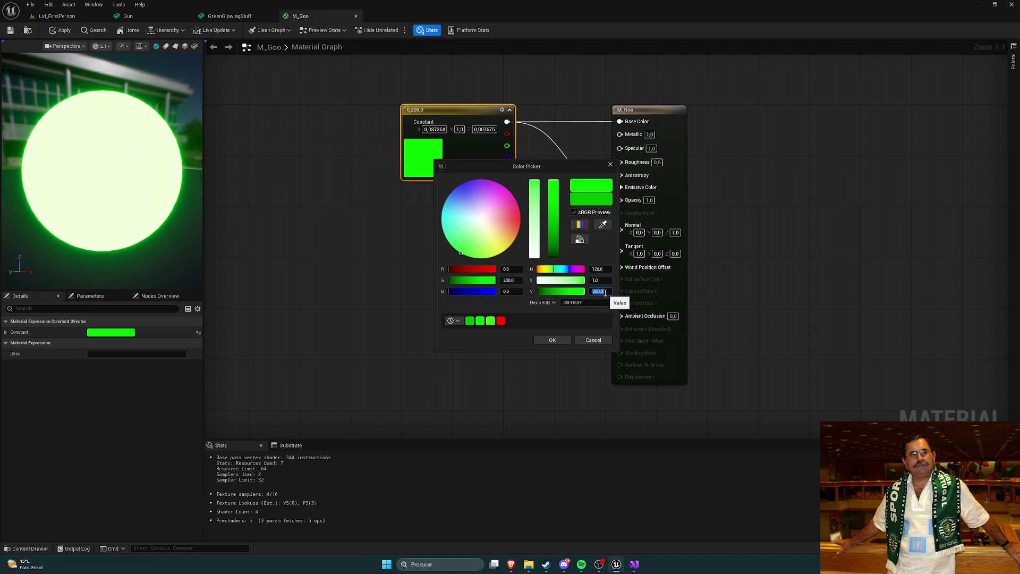
pyautogui.press('Return')
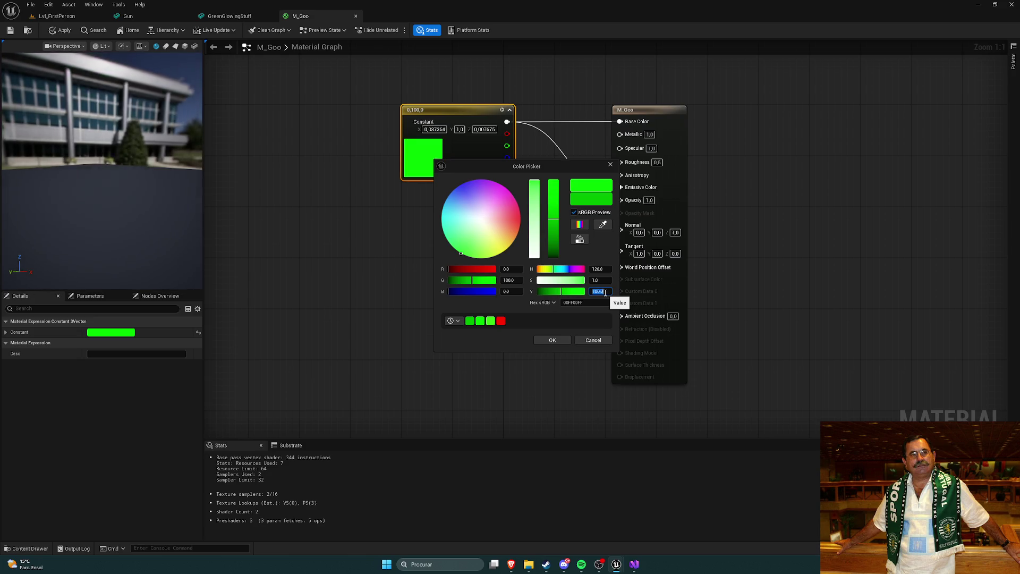
pyautogui.click(552, 340)
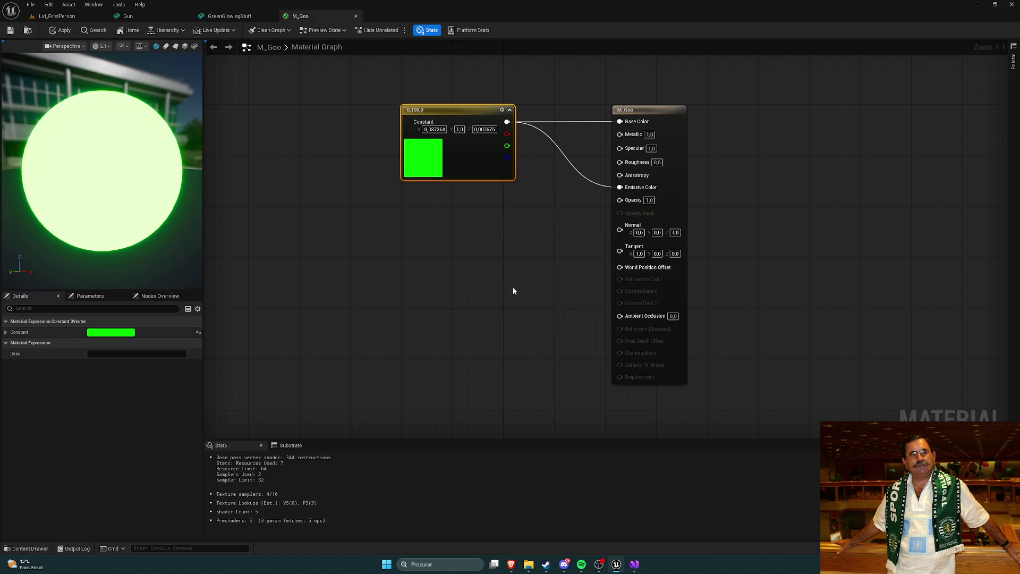
# Try brightness 500 and 200, then settle the green at an overbright 0,270,0.
pyautogui.doubleClick(446, 161)
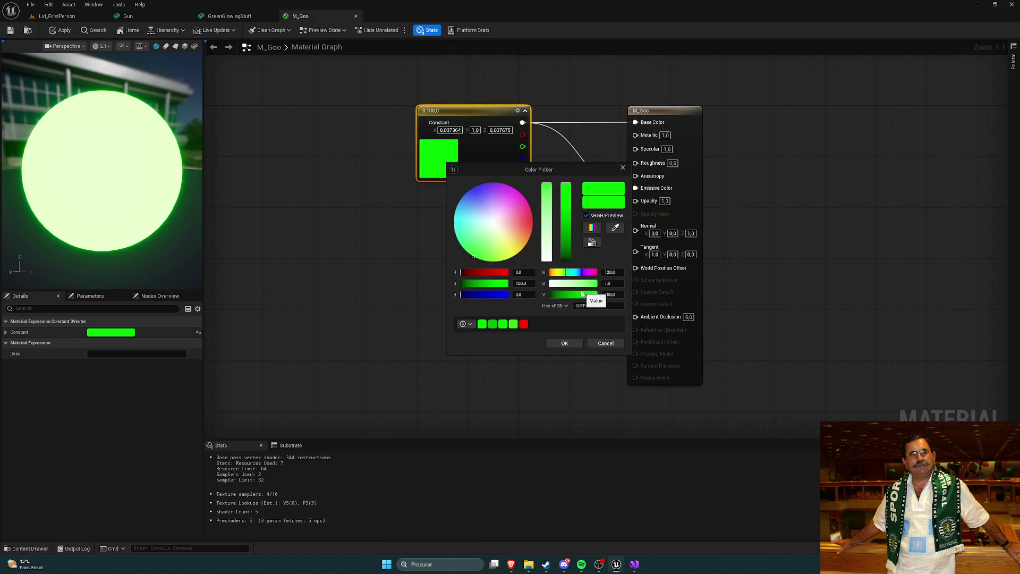
pyautogui.click(611, 283)
pyautogui.click(614, 295)
pyautogui.press('Return')
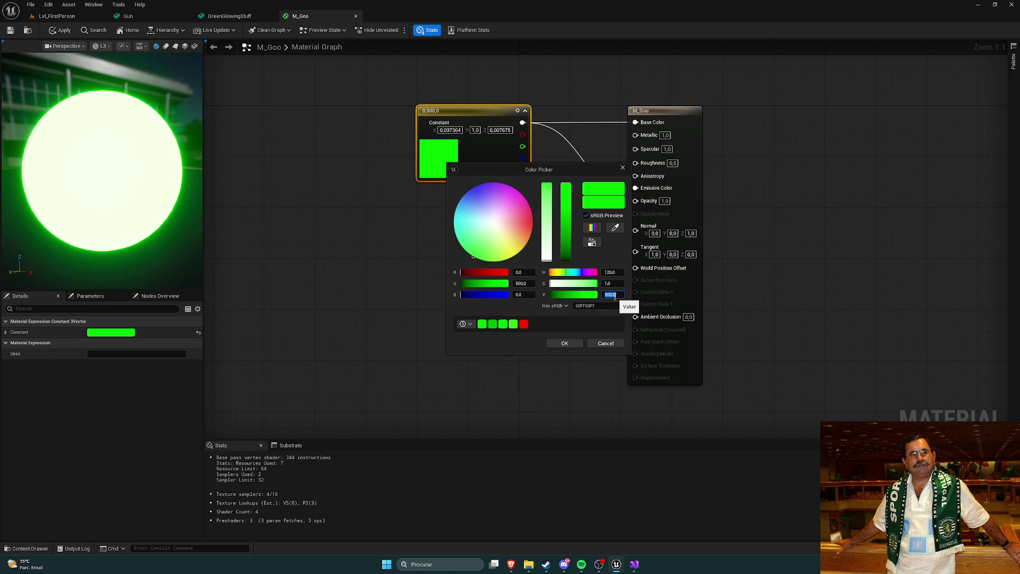
pyautogui.write('200')
pyautogui.press('Return')
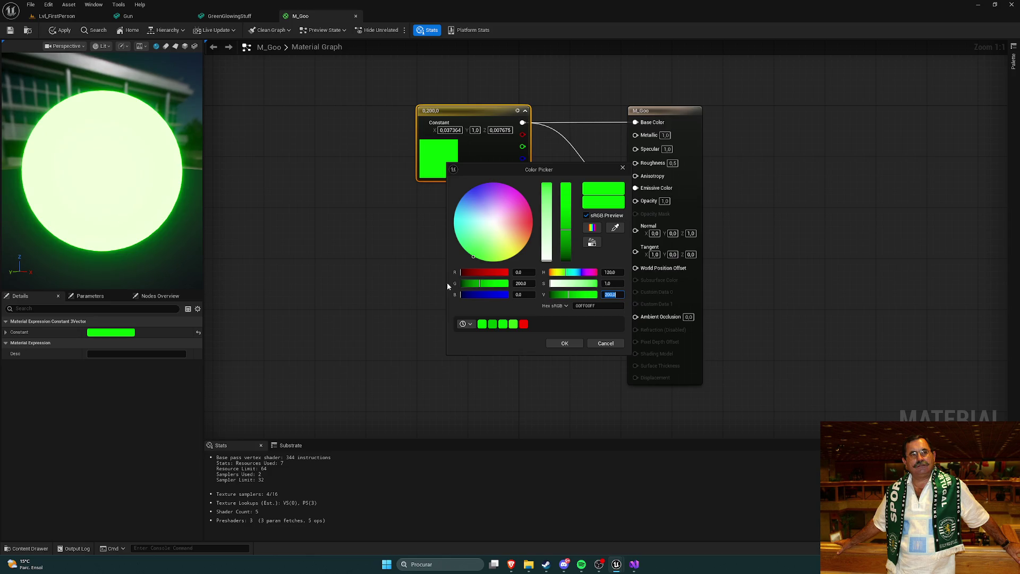
pyautogui.moveTo(489, 284)
pyautogui.mouseDown()
pyautogui.moveTo(507, 283)
pyautogui.moveTo(466, 286)
pyautogui.moveTo(486, 287)
pyautogui.mouseUp()
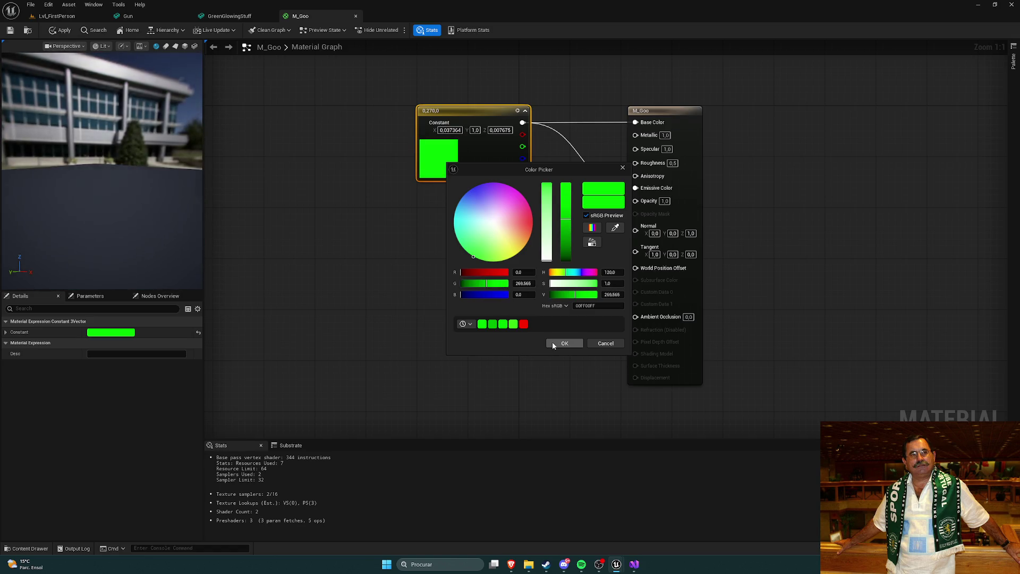
pyautogui.click(556, 343)
pyautogui.click(162, 20)
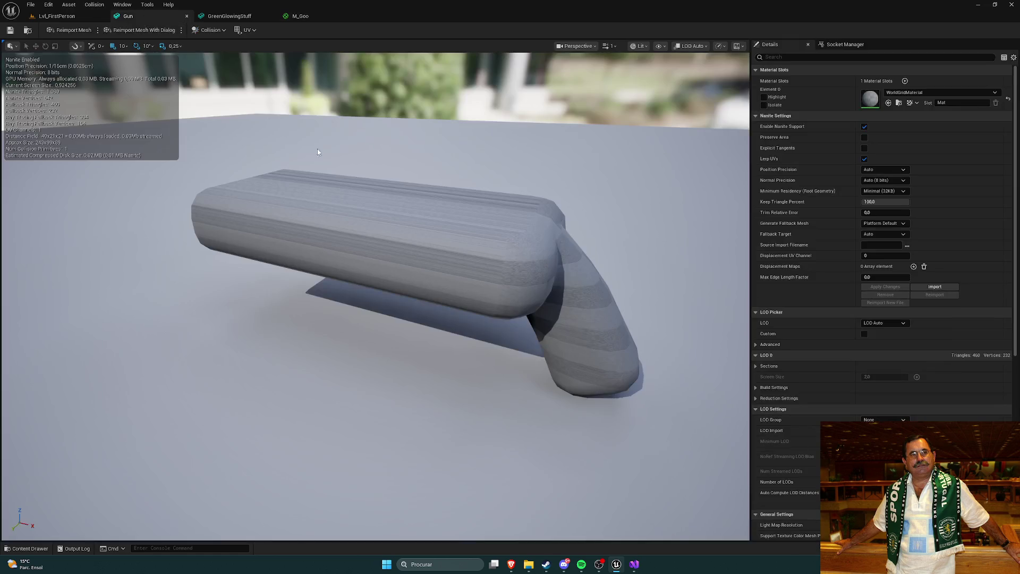
# Apply the brighter M_Goo, inspect the glowing goo mesh, and list PortalGun meshes beside the Gun mesh.
pyautogui.click(230, 16)
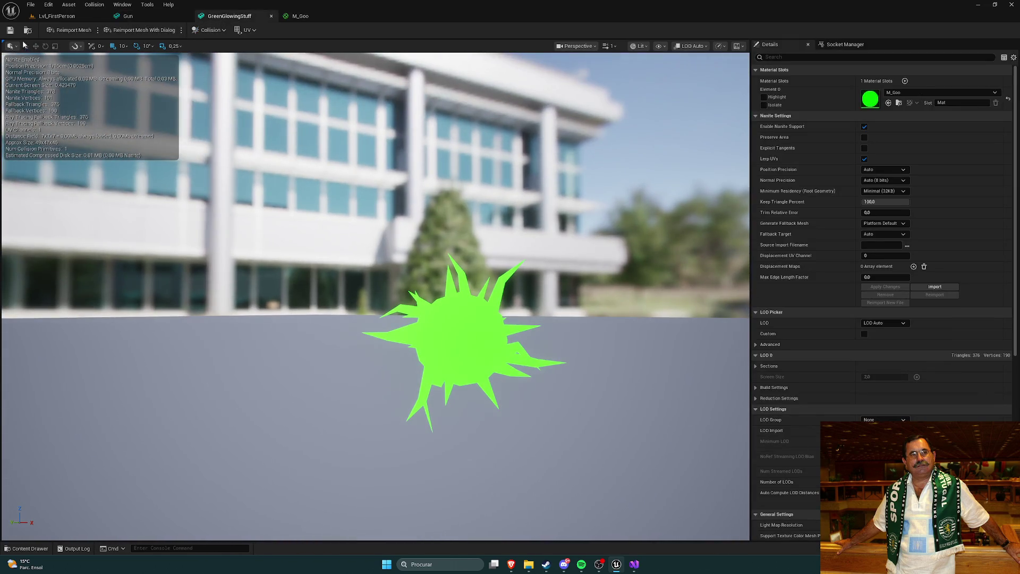
pyautogui.click(293, 18)
pyautogui.click(60, 30)
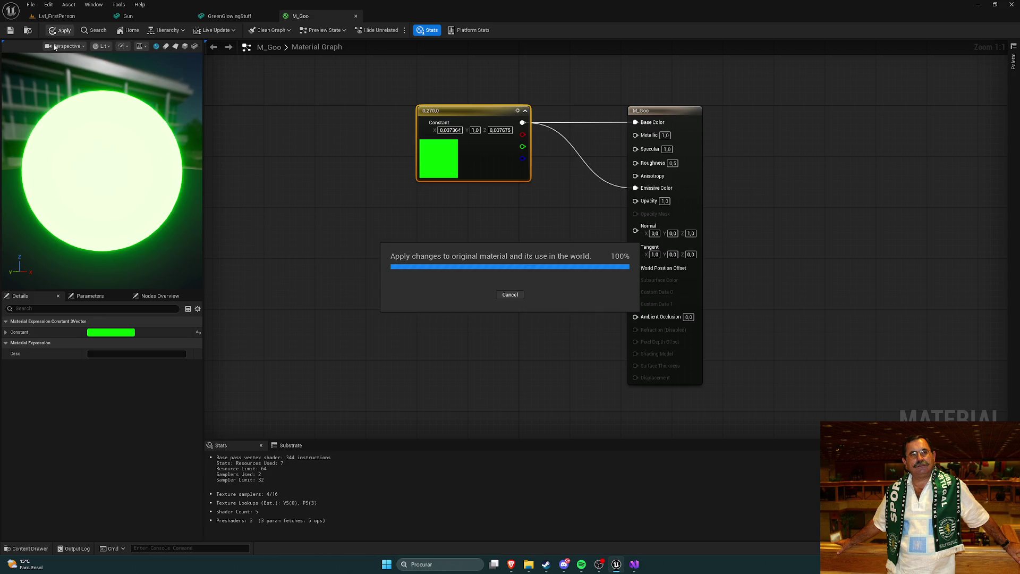
pyautogui.click(233, 16)
pyautogui.moveTo(362, 168)
pyautogui.mouseDown()
pyautogui.moveTo(414, 169)
pyautogui.moveTo(340, 168)
pyautogui.moveTo(429, 291)
pyautogui.mouseUp()
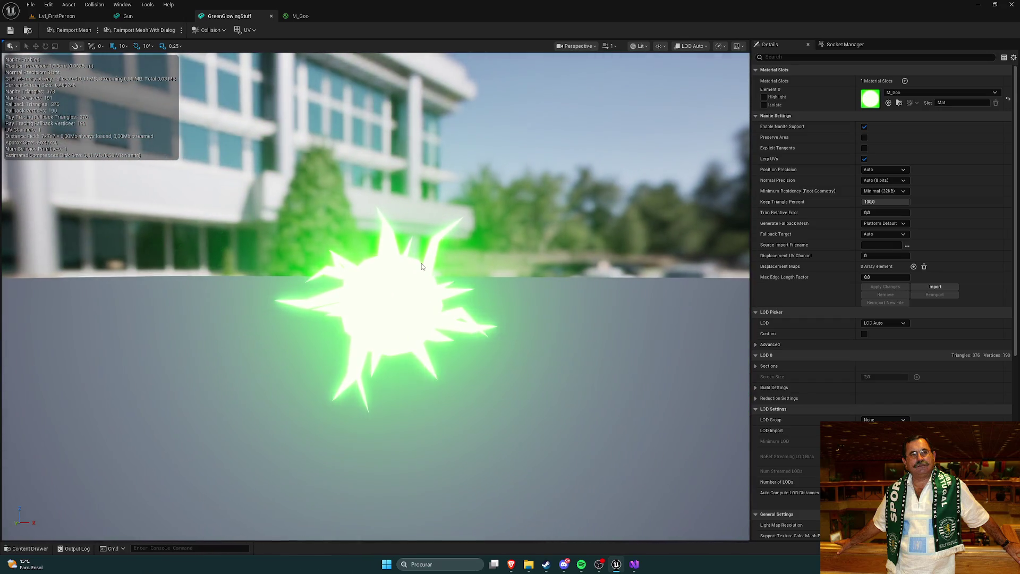
pyautogui.click(142, 18)
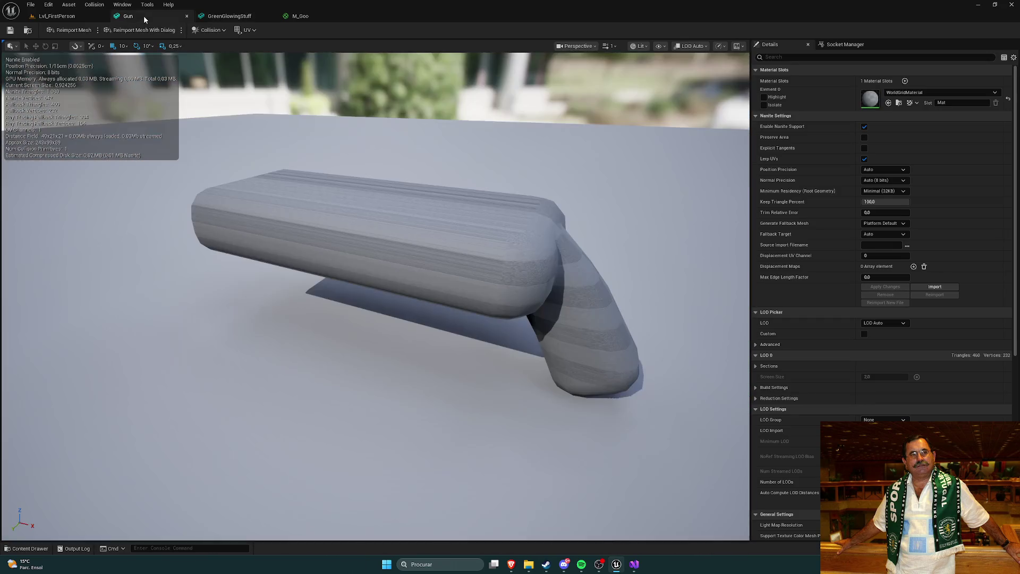
pyautogui.hotkey('ctrl', 'space')
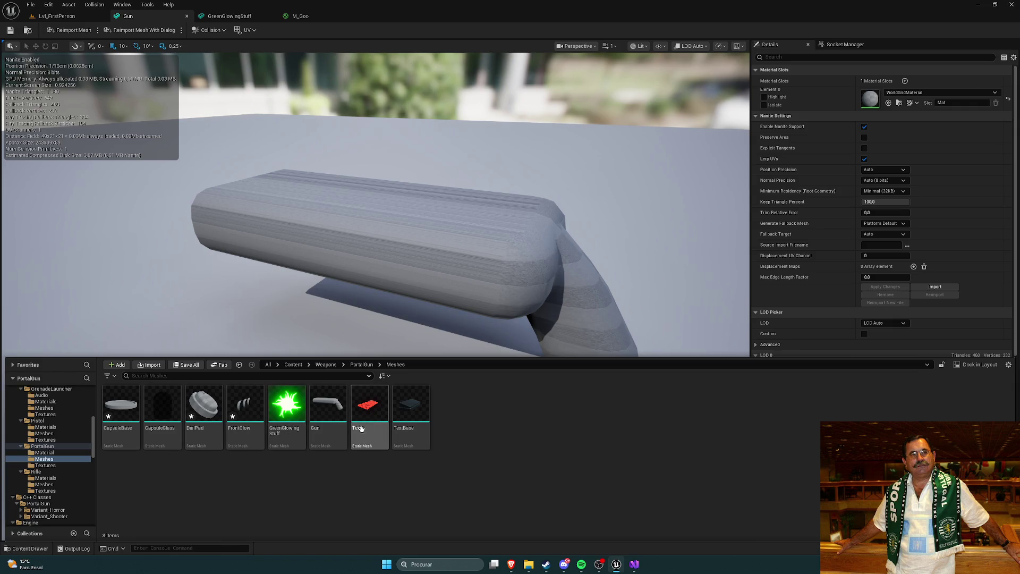
# Assign M_Black to the DialPad mesh's Element 0 slot, then close the DialPad editor.
pyautogui.doubleClick(206, 408)
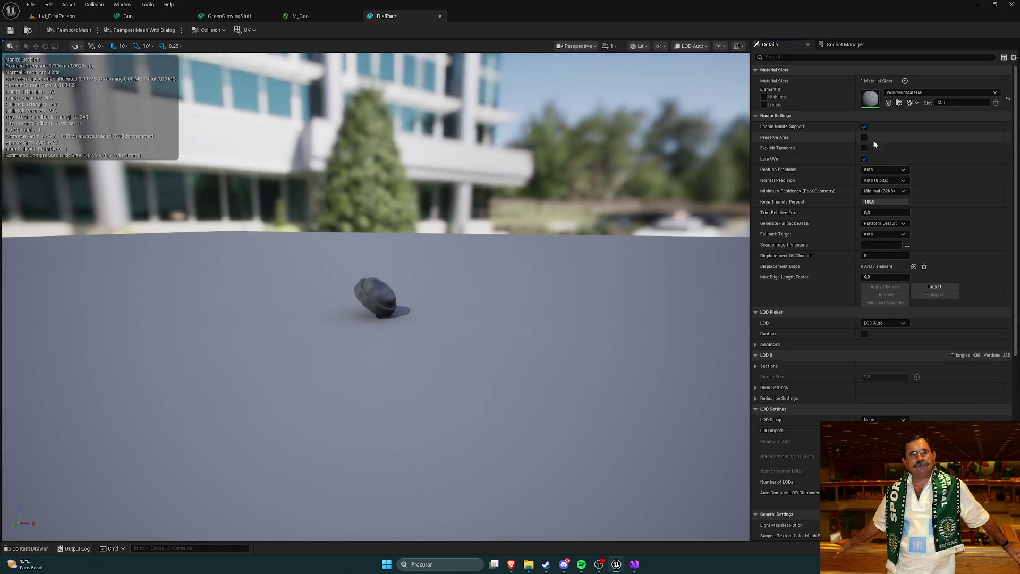
pyautogui.click(940, 93)
pyautogui.write('black')
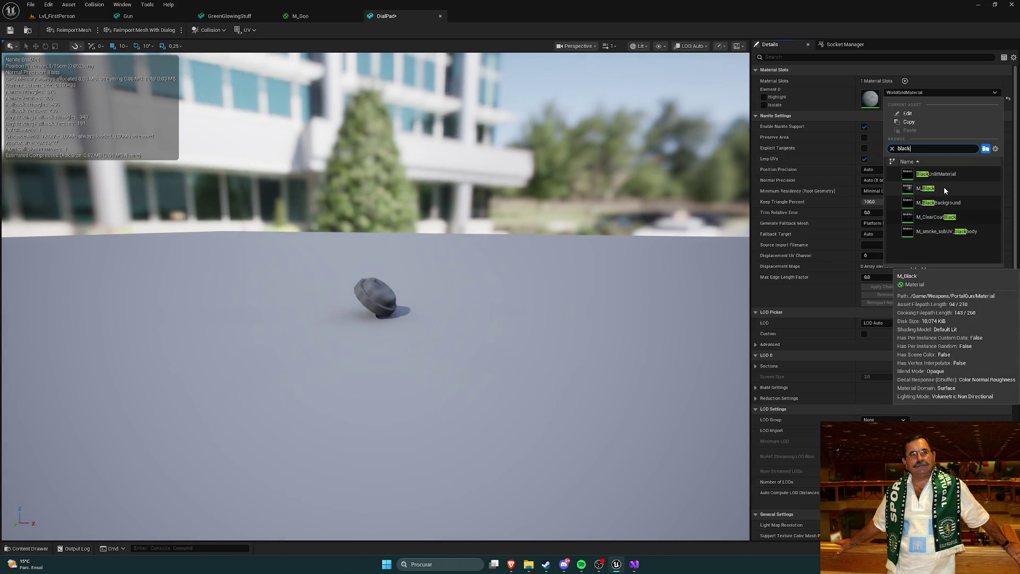
pyautogui.click(939, 217)
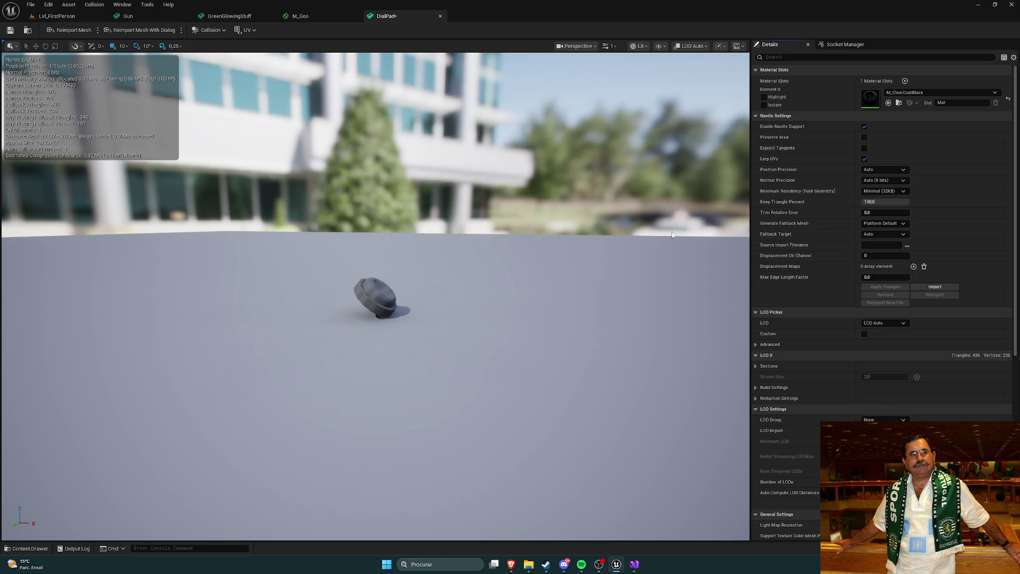
pyautogui.moveTo(570, 205)
pyautogui.mouseDown()
pyautogui.moveTo(534, 198)
pyautogui.moveTo(570, 205)
pyautogui.mouseUp()
pyautogui.click(935, 92)
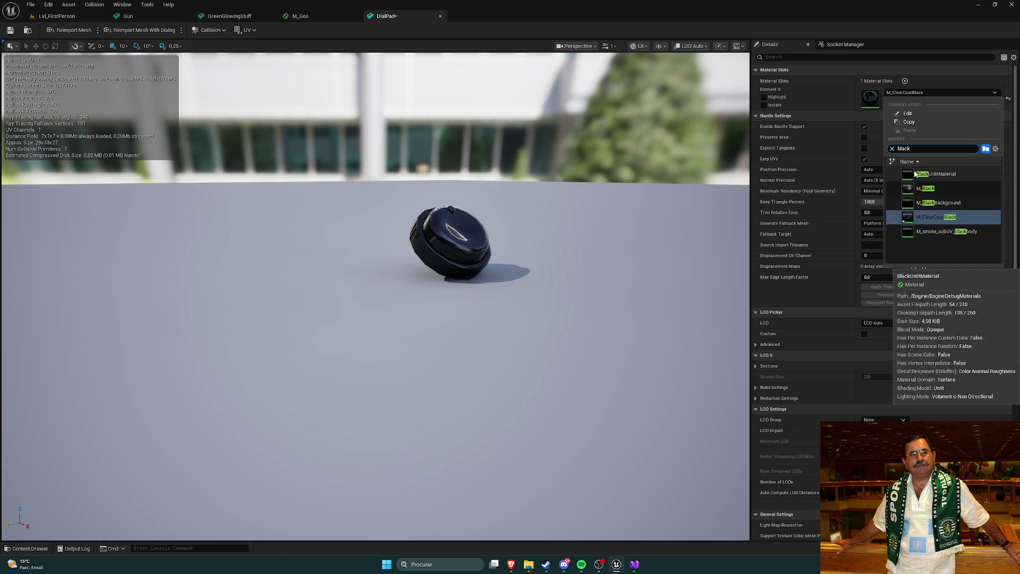
pyautogui.click(935, 217)
pyautogui.moveTo(610, 200)
pyautogui.mouseDown()
pyautogui.moveTo(437, 219)
pyautogui.moveTo(361, 58)
pyautogui.mouseUp()
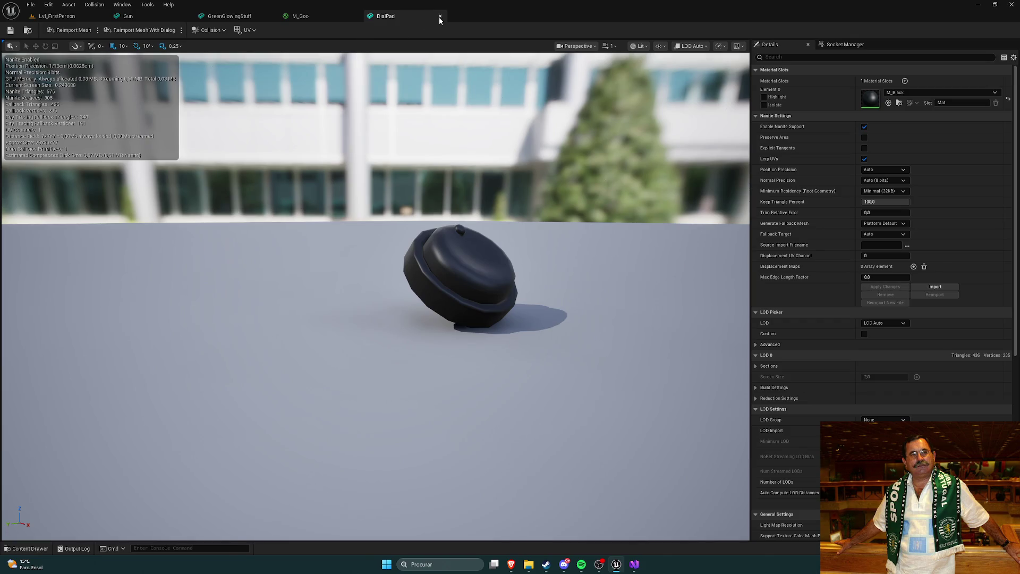
pyautogui.click(440, 17)
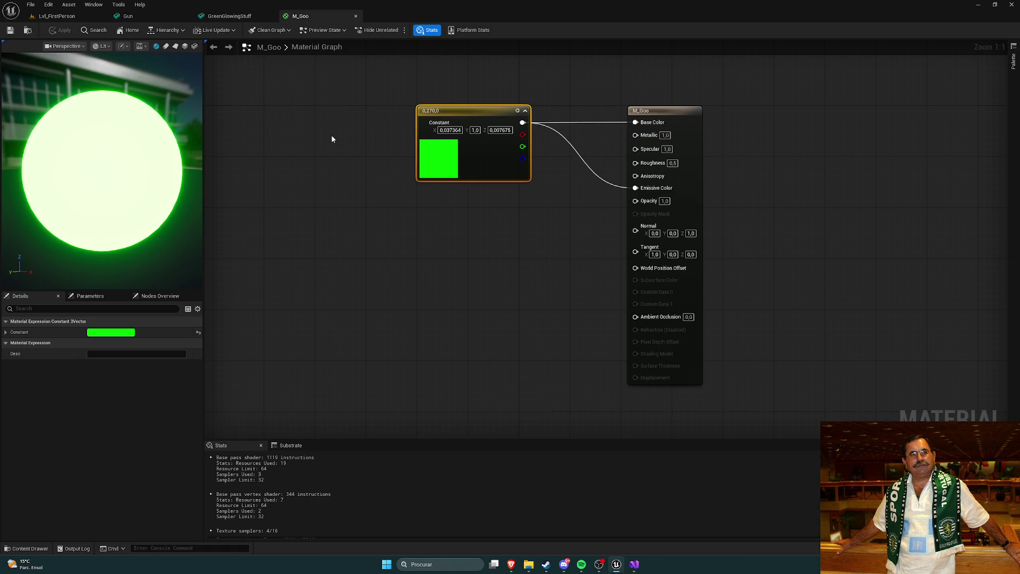
# View the glowing GreenGlowingStuff mesh and list the Weapons/PortalGun/Meshes assets below it.
pyautogui.click(218, 18)
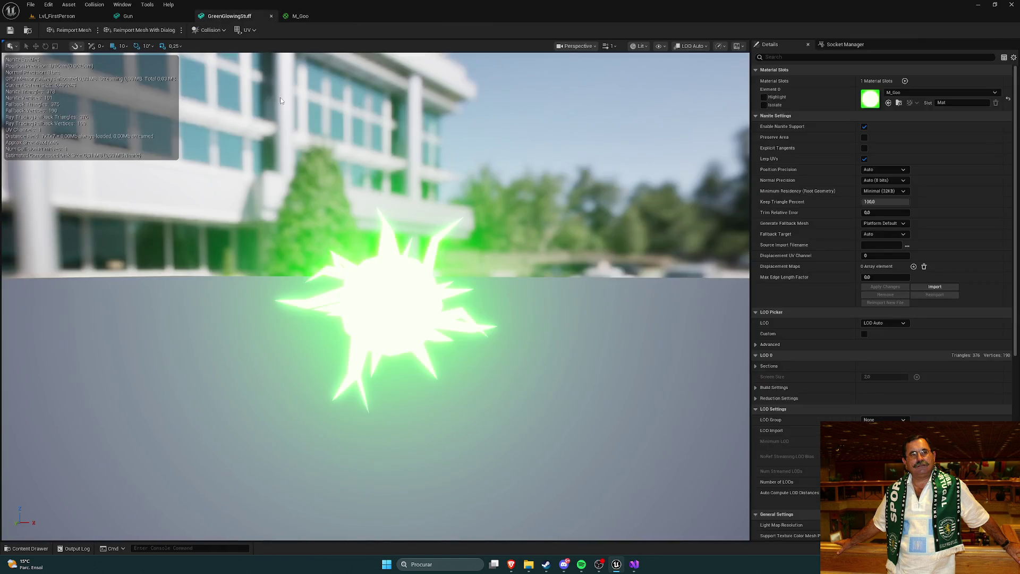
pyautogui.moveTo(340, 156)
pyautogui.mouseDown()
pyautogui.moveTo(324, 133)
pyautogui.moveTo(341, 155)
pyautogui.mouseUp()
pyautogui.click(30, 549)
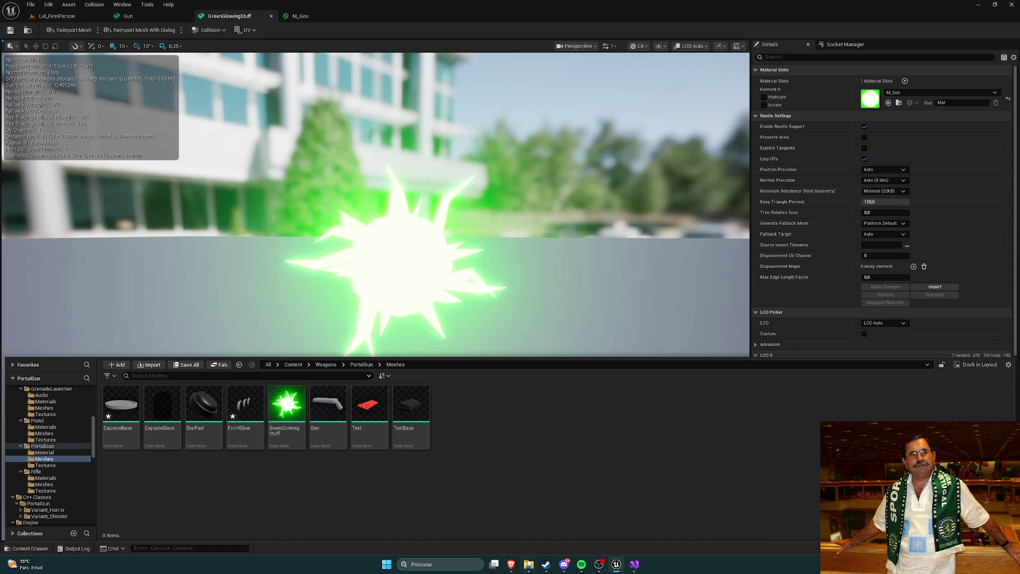
# Check the Sketchfab Portal Gun reference, then open FrontGlow's material slot choices in Unreal.
pyautogui.moveTo(511, 564)
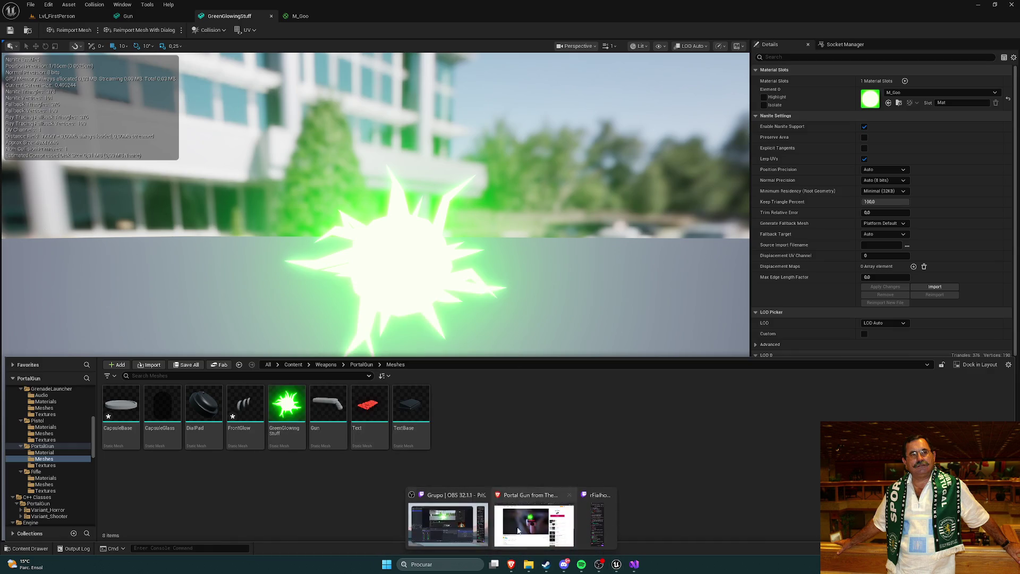
pyautogui.click(518, 530)
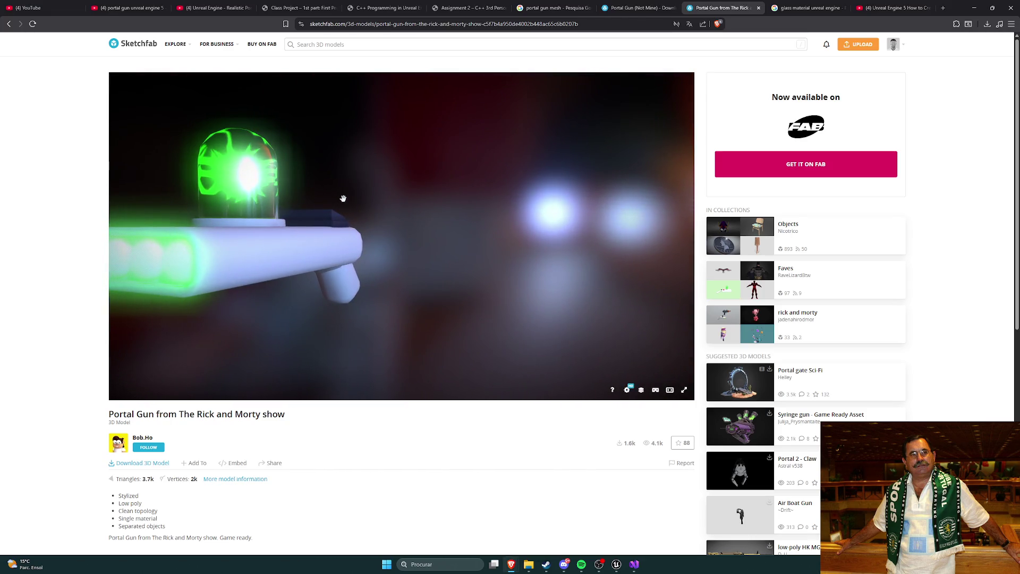
pyautogui.click(617, 564)
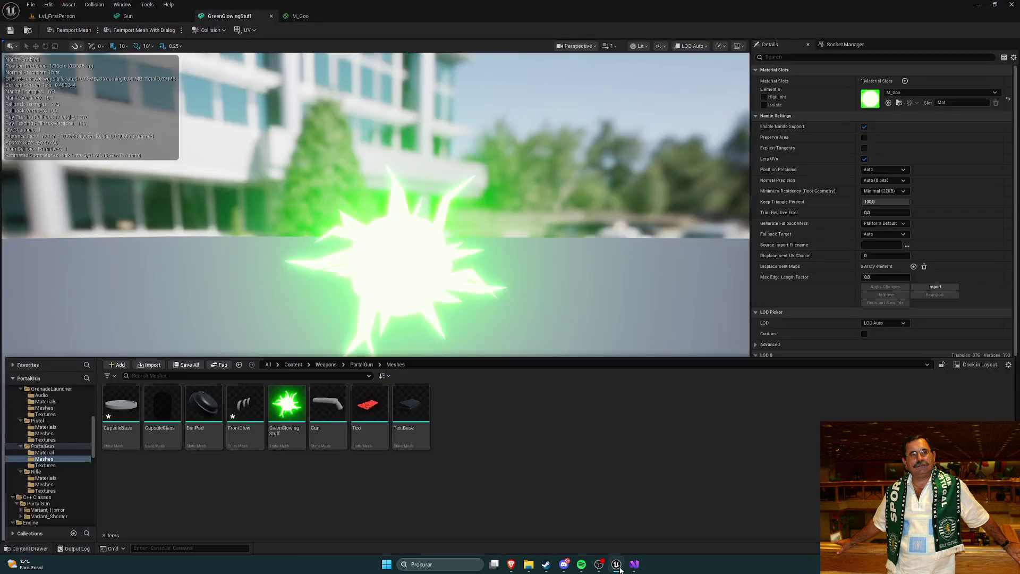
pyautogui.doubleClick(245, 406)
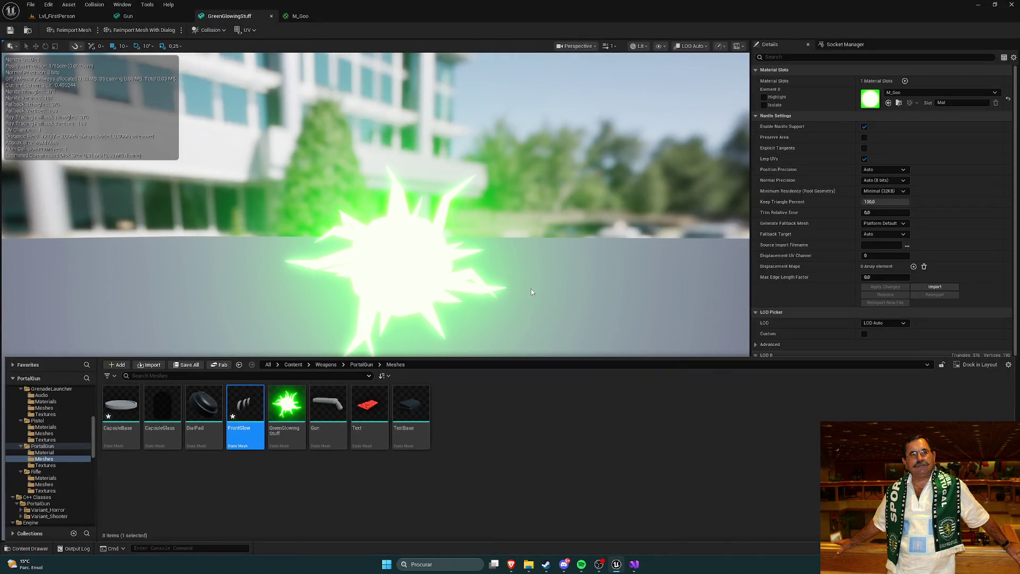
pyautogui.click(900, 92)
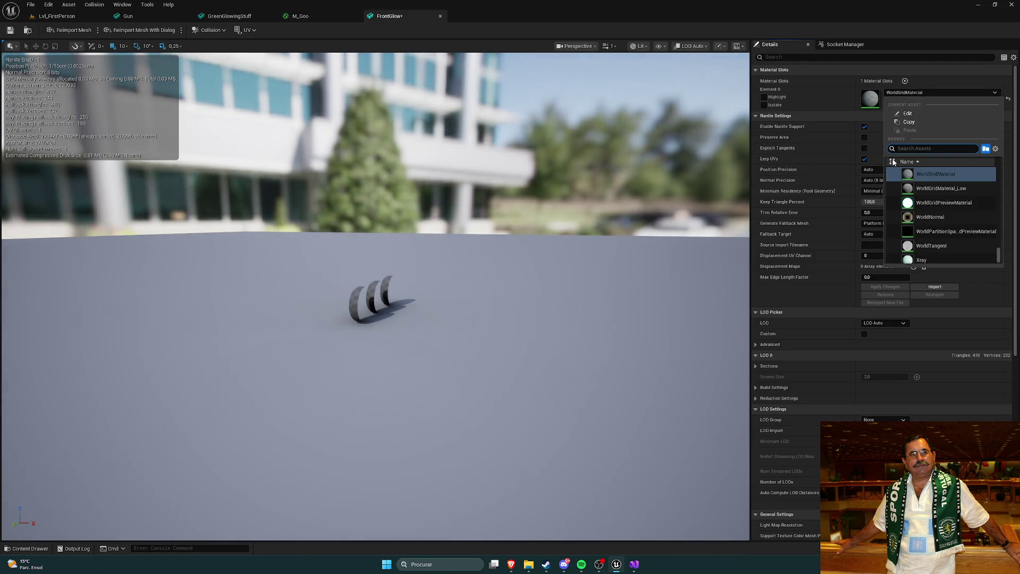
# Give FrontGlow the M_Goo material, then close the M_Goo and FrontGlow editors.
pyautogui.write('goo')
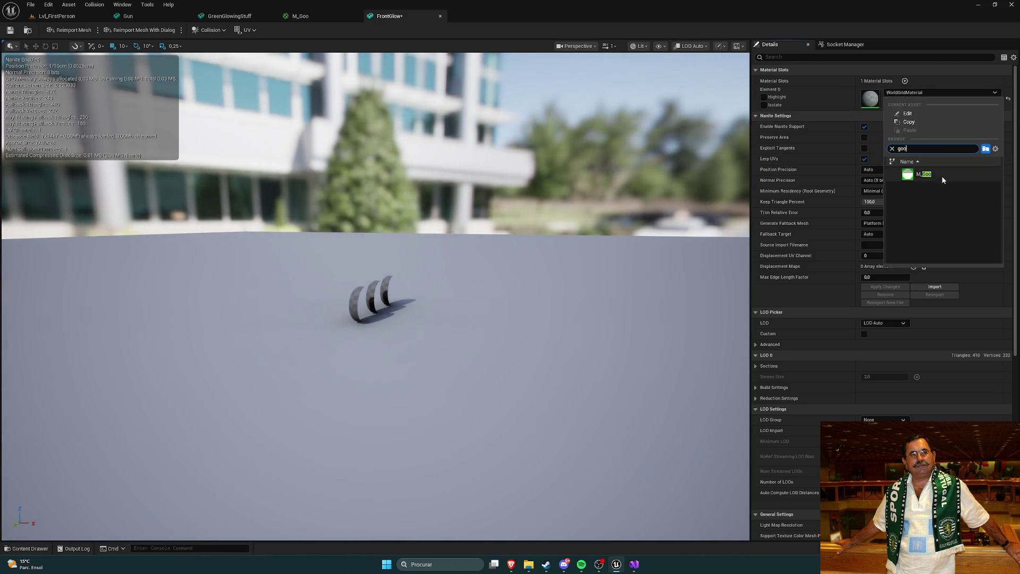
pyautogui.click(919, 174)
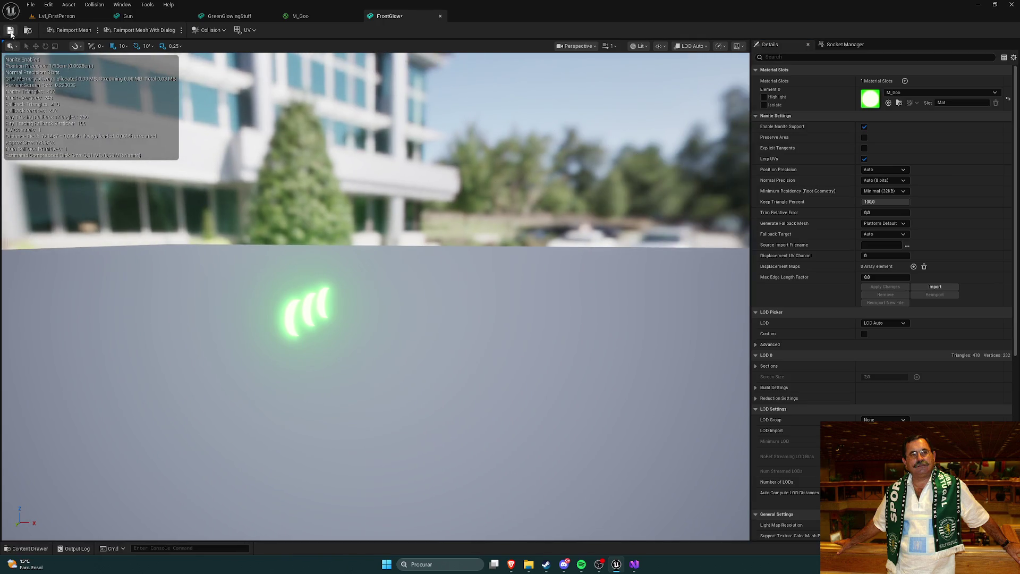
pyautogui.click(300, 16)
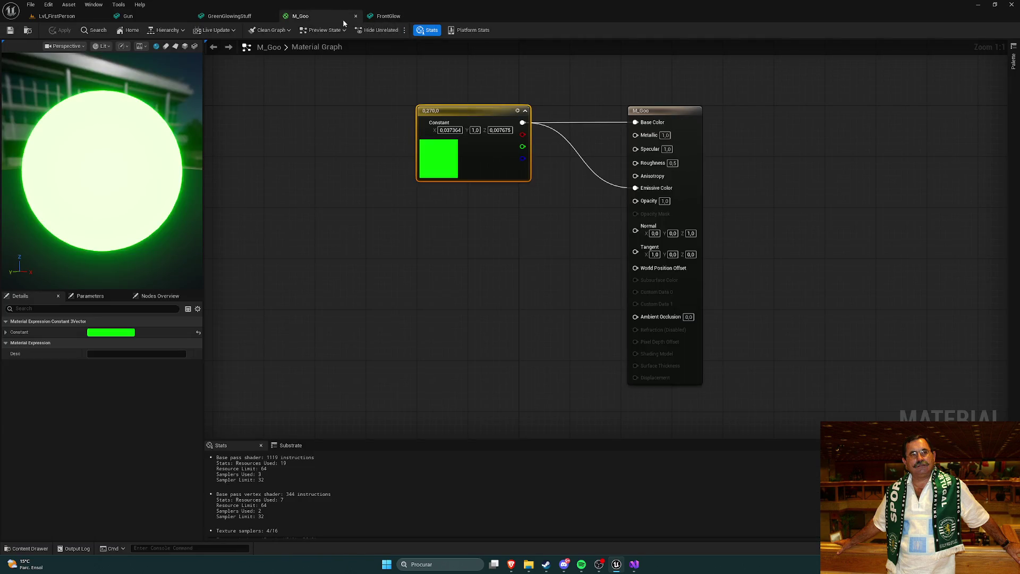
pyautogui.click(355, 16)
pyautogui.click(356, 16)
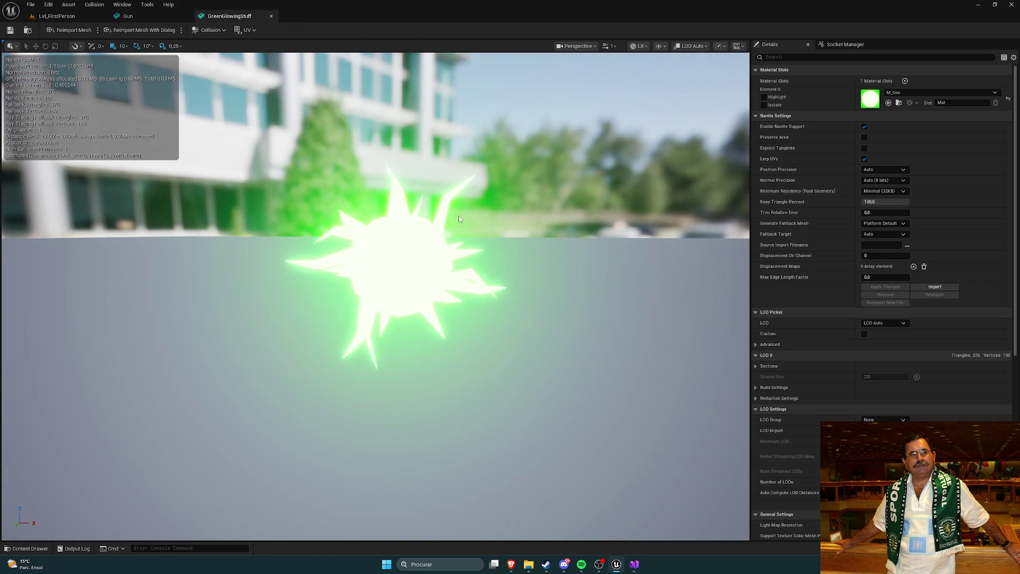
pyautogui.hotkey('ctrl', 'space')
pyautogui.click(303, 486)
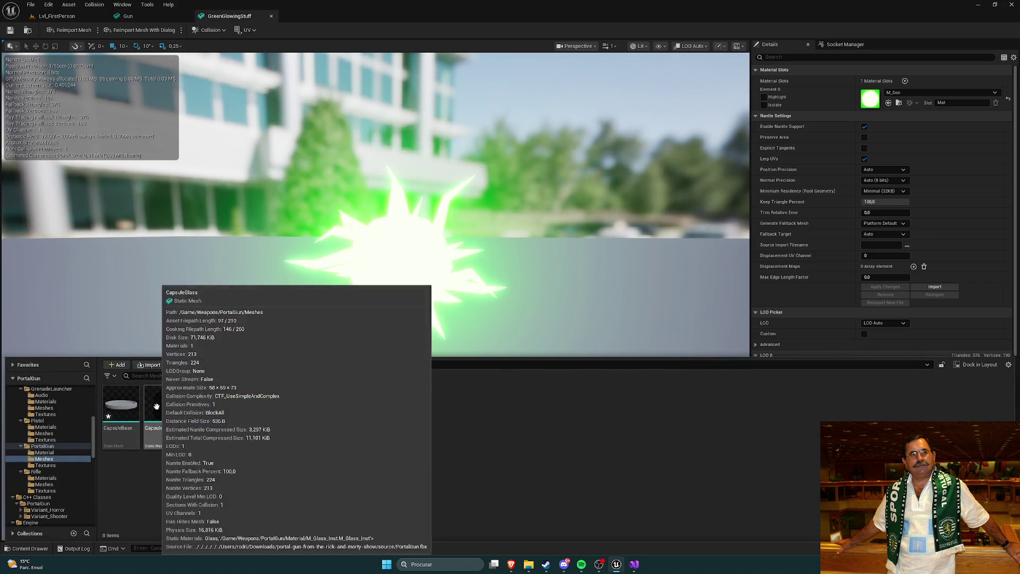
# Check the Sketchfab reference, then browse to Weapons/PortalGun/Material and preview M_Glass.
pyautogui.moveTo(511, 564)
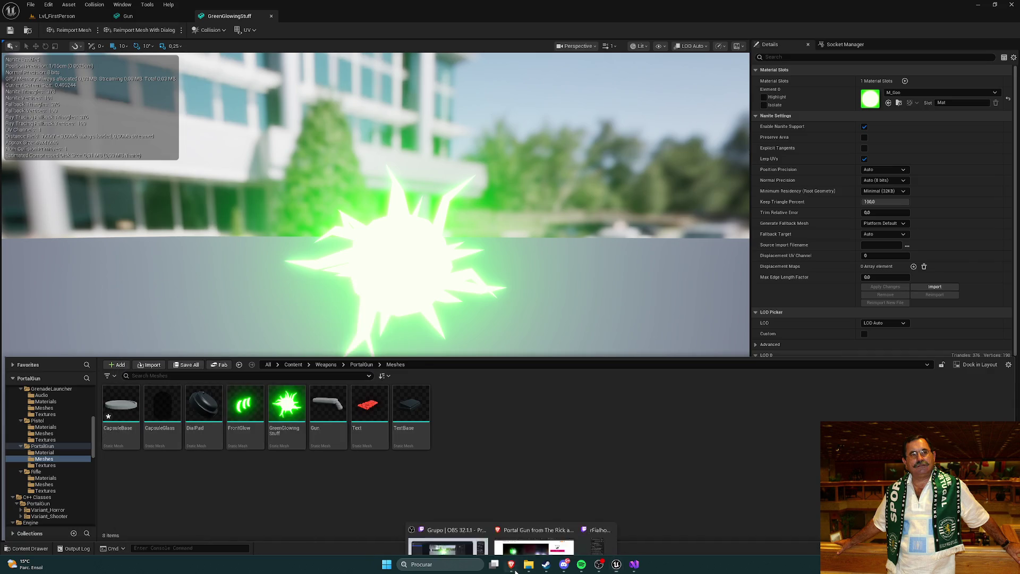
pyautogui.click(537, 524)
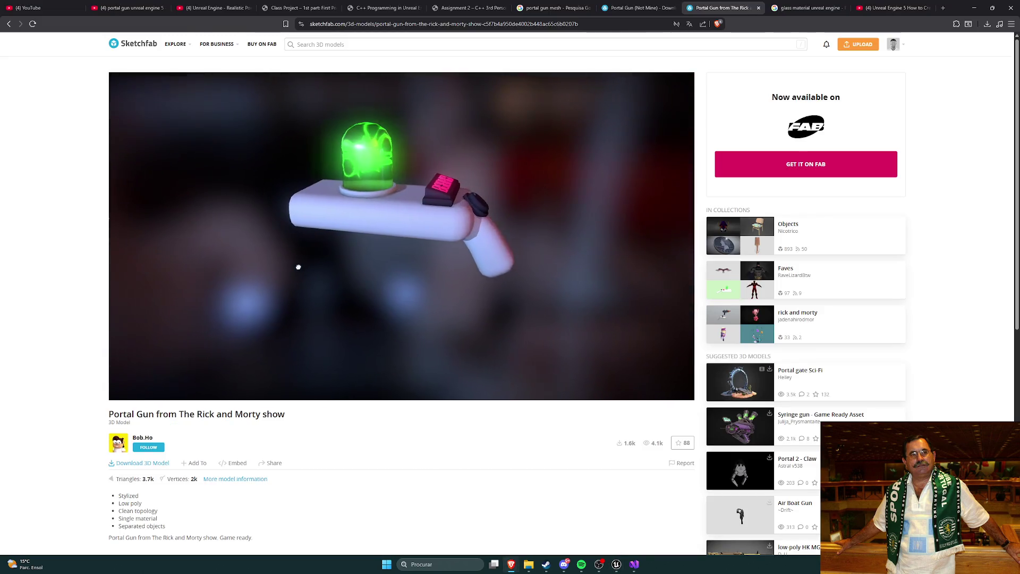
pyautogui.click(616, 564)
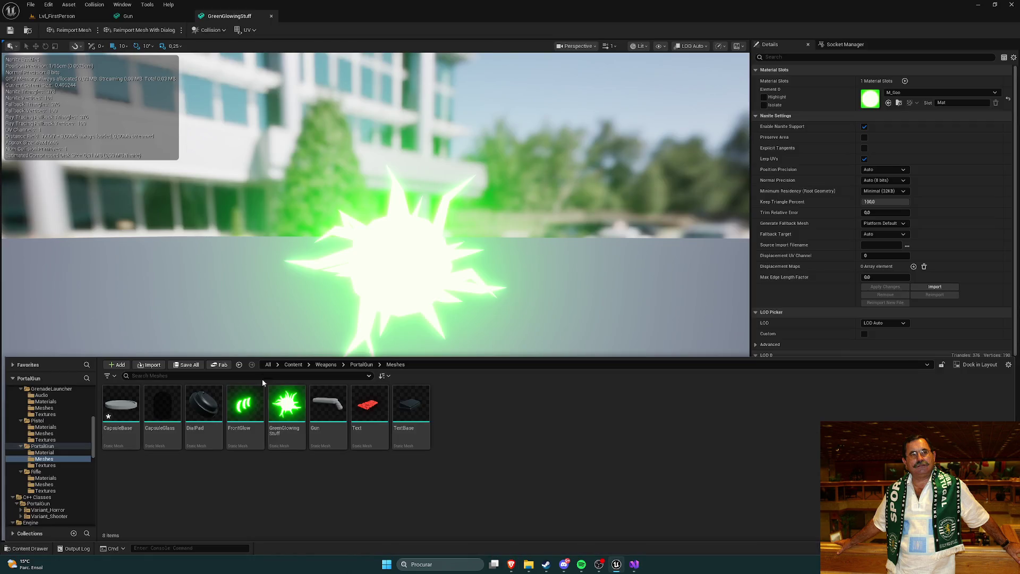
pyautogui.click(326, 365)
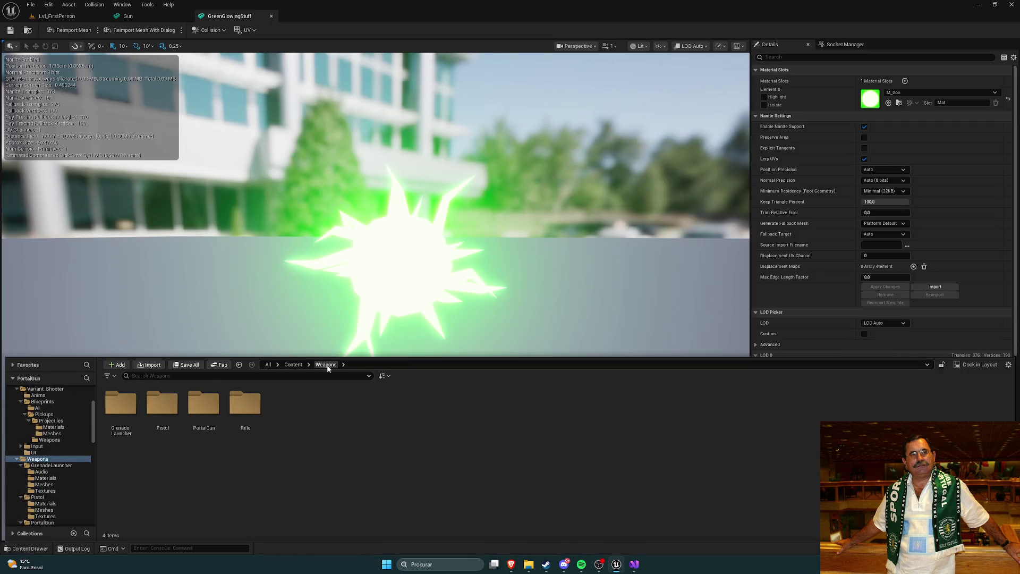
pyautogui.doubleClick(187, 412)
pyautogui.doubleClick(120, 404)
pyautogui.doubleClick(162, 406)
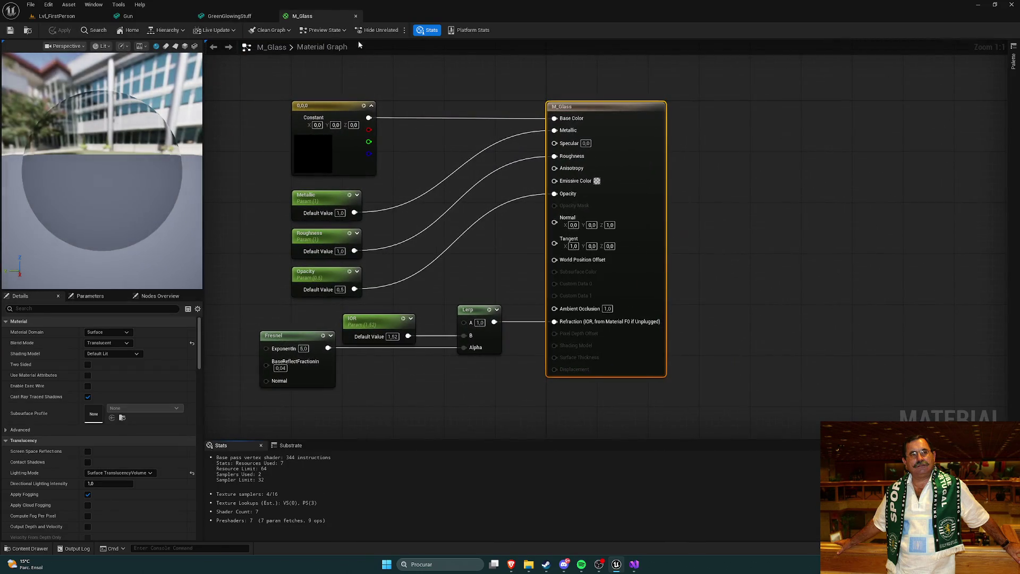
pyautogui.click(355, 16)
pyautogui.hotkey('ctrl', 'space')
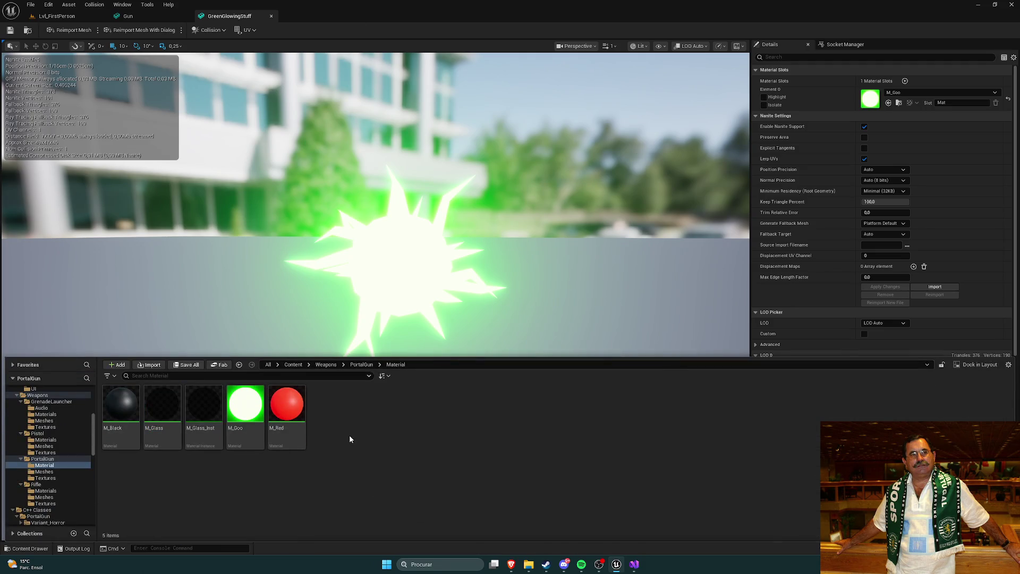
# Create a new material named M_White in the PortalGun Material folder.
pyautogui.rightClick(350, 439)
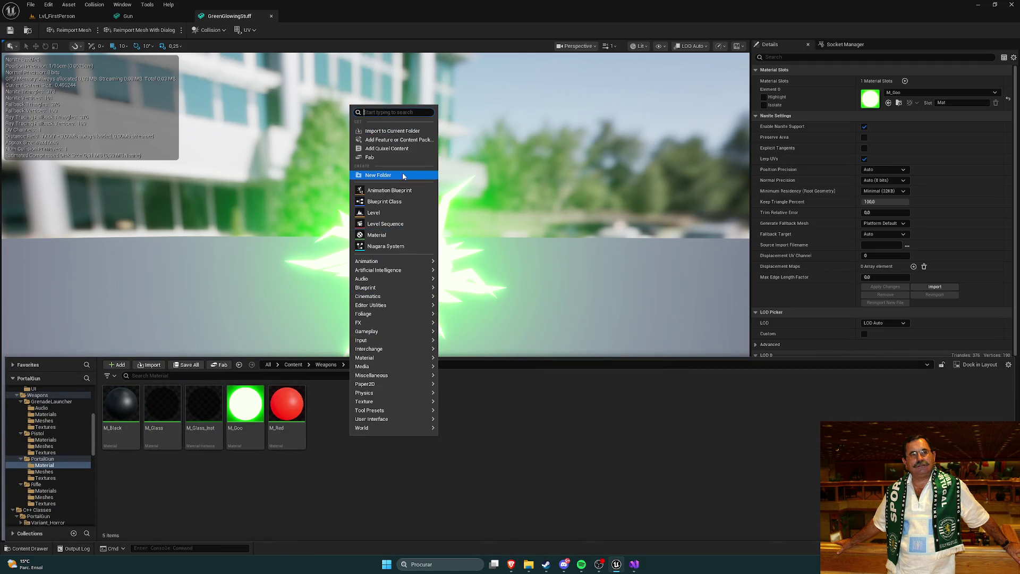
pyautogui.write('material')
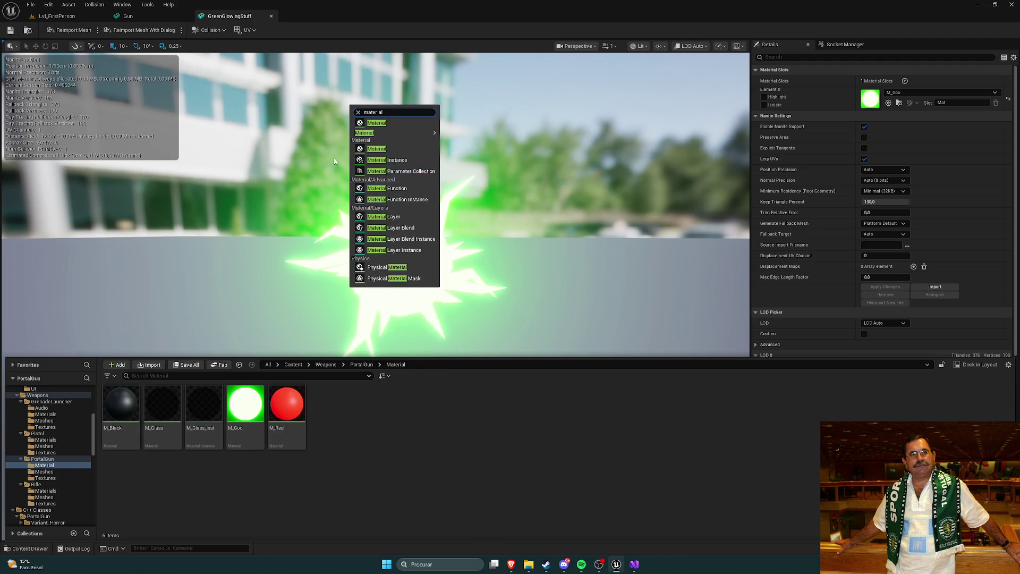
pyautogui.click(396, 150)
pyautogui.write('M_W')
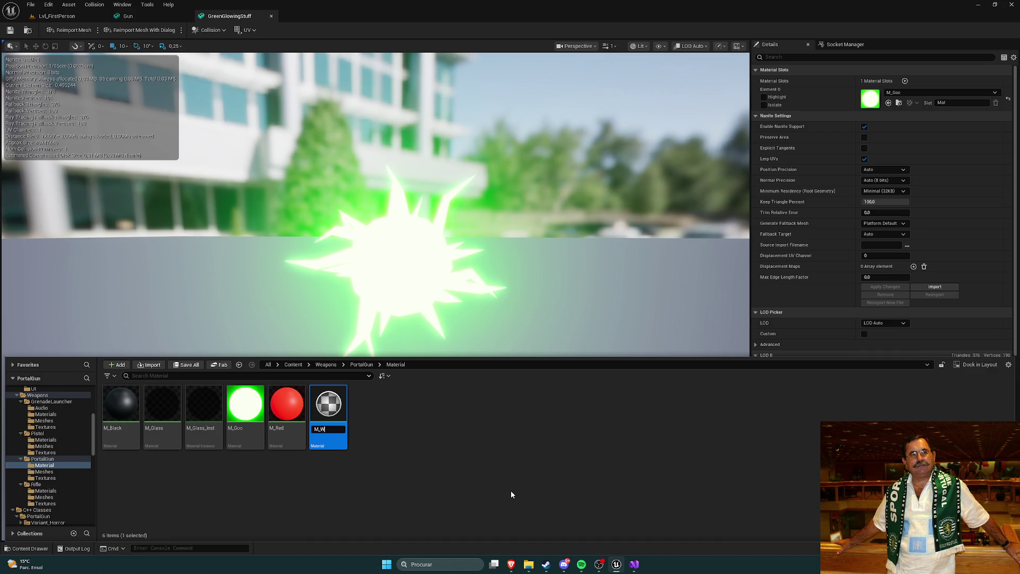
pyautogui.write('hite')
pyautogui.press('Return')
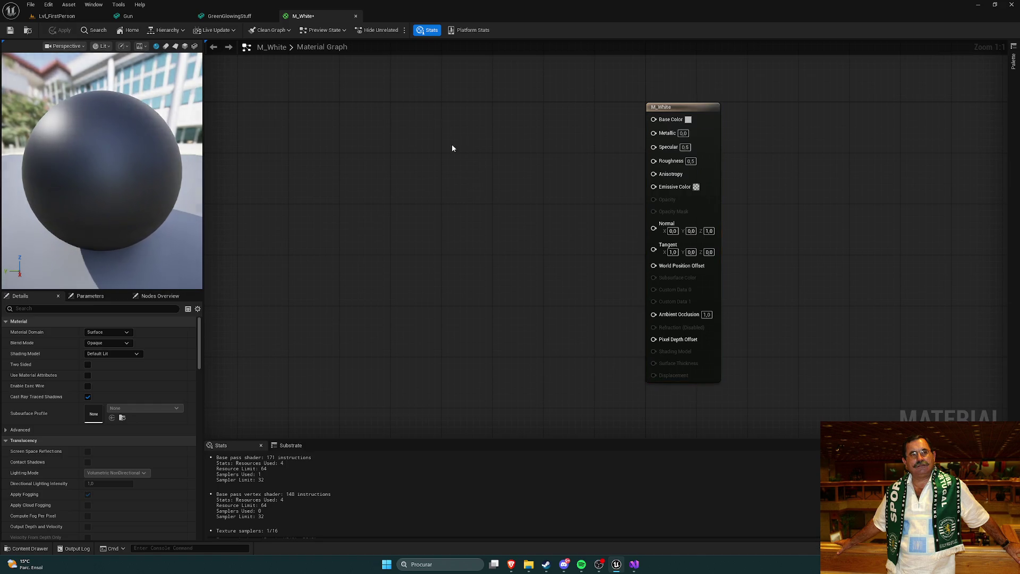
# Add a black Constant3Vector wired to M_White's Base Color and Emissive, then open M_Black.
pyautogui.click(452, 148)
pyautogui.doubleClick(458, 157)
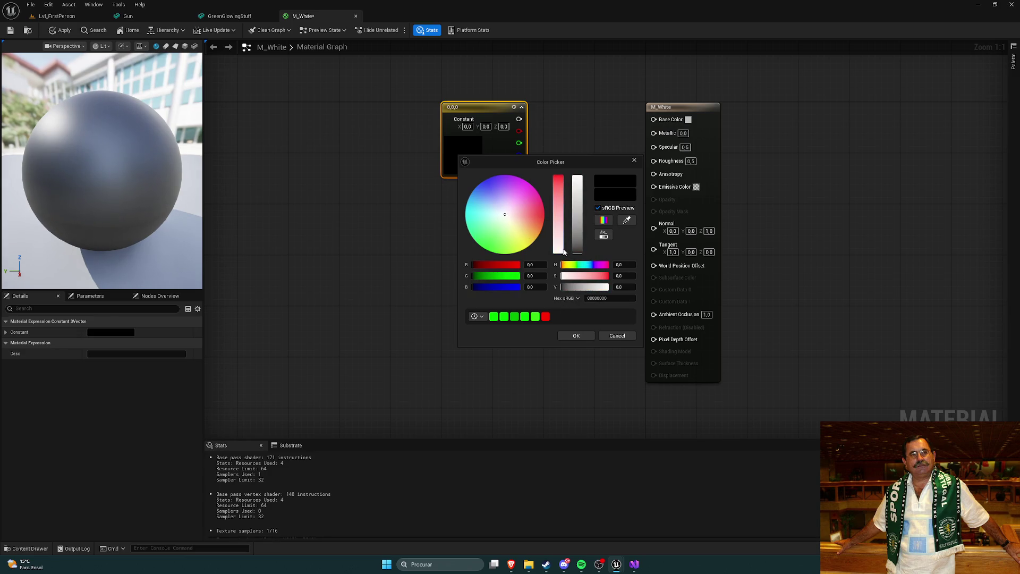
pyautogui.click(576, 335)
pyautogui.moveTo(519, 119); pyautogui.dragTo(653, 119)
pyautogui.moveTo(519, 119)
pyautogui.mouseDown()
pyautogui.moveTo(665, 194)
pyautogui.moveTo(652, 189)
pyautogui.moveTo(563, 226)
pyautogui.mouseUp()
pyautogui.click(500, 255)
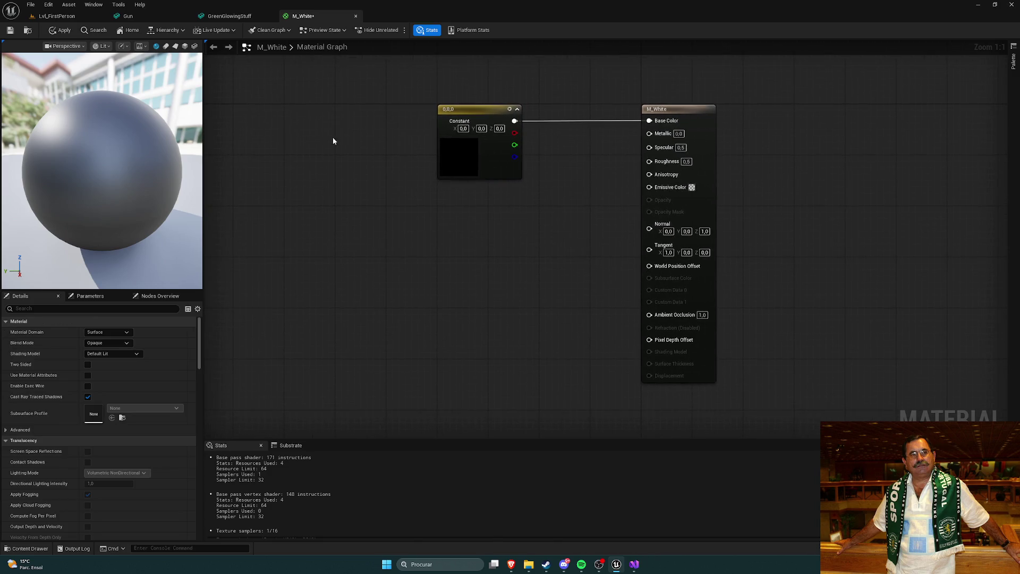
pyautogui.hotkey('ctrl', 'space')
pyautogui.doubleClick(122, 410)
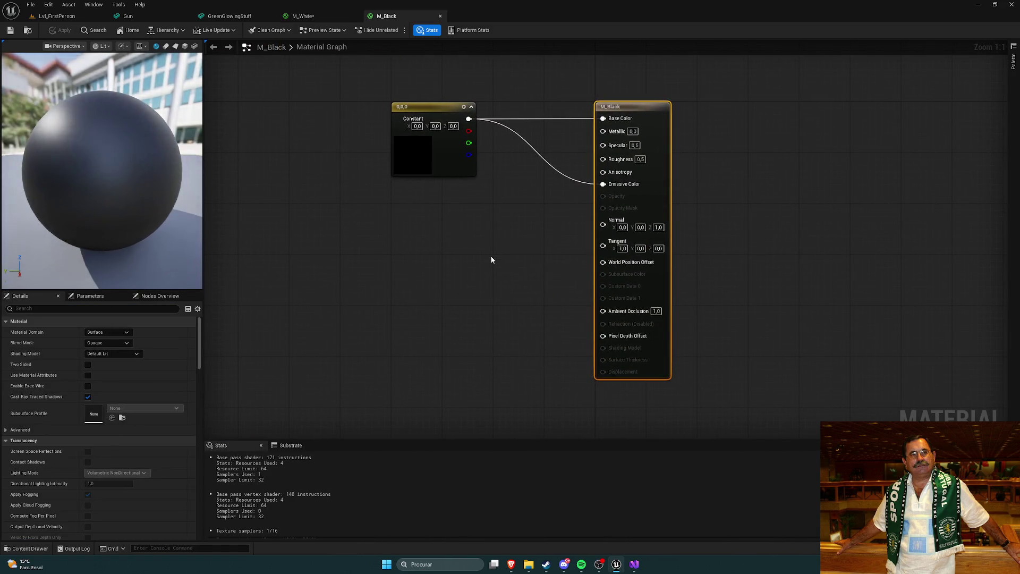
# Disconnect the constant from Emissive Color and apply, then open and close M_Red.
pyautogui.keyDown('alt'); pyautogui.click(571, 180); pyautogui.keyUp('alt')
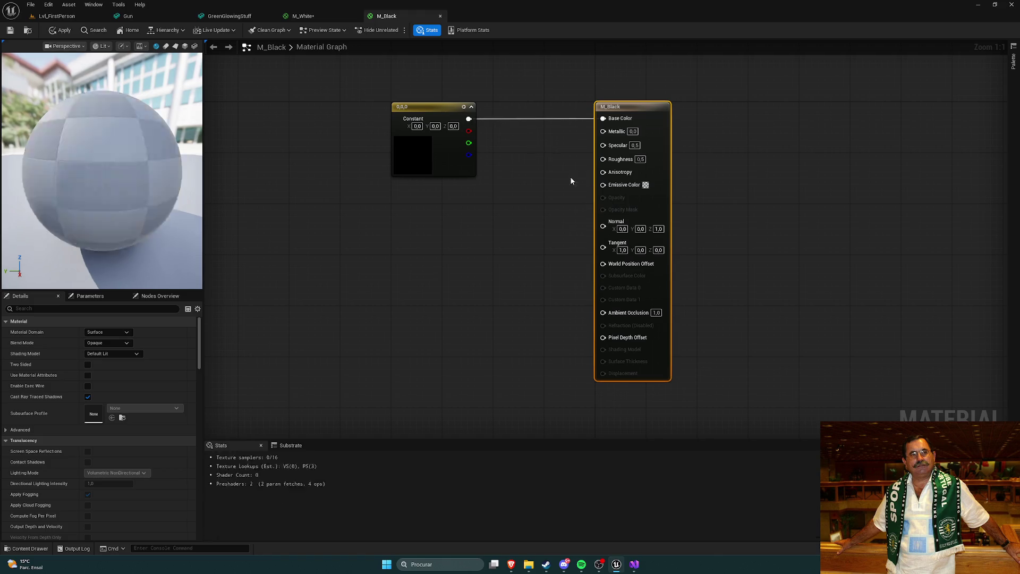
pyautogui.click(10, 31)
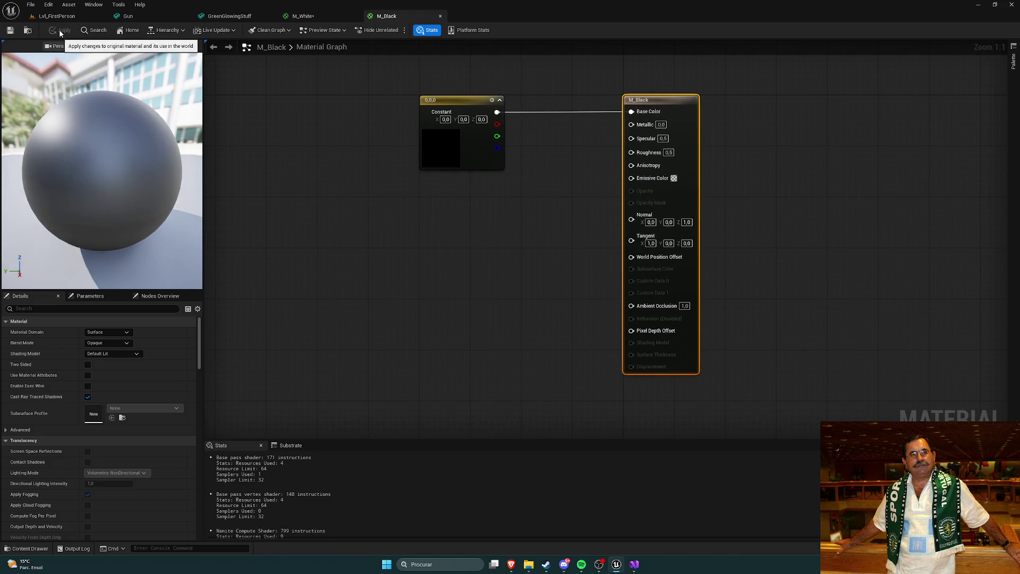
pyautogui.hotkey('ctrl', 'space')
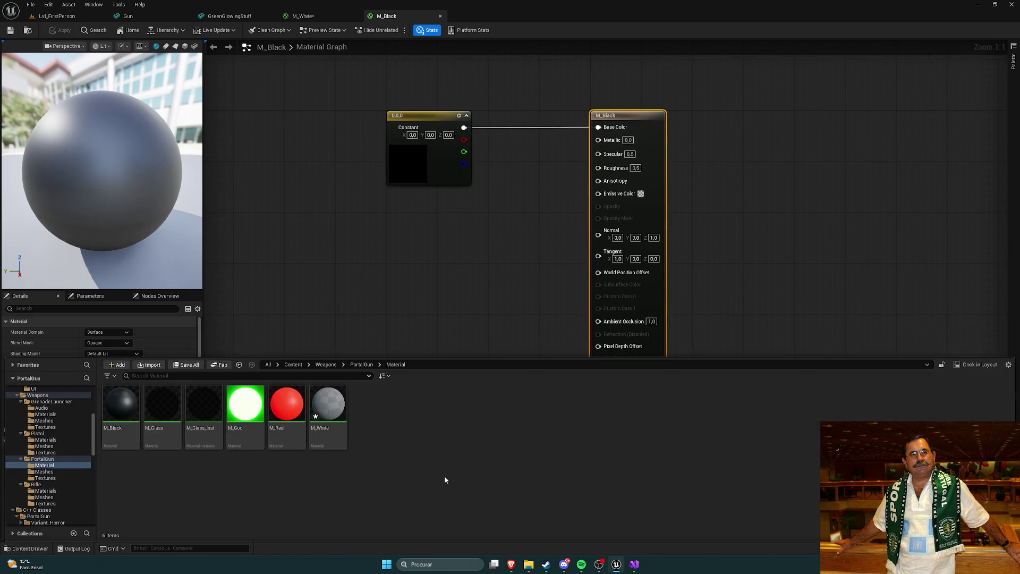
pyautogui.doubleClick(292, 410)
pyautogui.moveTo(459, 363); pyautogui.dragTo(448, 305)
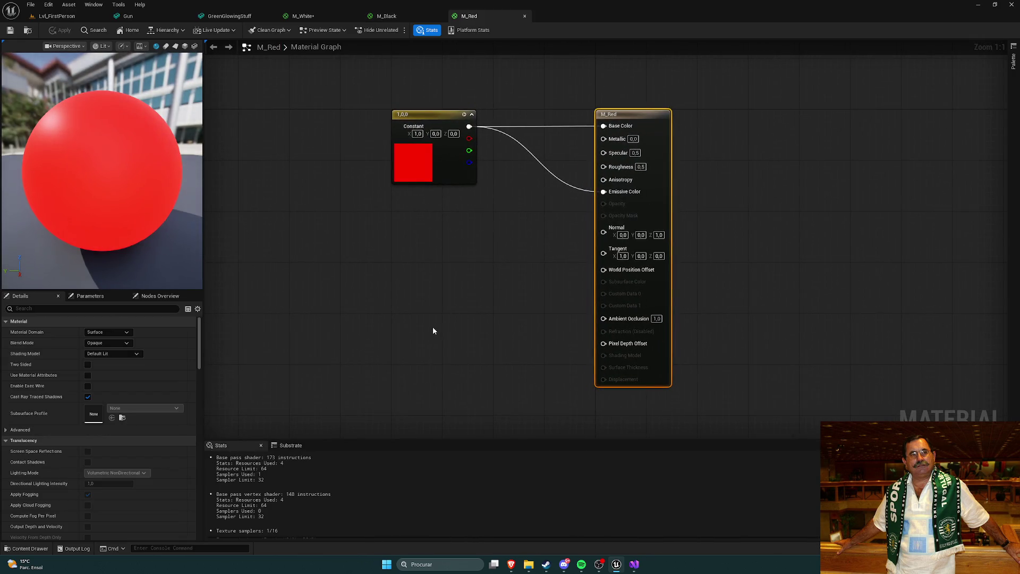
pyautogui.hotkey('ctrl', 'space')
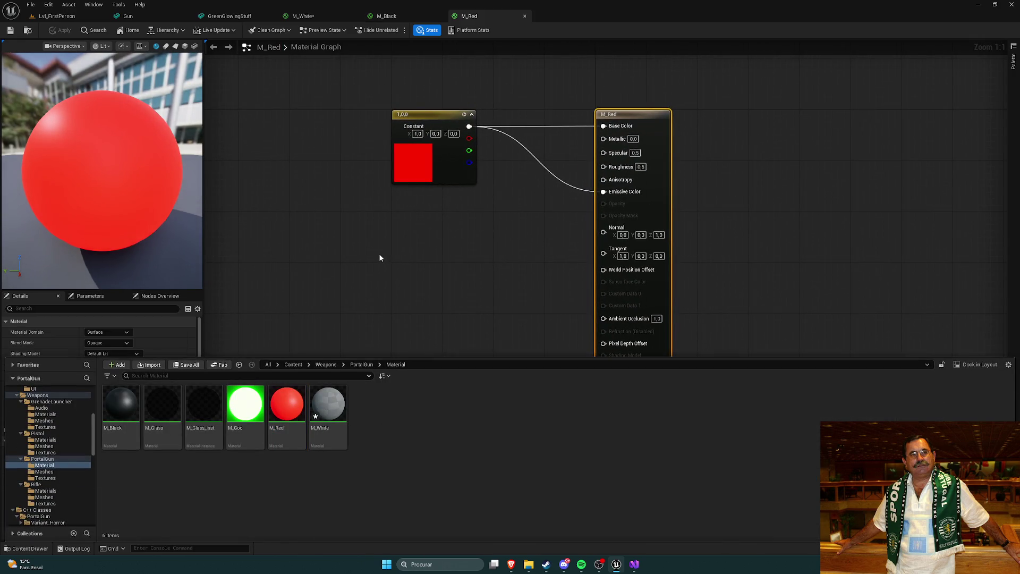
pyautogui.click(524, 17)
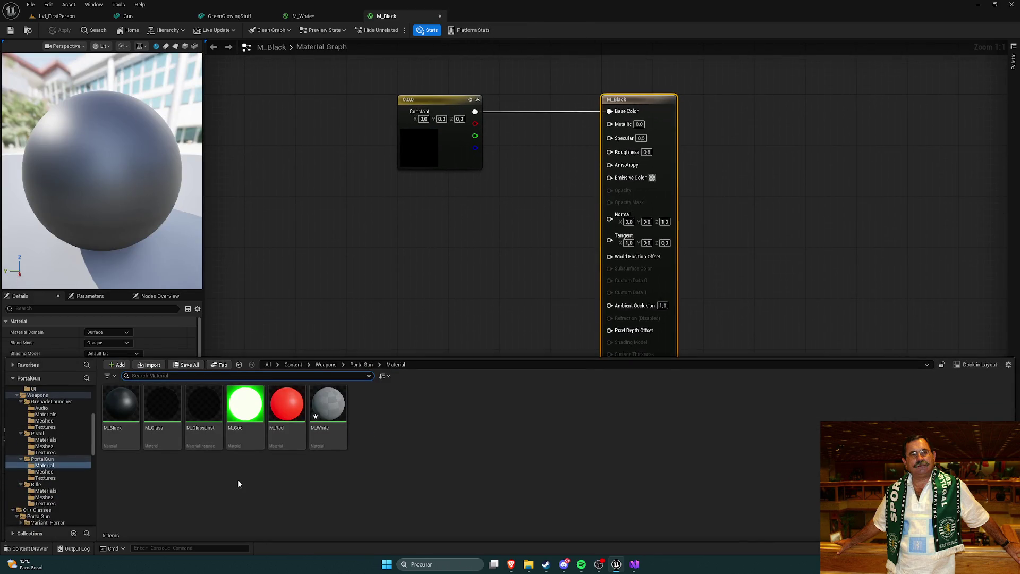
# Set M_White's Base Color constant to white with R, G and B at 1.
pyautogui.doubleClick(335, 410)
pyautogui.click(370, 186)
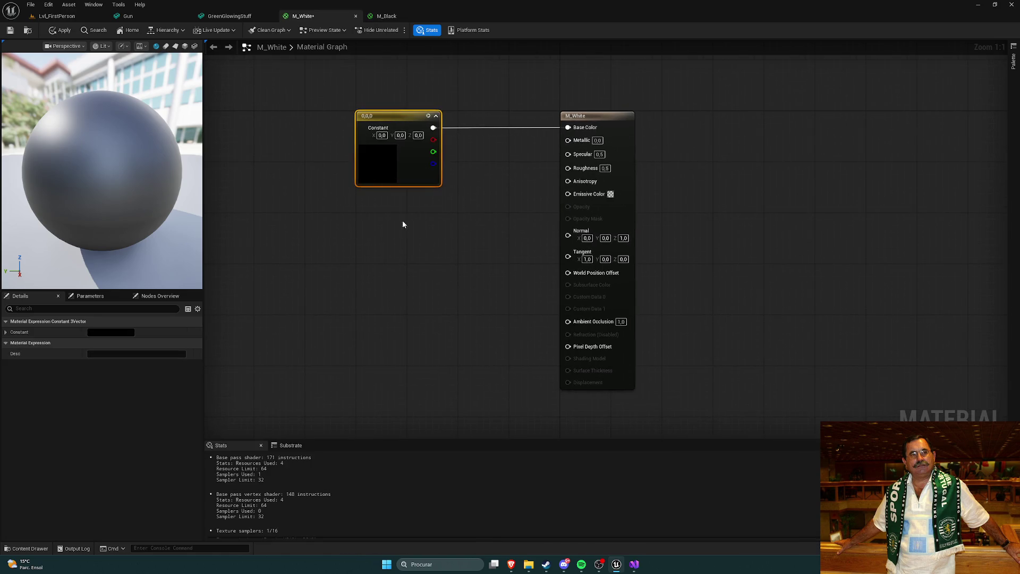
pyautogui.doubleClick(377, 169)
pyautogui.click(450, 280)
pyautogui.write('1')
pyautogui.press('Tab')
pyautogui.write('1')
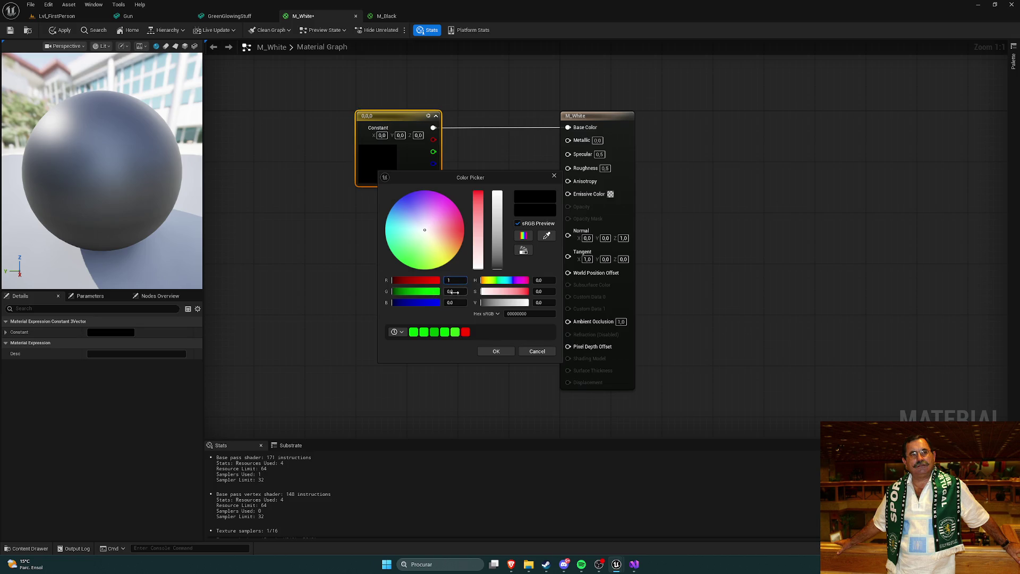
pyautogui.press('Tab')
pyautogui.write('1')
pyautogui.press('Return')
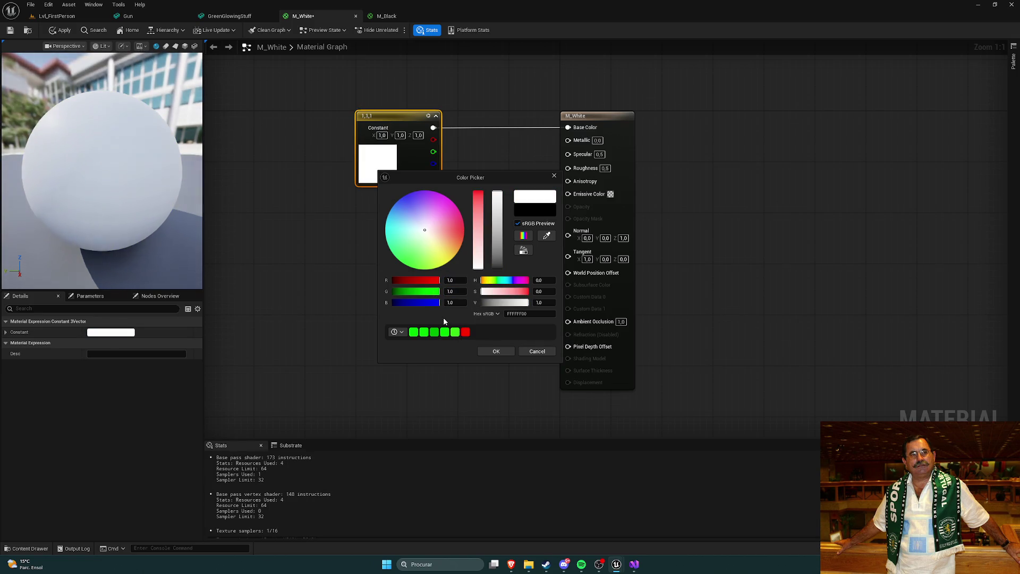
pyautogui.click(496, 351)
# Apply and save M_White, then close the M_White and M_Black editors.
pyautogui.click(60, 31)
pyautogui.click(10, 30)
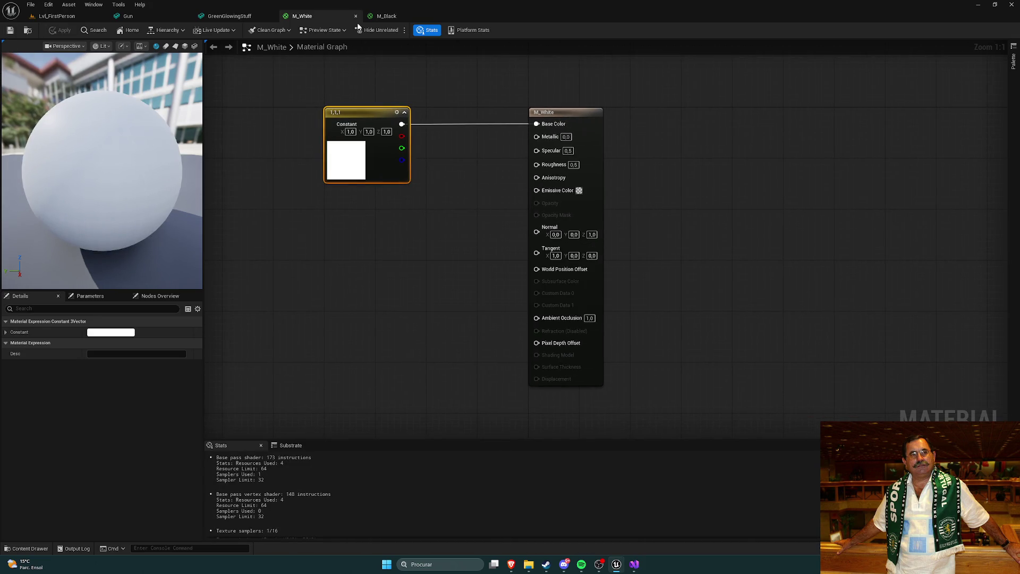
pyautogui.click(356, 16)
pyautogui.click(355, 16)
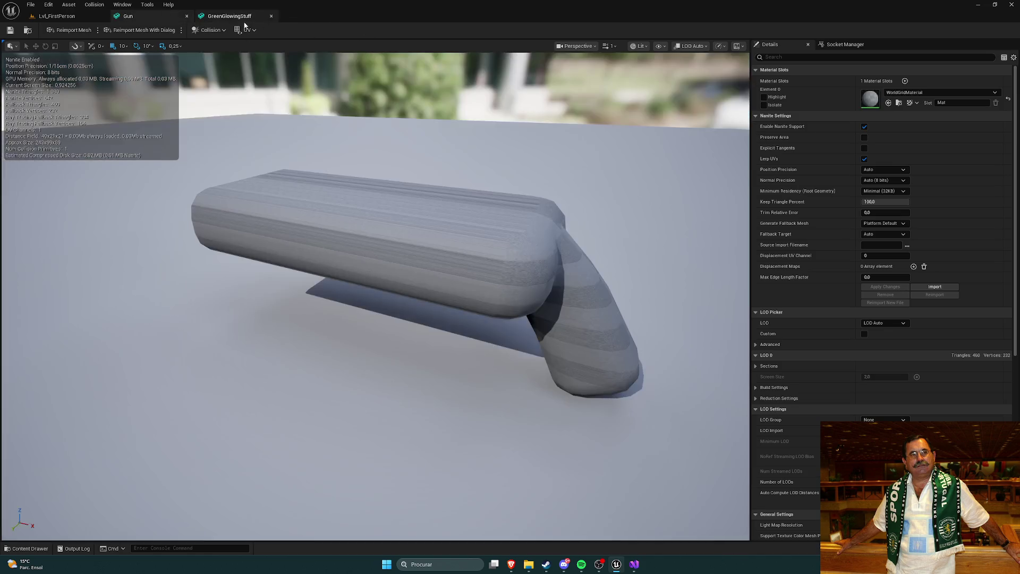
# Close the GreenGlowingStuff editor and assign M_White to the Gun mesh's material slot.
pyautogui.click(271, 16)
pyautogui.click(939, 92)
pyautogui.write('white')
pyautogui.click(926, 173)
pyautogui.scroll(3, 614, 209)
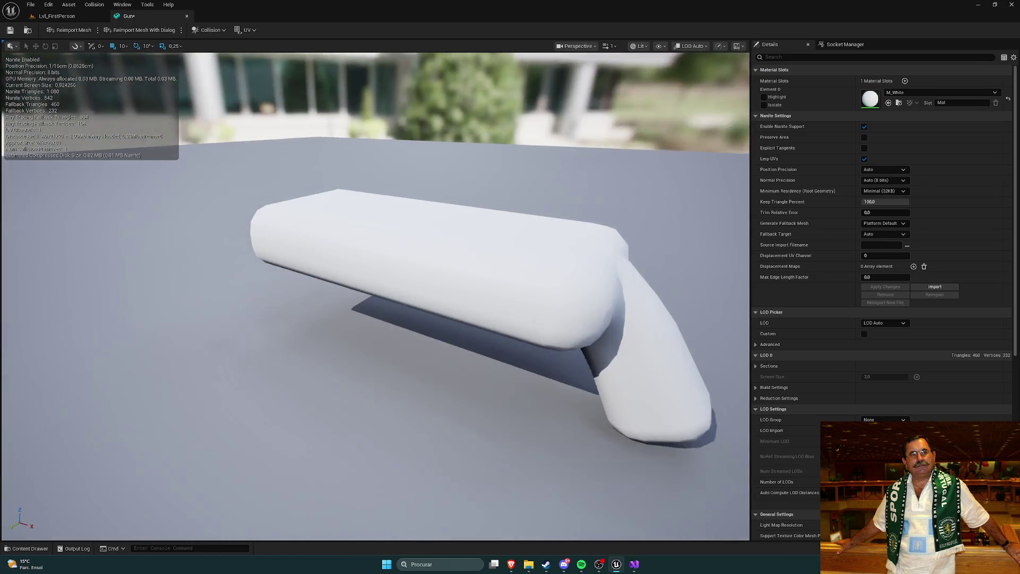
# Open CapsuleBase from the PortalGun Meshes folder and set its material slot to M_White.
pyautogui.hotkey('ctrl', 'space')
pyautogui.click(357, 364)
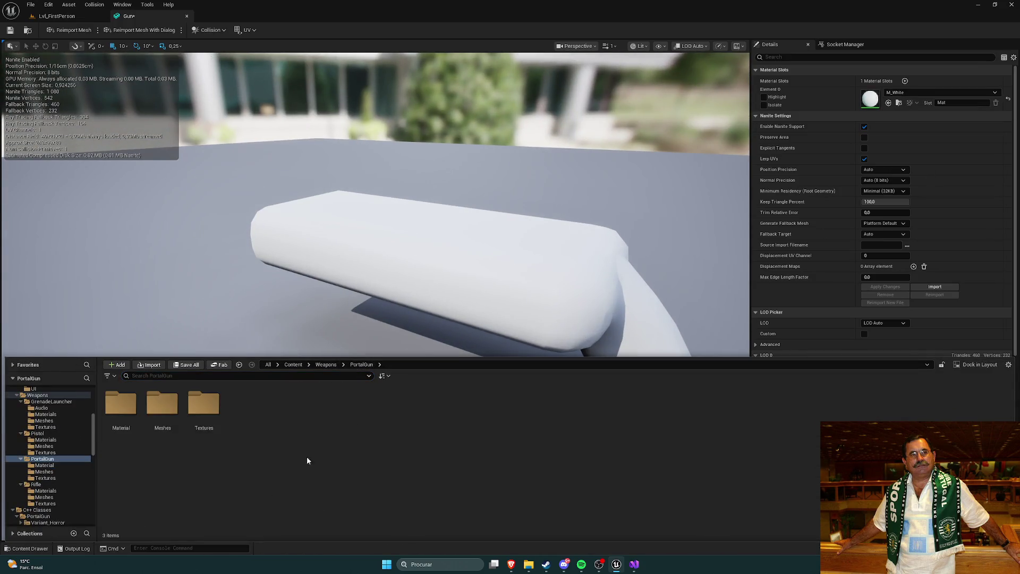
pyautogui.doubleClick(162, 403)
pyautogui.doubleClick(120, 404)
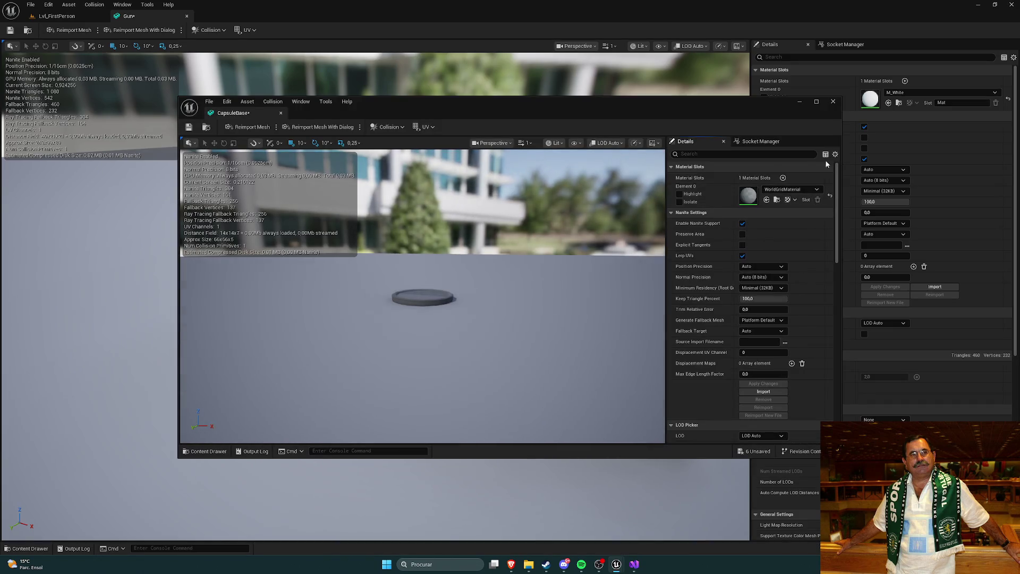
pyautogui.click(792, 190)
pyautogui.write('white')
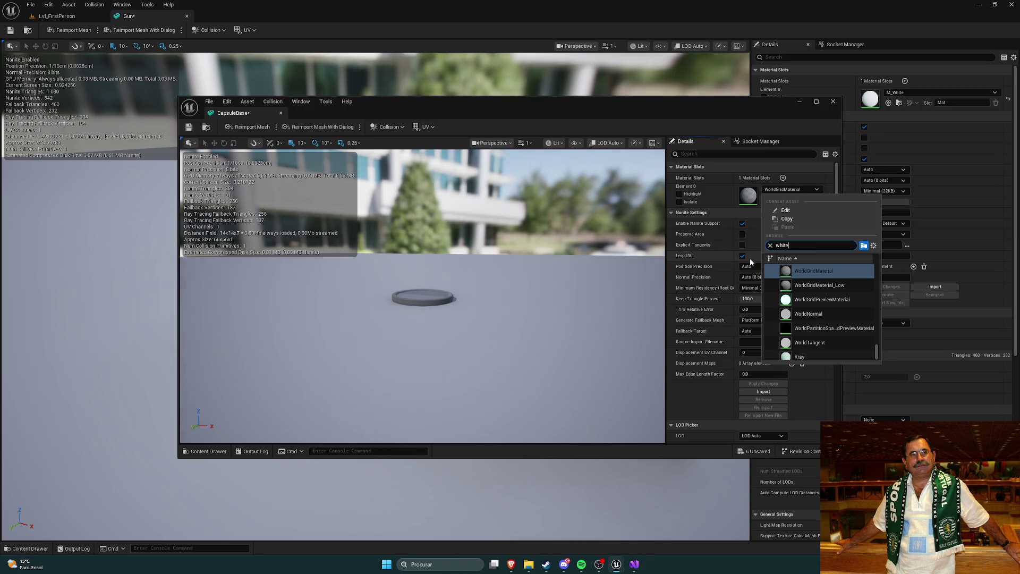
pyautogui.click(807, 271)
# Close the Gun mesh editor and clear the asset selection.
pyautogui.click(190, 129)
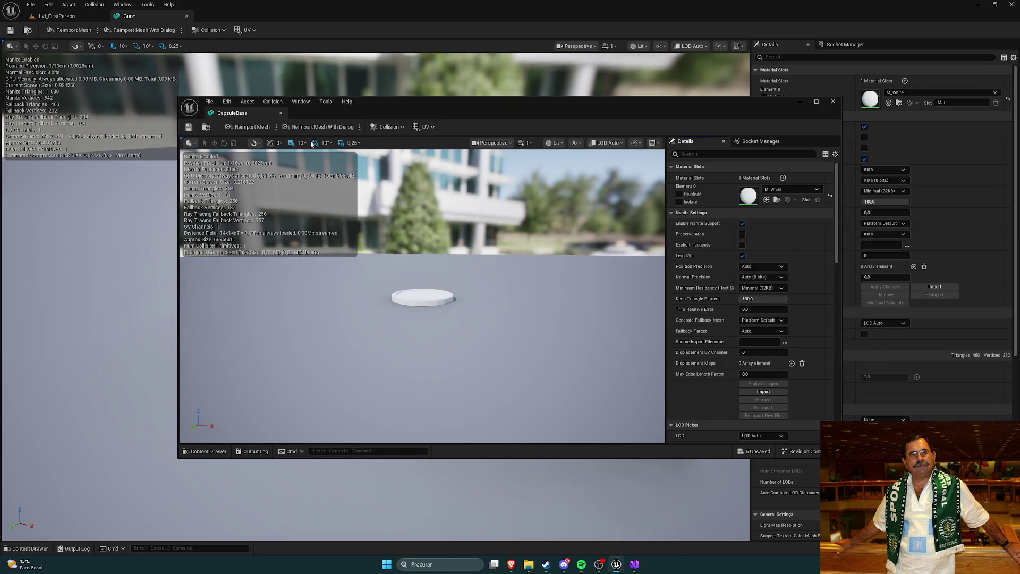
pyautogui.click(713, 94)
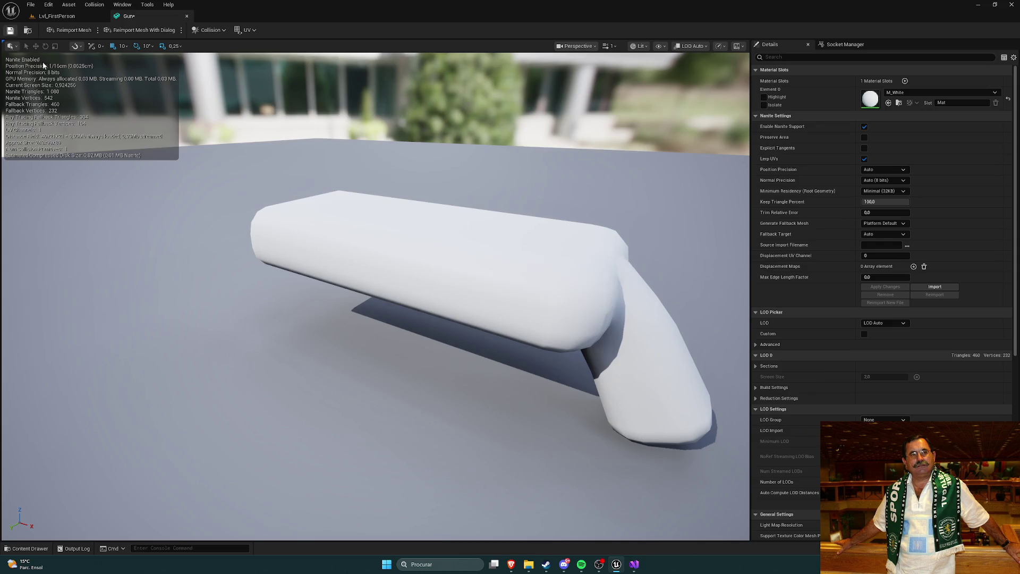
pyautogui.click(187, 16)
pyautogui.click(463, 477)
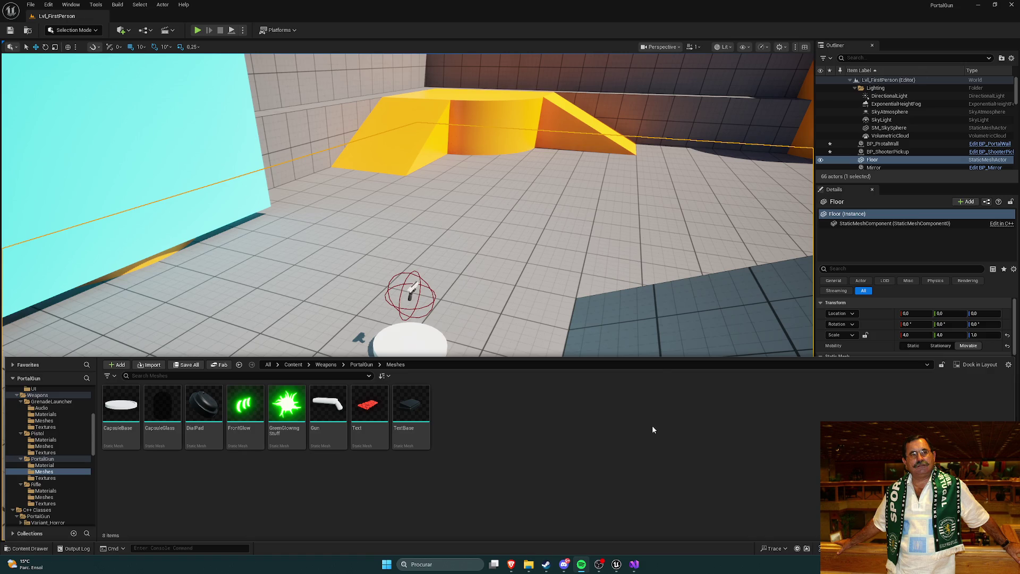
pyautogui.click(205, 409)
pyautogui.click(465, 425)
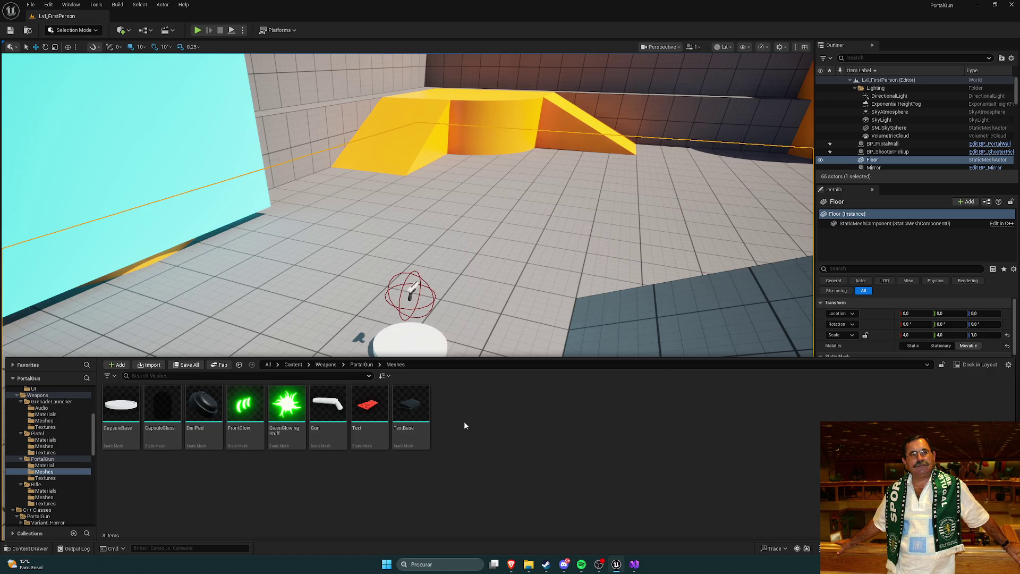
pyautogui.rightClick(440, 444)
pyautogui.moveTo(473, 437)
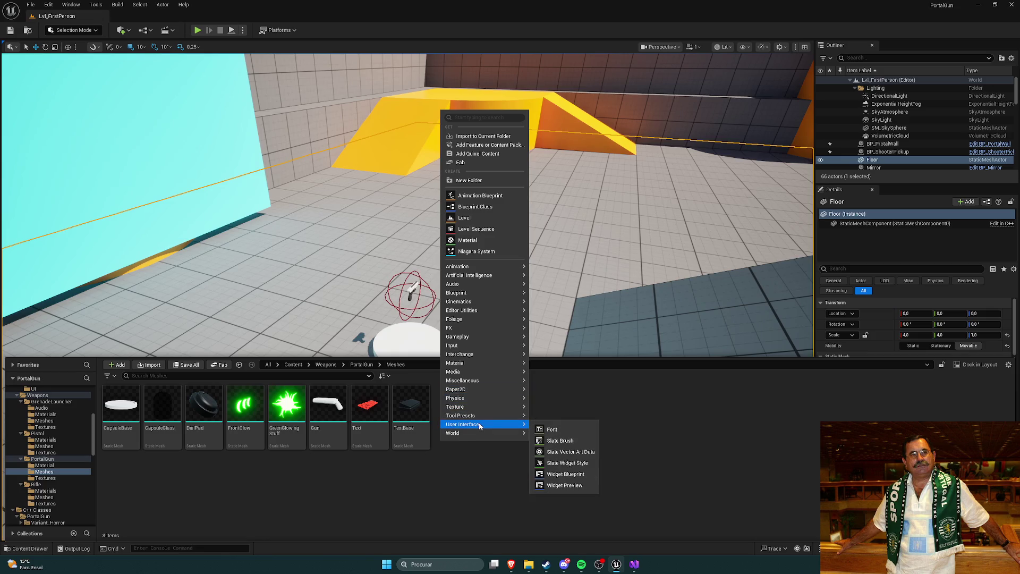
pyautogui.press('Escape')
pyautogui.rightClick(508, 420)
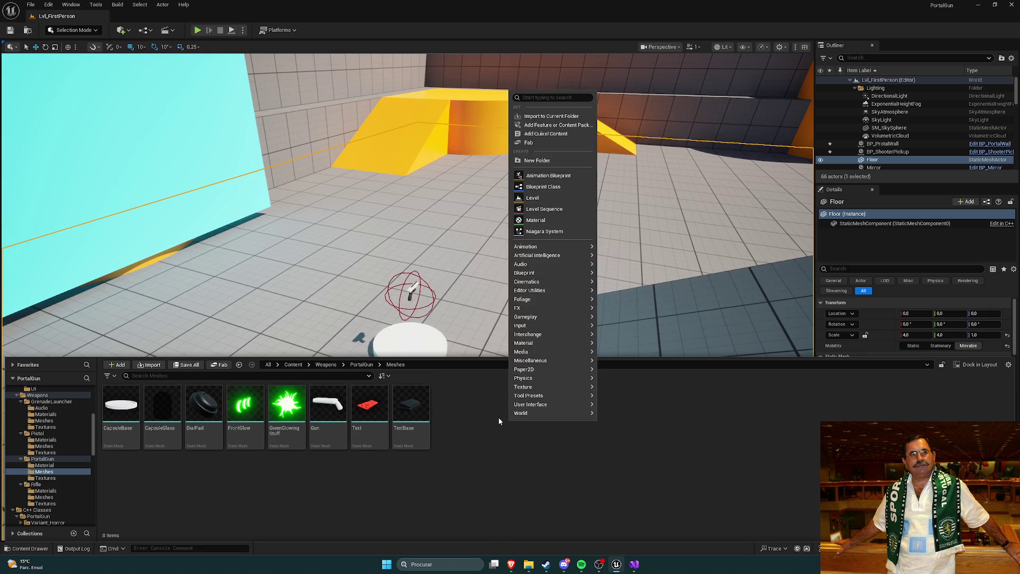
pyautogui.press('Escape')
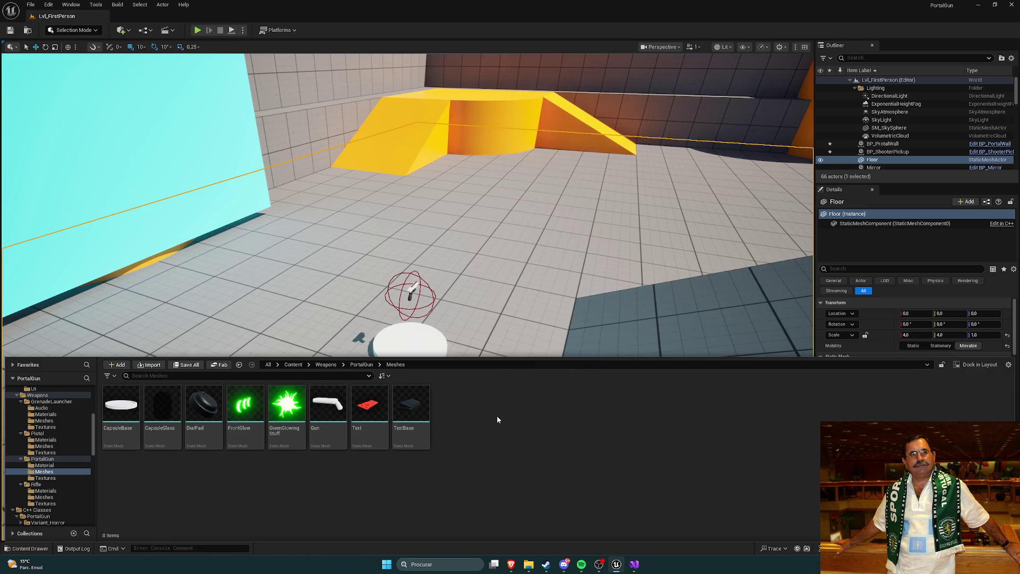
pyautogui.rightClick(496, 416)
pyautogui.moveTo(531, 285)
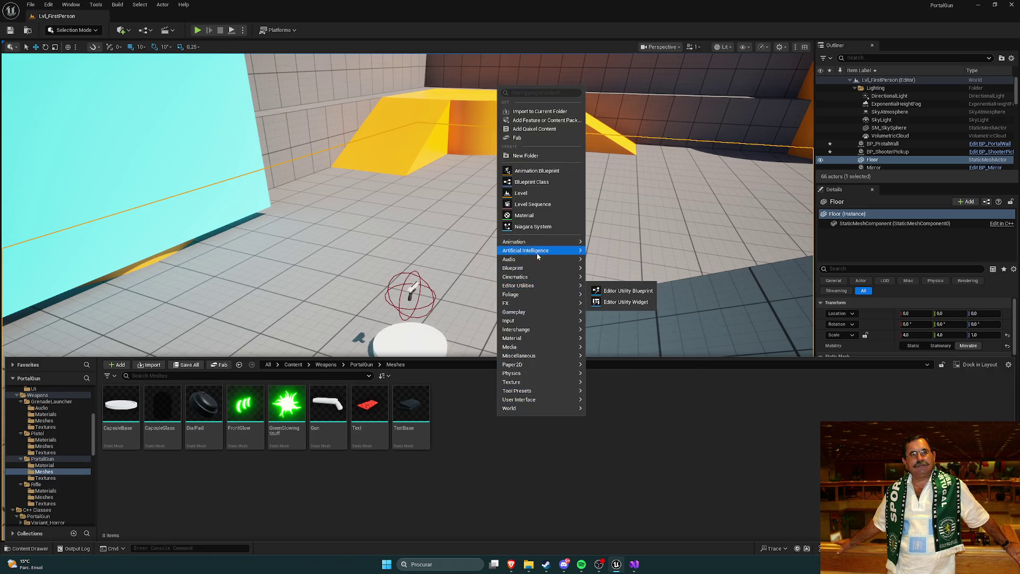
pyautogui.moveTo(535, 242)
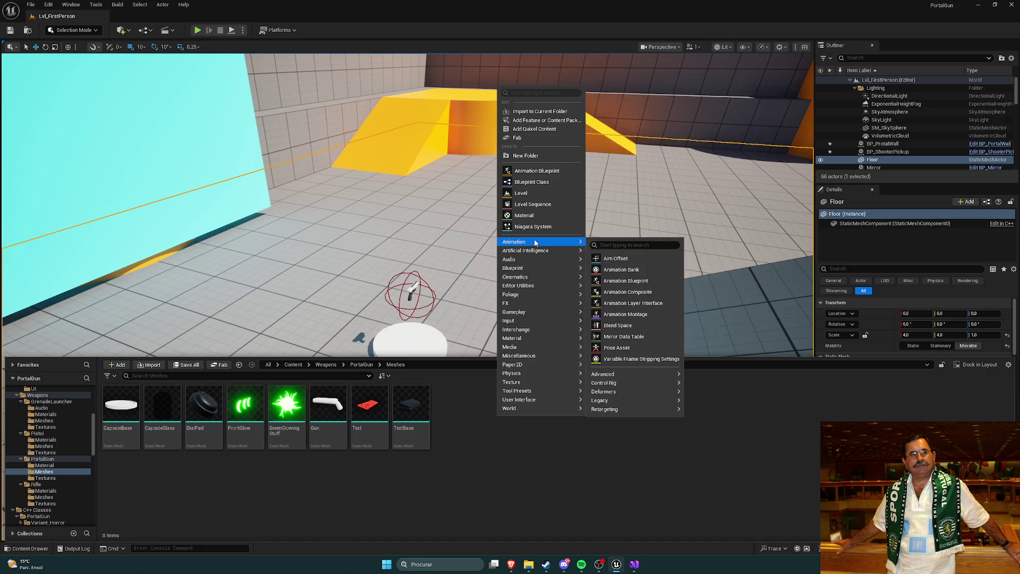
pyautogui.click(438, 448)
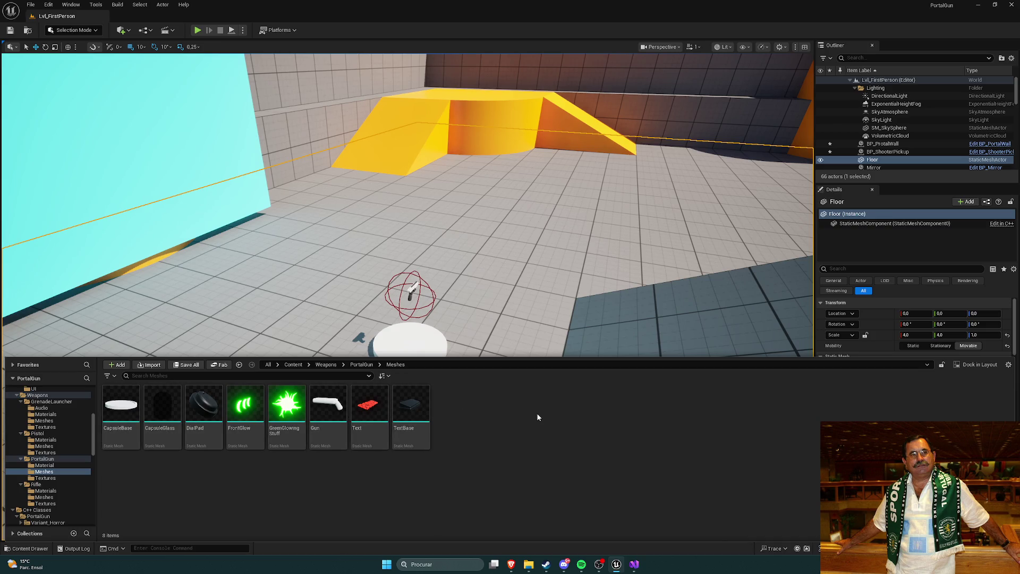
pyautogui.rightClick(510, 414)
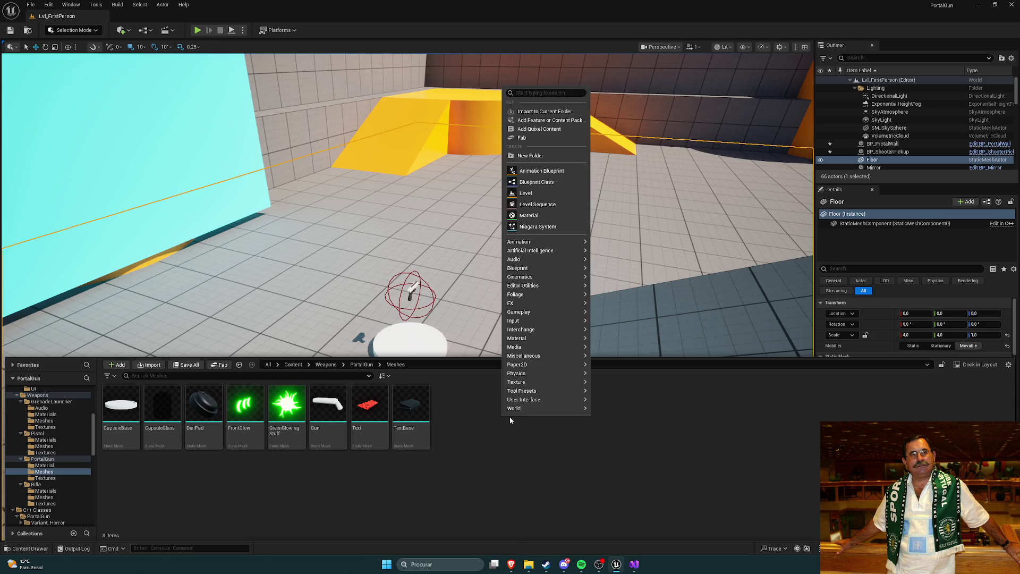
pyautogui.moveTo(542, 393)
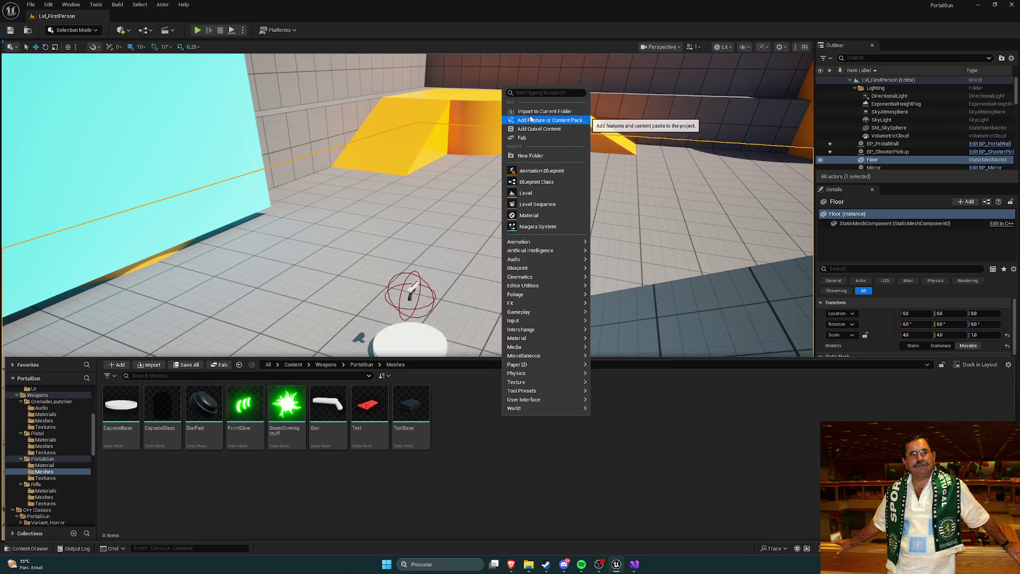
pyautogui.moveTo(535, 268)
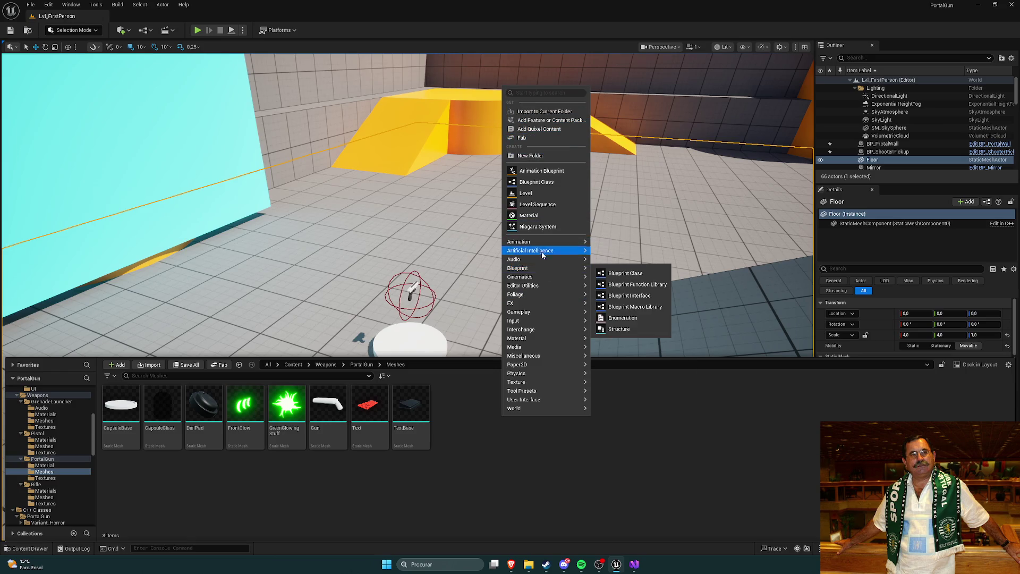
pyautogui.moveTo(542, 313)
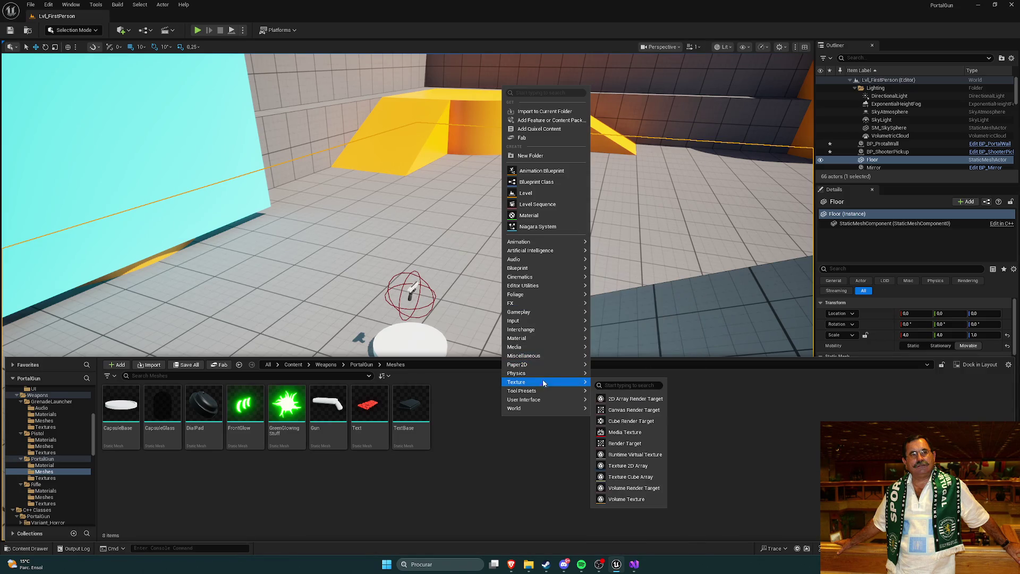
pyautogui.moveTo(542, 372)
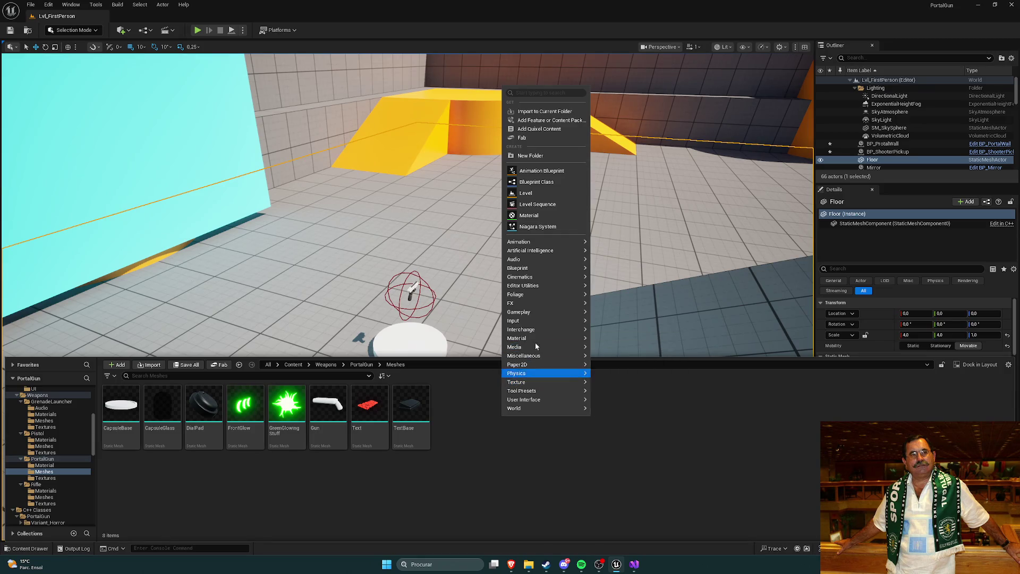
pyautogui.moveTo(542, 347)
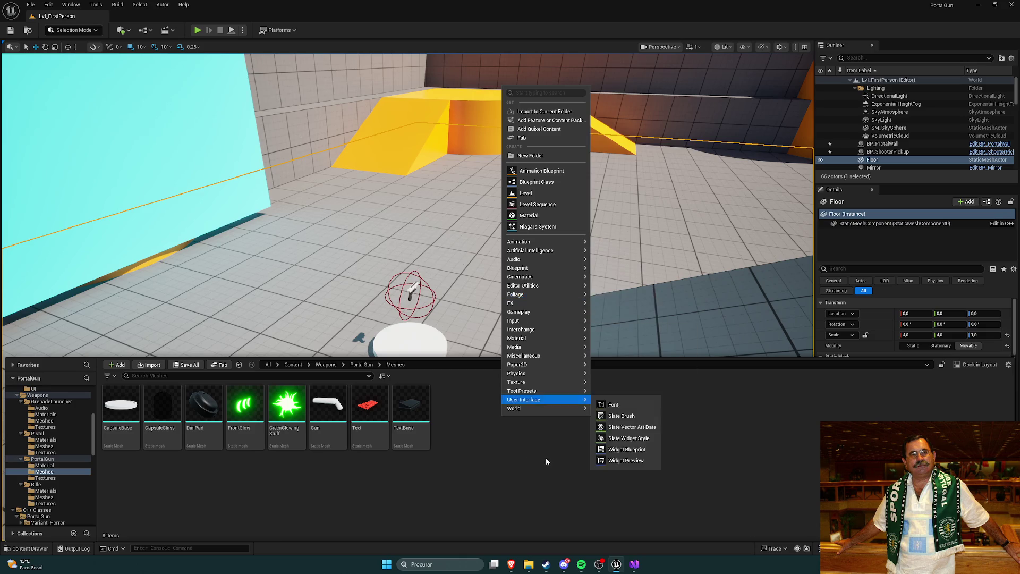
pyautogui.click(498, 423)
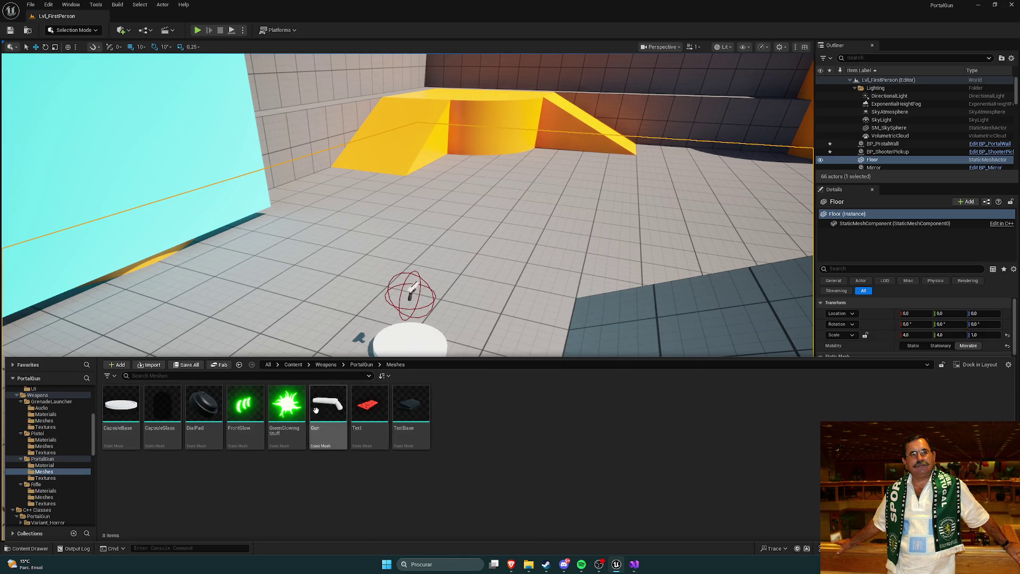
pyautogui.rightClick(458, 419)
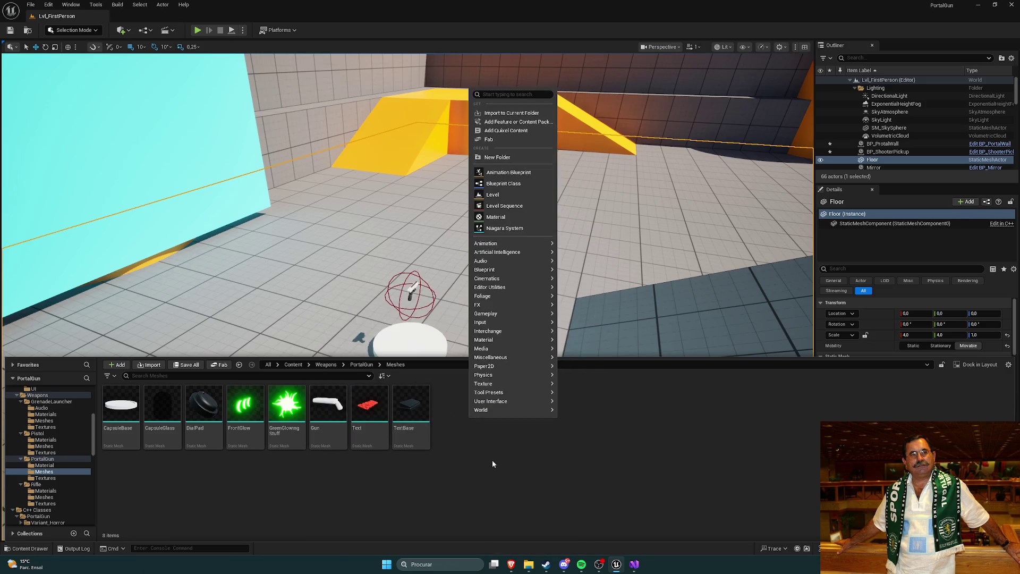
pyautogui.write('skele')
pyautogui.press('Escape')
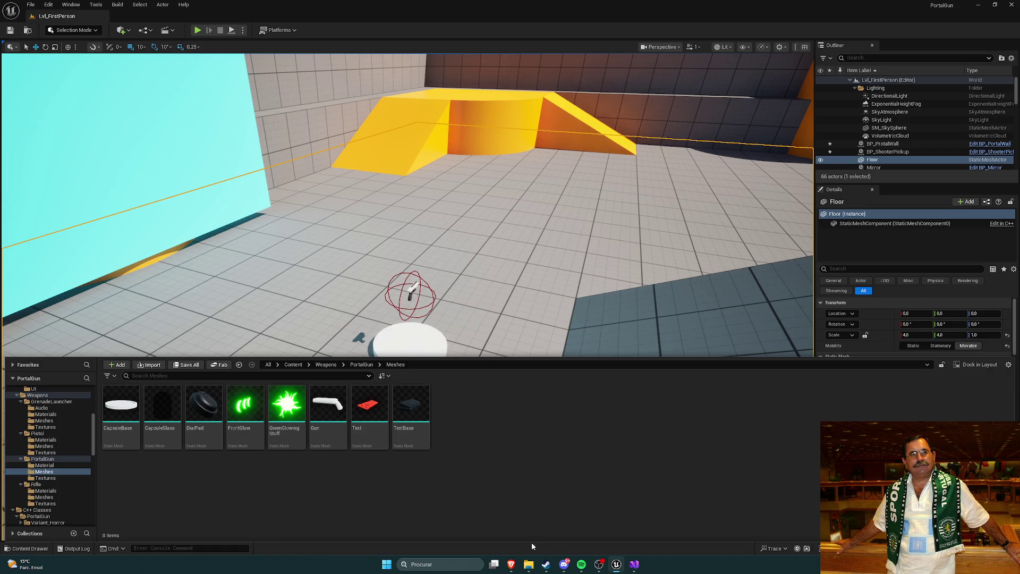
pyautogui.moveTo(511, 564)
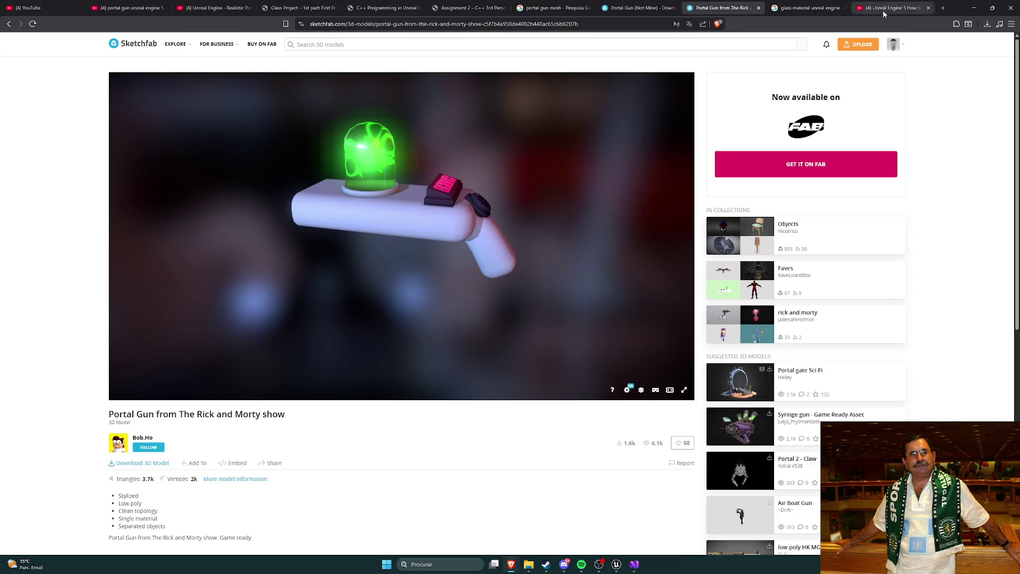
# Search 'unreal engine create skeletal mesh' in a new browser tab.
pyautogui.click(943, 7)
pyautogui.write('unreal engine hjow')
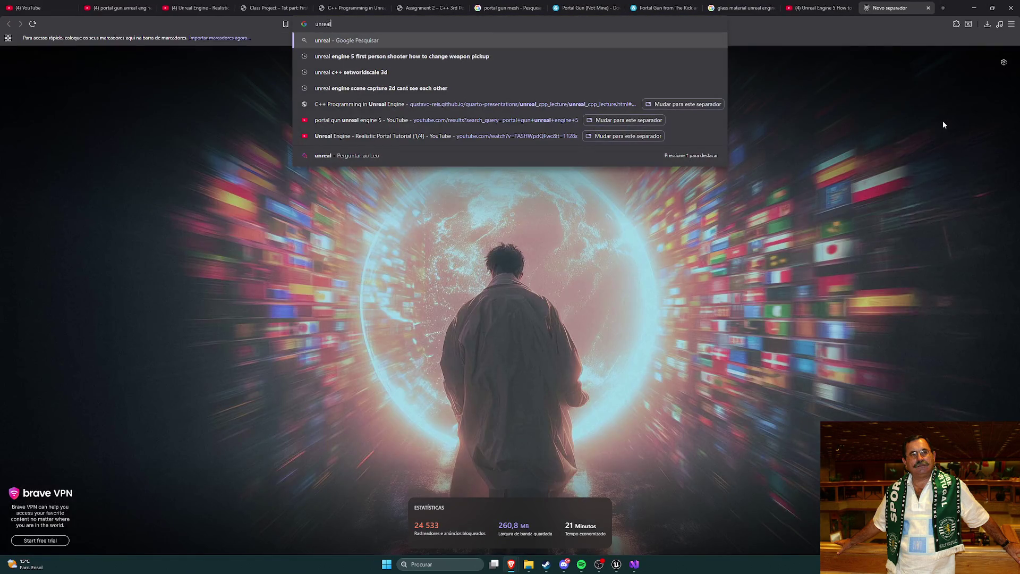
pyautogui.press('BackSpace')
pyautogui.press('BackSpace')
pyautogui.press('BackSpace')
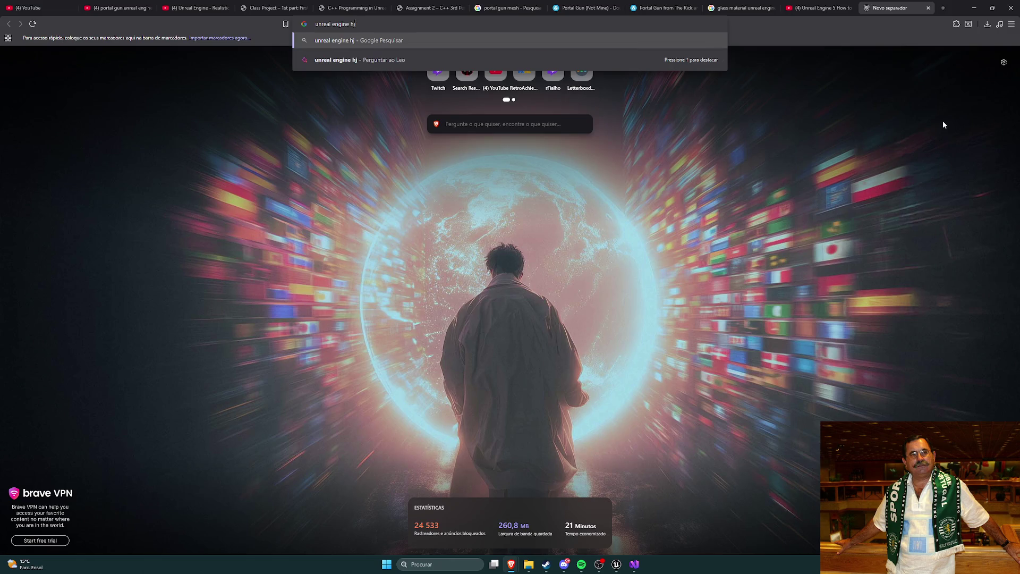
pyautogui.write('create skeletal ')
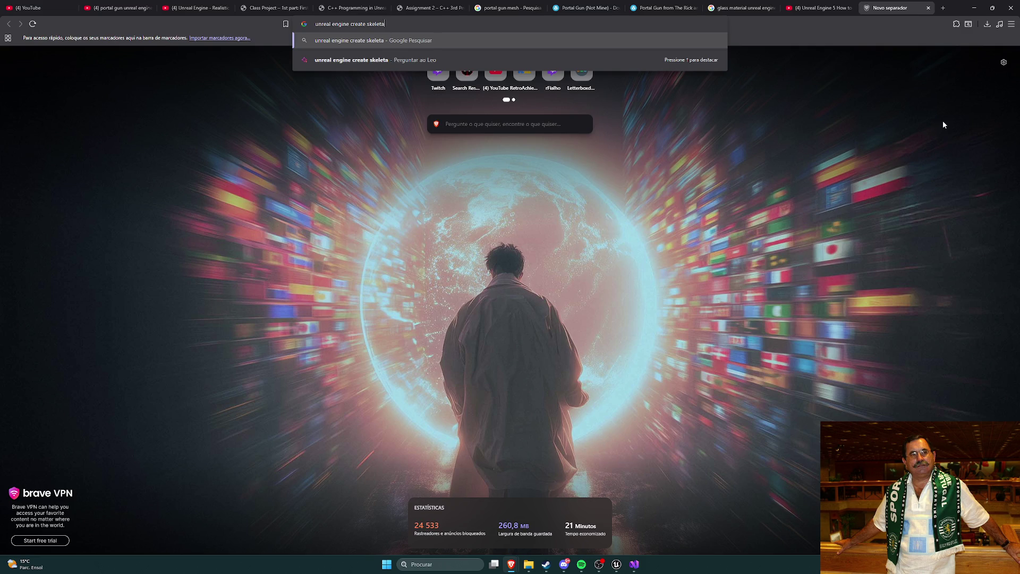
pyautogui.write('mesh')
pyautogui.press('Return')
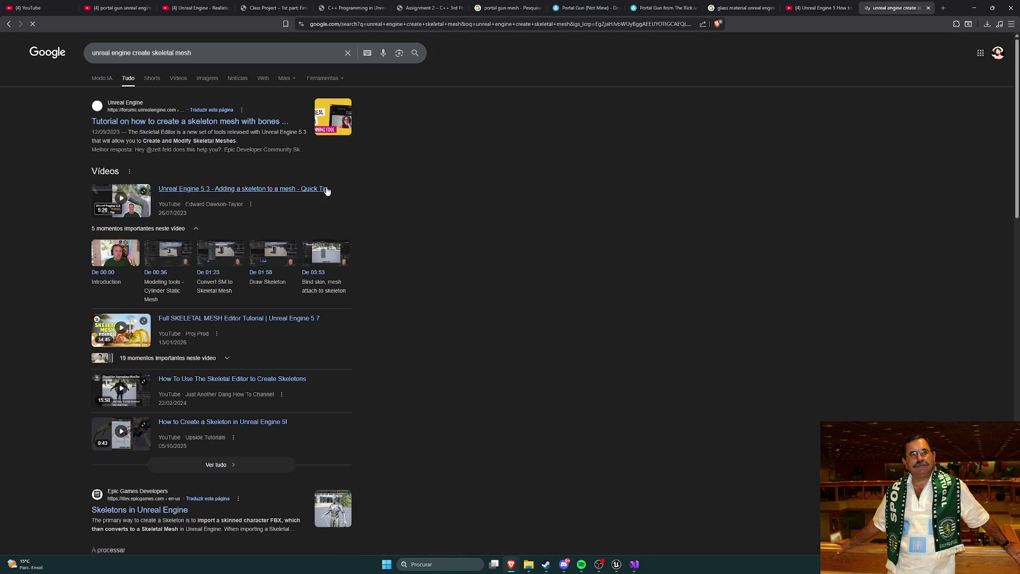
# Skim the skeleton-mesh forum thread, then open and pause the 'Adding a skeleton to a mesh' video.
pyautogui.click(185, 122)
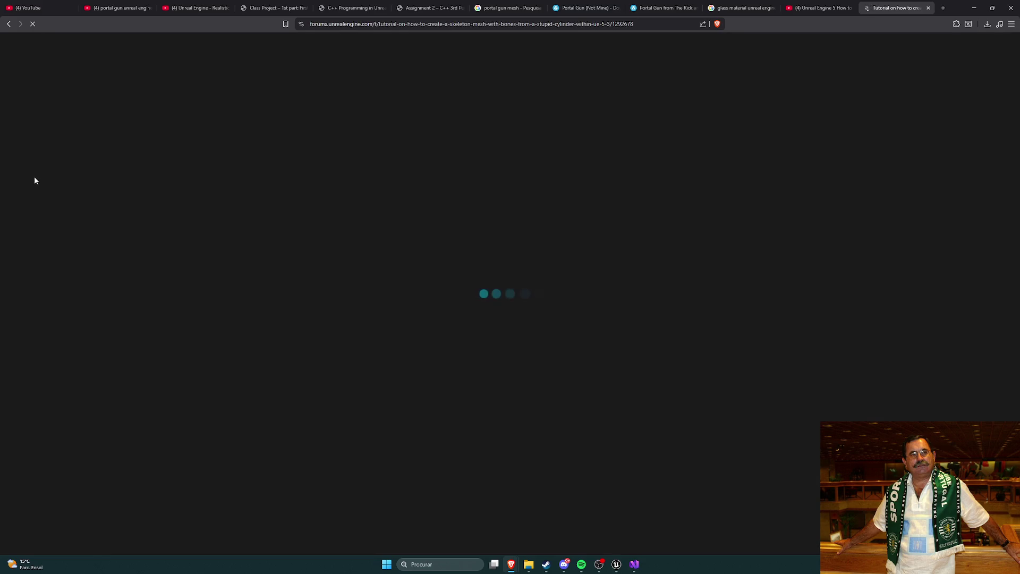
pyautogui.scroll(-8, 183, 209)
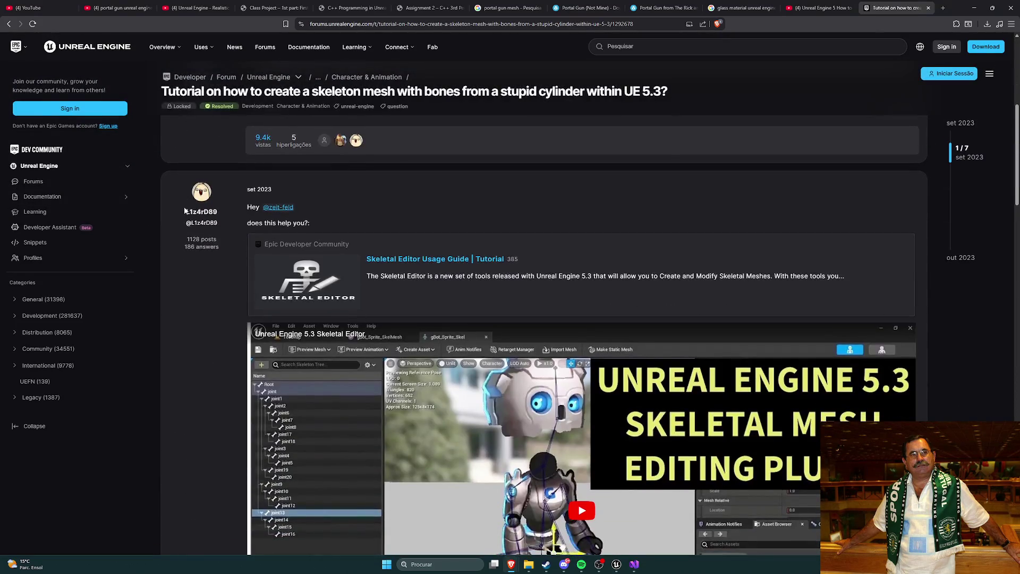
pyautogui.scroll(-8, 189, 208)
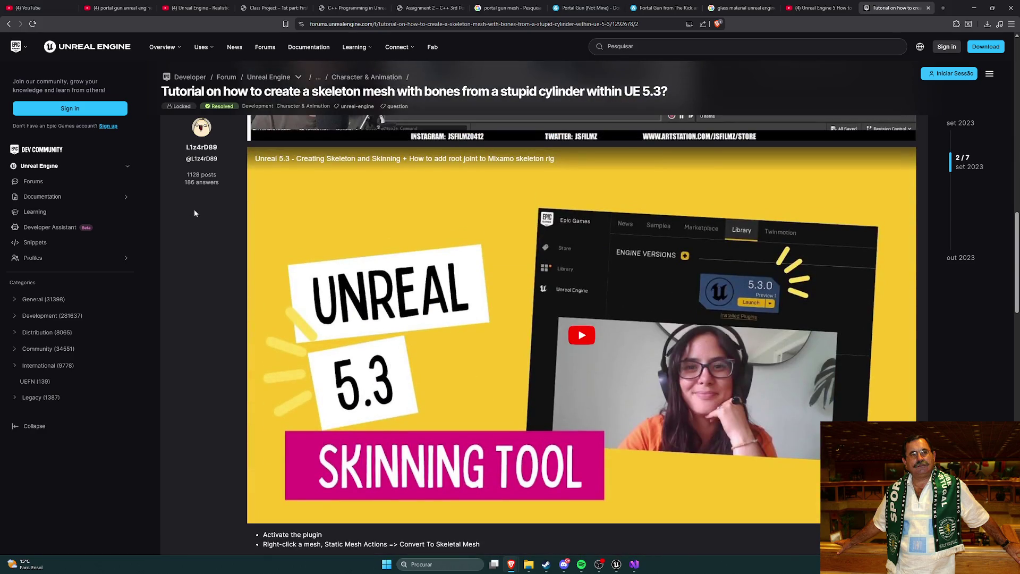
pyautogui.click(12, 51)
pyautogui.click(9, 23)
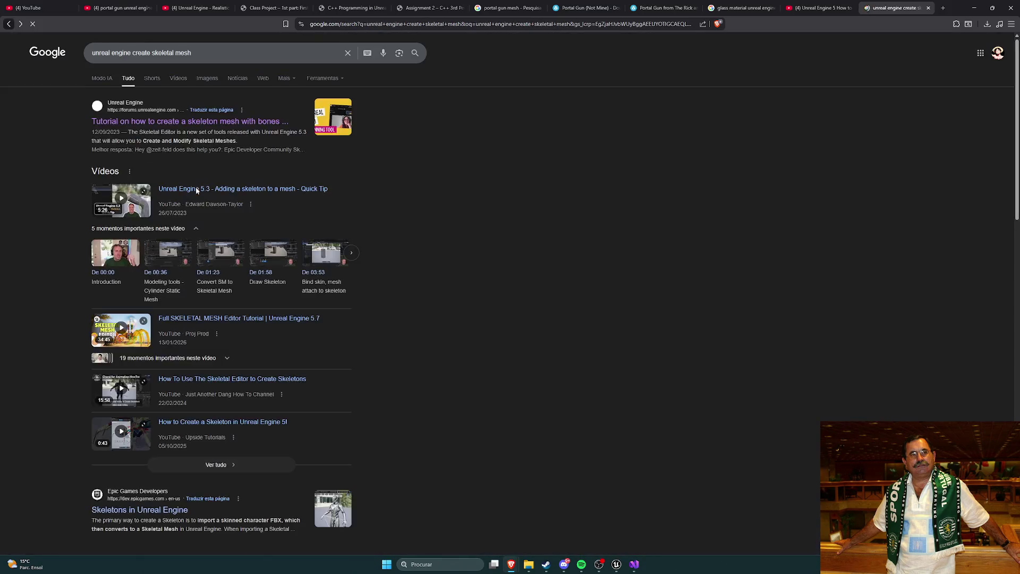
pyautogui.scroll(-1, 63, 204)
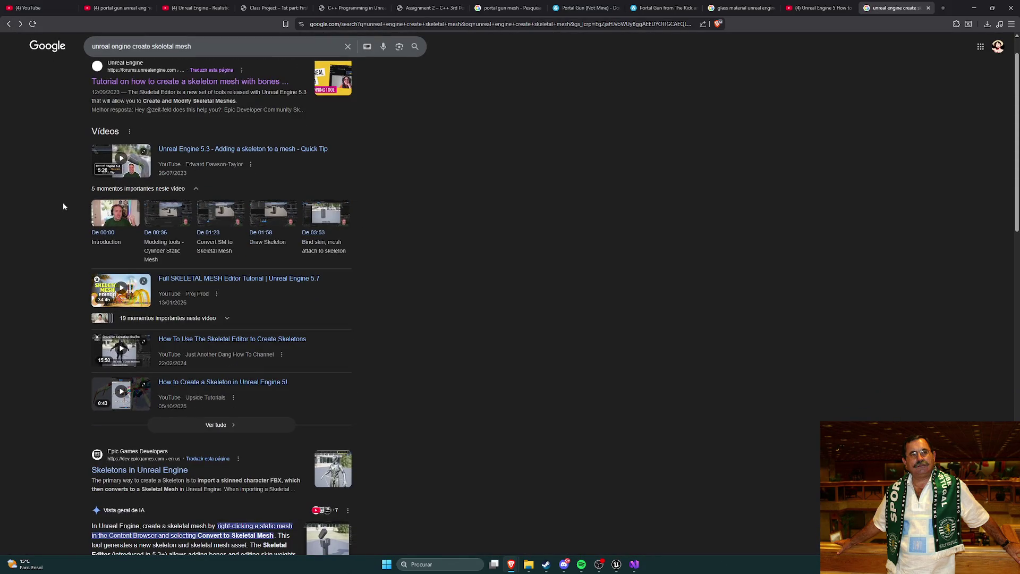
pyautogui.click(236, 152)
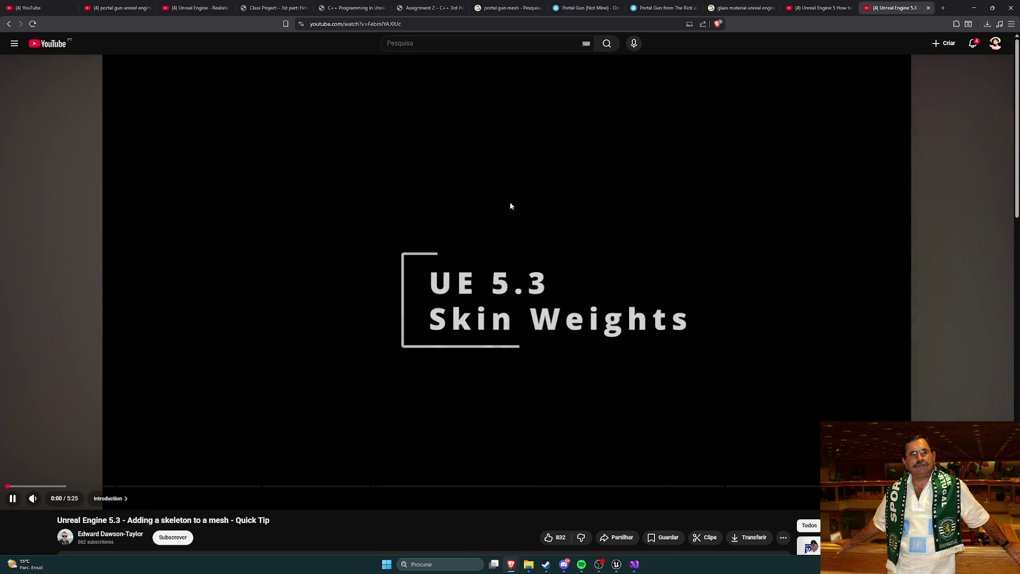
pyautogui.click(595, 290)
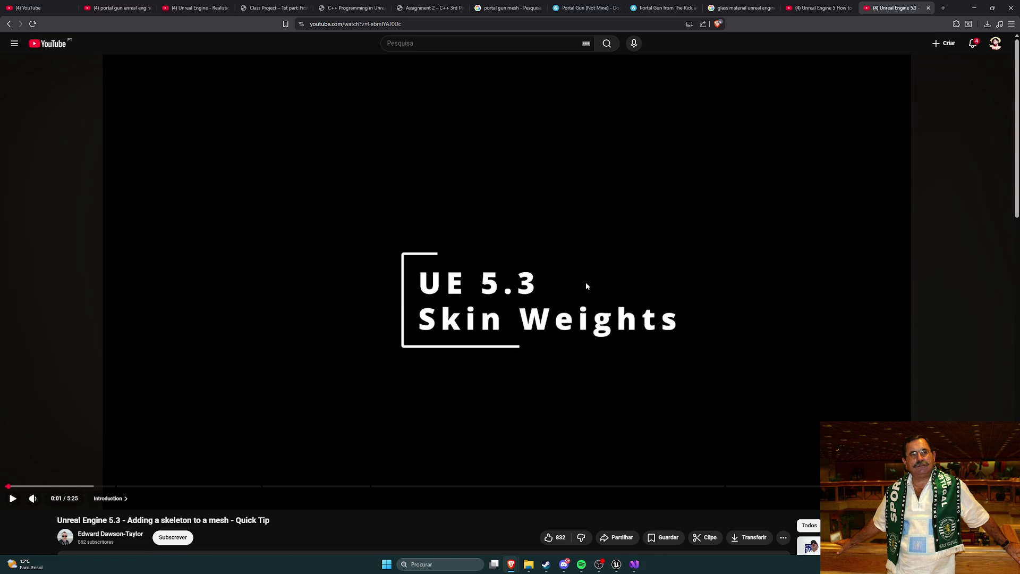
# Scrub the tutorial to 1:28's Convert to Skeletal Mesh step, close it, and return to Unreal.
pyautogui.click(576, 278)
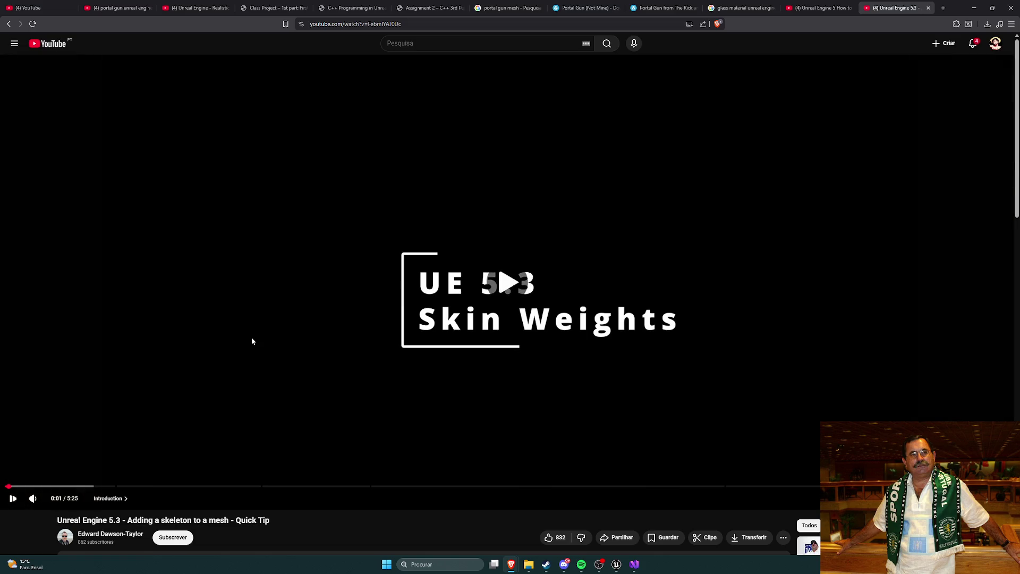
pyautogui.click(129, 486)
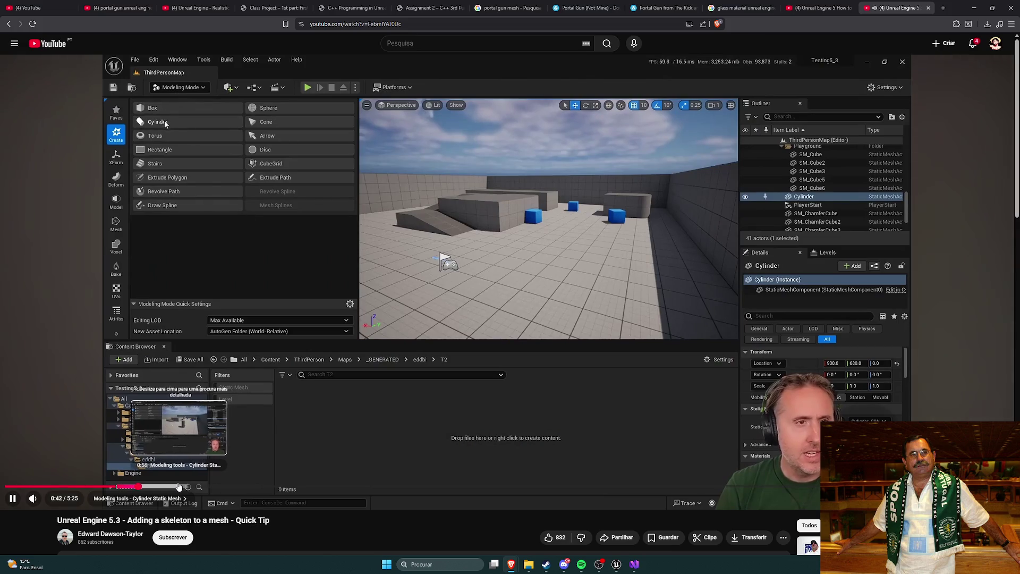
pyautogui.click(175, 486)
pyautogui.moveTo(175, 487)
pyautogui.mouseDown()
pyautogui.moveTo(309, 488)
pyautogui.moveTo(272, 487)
pyautogui.mouseUp()
pyautogui.click(543, 321)
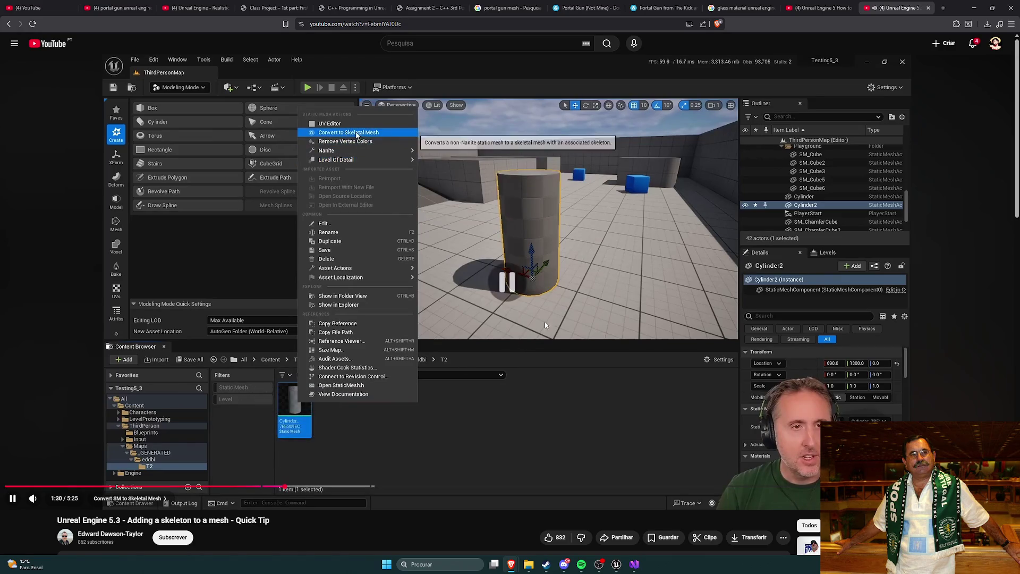
pyautogui.click(927, 8)
pyautogui.click(616, 564)
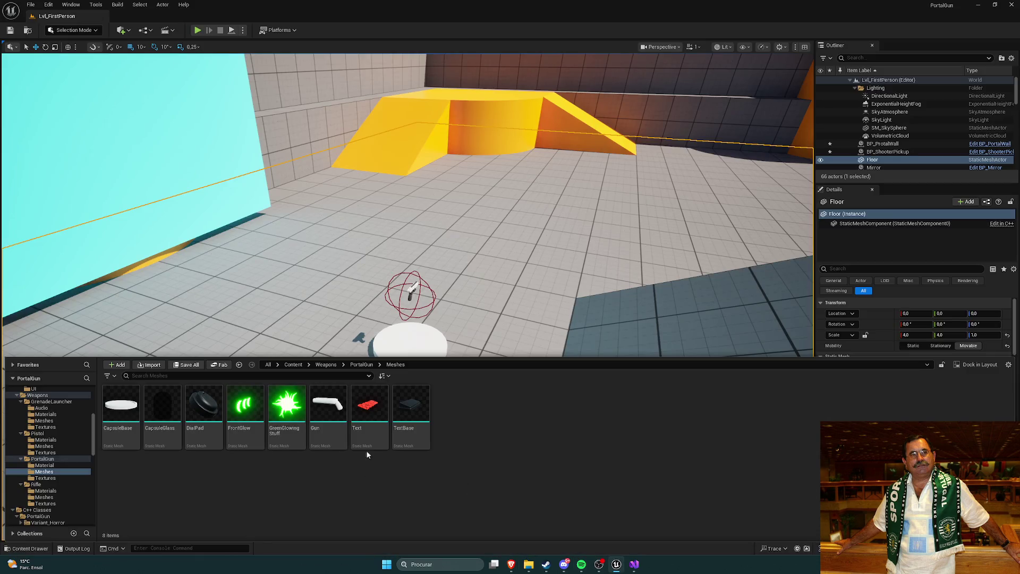
# Convert all eight Meshes-folder assets to skeletal meshes using the default new-skeleton options.
pyautogui.hotkey('ctrl', 'a')
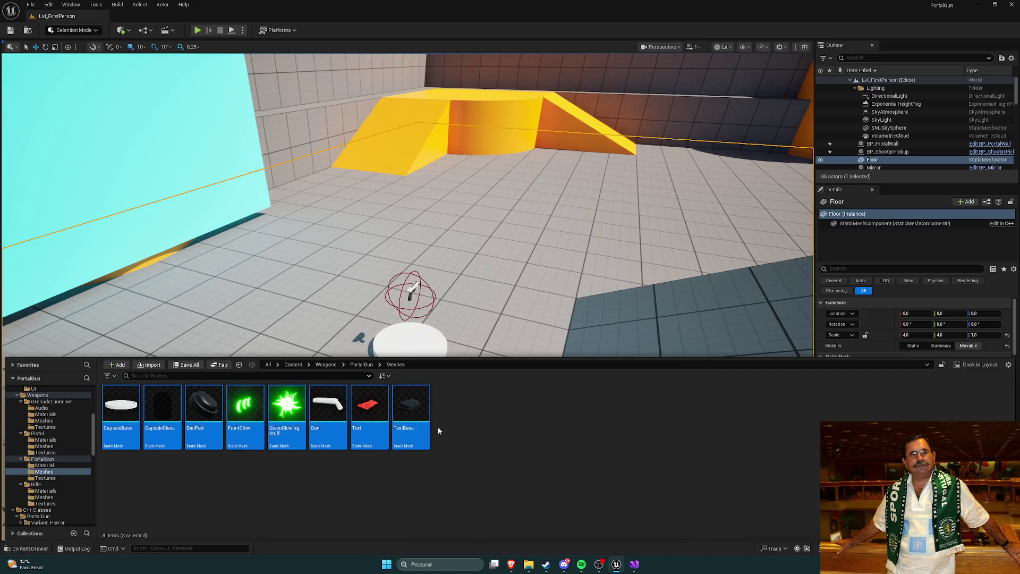
pyautogui.rightClick(417, 399)
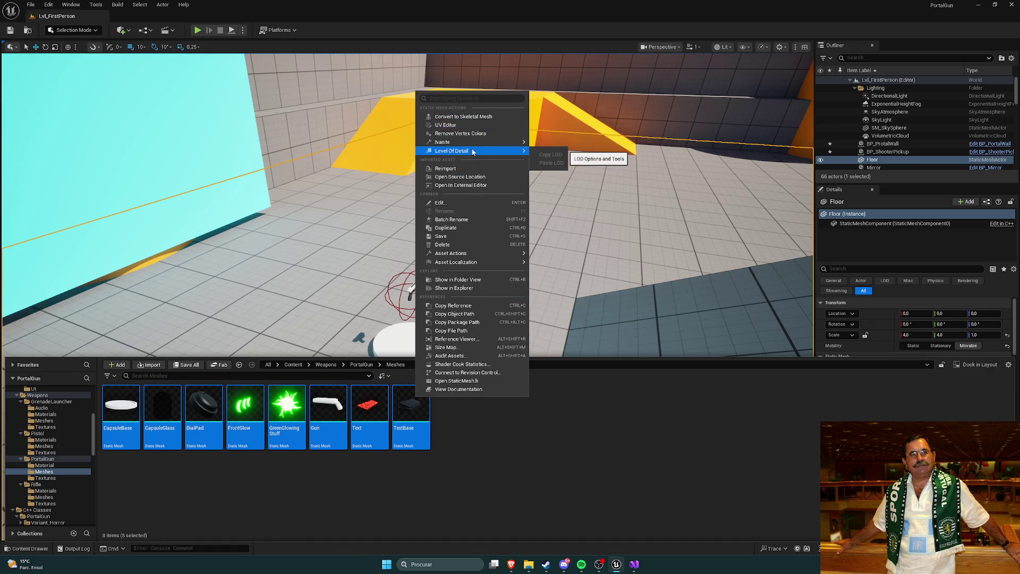
pyautogui.click(470, 117)
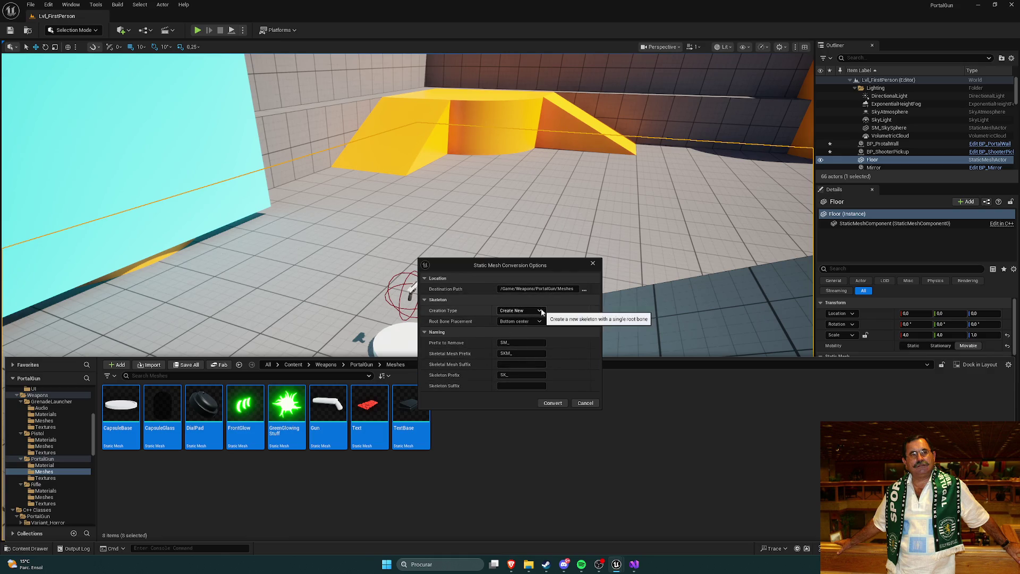
pyautogui.click(552, 404)
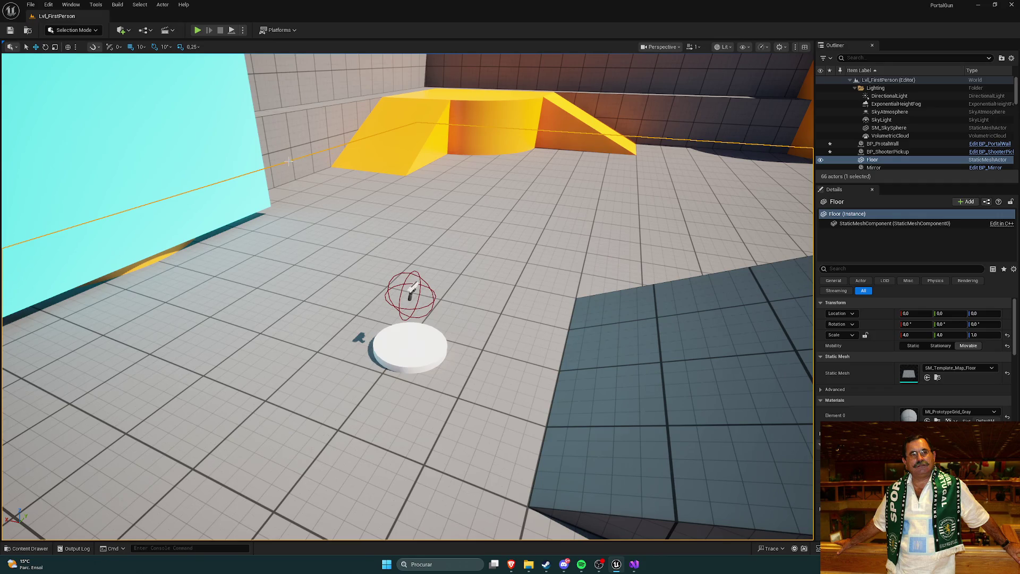
# Select SK_Capsule Base through the last SKM_ asset and delete the generated skeletons and skeletal meshes.
pyautogui.hotkey('ctrl', 'space')
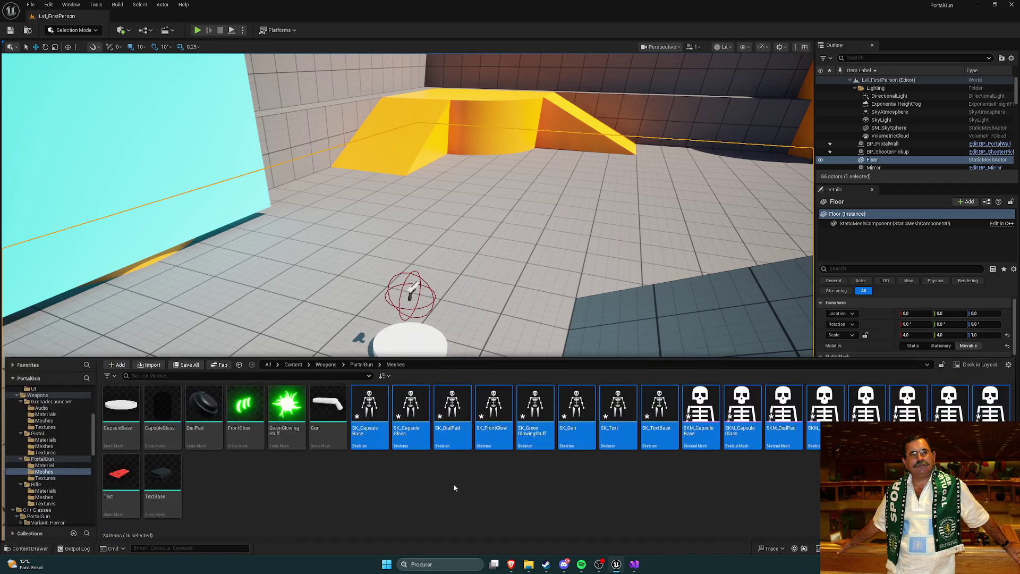
pyautogui.click(445, 501)
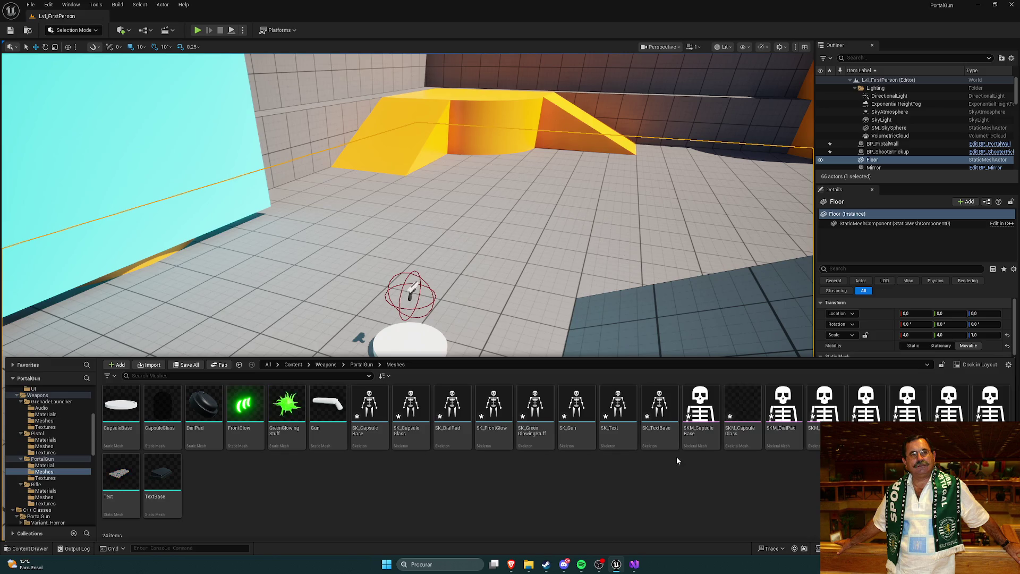
pyautogui.press('s')
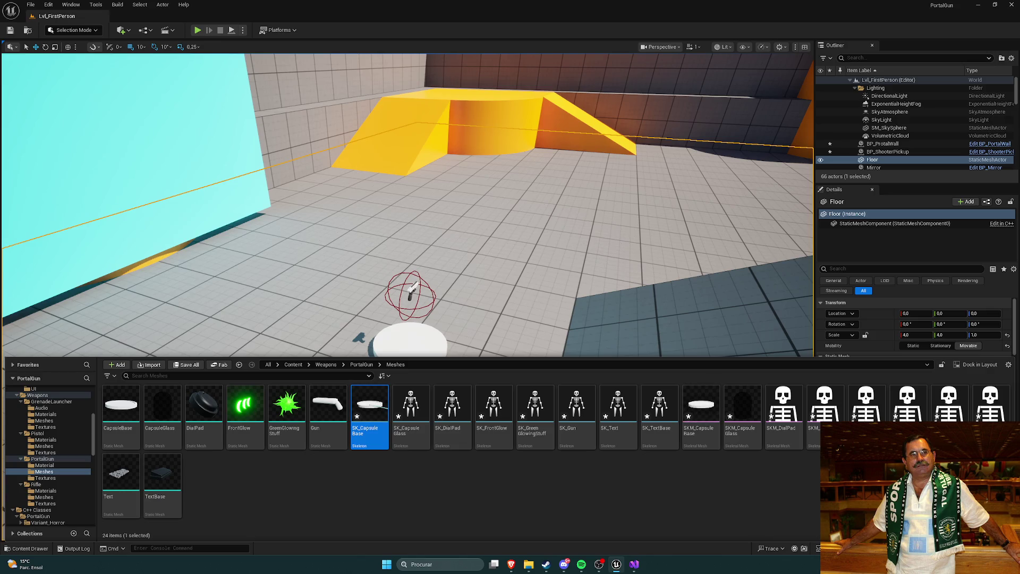
pyautogui.keyDown('shift'); pyautogui.click(990, 409); pyautogui.keyUp('shift')
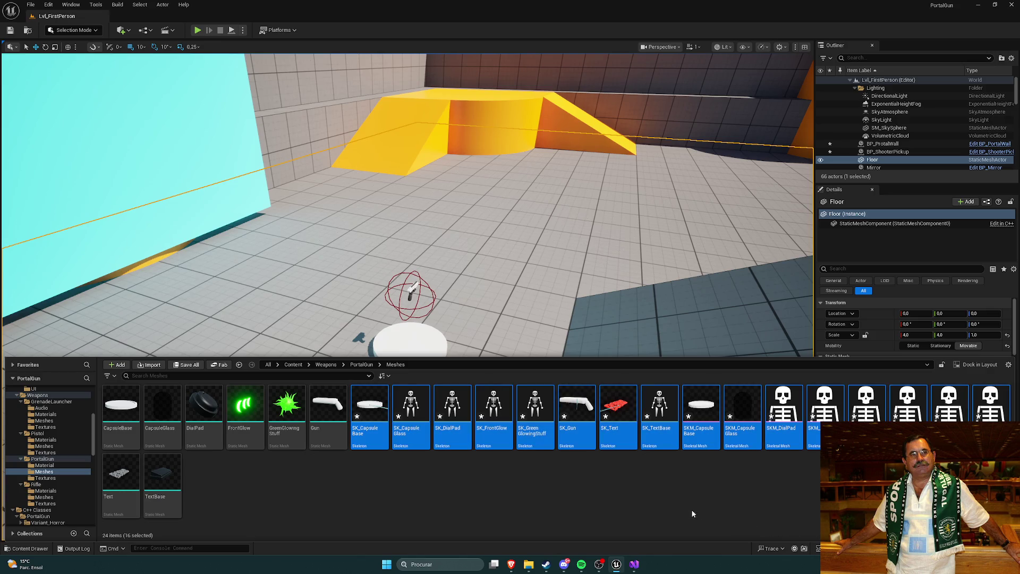
pyautogui.click(620, 501)
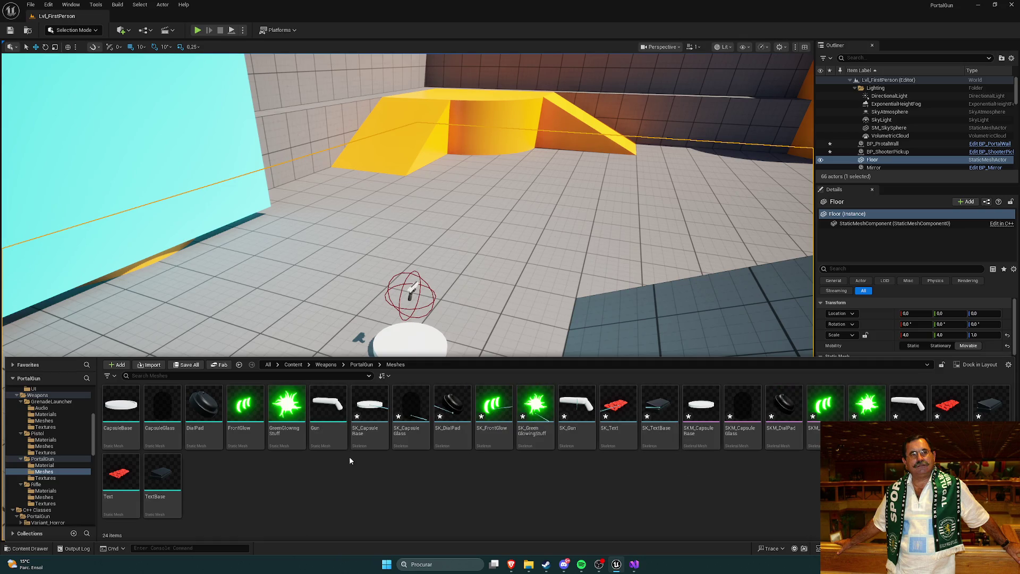
pyautogui.hotkey('shift', 'End')
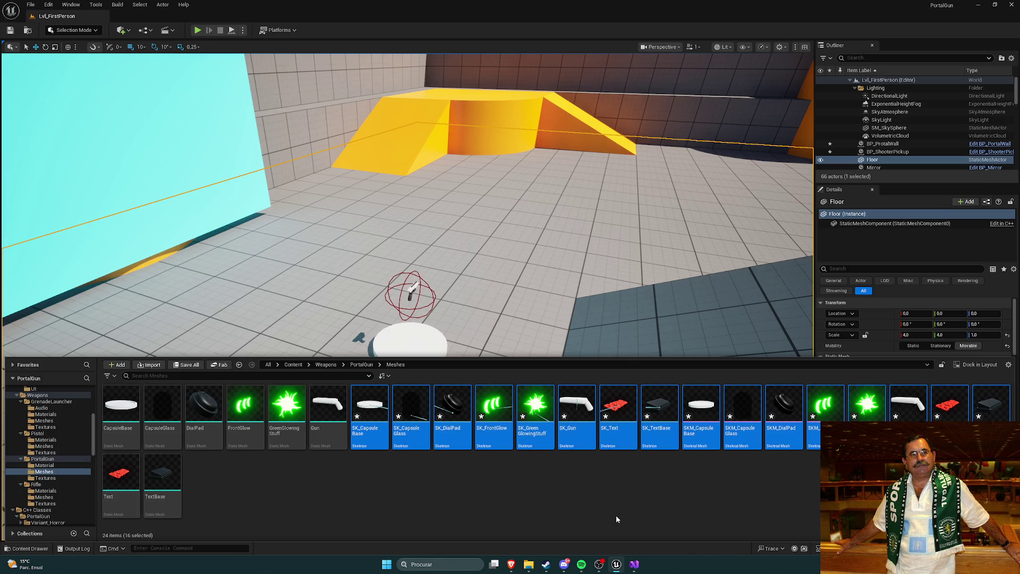
pyautogui.press('Delete')
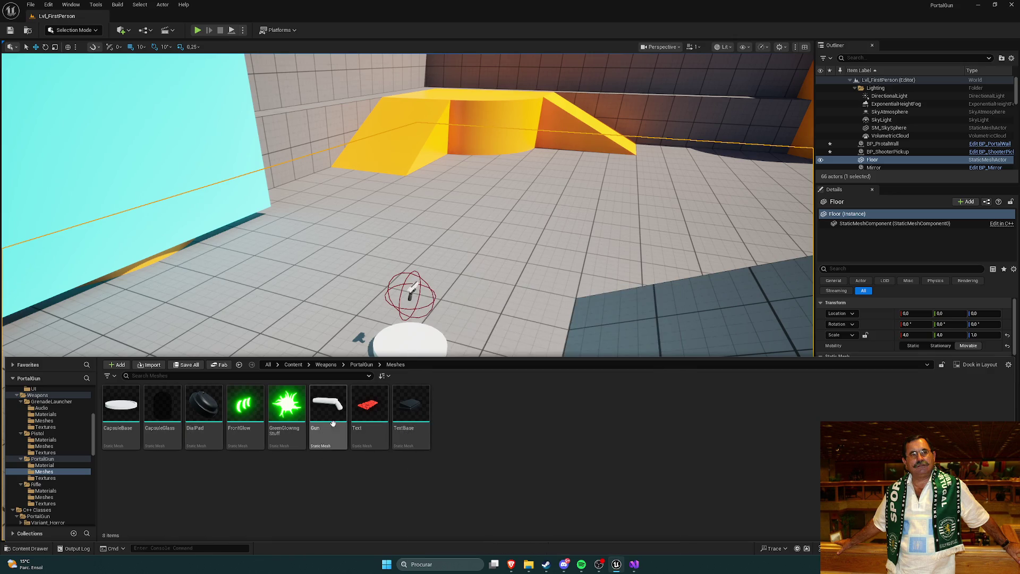
pyautogui.click(326, 410)
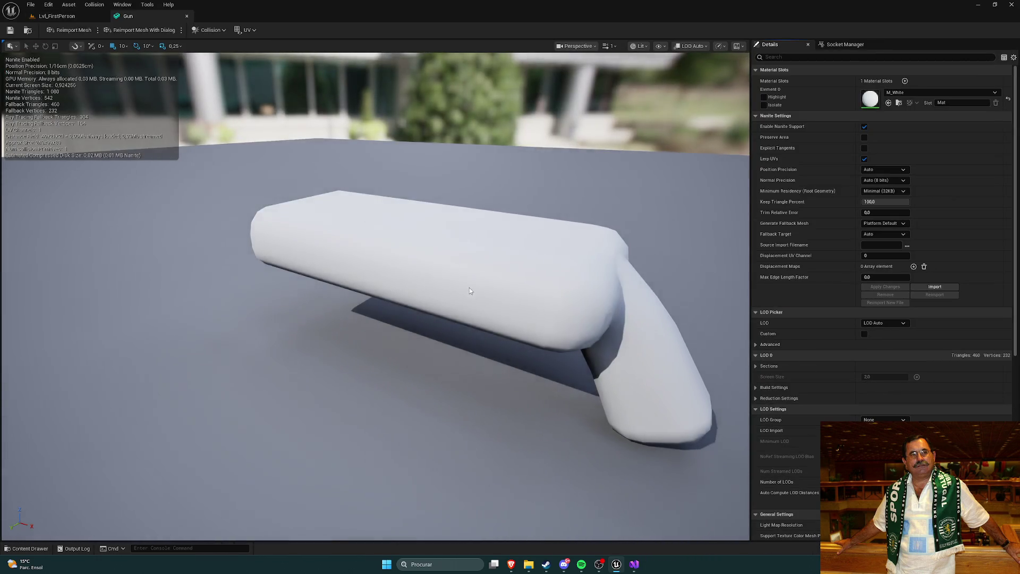
pyautogui.scroll(-5, 469, 288)
pyautogui.moveTo(429, 278); pyautogui.dragTo(427, 284)
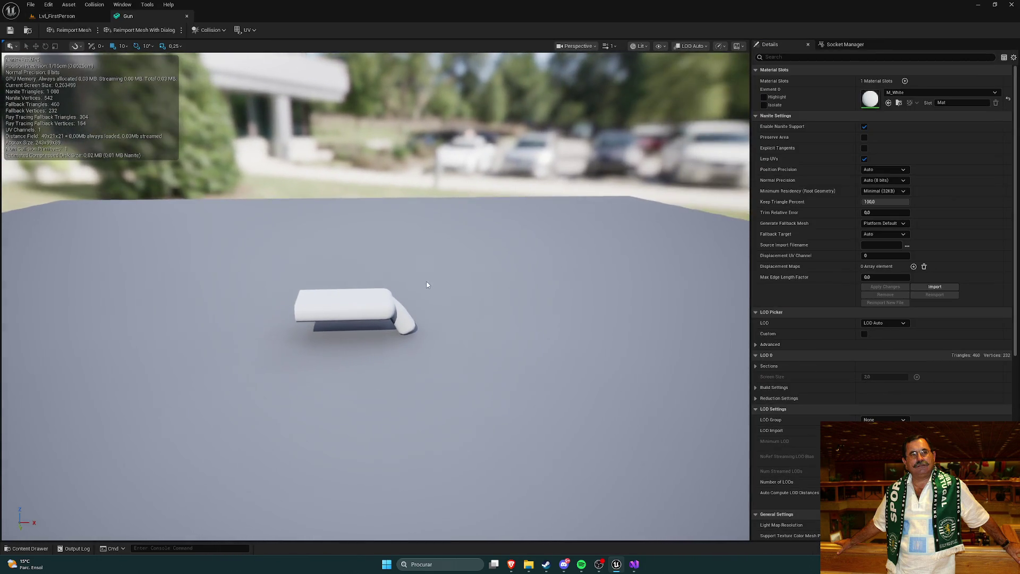
pyautogui.hotkey('ctrl', 'space')
pyautogui.moveTo(368, 417)
pyautogui.mouseDown()
pyautogui.moveTo(444, 316)
pyautogui.moveTo(491, 351)
pyautogui.mouseUp()
pyautogui.scroll(5, 491, 355)
pyautogui.hotkey('ctrl', 'space')
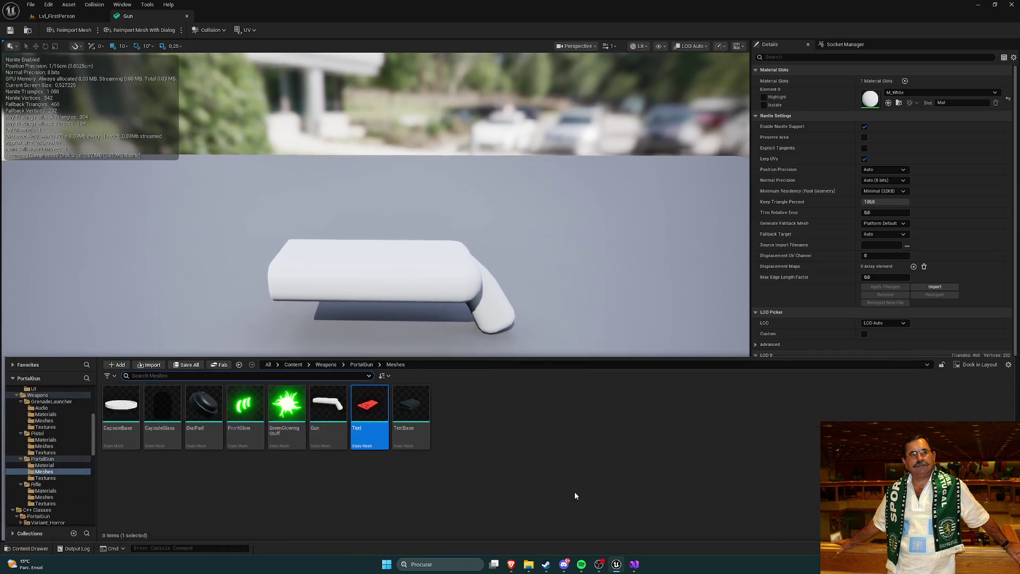
pyautogui.click(575, 495)
pyautogui.click(187, 16)
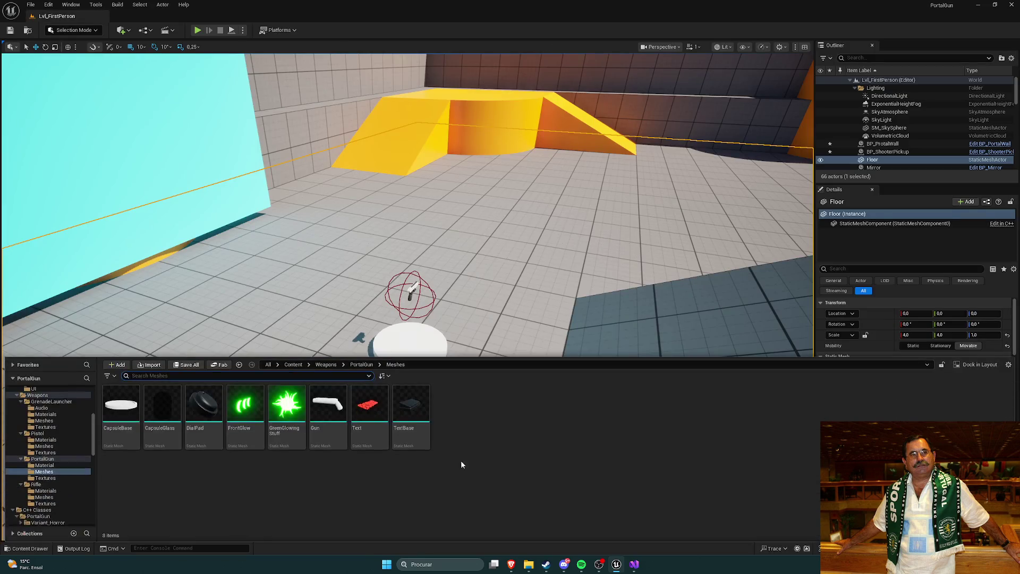
pyautogui.rightClick(333, 407)
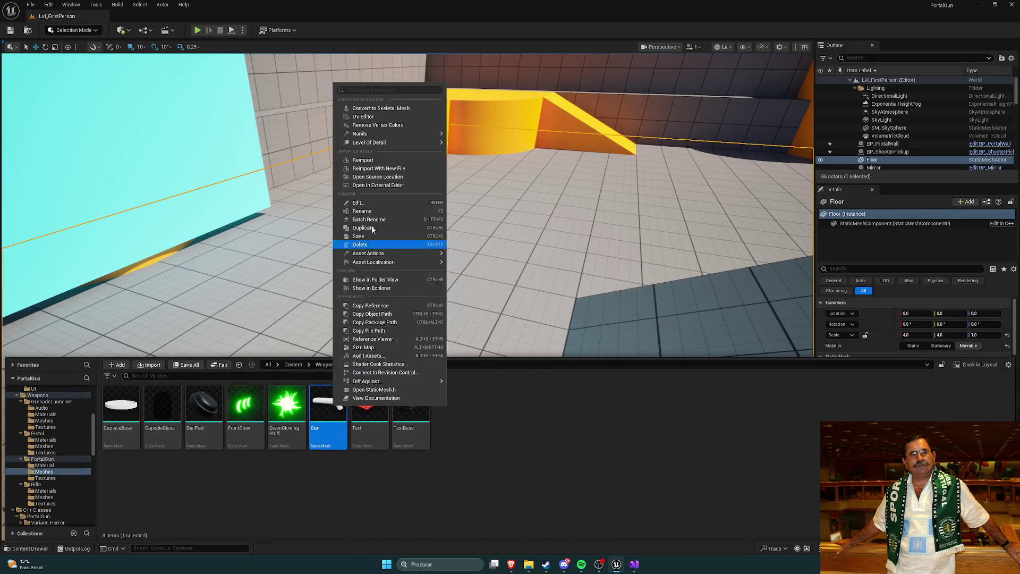
pyautogui.moveTo(370, 143)
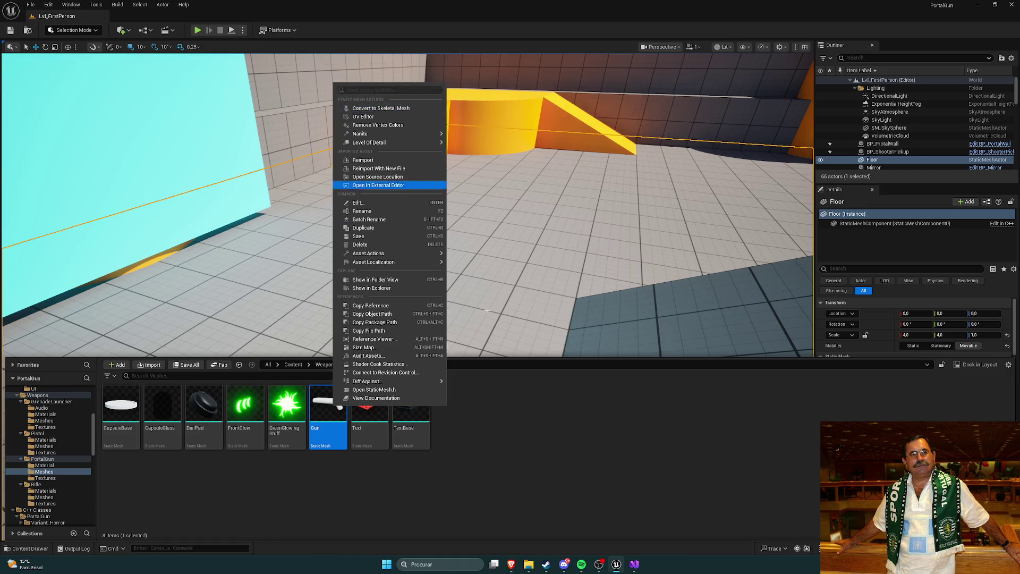
pyautogui.click(537, 434)
pyautogui.moveTo(513, 562)
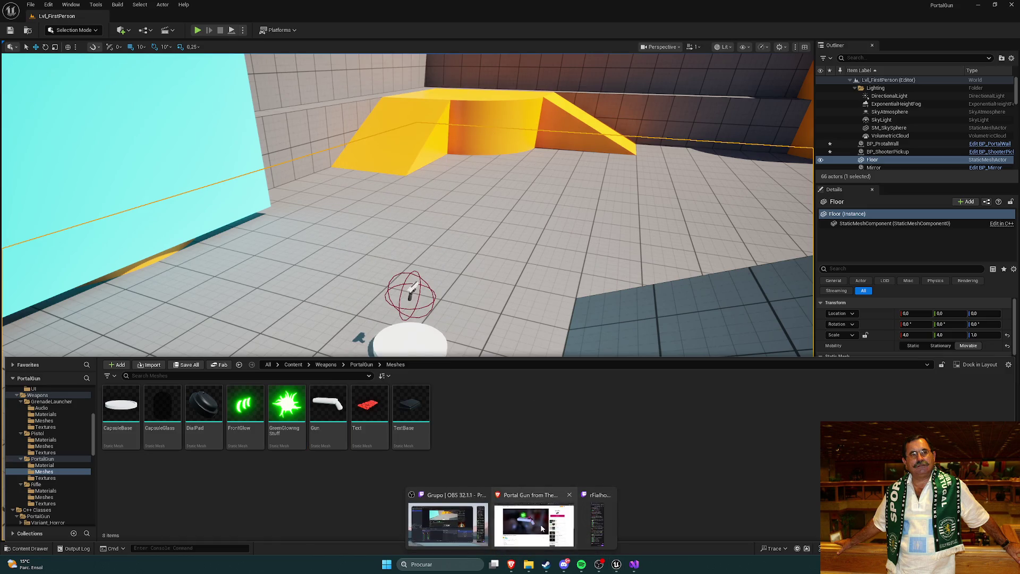
# In the browser's glass-material results, search 'unreal engine how to join static meshes' instead.
pyautogui.click(537, 524)
pyautogui.click(893, 7)
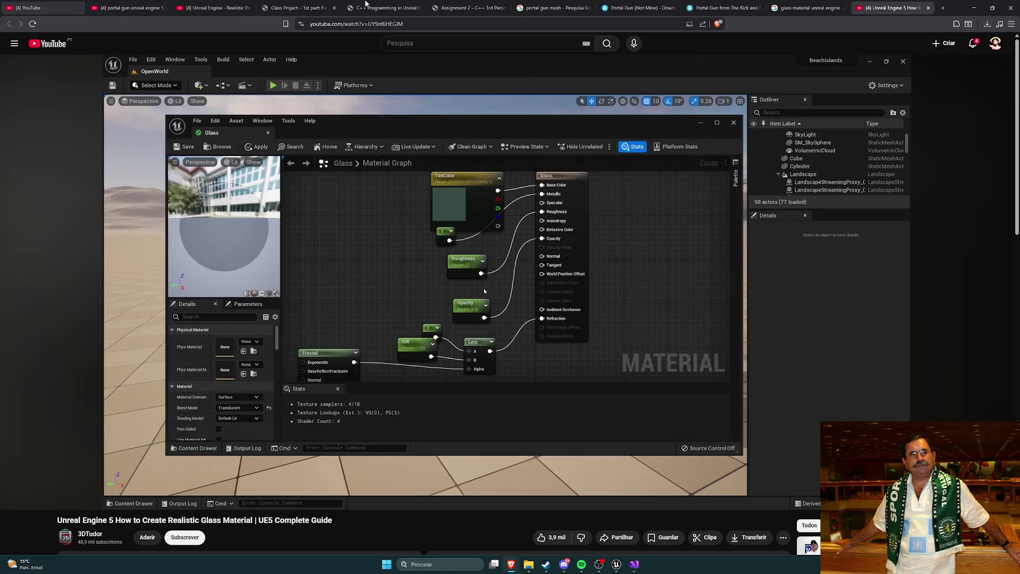
pyautogui.click(807, 7)
pyautogui.click(933, 12)
pyautogui.click(928, 8)
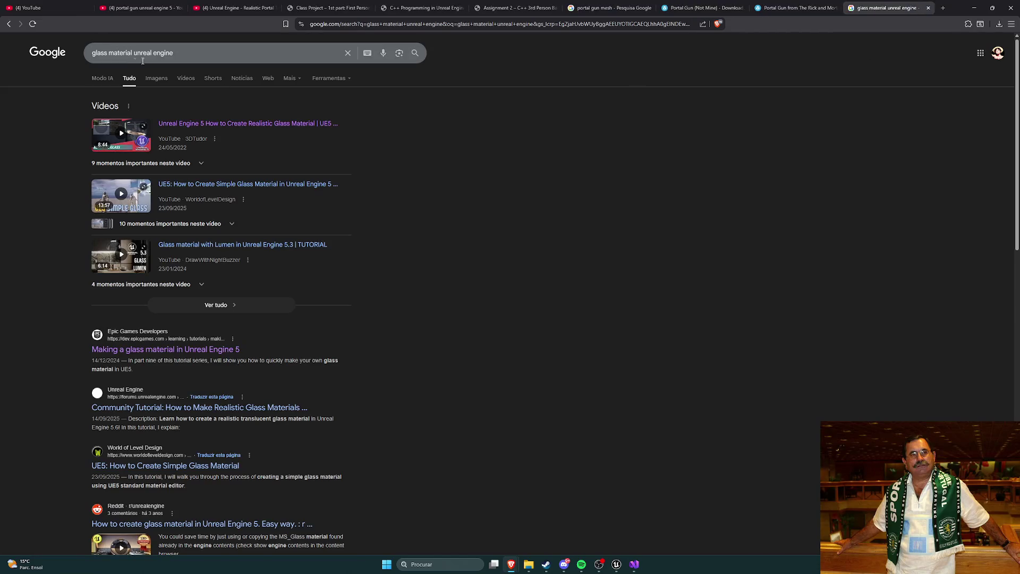
pyautogui.write('unre')
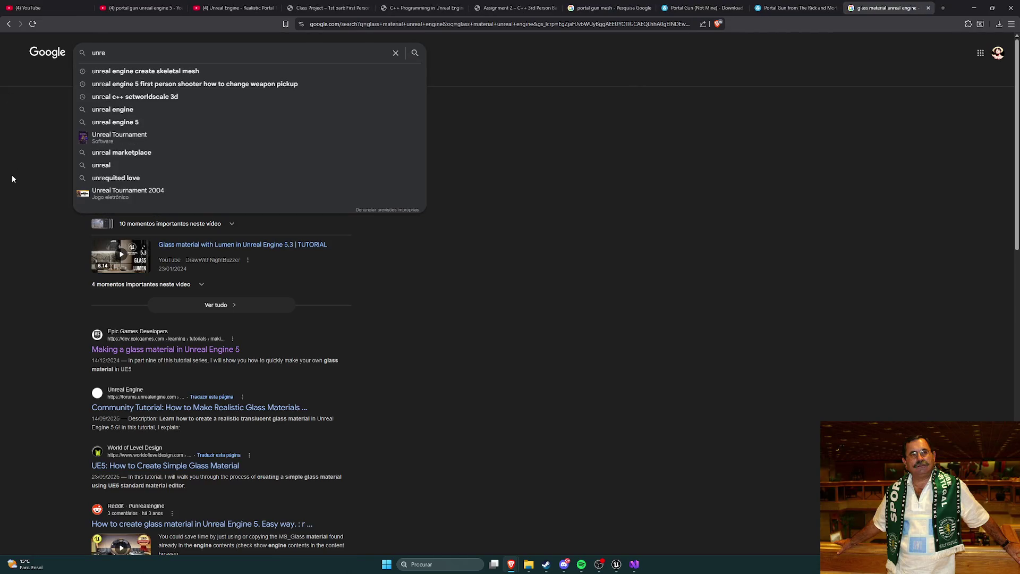
pyautogui.write('al engine how to')
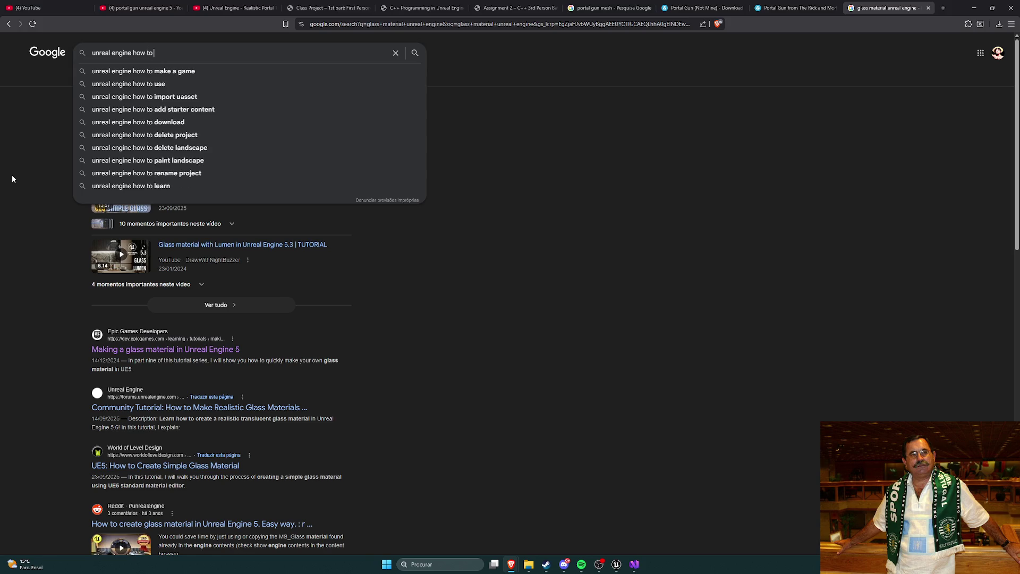
pyautogui.write(' join s')
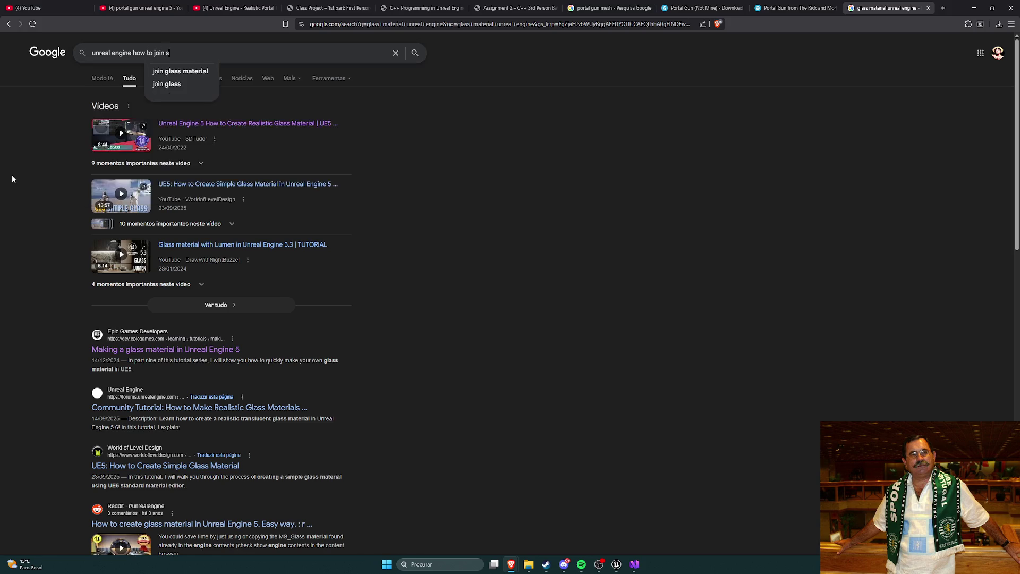
pyautogui.write('tatic meshes')
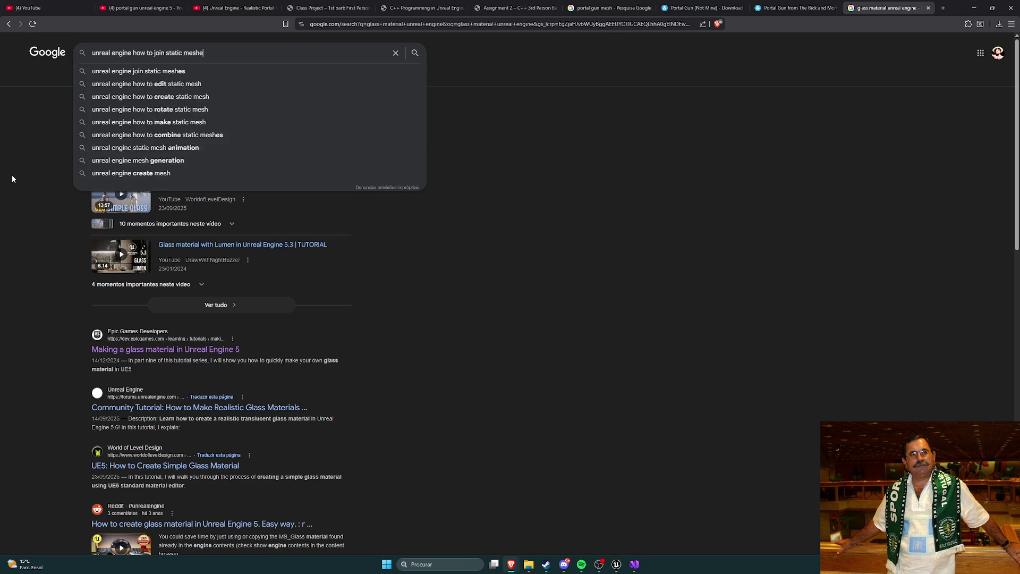
pyautogui.press('Return')
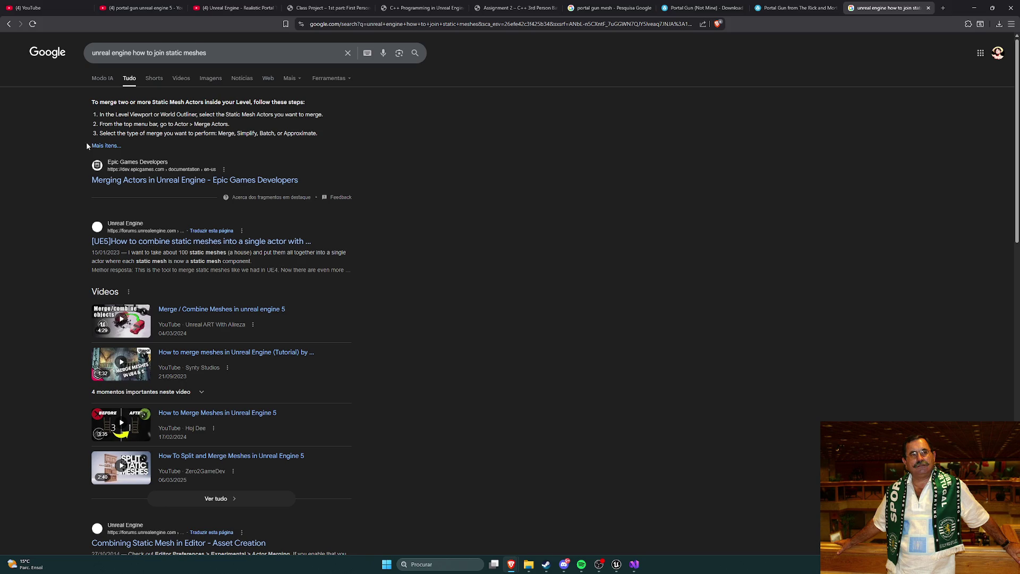
pyautogui.scroll(-1, 78, 186)
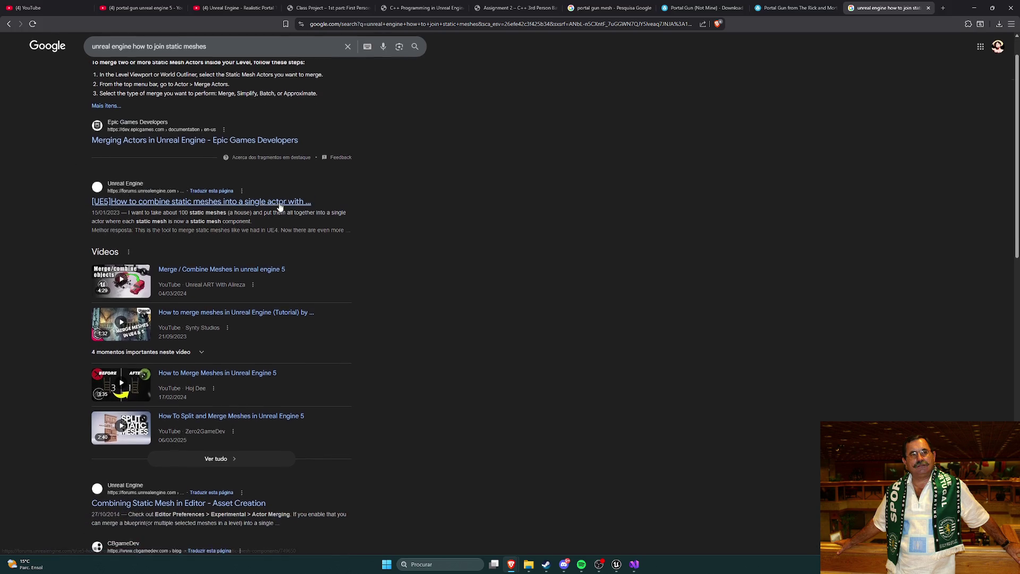
# Read the [UE5] combine static meshes forum thread, then Alt+Tab back to Unreal Editor.
pyautogui.click(280, 204)
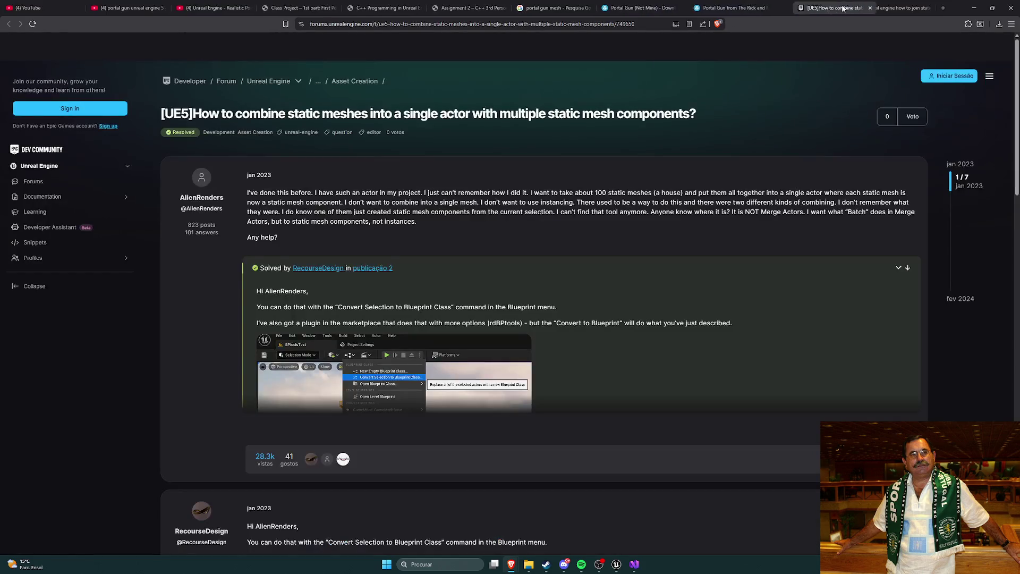
pyautogui.scroll(-3, 553, 165)
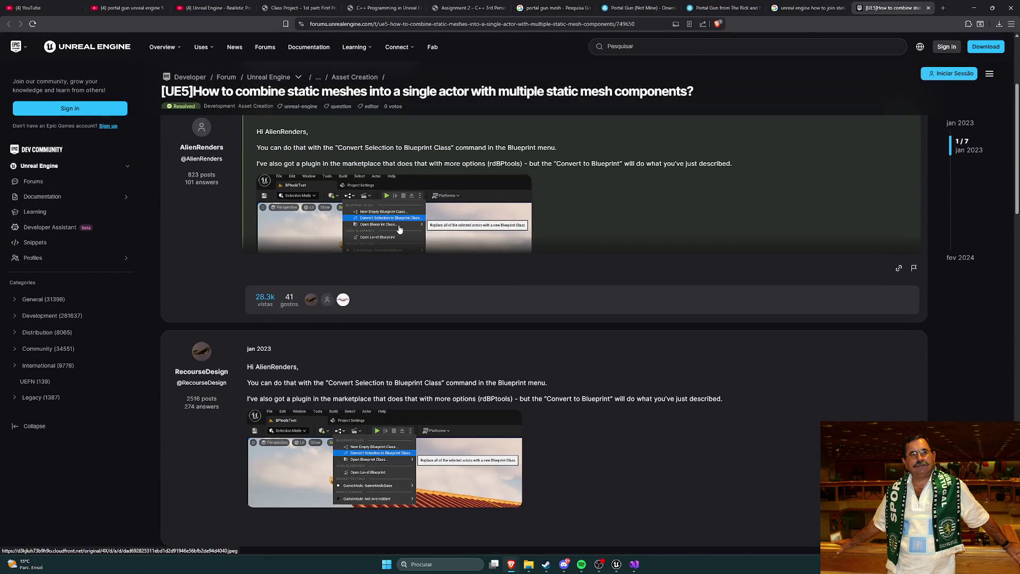
pyautogui.scroll(-3, 404, 228)
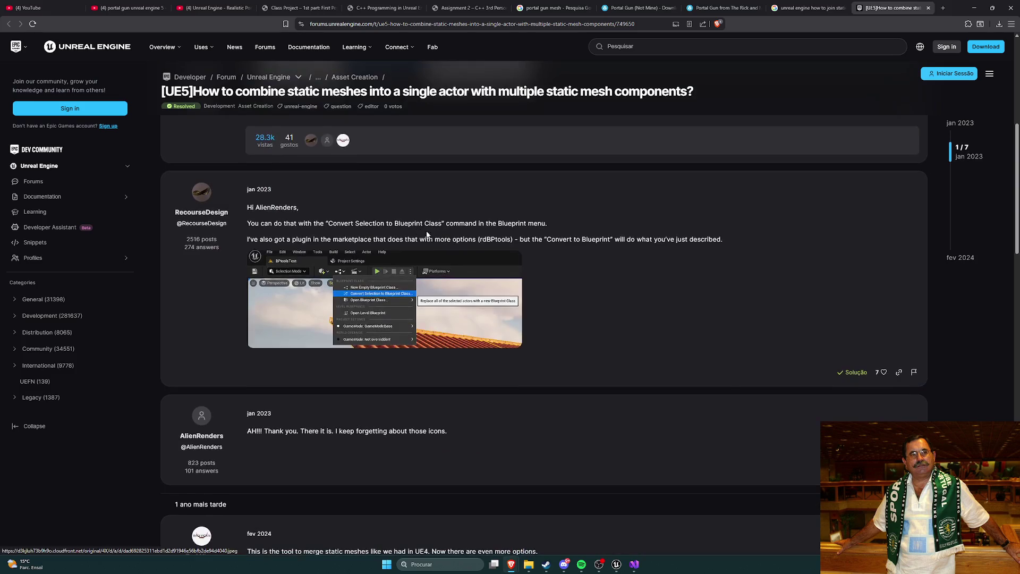
pyautogui.scroll(-3, 449, 237)
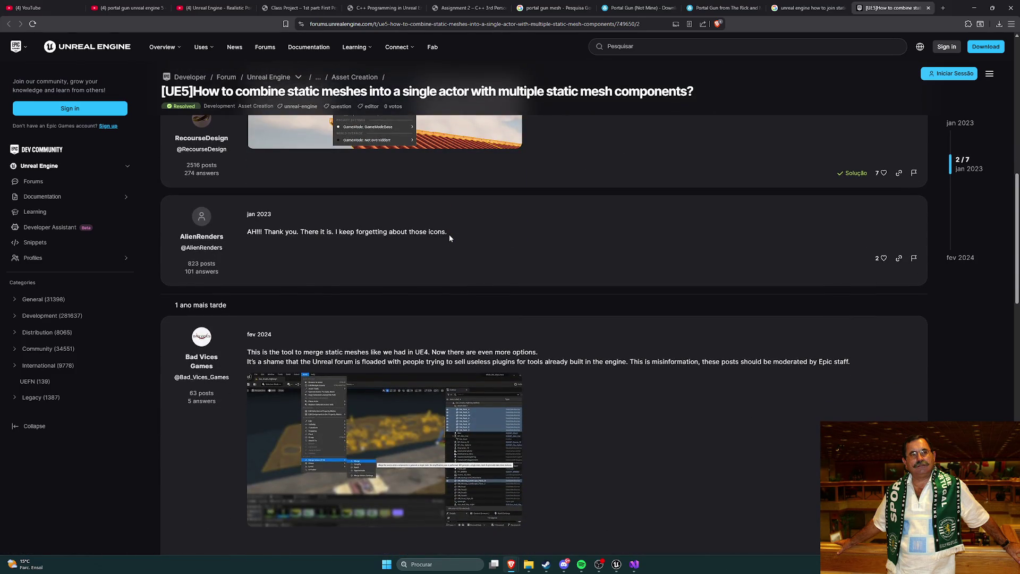
pyautogui.scroll(-5, 449, 234)
pyautogui.scroll(-6, 455, 239)
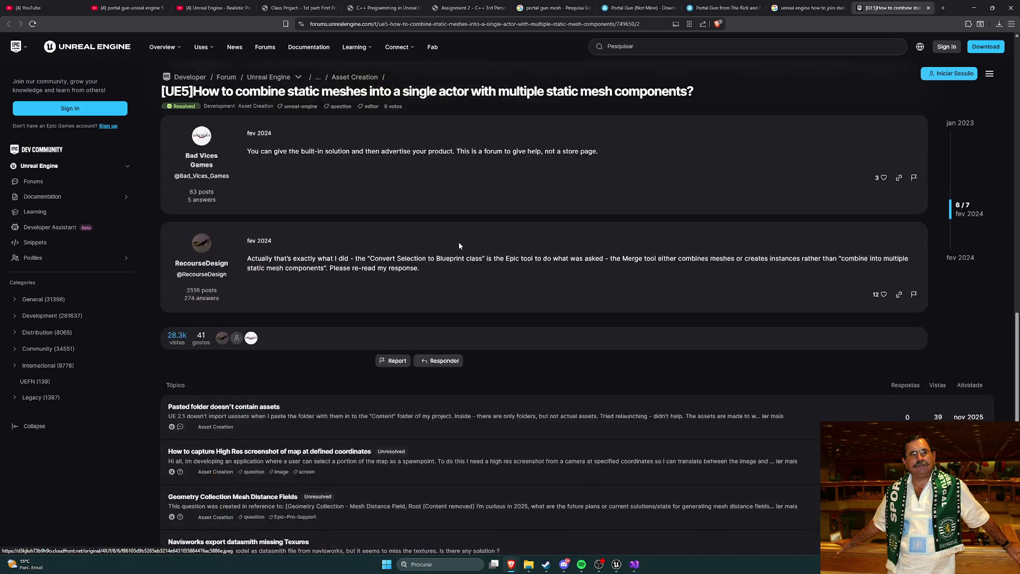
pyautogui.scroll(-5, 459, 245)
pyautogui.scroll(15, 459, 245)
pyautogui.hotkey('alt', 'Tab')
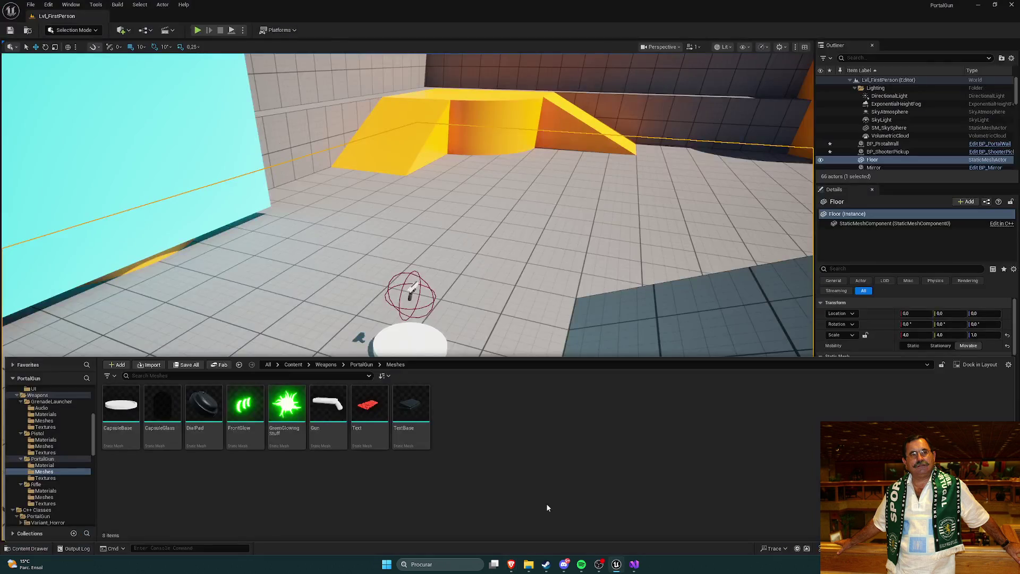
# Drag all eight portal gun meshes into the level together and move the assembled gun to Y 340.
pyautogui.click(121, 409)
pyautogui.keyDown('shift'); pyautogui.click(411, 409); pyautogui.keyUp('shift')
pyautogui.rightClick(405, 431)
pyautogui.click(435, 427)
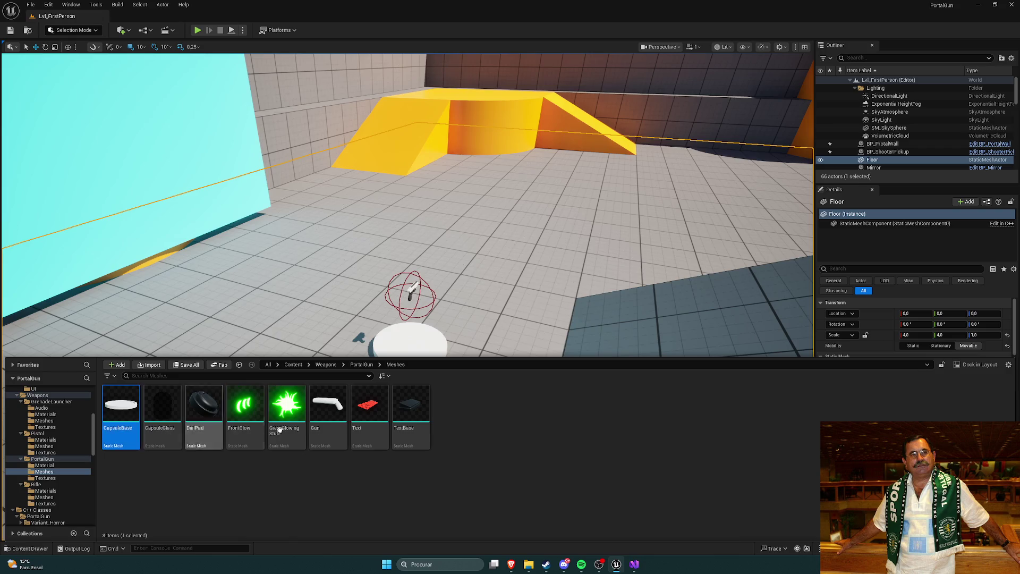
pyautogui.moveTo(361, 426)
pyautogui.mouseDown()
pyautogui.moveTo(452, 242)
pyautogui.moveTo(433, 171)
pyautogui.mouseUp()
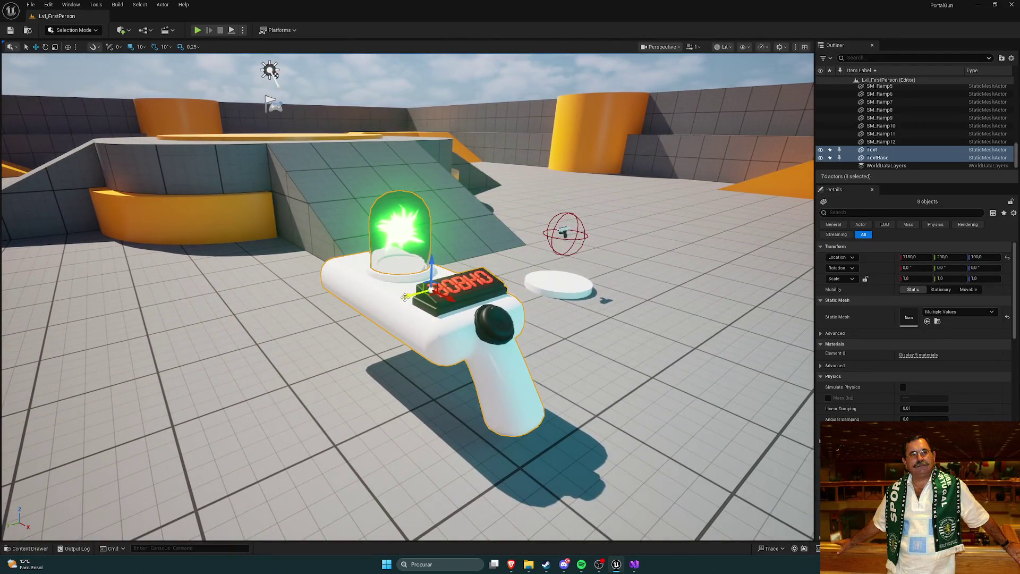
pyautogui.moveTo(407, 296)
pyautogui.mouseDown()
pyautogui.moveTo(362, 301)
pyautogui.moveTo(478, 265)
pyautogui.moveTo(478, 318)
pyautogui.mouseUp()
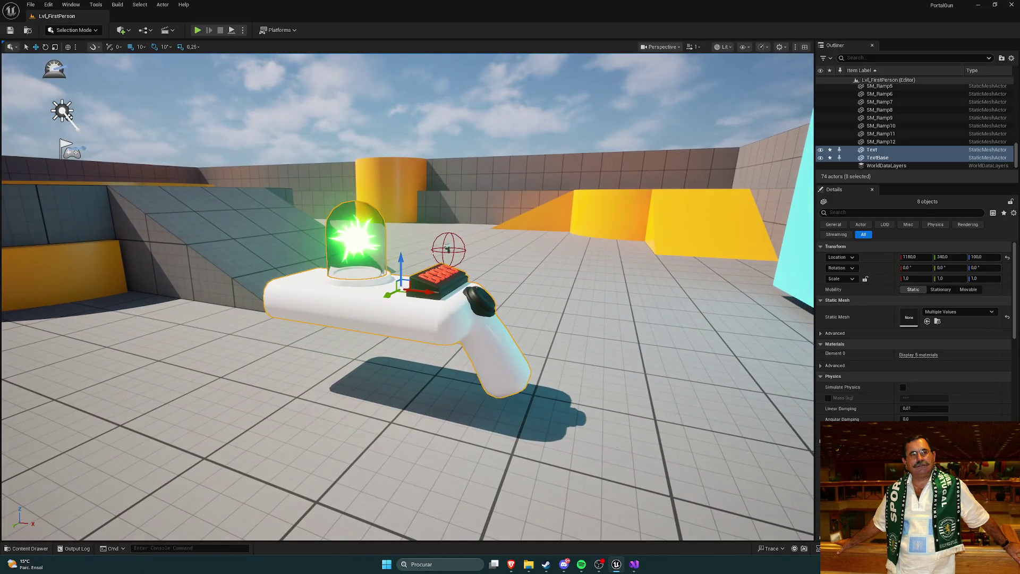
pyautogui.hotkey('ctrl', 'space')
pyautogui.click(363, 364)
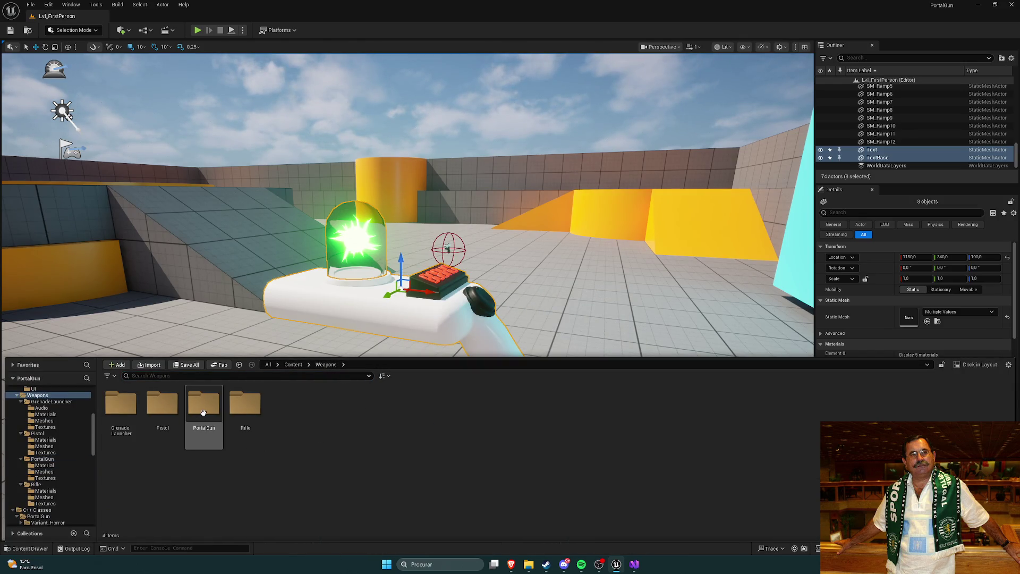
# In the portal gun's Material folder, rename M_Red to M_EmissiveRed.
pyautogui.doubleClick(121, 403)
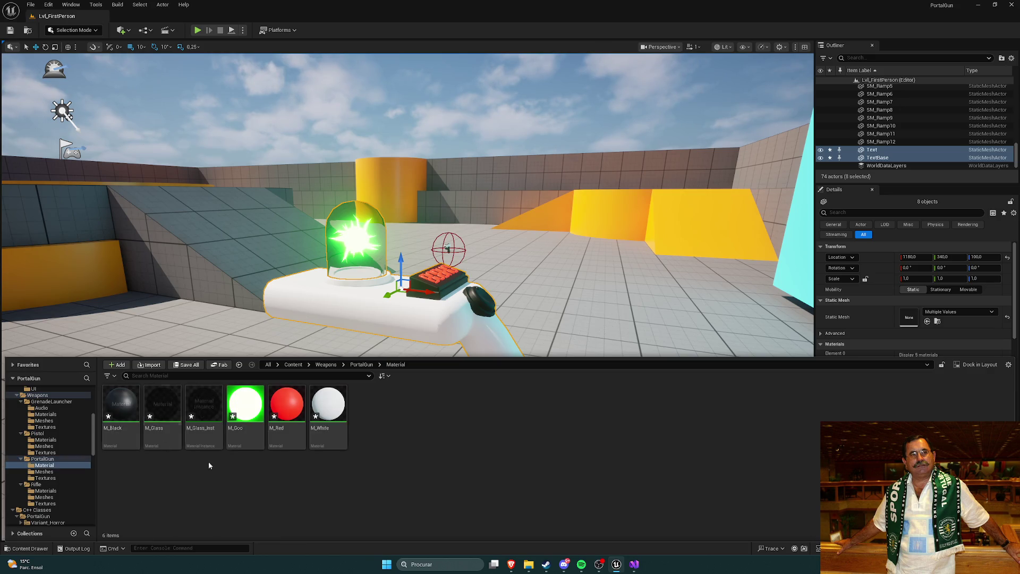
pyautogui.rightClick(292, 418)
pyautogui.press('Escape')
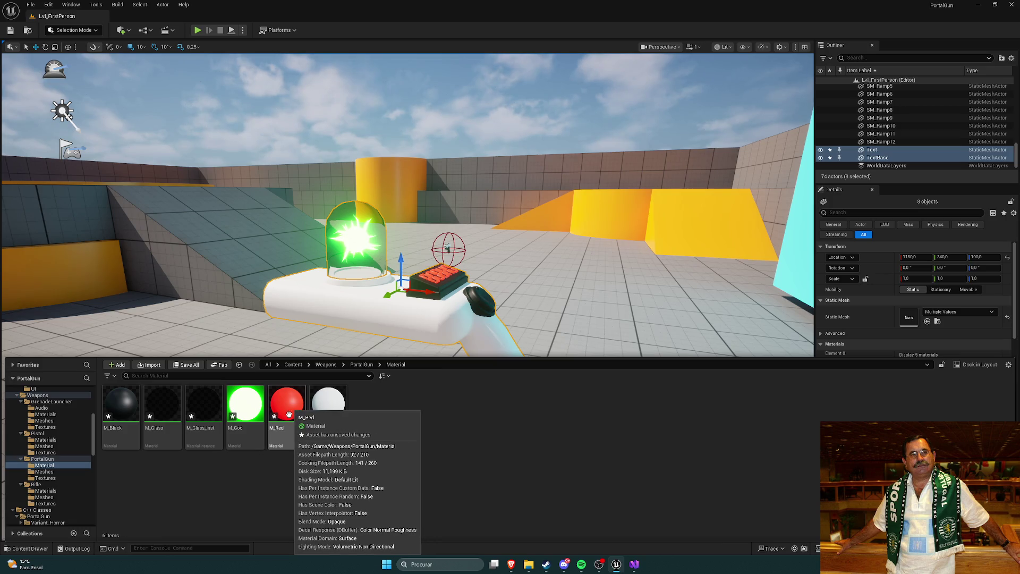
pyautogui.rightClick(289, 414)
pyautogui.click(289, 414)
pyautogui.rightClick(297, 420)
pyautogui.click(320, 221)
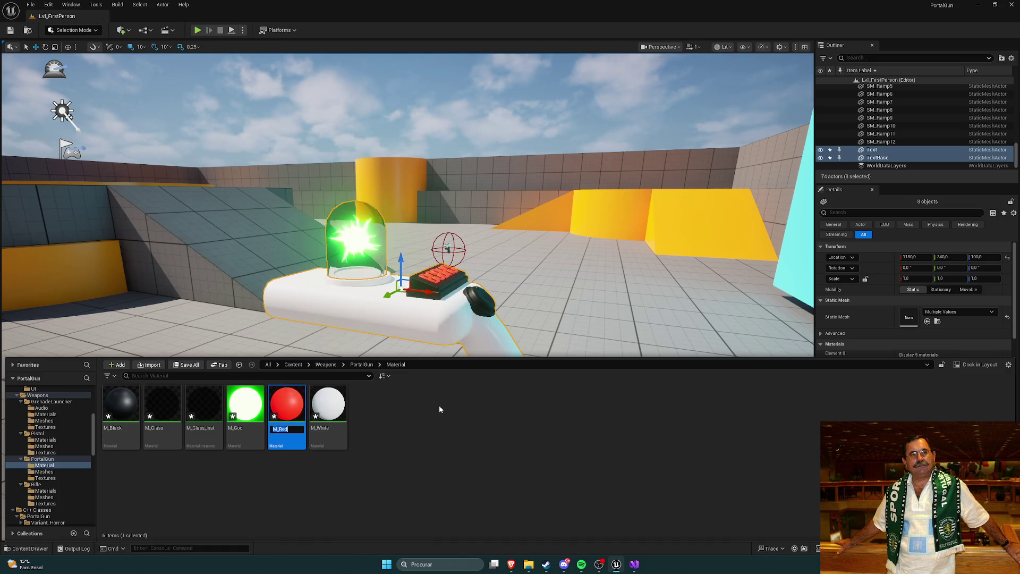
pyautogui.press('Home')
pyautogui.write('Emiss')
pyautogui.press('Return')
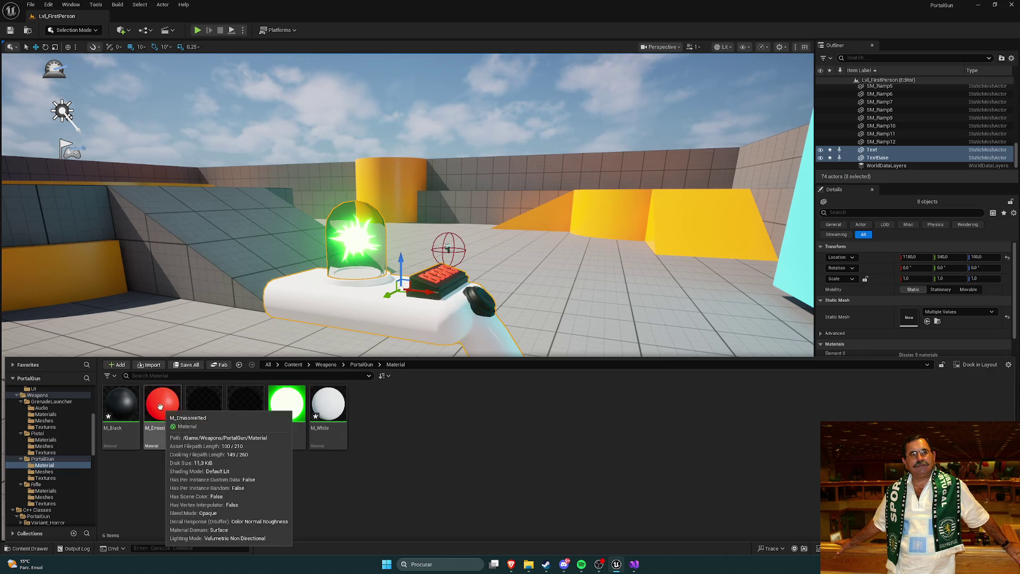
pyautogui.doubleClick(160, 406)
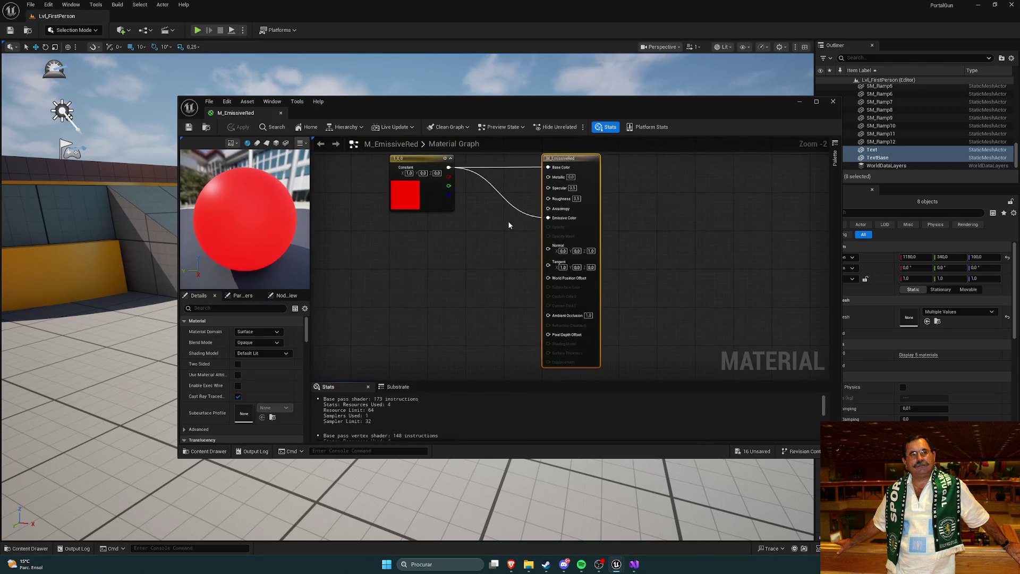
# Raise the M_EmissiveRed colour constant to 100 (100, 0, 0) and save the material.
pyautogui.moveTo(496, 234); pyautogui.dragTo(500, 240)
pyautogui.doubleClick(422, 221)
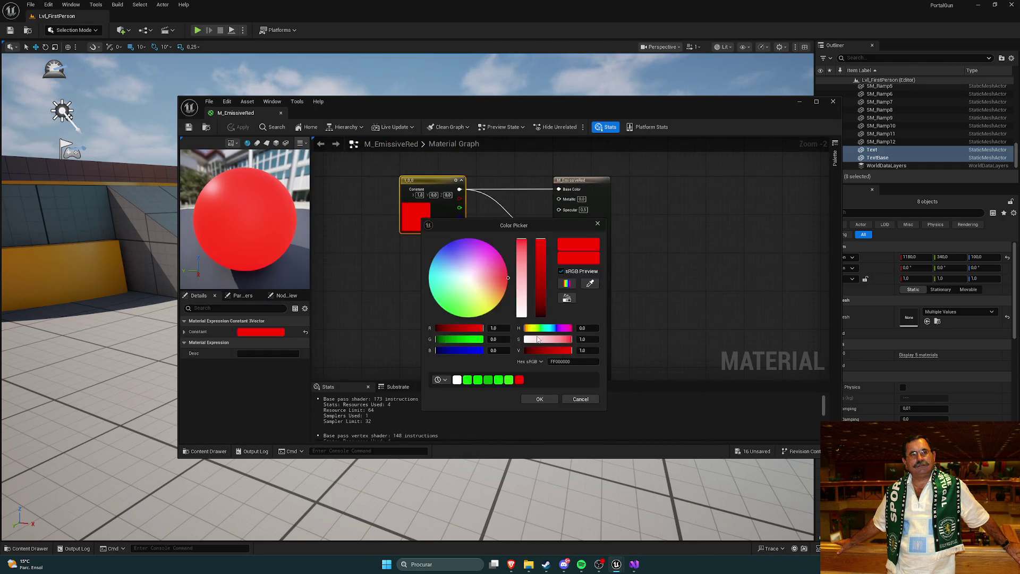
pyautogui.write('100')
pyautogui.press('Return')
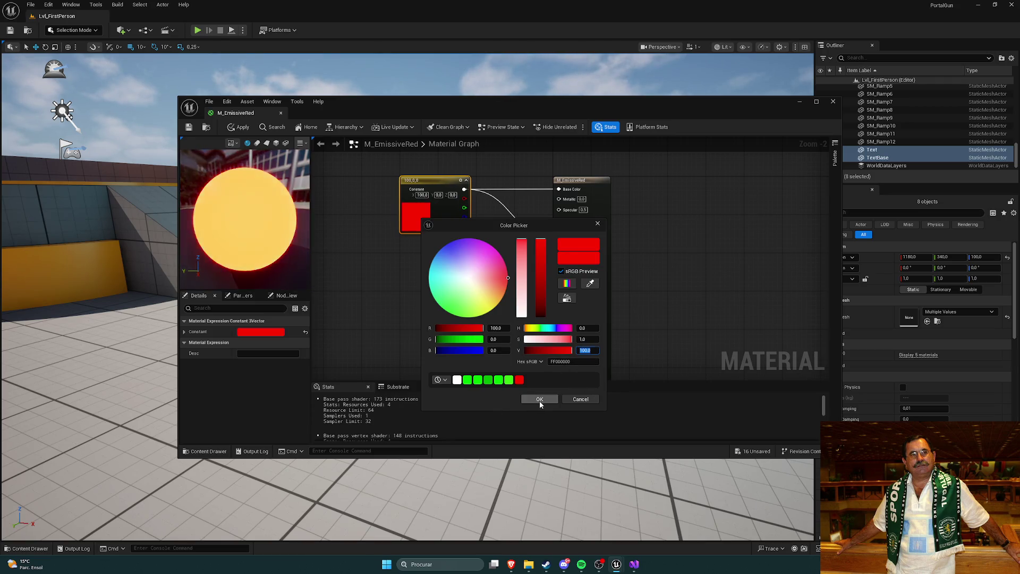
pyautogui.click(540, 400)
pyautogui.moveTo(672, 326); pyautogui.dragTo(669, 304)
pyautogui.click(188, 128)
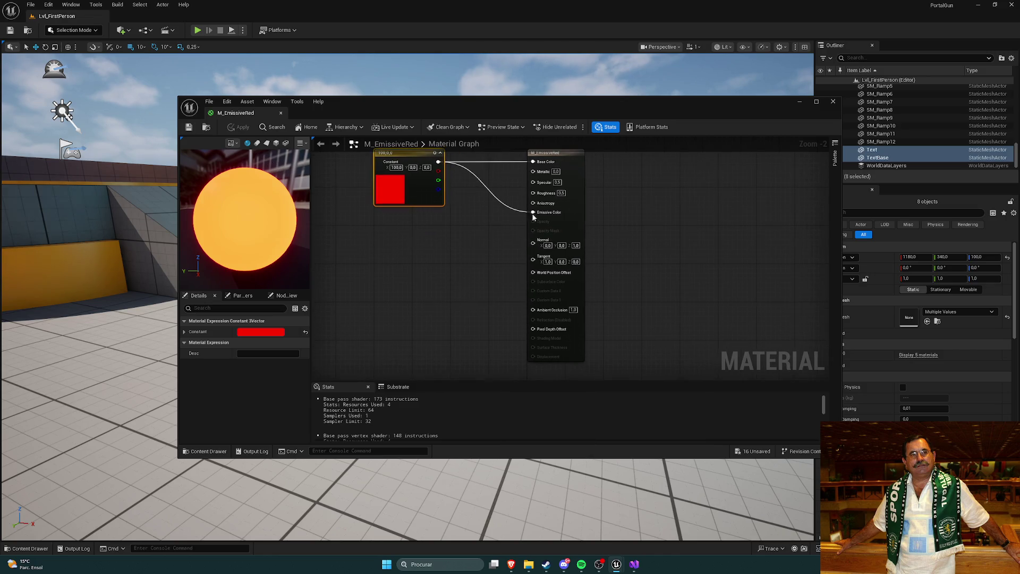
pyautogui.click(799, 101)
pyautogui.moveTo(447, 248); pyautogui.dragTo(372, 253)
pyautogui.hotkey('ctrl', 'space')
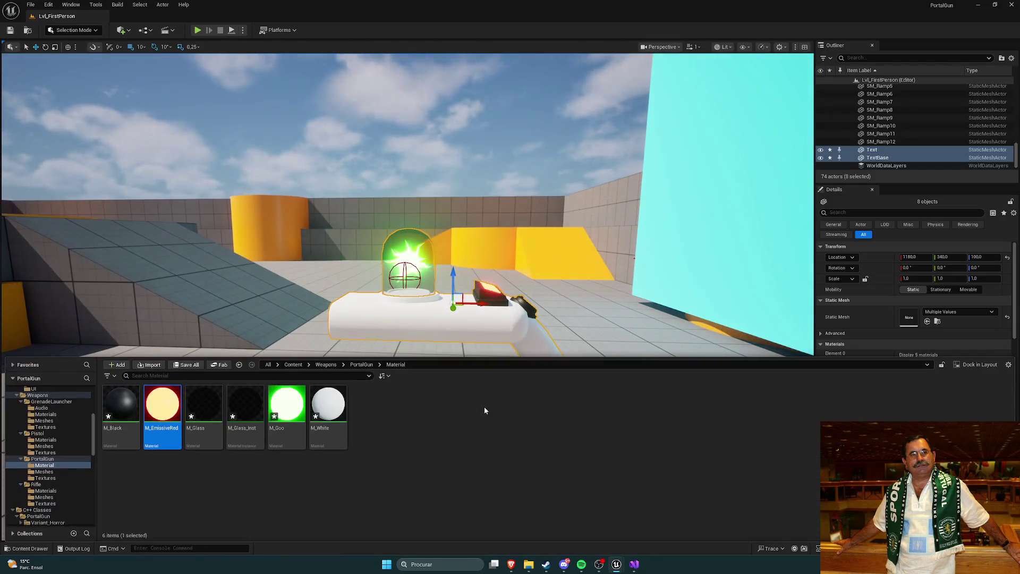
# Hide the Content Drawer, save all modified content with Save Selected, and return to the forum thread.
pyautogui.hotkey('ctrl', 'space')
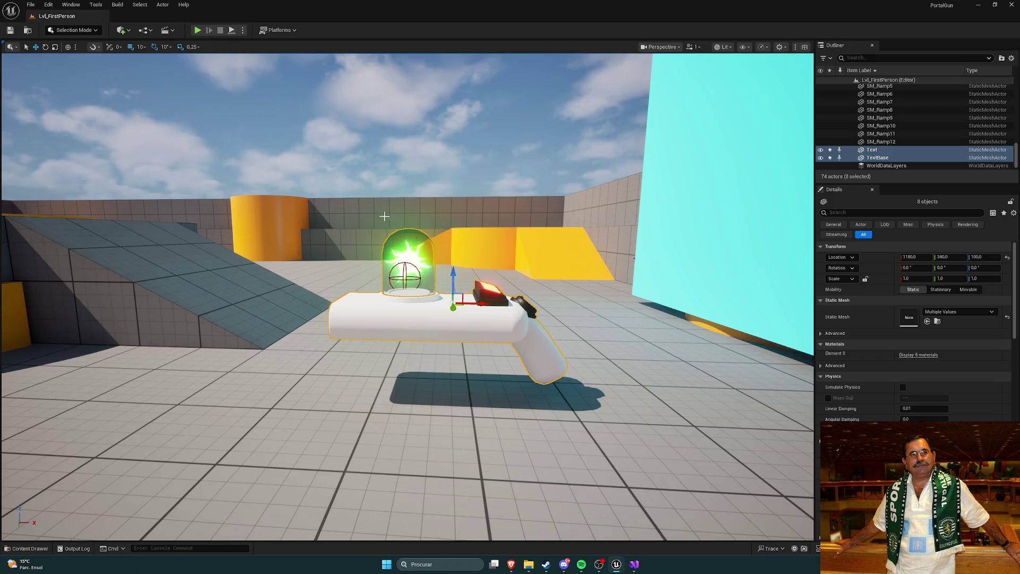
pyautogui.moveTo(384, 216); pyautogui.dragTo(551, 467)
pyautogui.moveTo(617, 565)
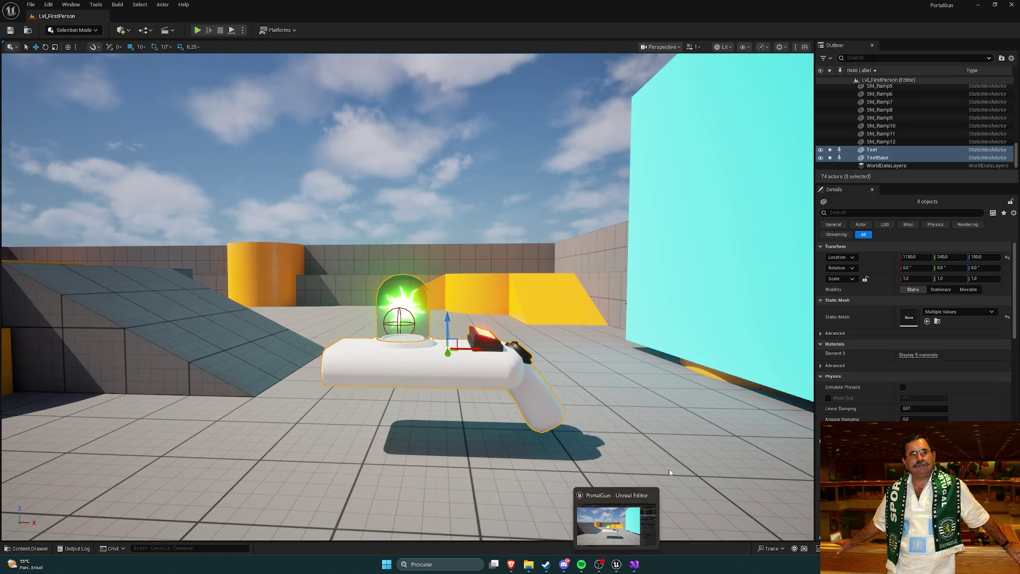
pyautogui.hotkey('ctrl', 'shift', 's')
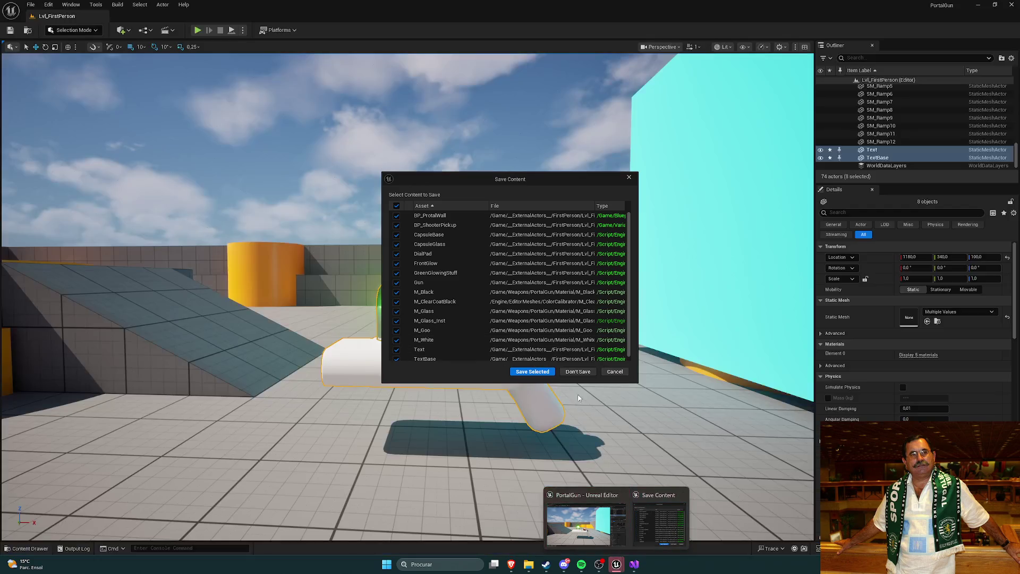
pyautogui.click(533, 371)
pyautogui.hotkey('alt', 'Tab')
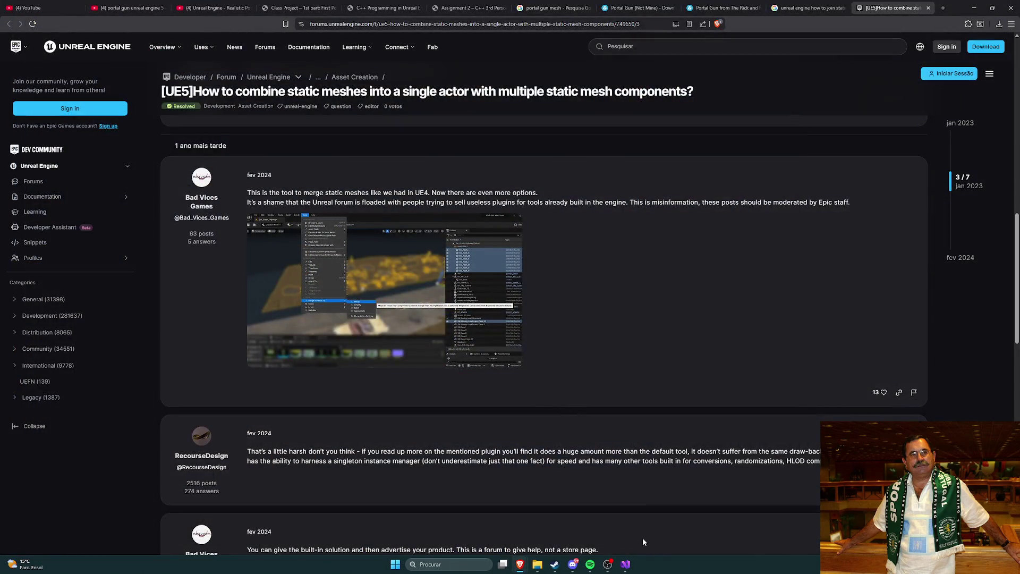
# Launch PortalGun.uproject from Documentos > GitHub > PortalGun > PortalGun and close File Explorer.
pyautogui.click(539, 565)
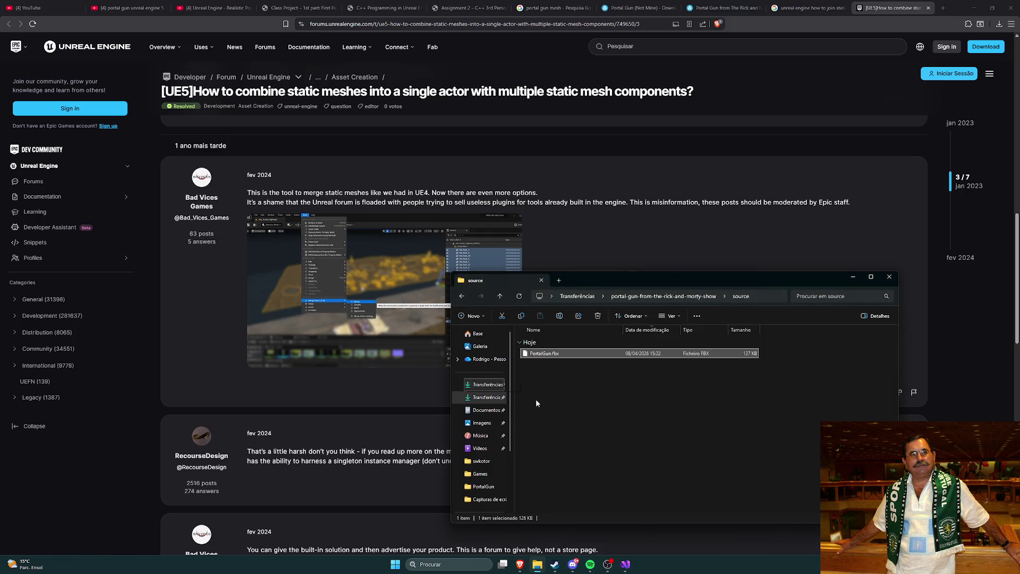
pyautogui.click(477, 404)
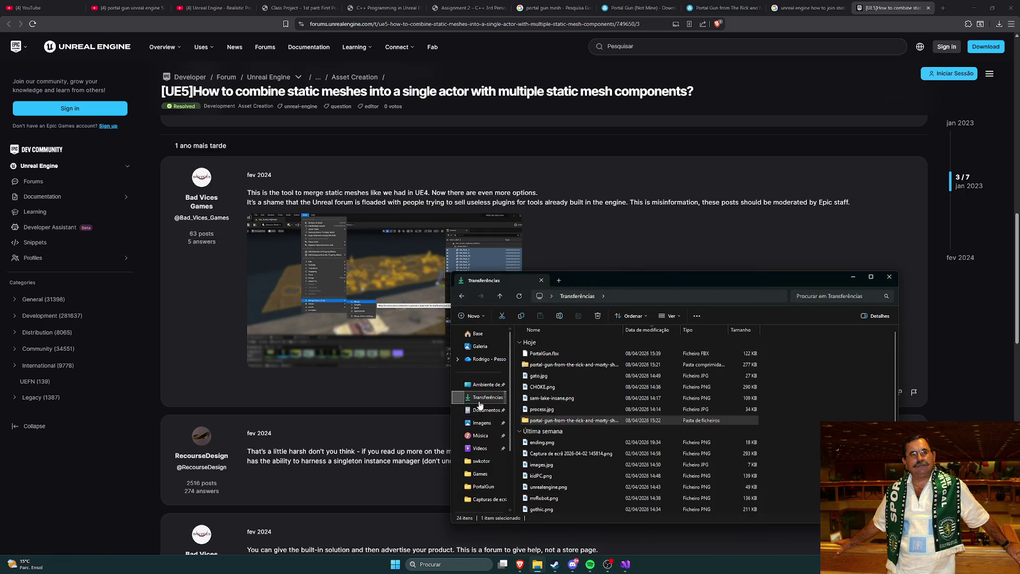
pyautogui.click(484, 409)
pyautogui.doubleClick(545, 375)
pyautogui.doubleClick(537, 345)
pyautogui.doubleClick(556, 352)
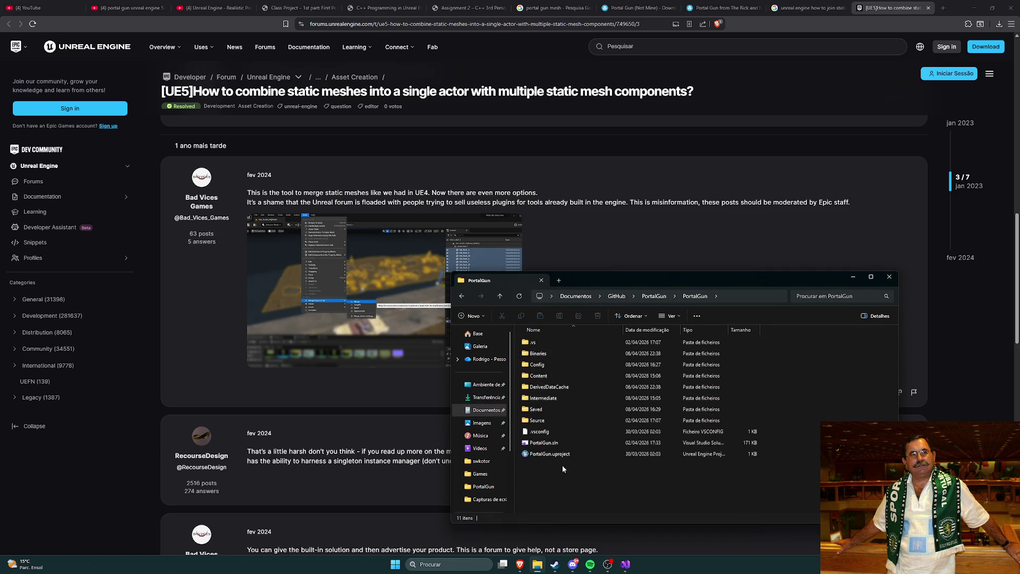
pyautogui.doubleClick(564, 454)
pyautogui.click(852, 277)
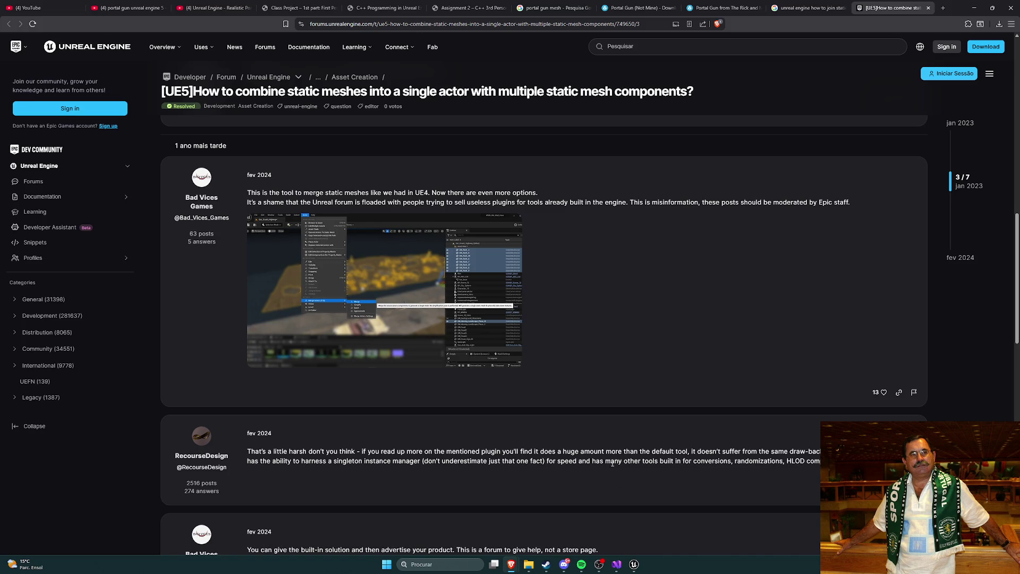
pyautogui.click(632, 567)
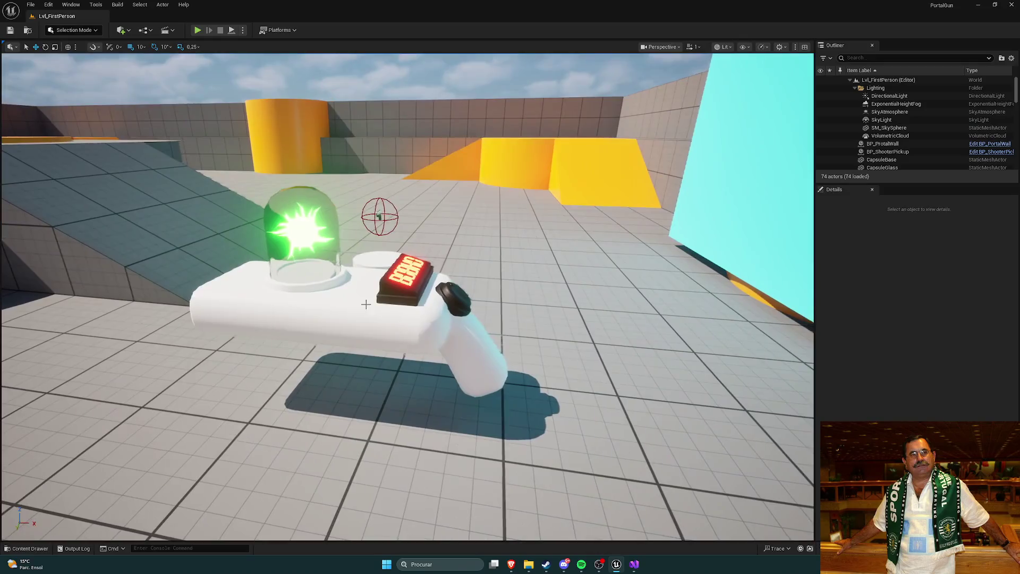
# Select the Gun and look through the PortalGun Meshes folder in the Content Drawer.
pyautogui.click(365, 304)
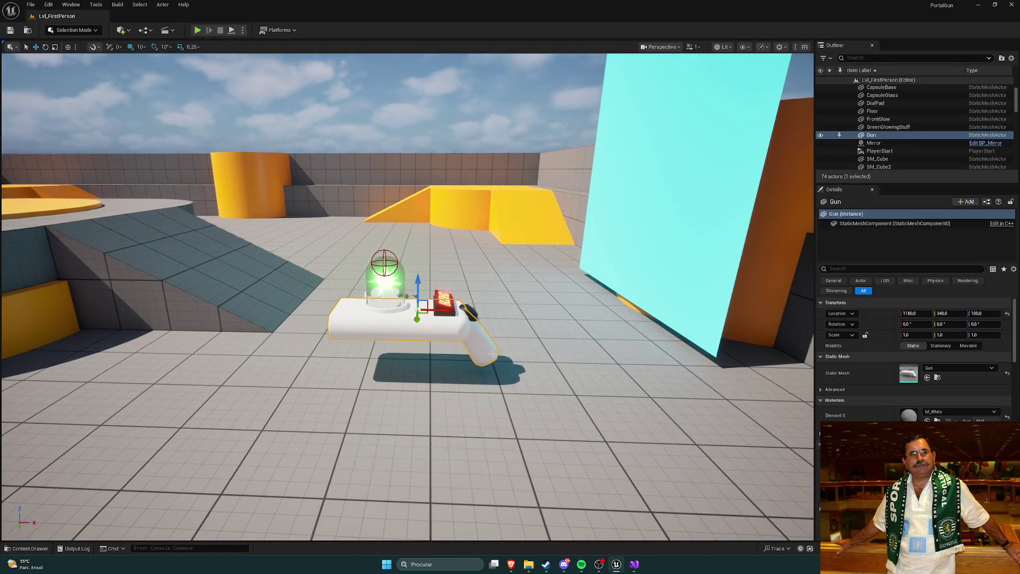
pyautogui.hotkey('ctrl', 'space')
pyautogui.click(361, 365)
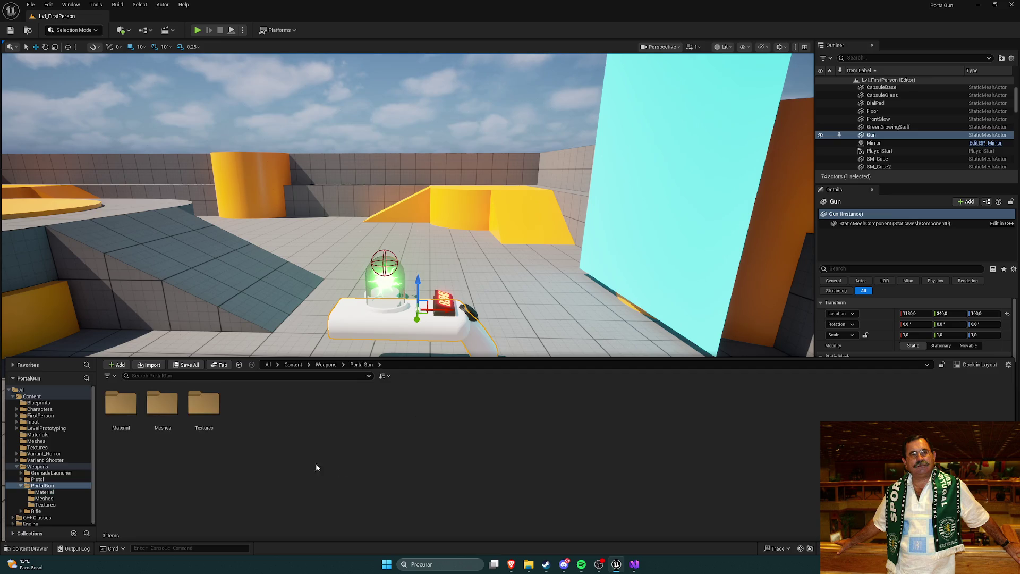
pyautogui.doubleClick(162, 403)
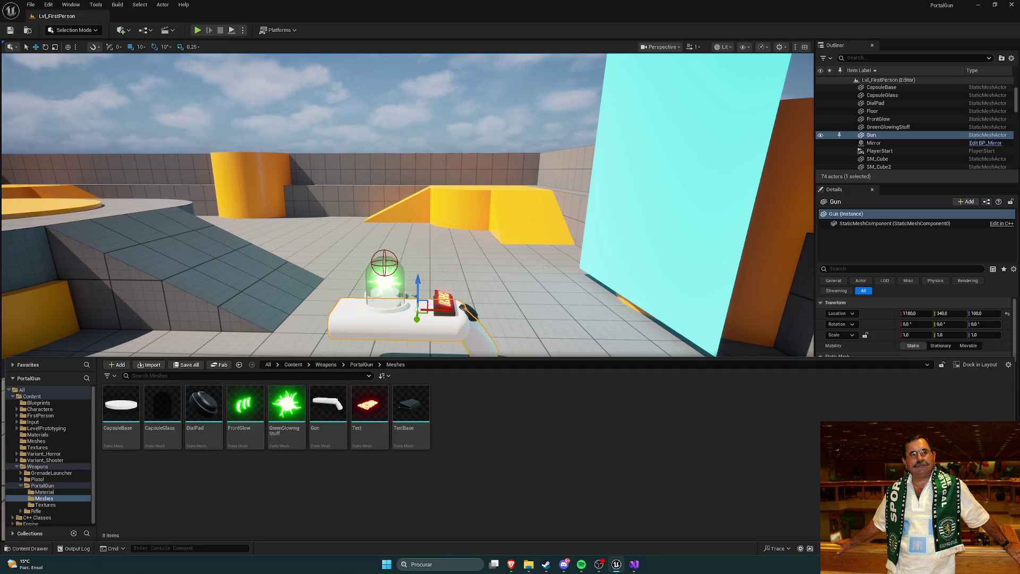
pyautogui.click(509, 250)
# Reselect the Gun in the Outliner and frame the view on it.
pyautogui.scroll(-3, 510, 249)
pyautogui.click(871, 135)
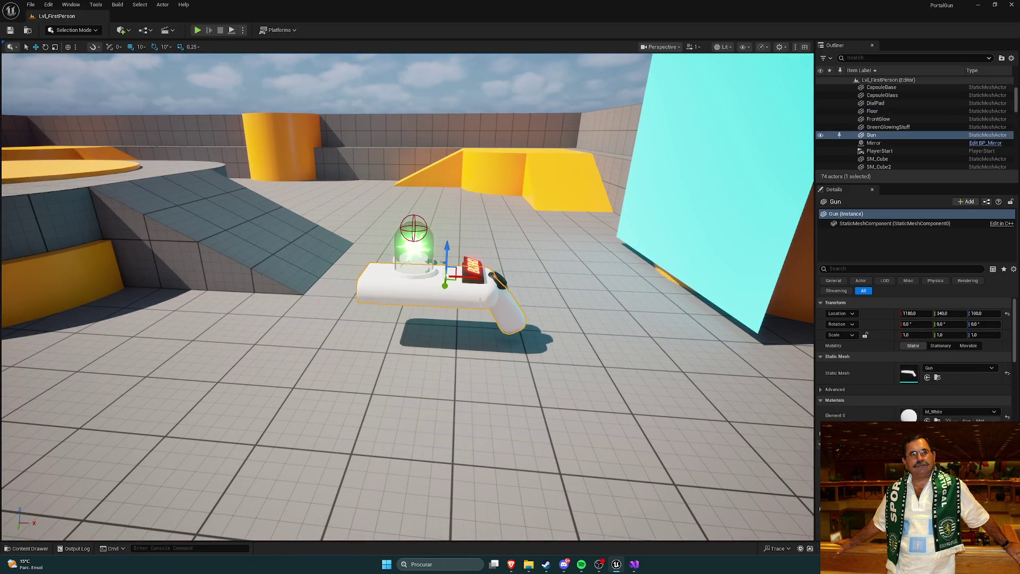
pyautogui.doubleClick(871, 135)
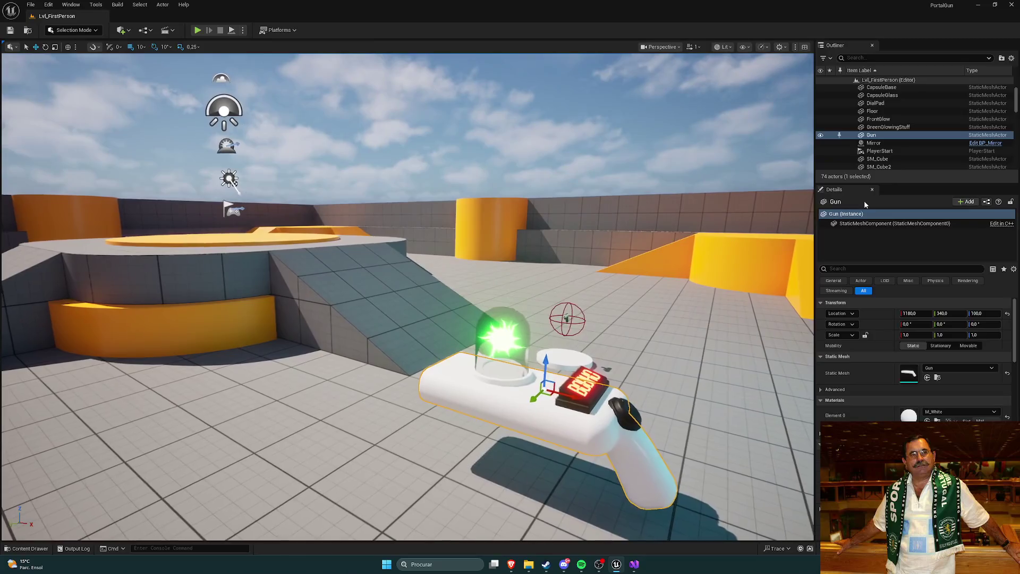
pyautogui.click(874, 143)
pyautogui.doubleClick(873, 136)
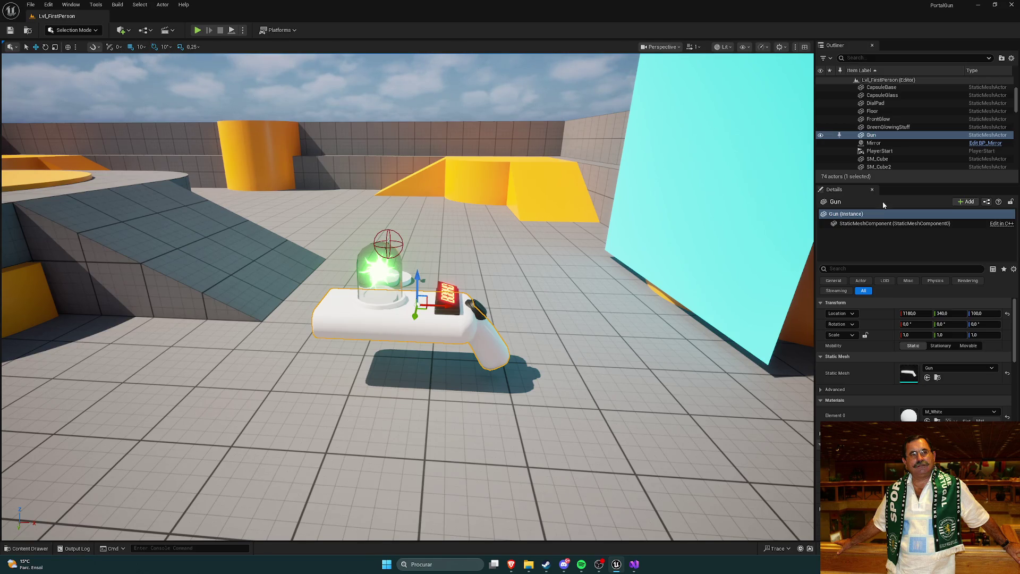
pyautogui.rightClick(866, 136)
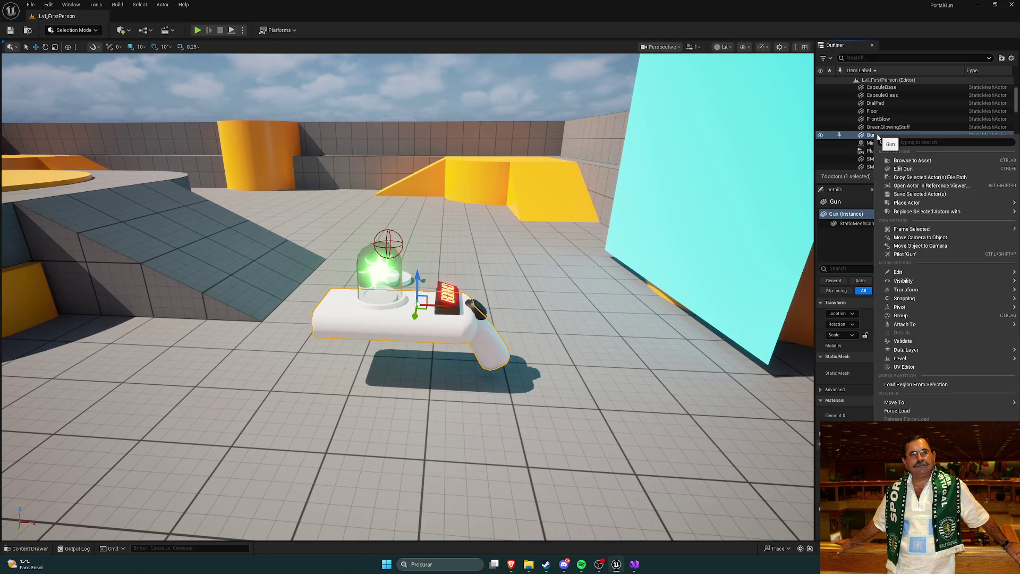
pyautogui.click(910, 170)
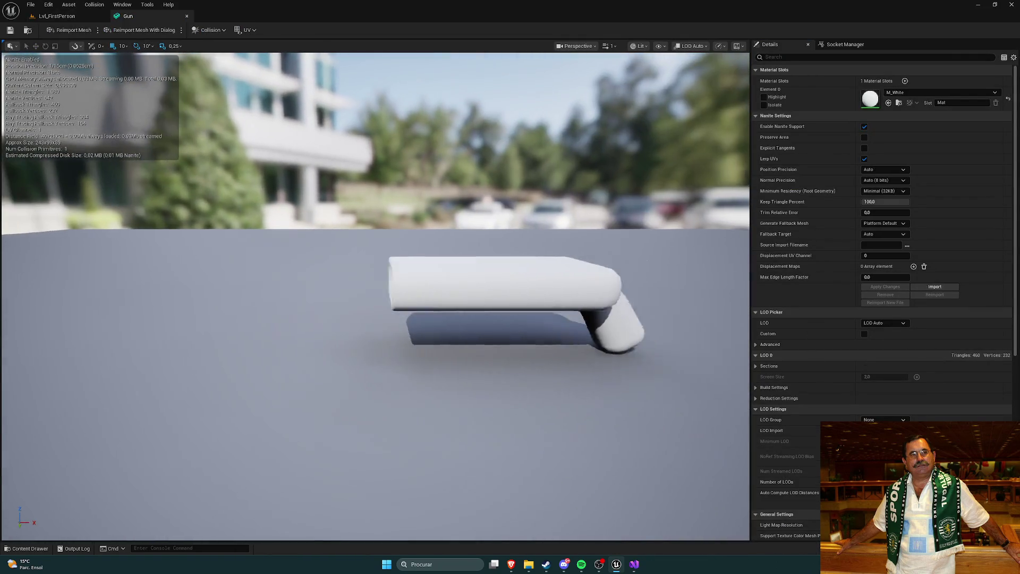
pyautogui.click(187, 15)
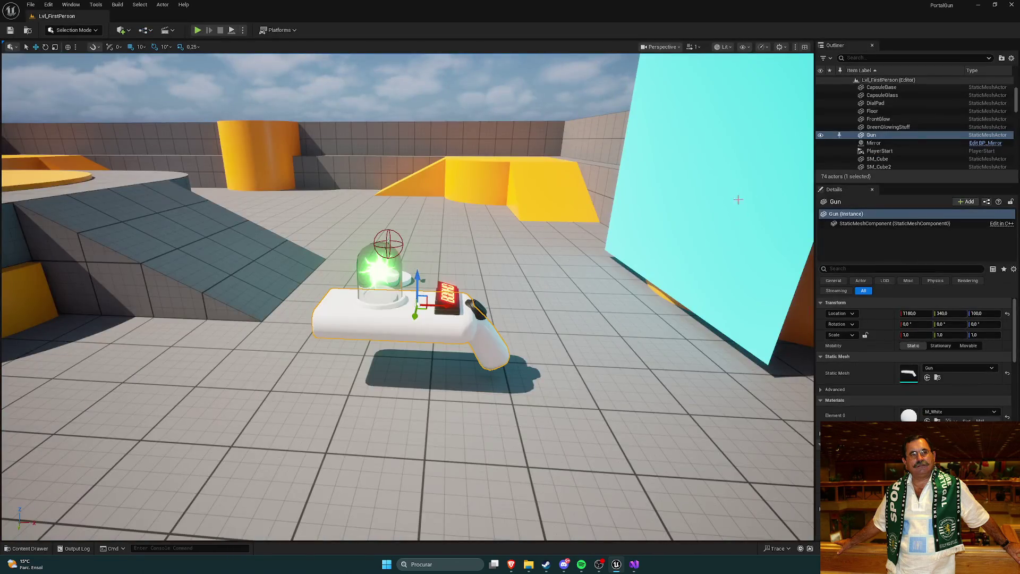
pyautogui.click(872, 224)
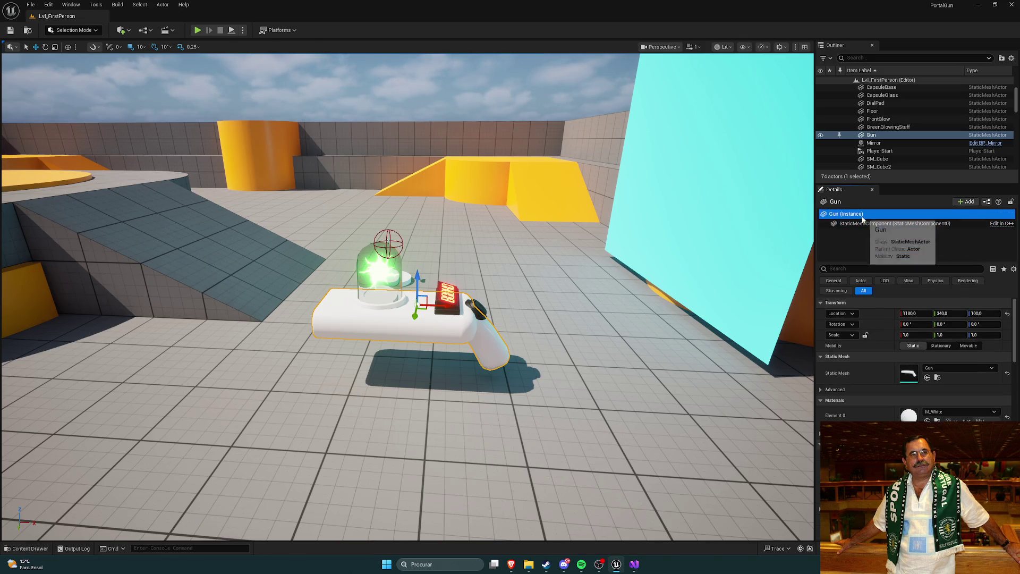
pyautogui.click(414, 319)
pyautogui.moveTo(415, 318); pyautogui.dragTo(411, 367)
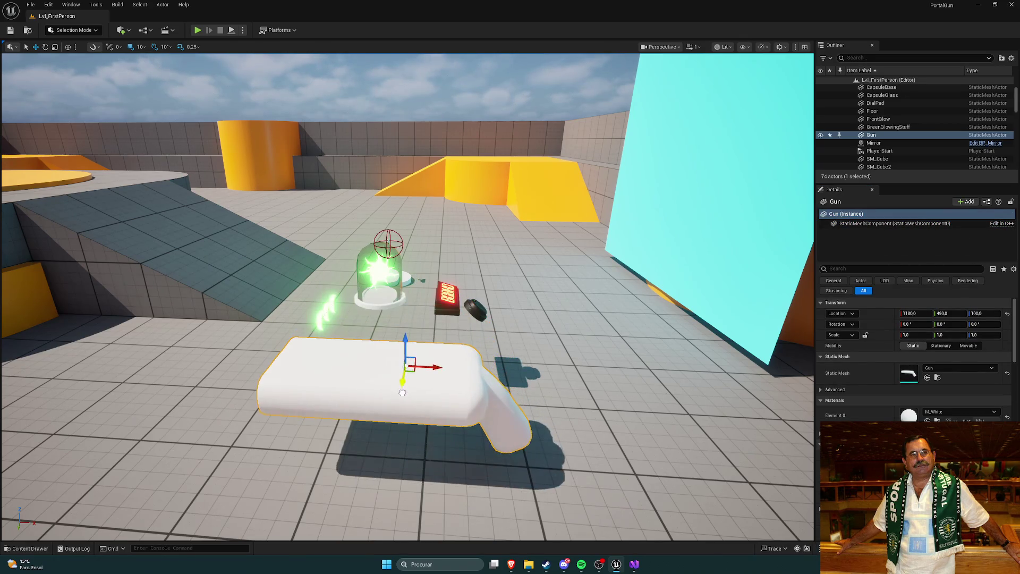
pyautogui.hotkey('ctrl', 'z')
pyautogui.click(414, 366)
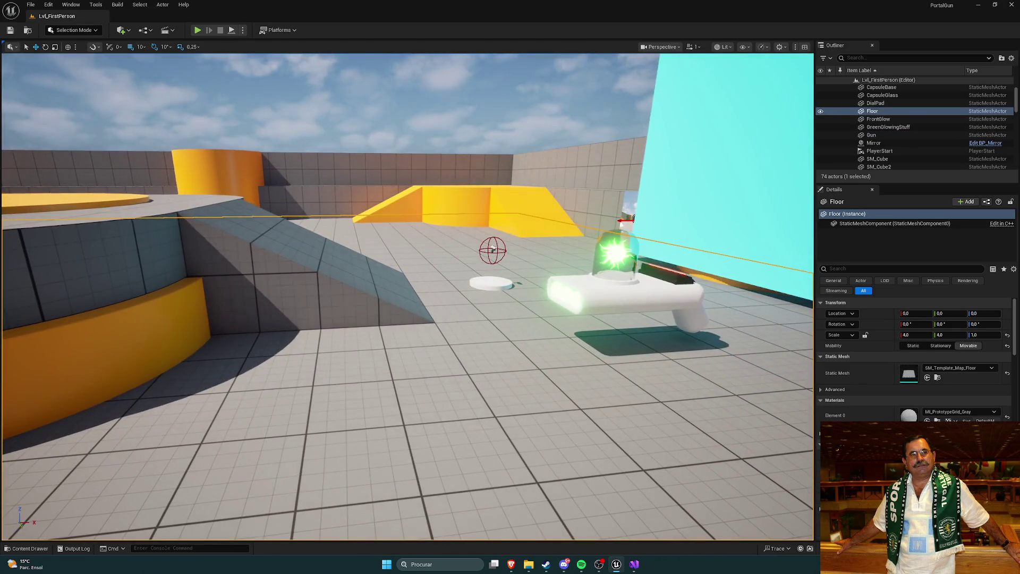
pyautogui.doubleClick(903, 135)
pyautogui.scroll(-5, 911, 140)
pyautogui.scroll(-3, 914, 138)
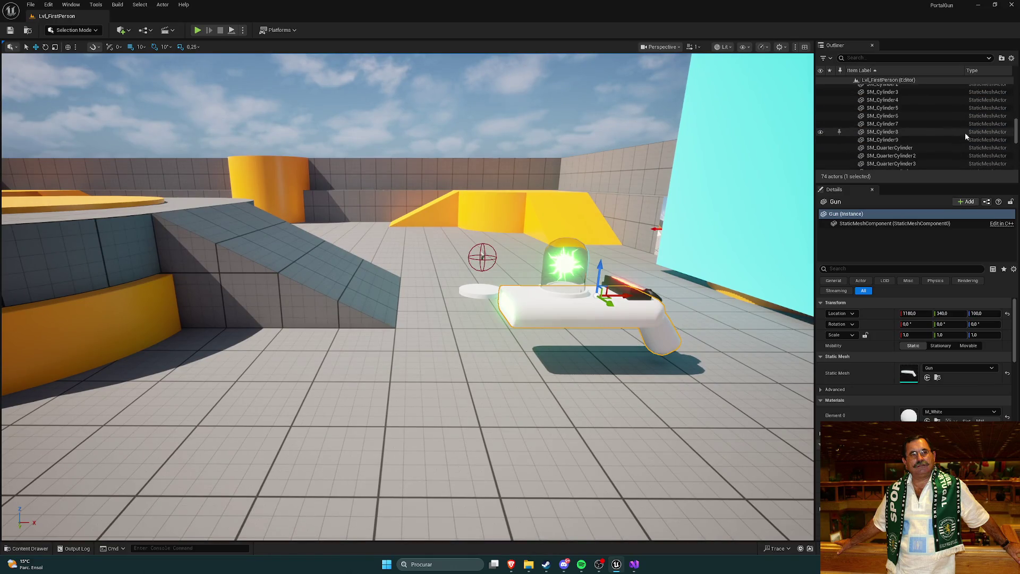
pyautogui.scroll(10, 914, 127)
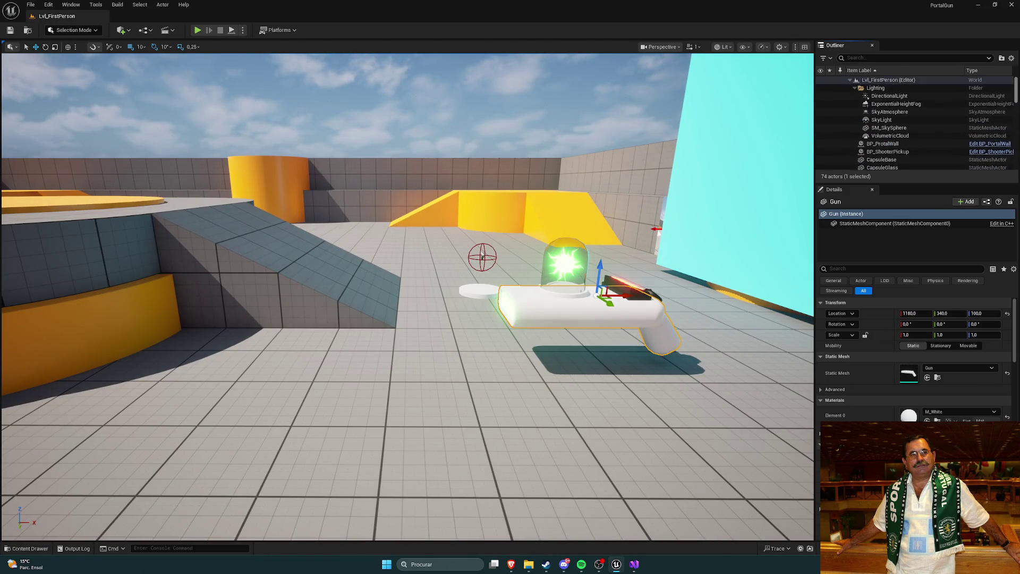
pyautogui.scroll(-5, 913, 127)
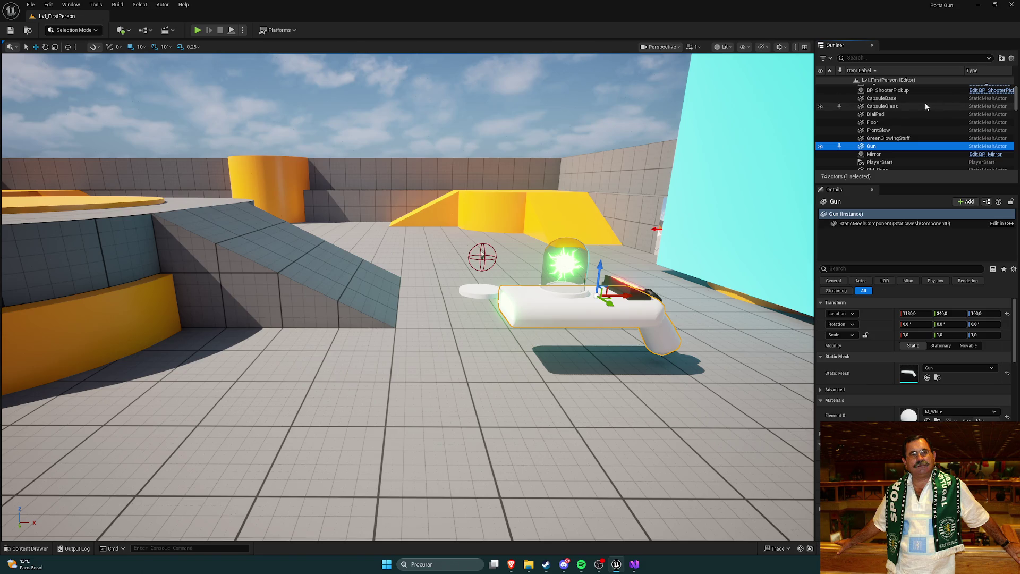
pyautogui.click(892, 115)
pyautogui.moveTo(587, 336)
pyautogui.mouseDown()
pyautogui.moveTo(588, 324)
pyautogui.moveTo(588, 336)
pyautogui.mouseUp()
pyautogui.hotkey('ctrl', 'space')
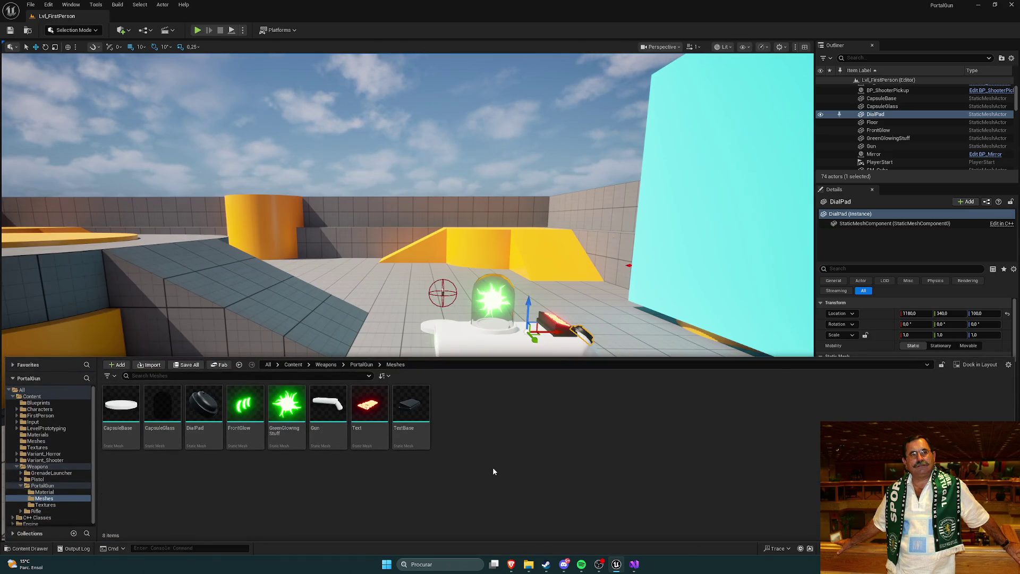
# Turn the view toward the cyan portal wall, selecting the wall and then the floor.
pyautogui.moveTo(622, 230); pyautogui.dragTo(628, 230)
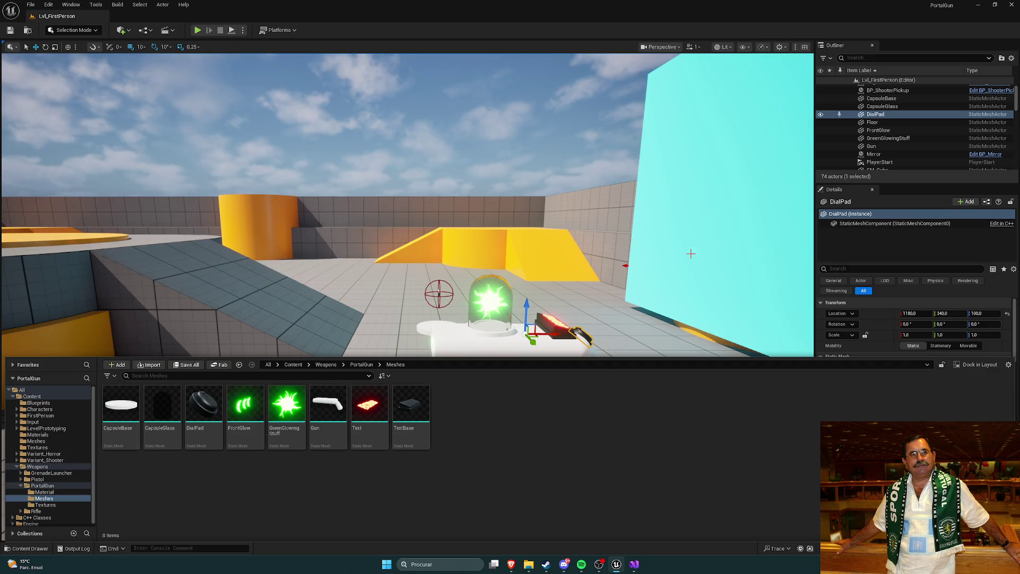
pyautogui.click(691, 253)
pyautogui.moveTo(691, 253); pyautogui.dragTo(588, 253)
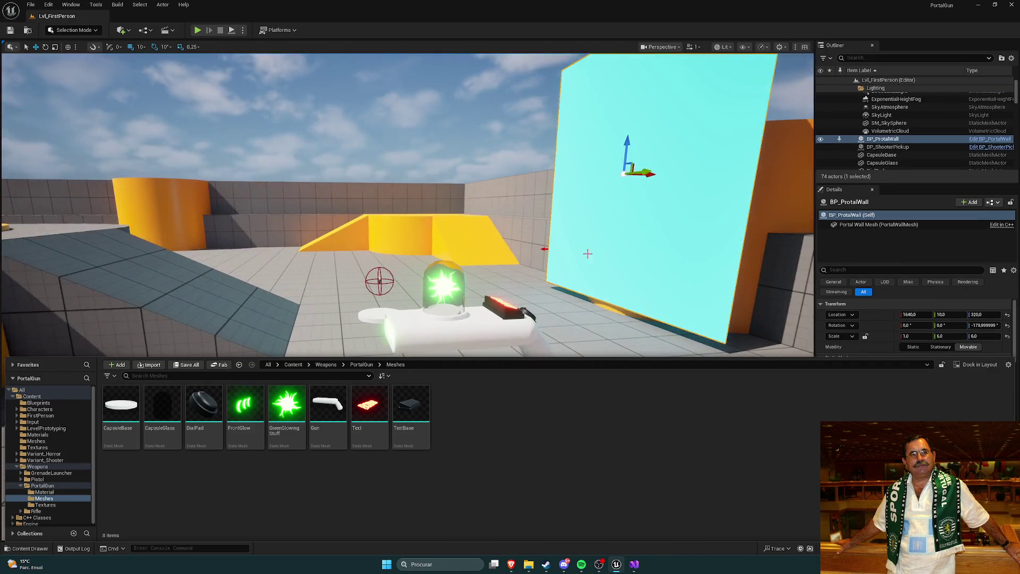
pyautogui.click(587, 329)
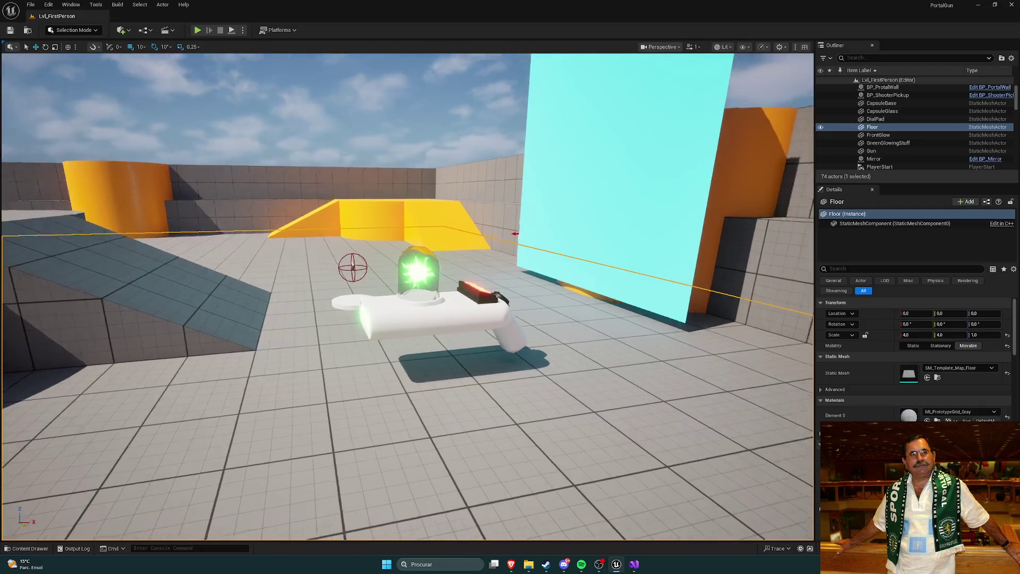
pyautogui.scroll(-3, 894, 139)
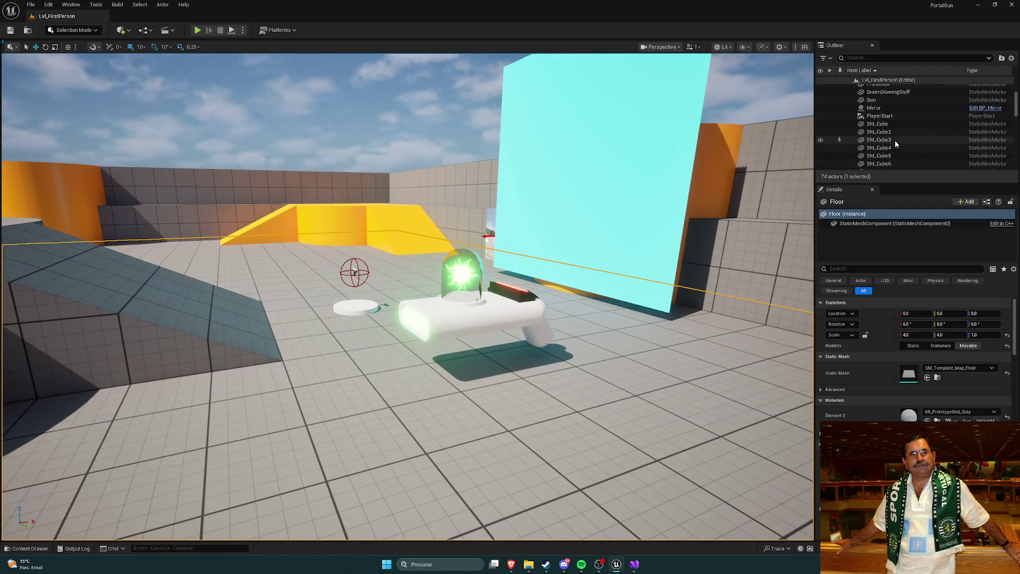
pyautogui.scroll(3, 894, 139)
# Select CapsuleBase and CapsuleGlass together in the Outliner and inspect their context menu.
pyautogui.click(891, 100)
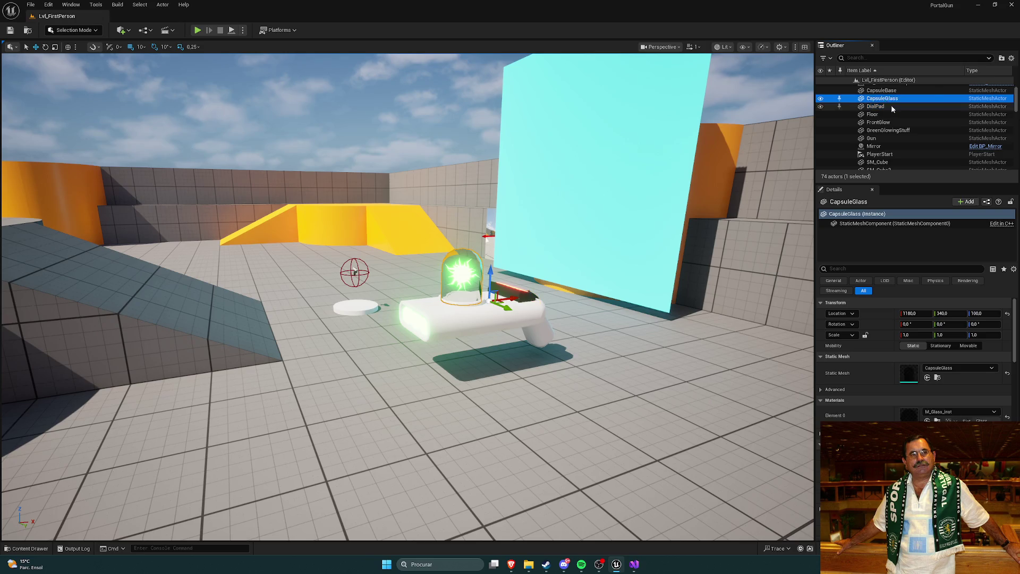
pyautogui.scroll(2, 892, 108)
pyautogui.click(892, 136)
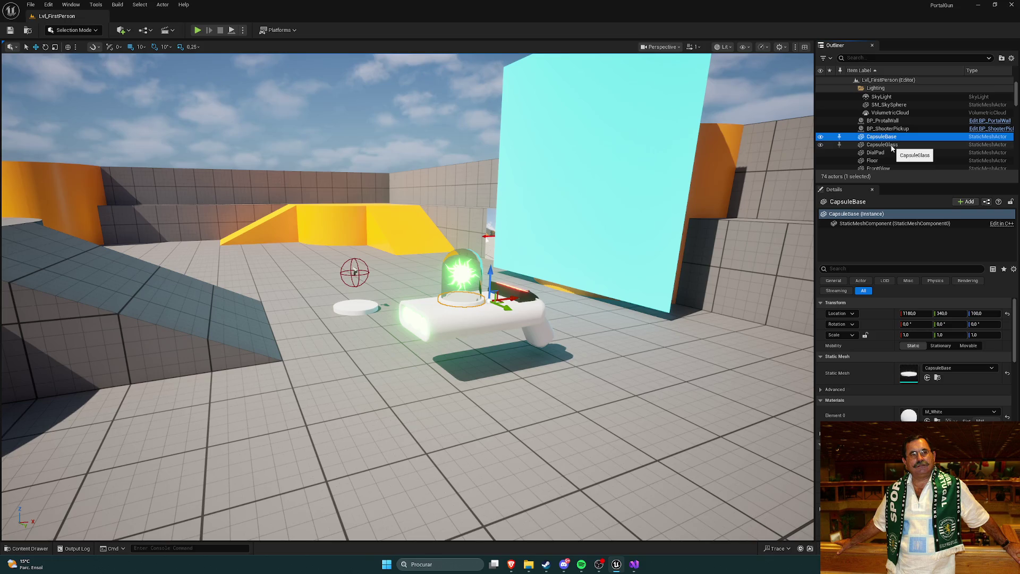
pyautogui.keyDown('ctrl'); pyautogui.click(891, 146); pyautogui.keyUp('ctrl')
pyautogui.rightClick(882, 146)
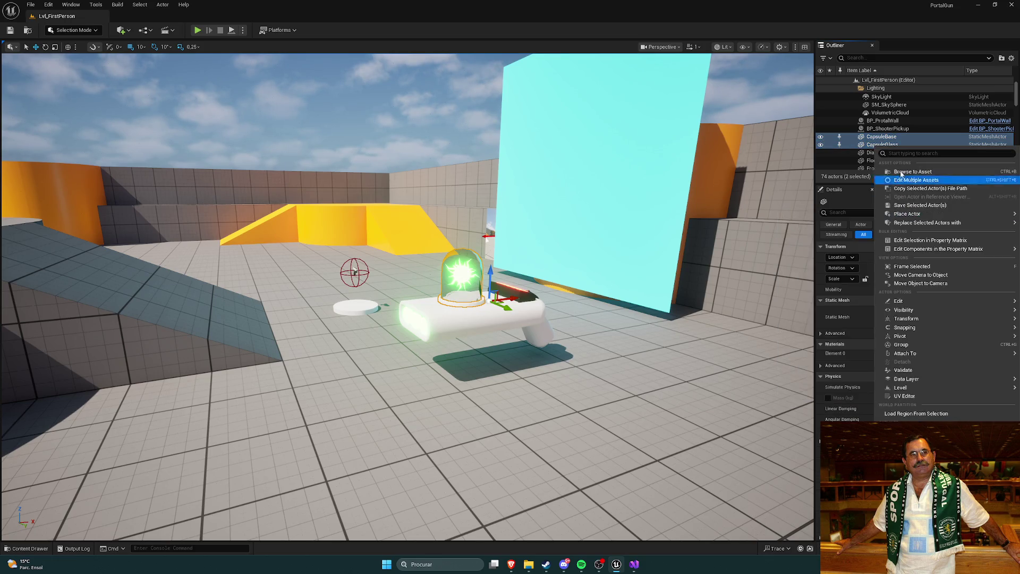
pyautogui.moveTo(903, 218)
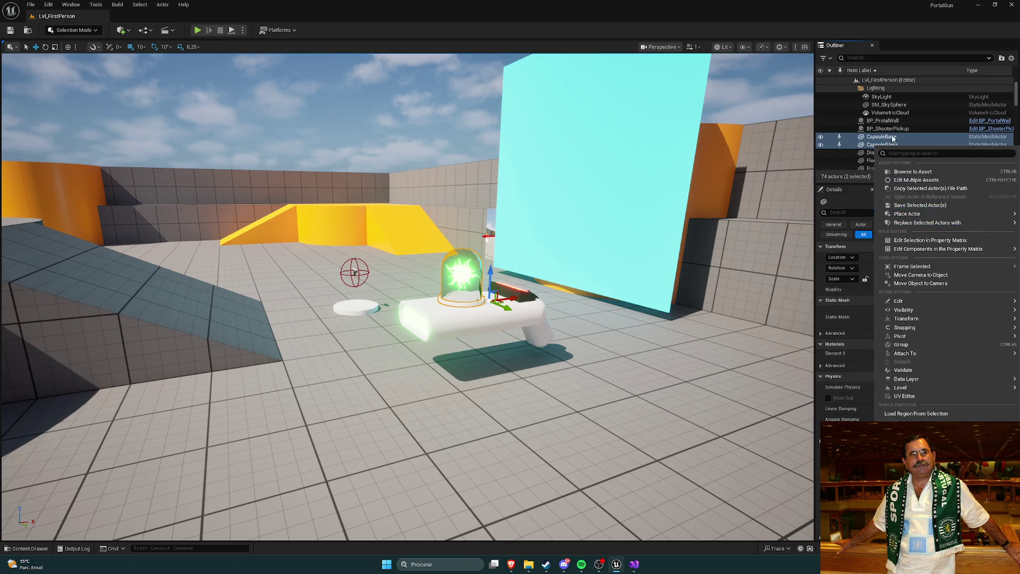
pyautogui.press('Escape')
pyautogui.scroll(-2, 899, 144)
# Add DialPad, Floor, FrontGlow, GreenGlowingStuff and Gun to the Outliner selection.
pyautogui.keyDown('ctrl'); pyautogui.click(882, 119); pyautogui.keyUp('ctrl')
pyautogui.keyDown('ctrl'); pyautogui.click(879, 127); pyautogui.keyUp('ctrl')
pyautogui.keyDown('ctrl'); pyautogui.click(884, 136); pyautogui.keyUp('ctrl')
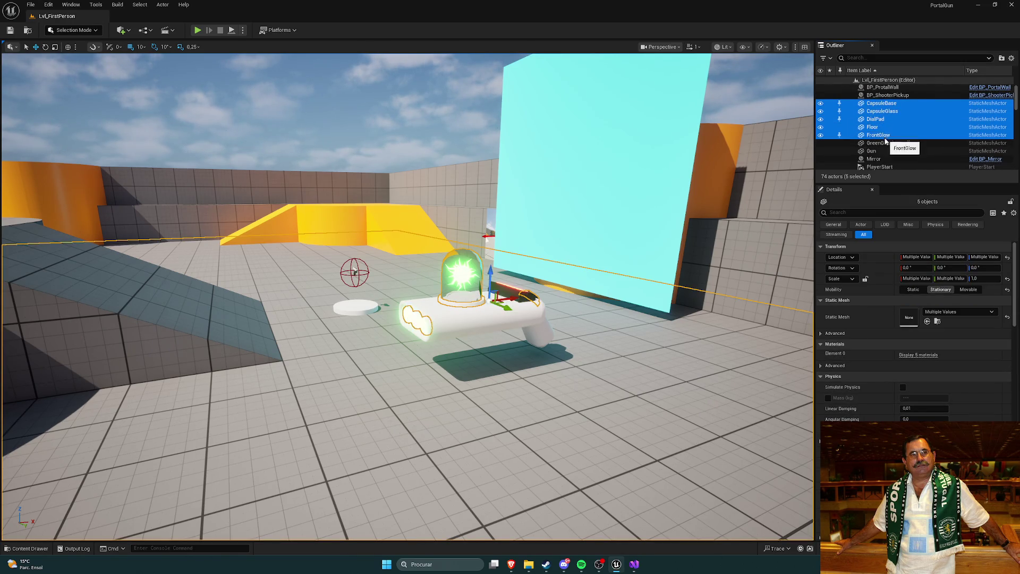
pyautogui.keyDown('ctrl'); pyautogui.click(889, 143); pyautogui.keyUp('ctrl')
pyautogui.keyDown('ctrl'); pyautogui.click(888, 151); pyautogui.keyUp('ctrl')
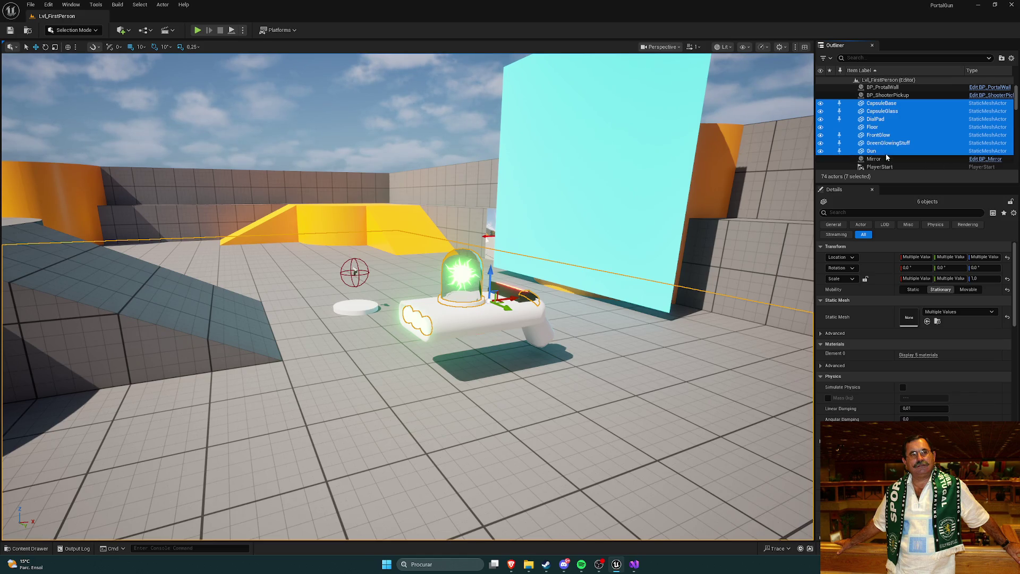
# Select the actors from CapsuleBase through Gun and move them right, away from the camera.
pyautogui.scroll(-2, 881, 140)
pyautogui.click(878, 137)
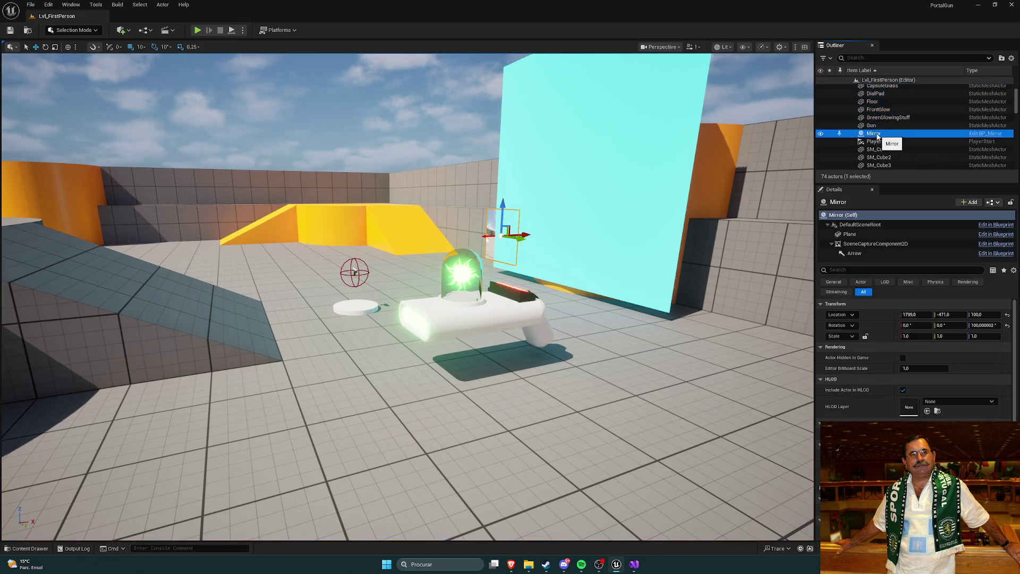
pyautogui.scroll(1, 879, 137)
pyautogui.click(881, 135)
pyautogui.scroll(3, 882, 136)
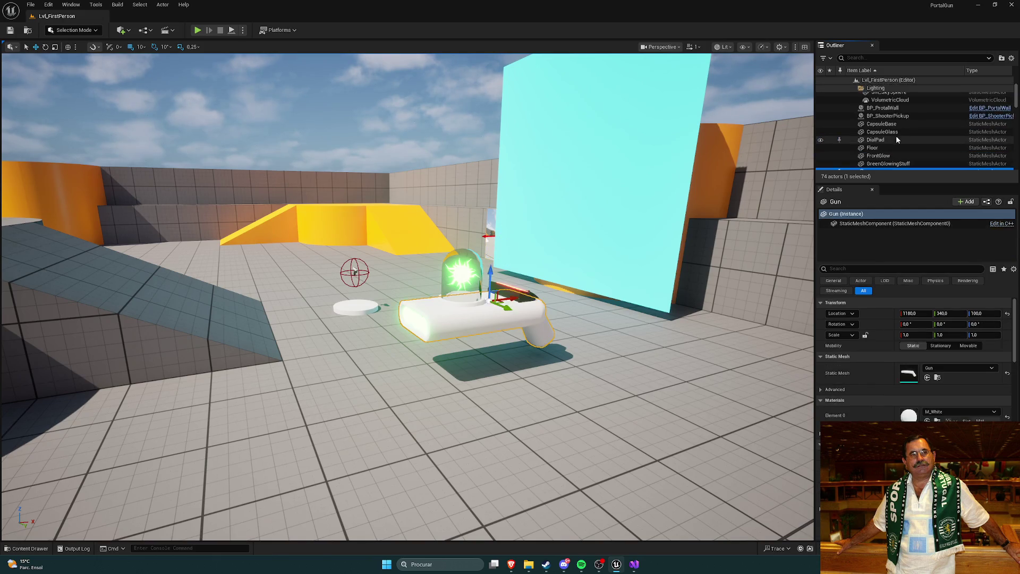
pyautogui.keyDown('shift'); pyautogui.click(881, 123); pyautogui.keyUp('shift')
pyautogui.scroll(-2, 882, 127)
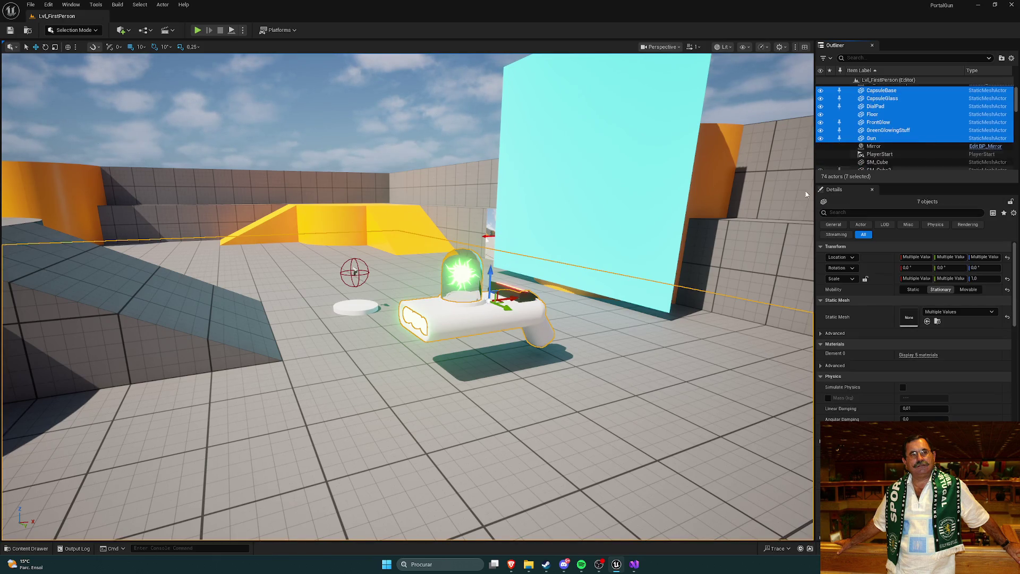
pyautogui.moveTo(503, 309)
pyautogui.mouseDown()
pyautogui.moveTo(563, 324)
pyautogui.moveTo(478, 297)
pyautogui.moveTo(621, 367)
pyautogui.mouseUp()
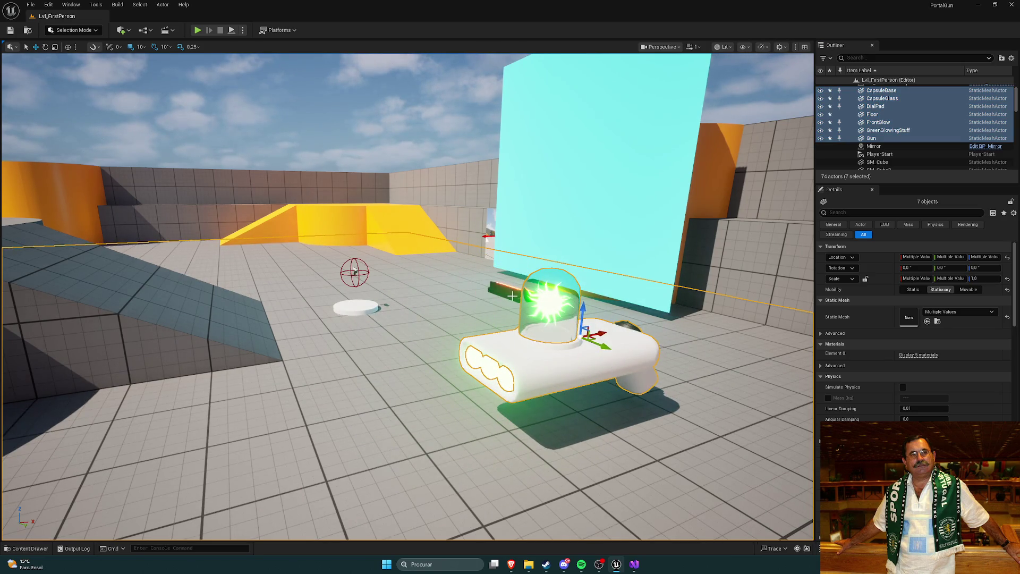
pyautogui.moveTo(512, 295); pyautogui.dragTo(659, 290)
pyautogui.moveTo(574, 248); pyautogui.dragTo(574, 259)
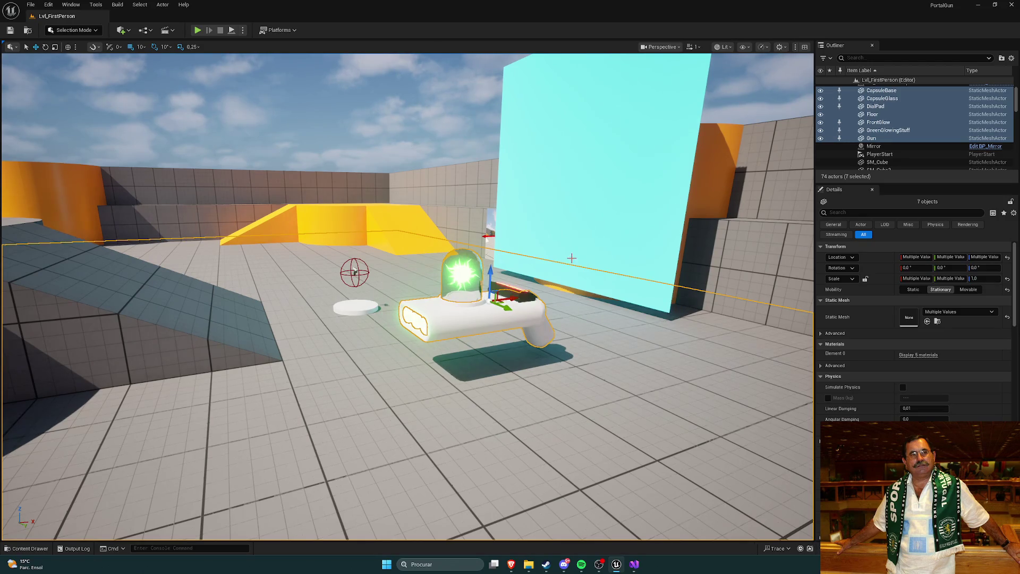
# Add Text and TextBase to the selection and shift the gun parts to the right.
pyautogui.scroll(-2, 910, 131)
pyautogui.scroll(-10, 910, 128)
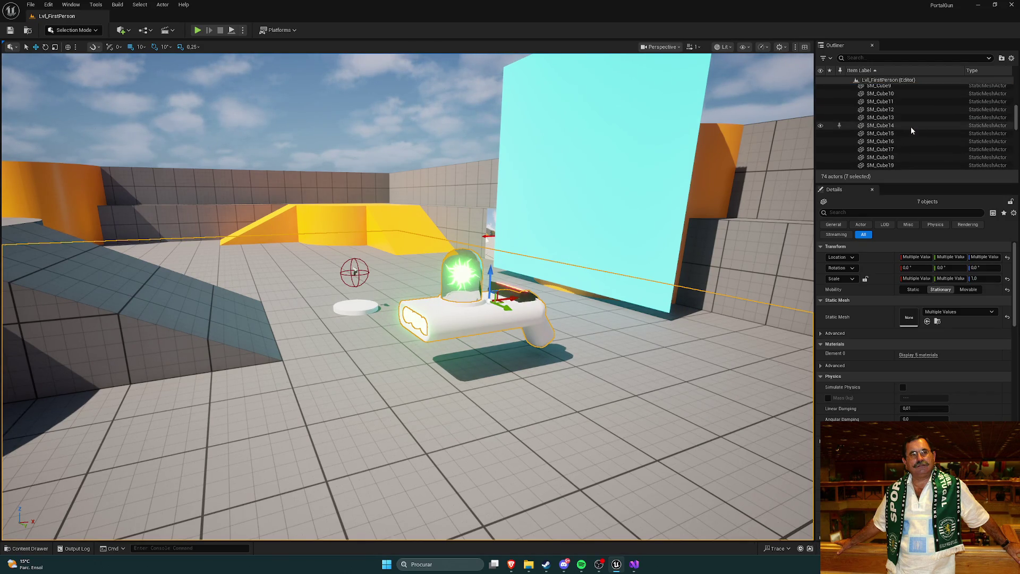
pyautogui.scroll(4, 908, 132)
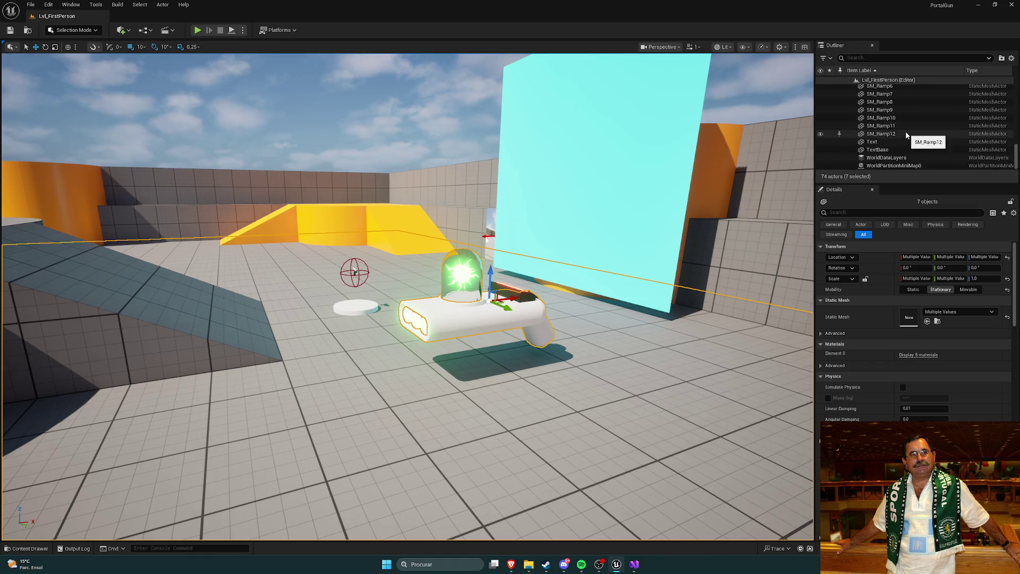
pyautogui.scroll(-5, 906, 132)
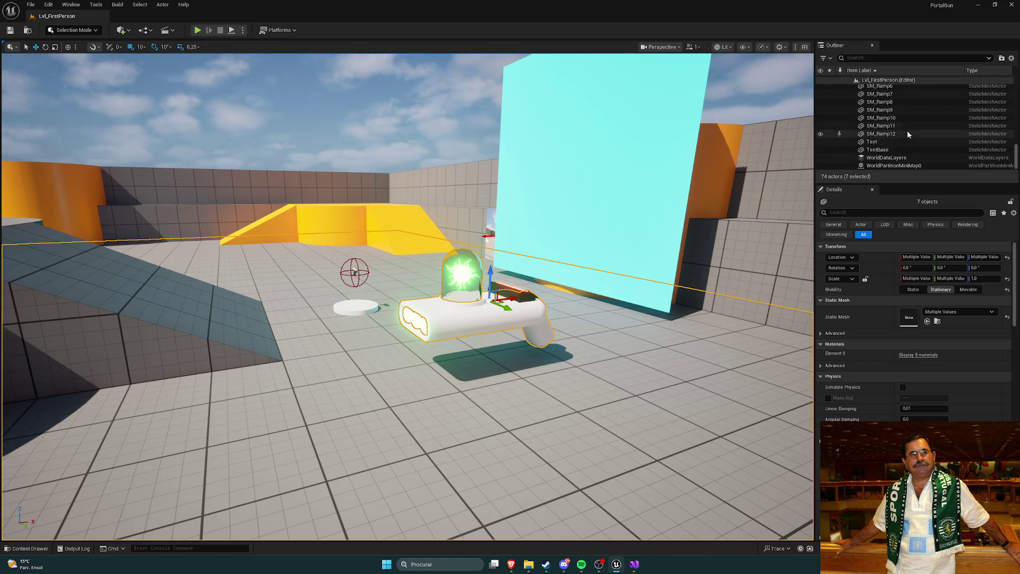
pyautogui.keyDown('ctrl'); pyautogui.click(871, 141); pyautogui.keyUp('ctrl')
pyautogui.keyDown('ctrl'); pyautogui.click(877, 149); pyautogui.keyUp('ctrl')
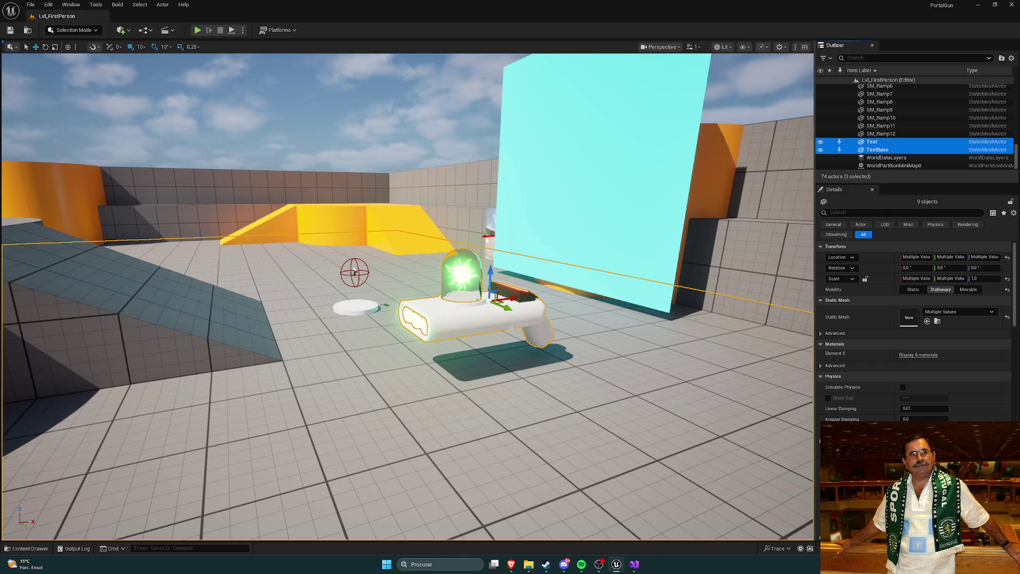
pyautogui.moveTo(508, 308); pyautogui.dragTo(535, 332)
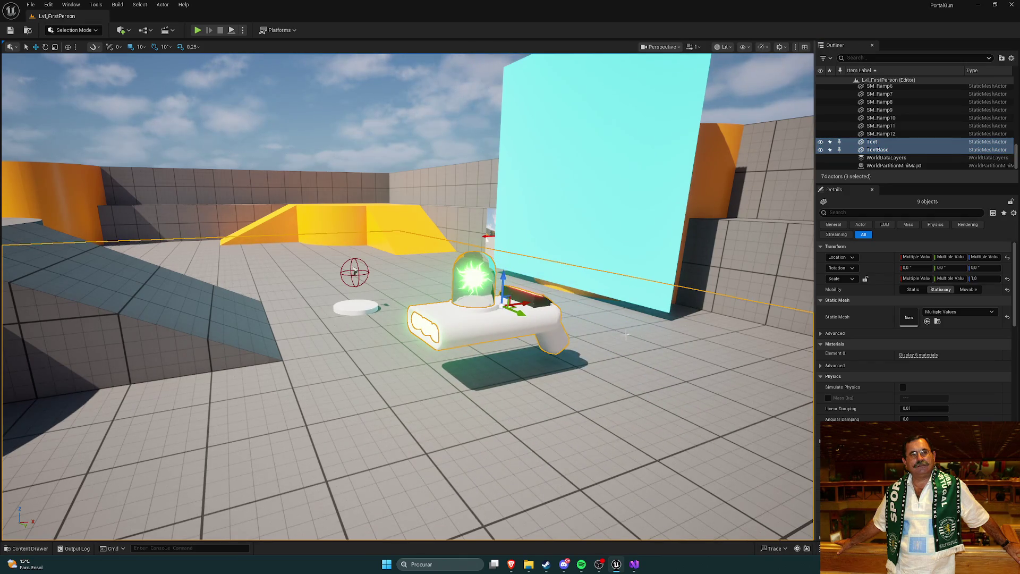
# Save the selected gun actors, then browse Content > Weapons > PortalGun > Meshes to see its eight meshes.
pyautogui.rightClick(874, 150)
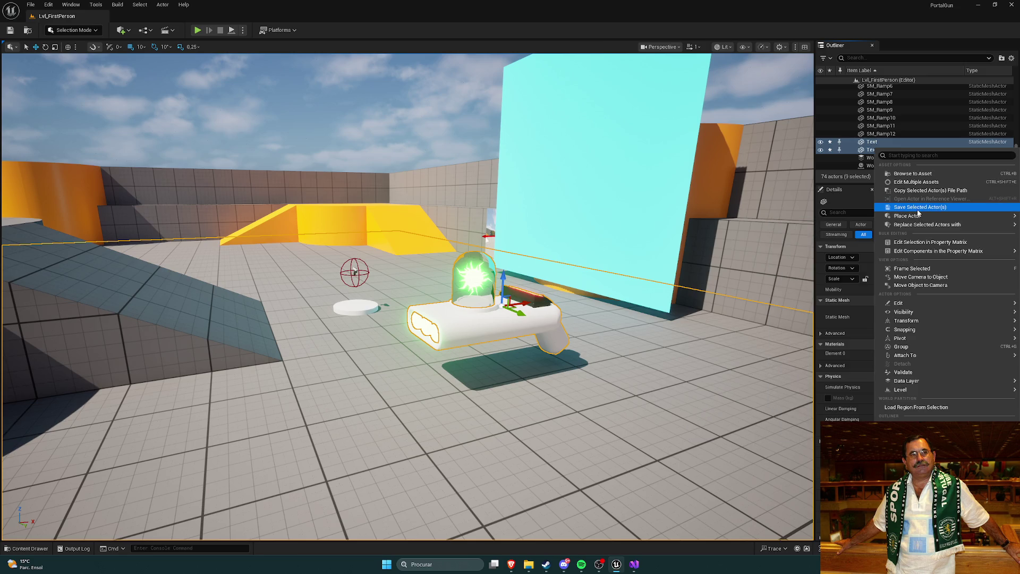
pyautogui.click(917, 210)
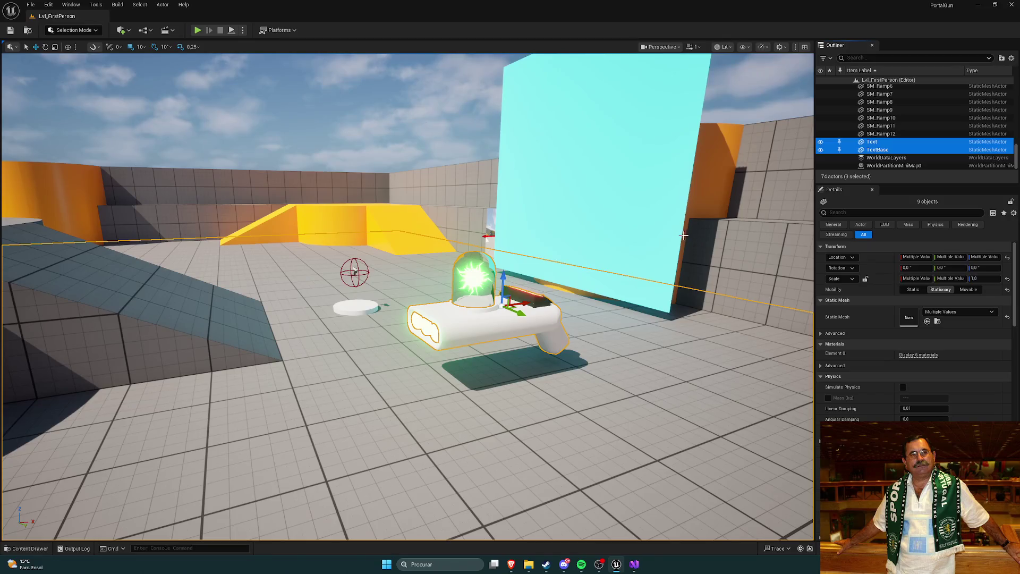
pyautogui.hotkey('ctrl', 'space')
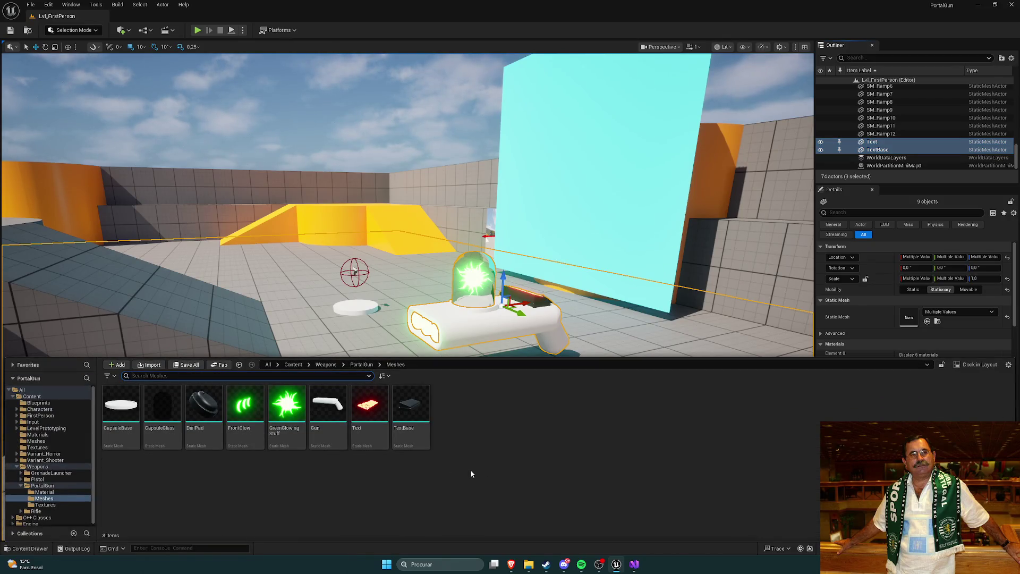
pyautogui.click(292, 364)
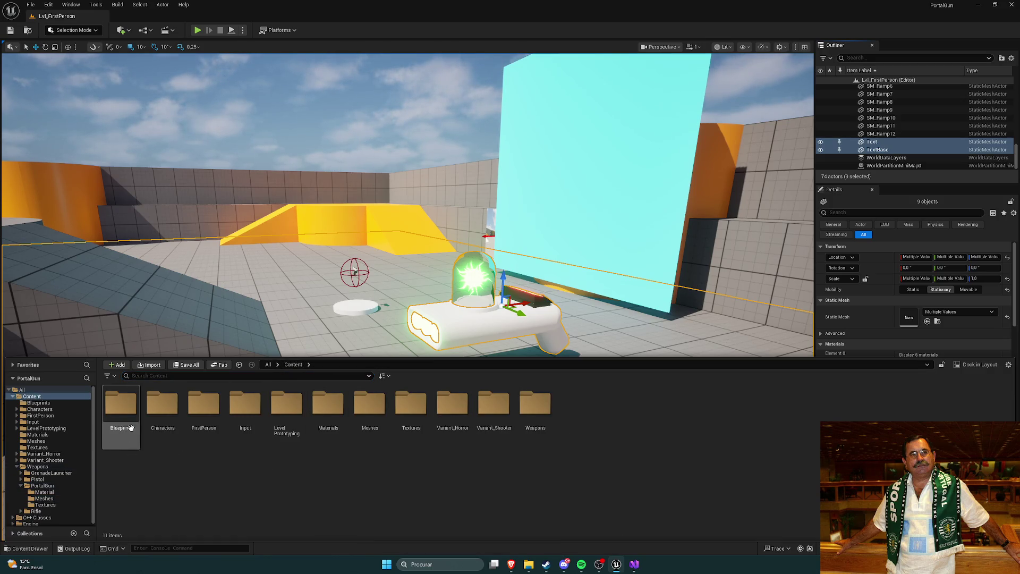
pyautogui.doubleClick(537, 417)
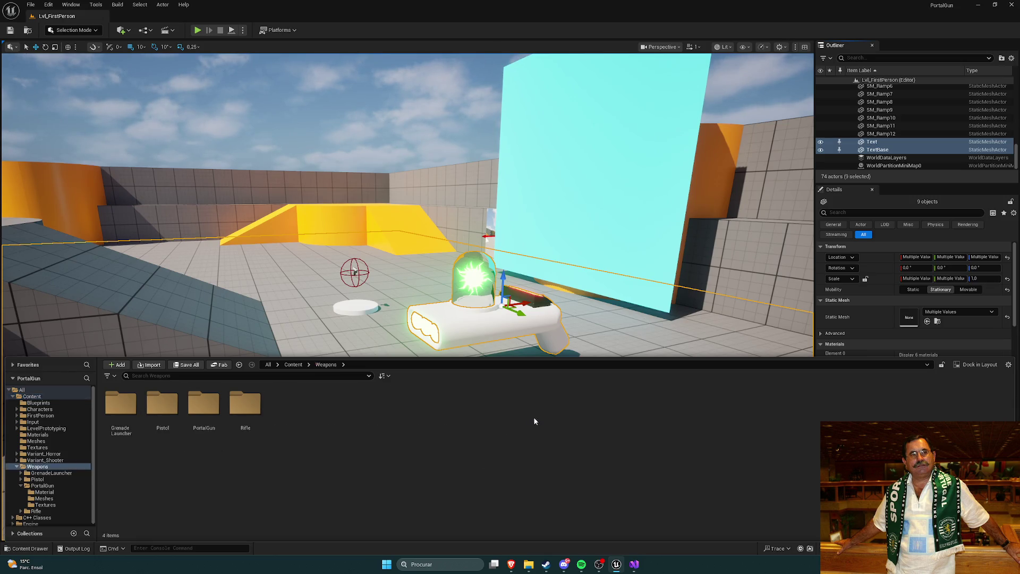
pyautogui.doubleClick(204, 406)
pyautogui.click(162, 403)
pyautogui.doubleClick(162, 404)
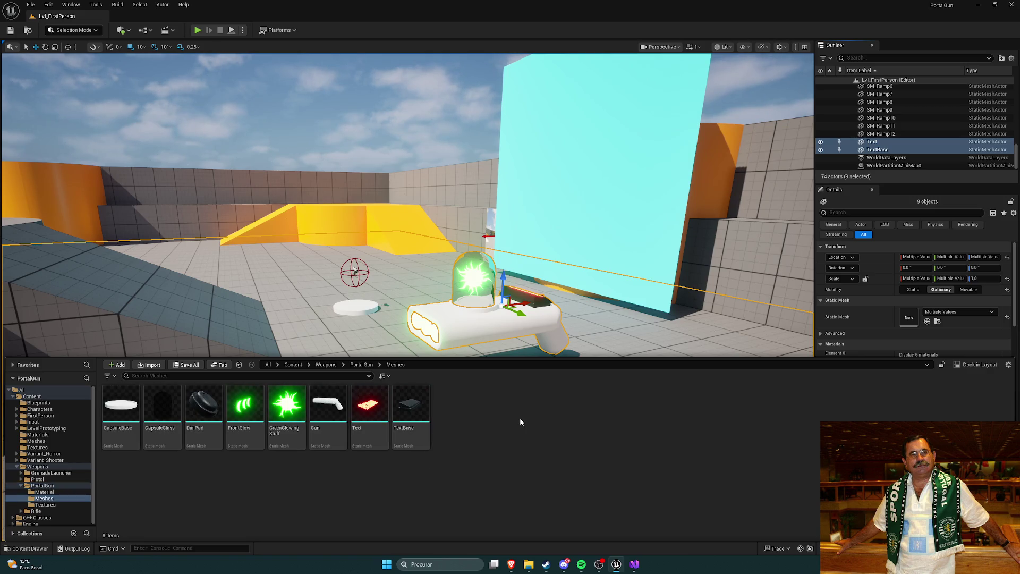
pyautogui.scroll(8, 897, 149)
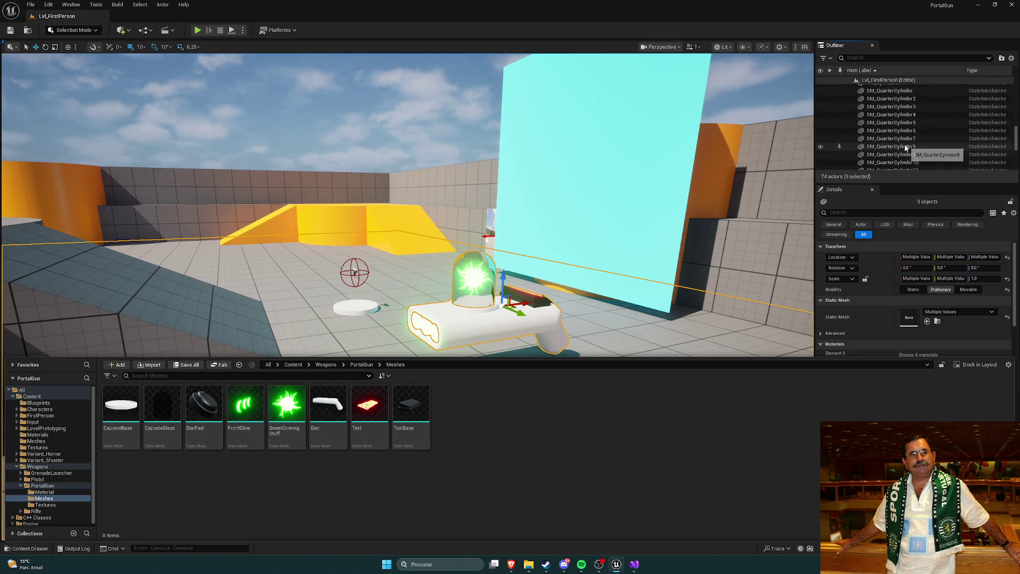
pyautogui.scroll(3, 897, 148)
pyautogui.rightClick(885, 144)
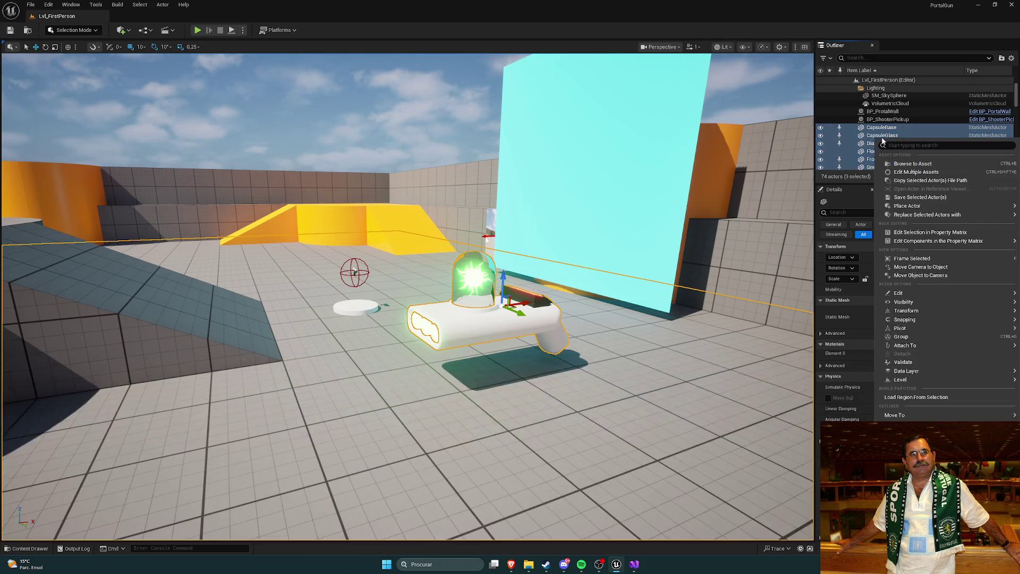
pyautogui.moveTo(906, 206)
pyautogui.click(902, 172)
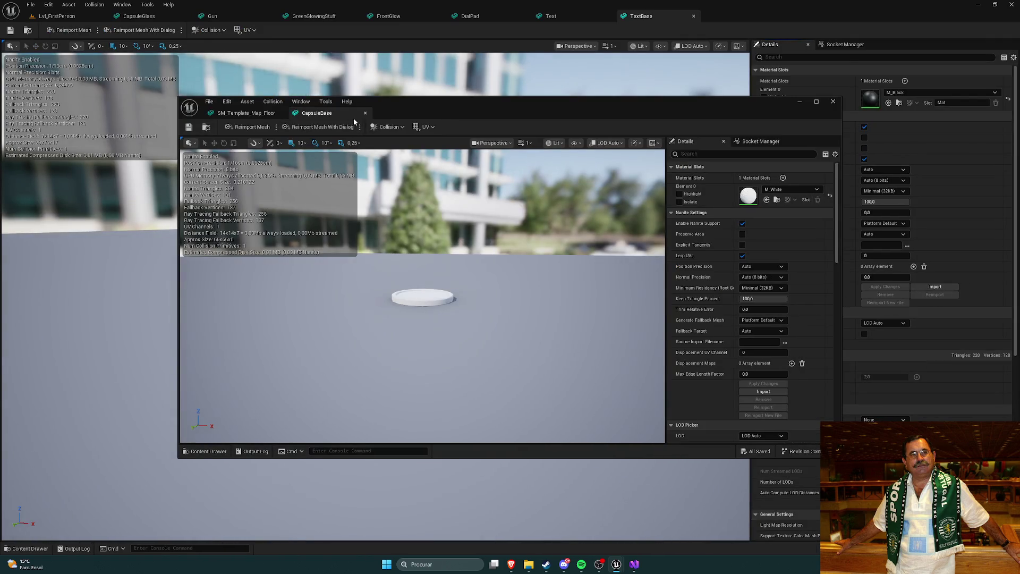
pyautogui.click(365, 113)
pyautogui.click(281, 113)
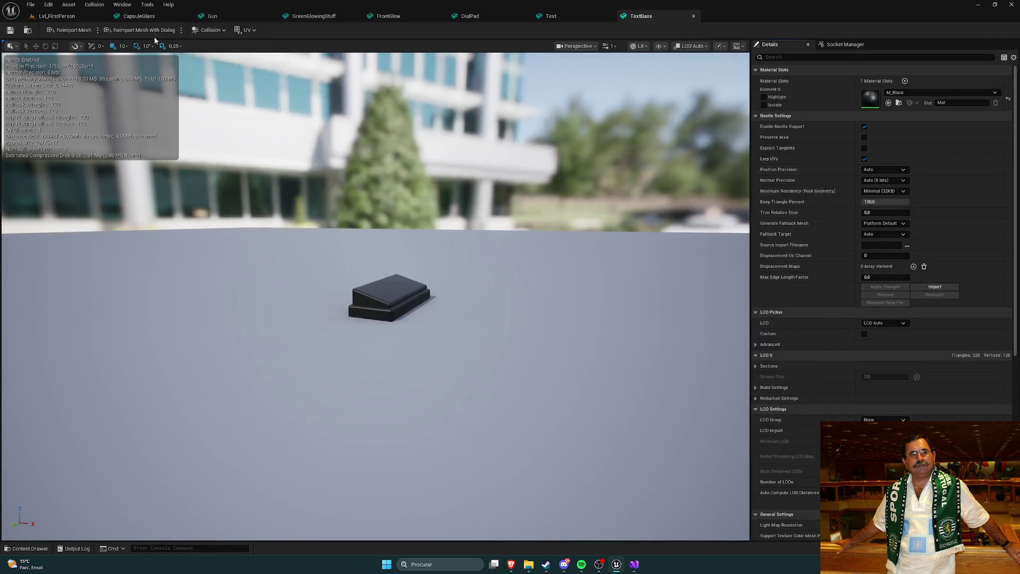
pyautogui.click(186, 16)
pyautogui.click(186, 16)
pyautogui.click(187, 15)
pyautogui.click(187, 16)
pyautogui.click(187, 16)
pyautogui.click(187, 16)
pyautogui.click(186, 16)
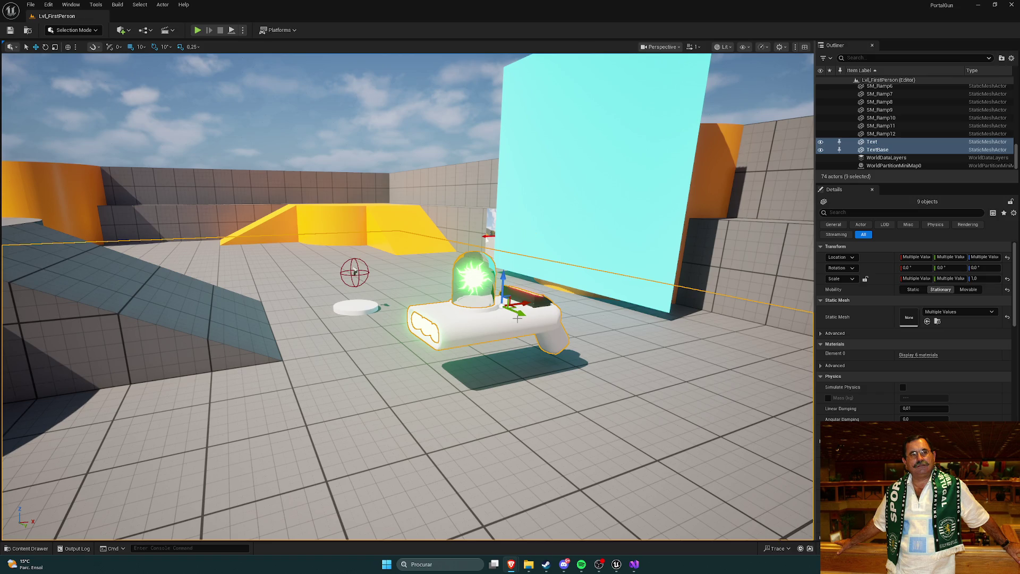
pyautogui.moveTo(516, 314); pyautogui.dragTo(501, 310)
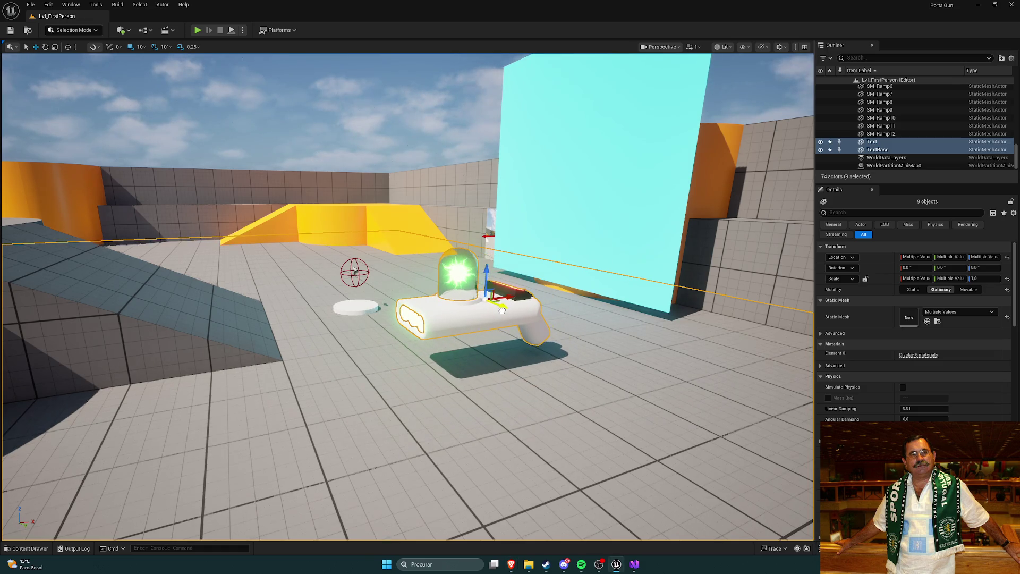
# Orbit around the gun toward the cyan wall, move the music player aside, and frame the selected parts.
pyautogui.moveTo(541, 282); pyautogui.dragTo(533, 244)
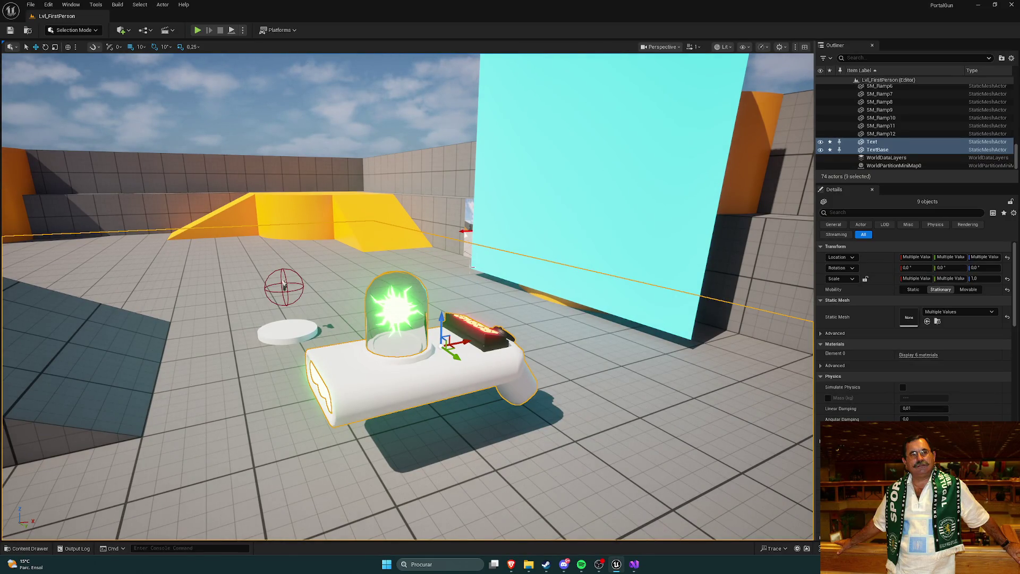
pyautogui.moveTo(461, 273); pyautogui.dragTo(477, 299)
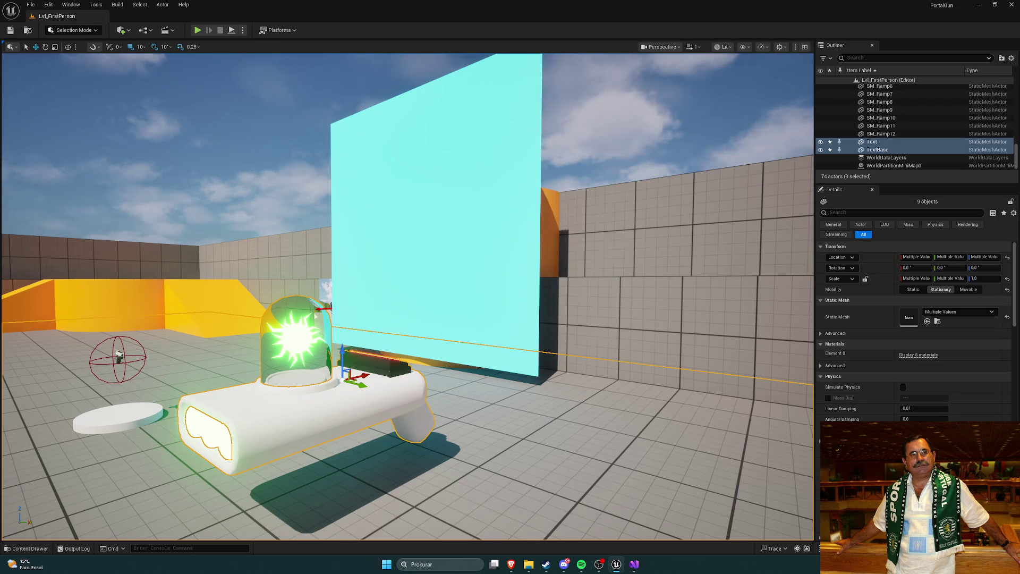
pyautogui.hotkey('alt', 'Tab')
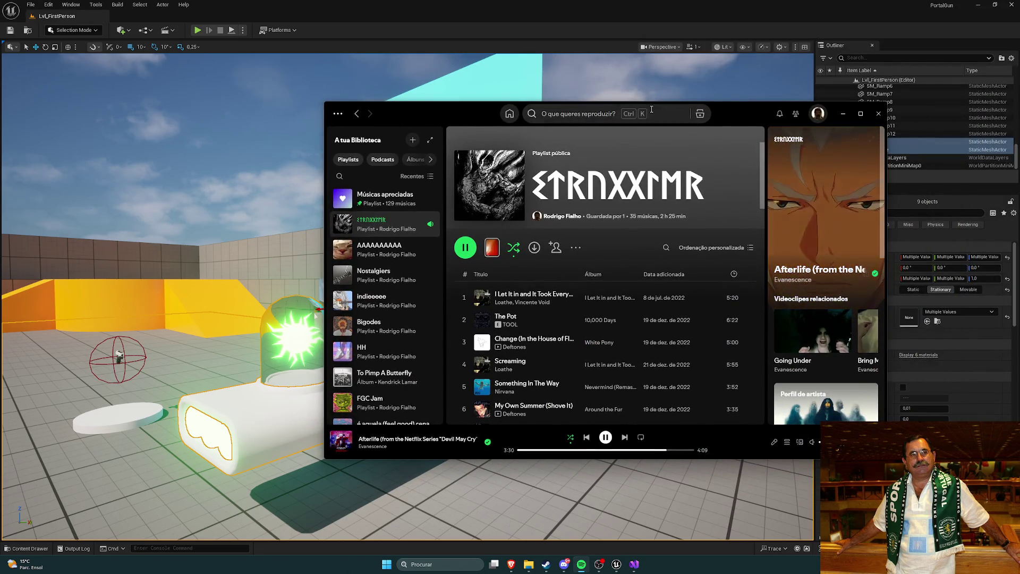
pyautogui.moveTo(460, 116); pyautogui.dragTo(1019, 42)
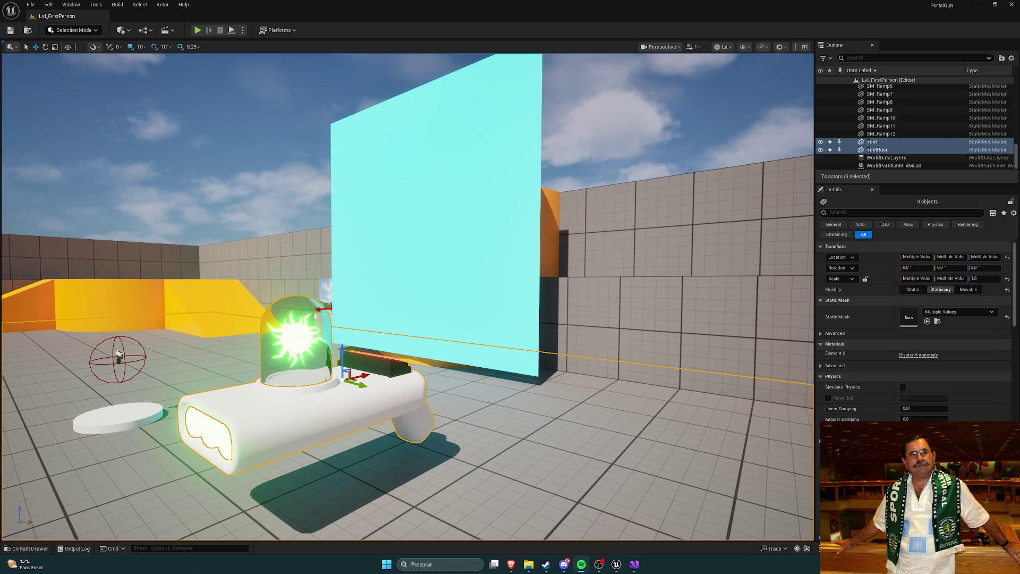
pyautogui.moveTo(1019, 42)
pyautogui.mouseDown()
pyautogui.moveTo(773, 52)
pyautogui.moveTo(575, 102)
pyautogui.moveTo(489, 104)
pyautogui.moveTo(663, 103)
pyautogui.moveTo(1019, 21)
pyautogui.mouseUp()
pyautogui.press('f')
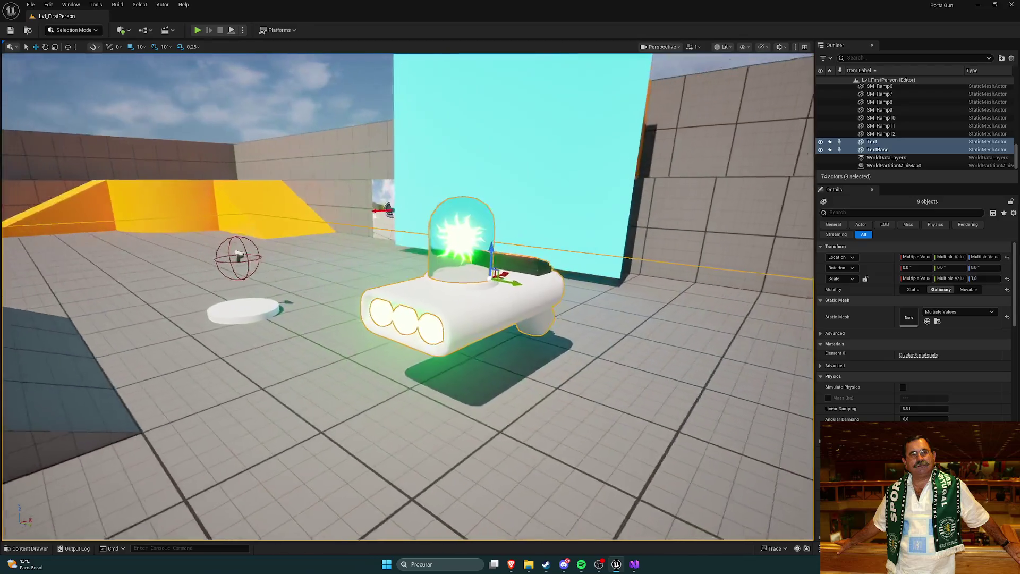
pyautogui.moveTo(506, 569)
pyautogui.click(547, 531)
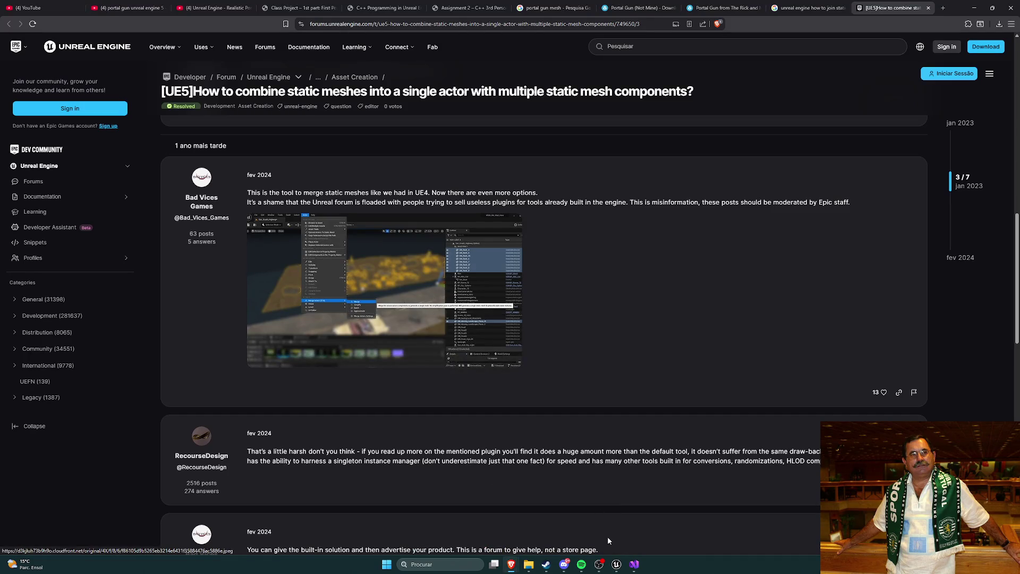
pyautogui.click(615, 566)
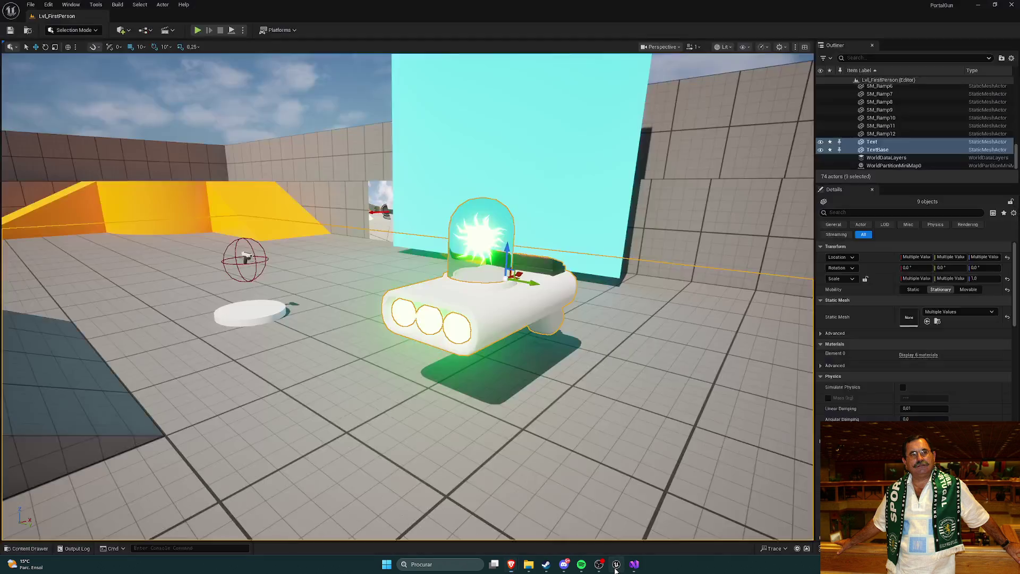
pyautogui.click(162, 4)
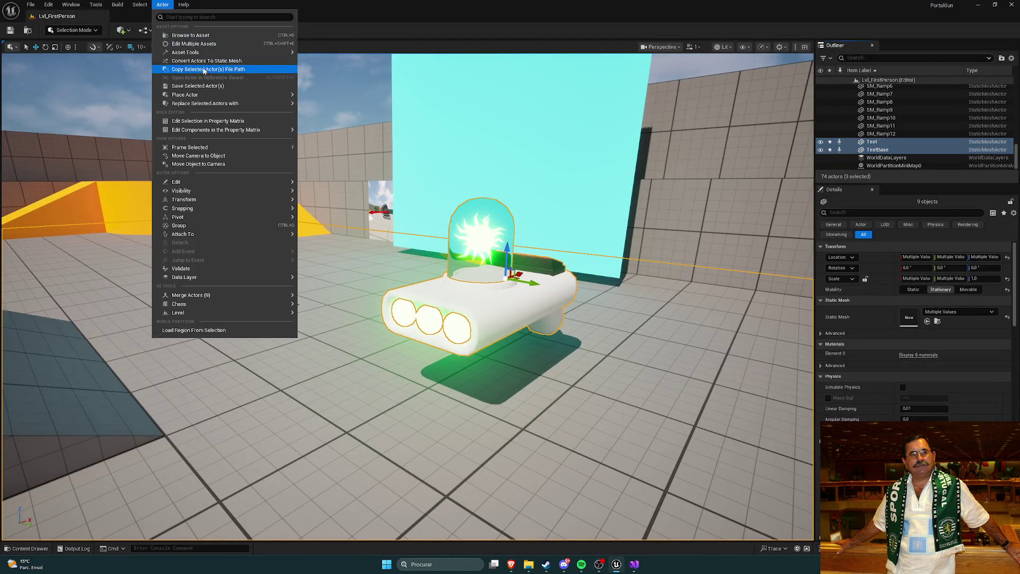
pyautogui.moveTo(201, 96)
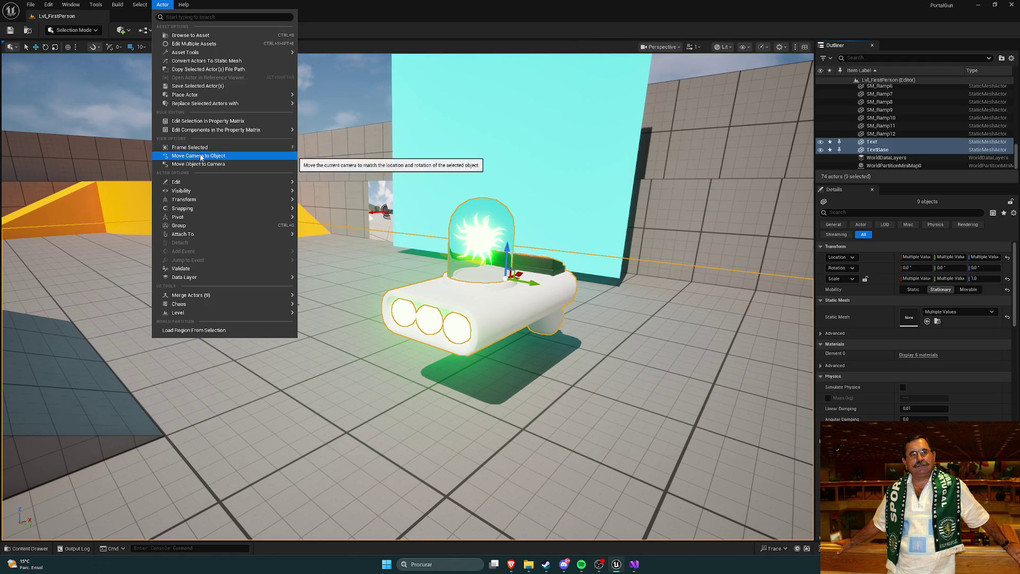
pyautogui.moveTo(230, 220)
pyautogui.moveTo(230, 294)
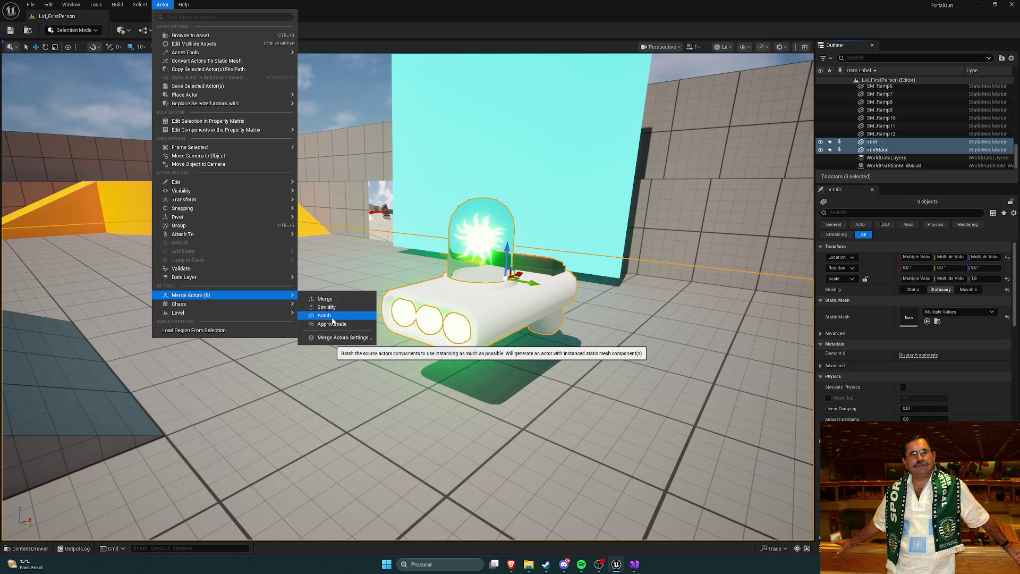
pyautogui.click(332, 318)
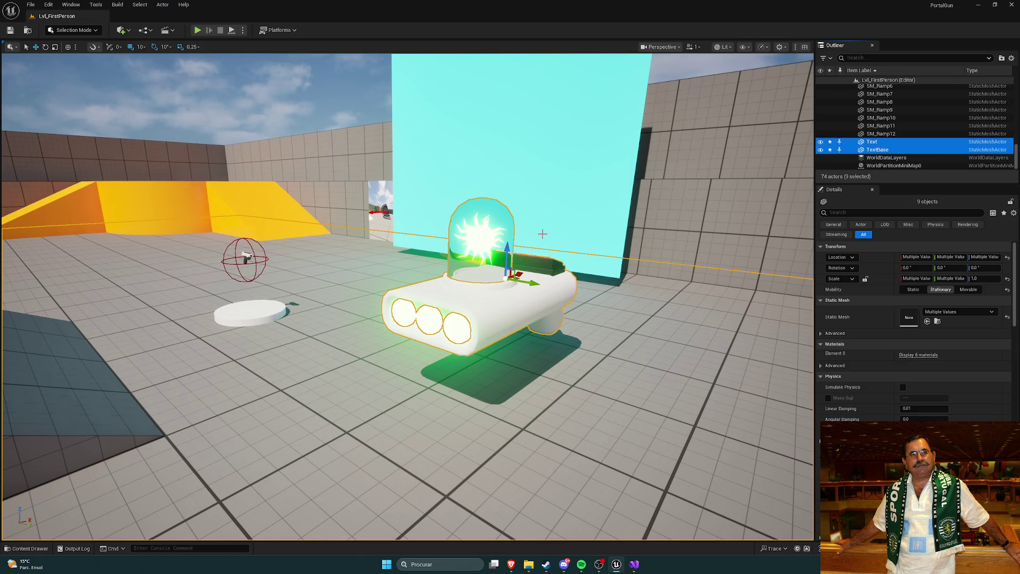
# Switch the gizmo to rotate and browse Variant_Shooter > Blueprints > Pickups before returning to Content.
pyautogui.press('e')
pyautogui.hotkey('ctrl', 'space')
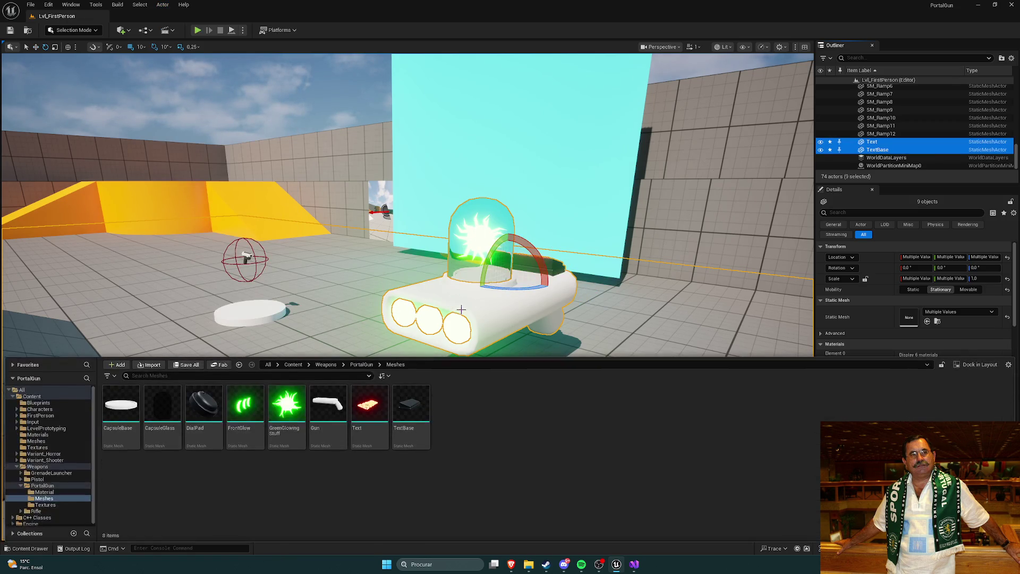
pyautogui.click(471, 442)
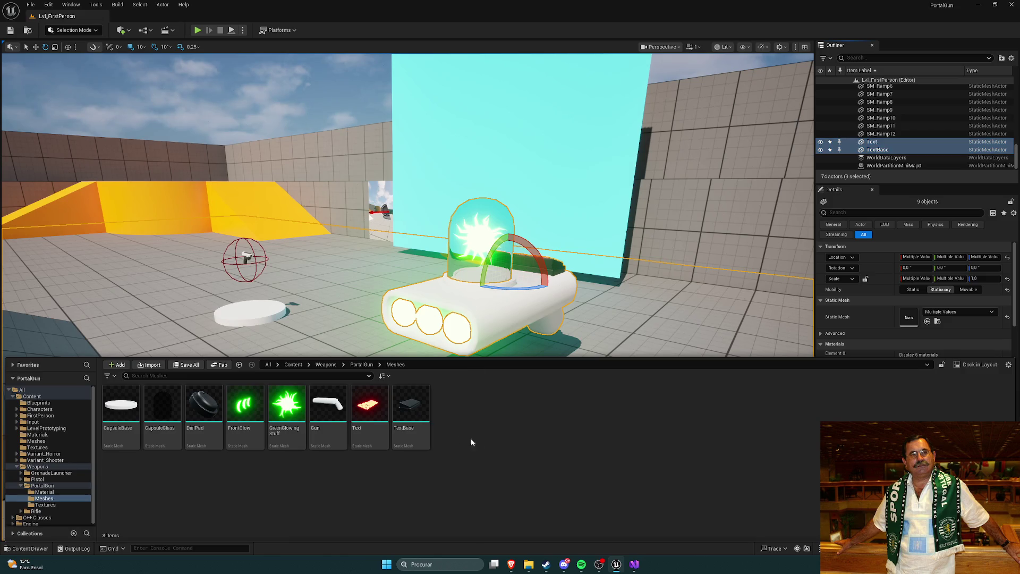
pyautogui.click(268, 365)
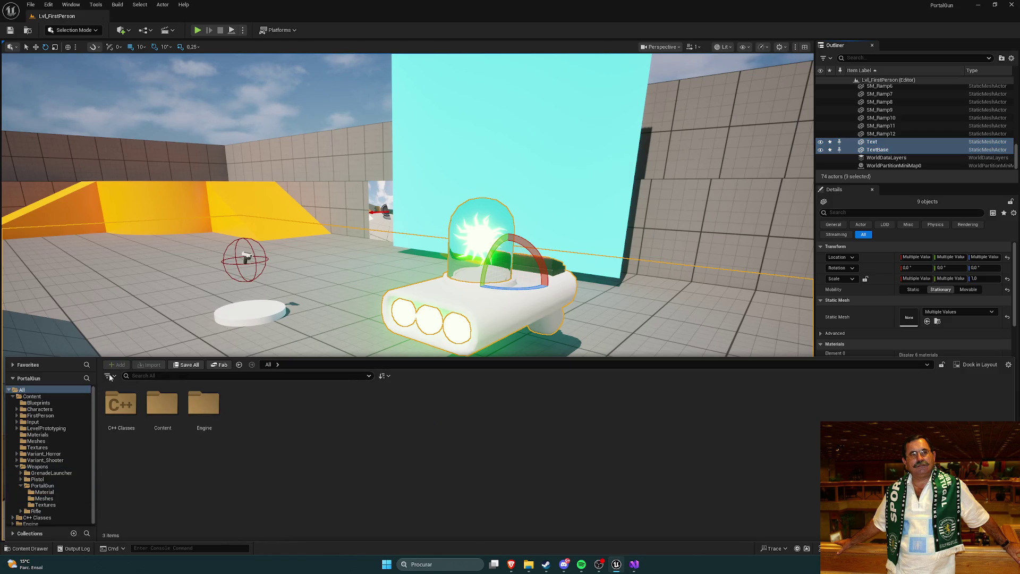
pyautogui.click(32, 396)
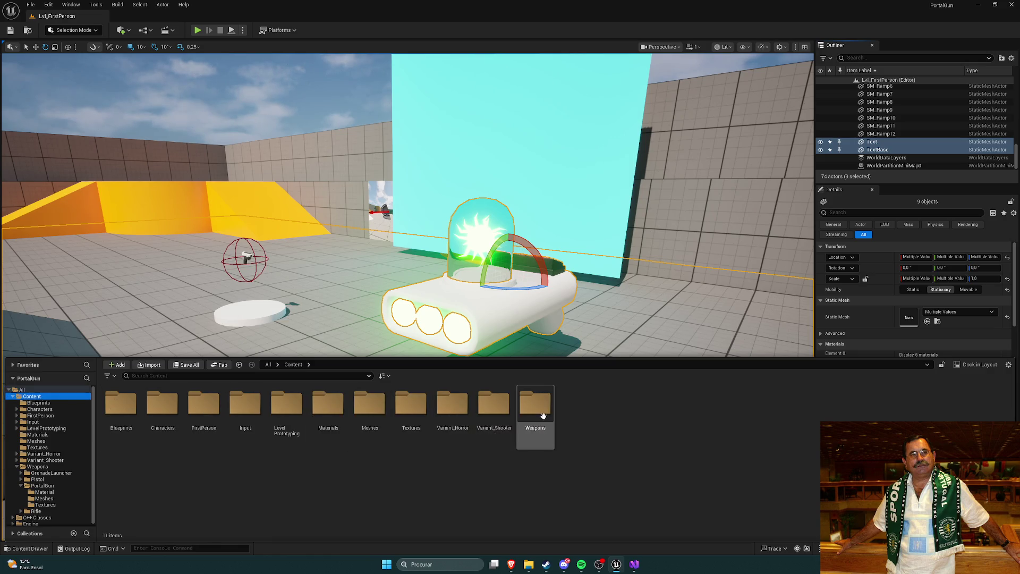
pyautogui.doubleClick(494, 409)
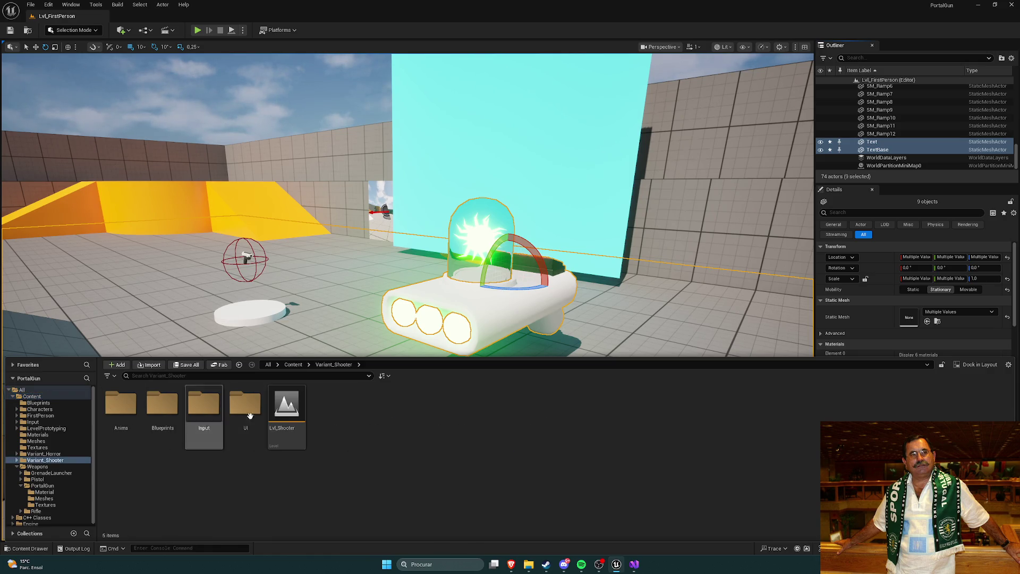
pyautogui.doubleClick(163, 414)
pyautogui.doubleClick(162, 409)
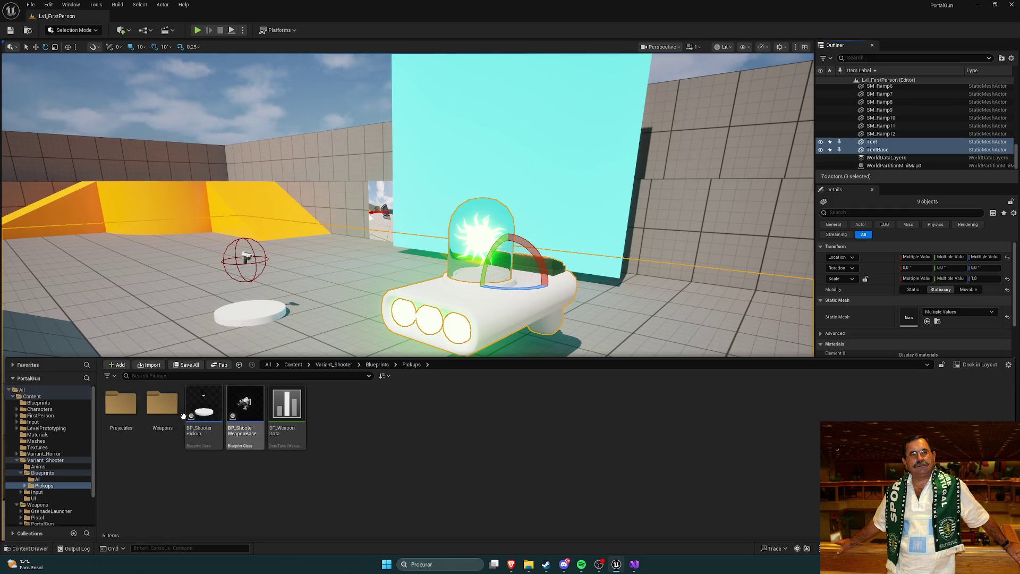
pyautogui.click(378, 364)
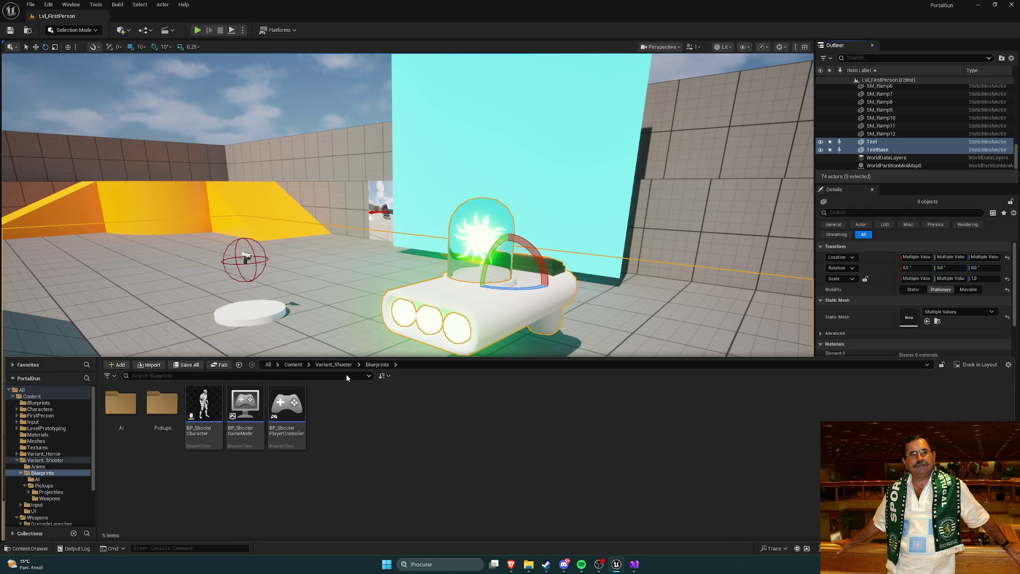
pyautogui.click(333, 365)
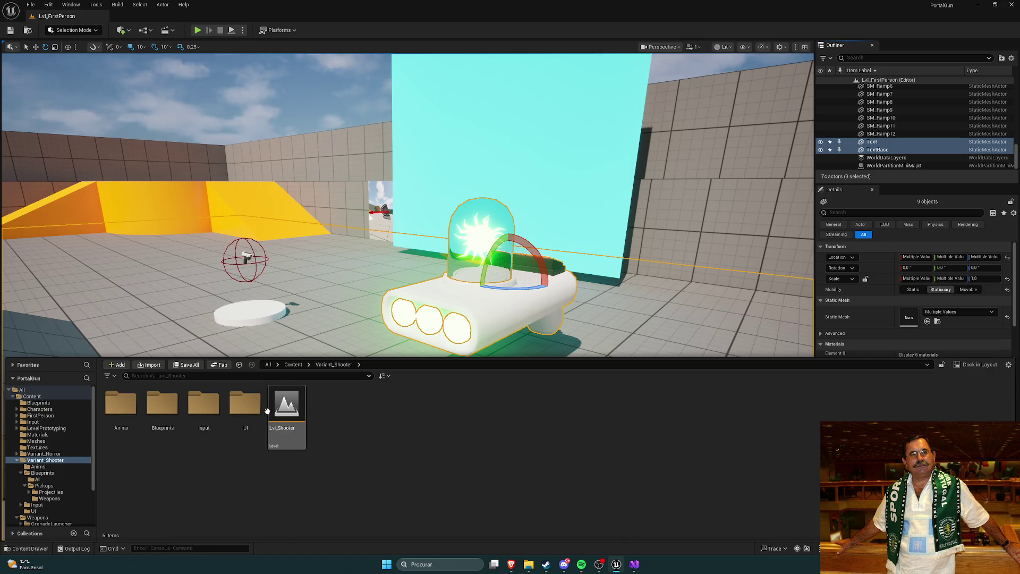
pyautogui.click(32, 397)
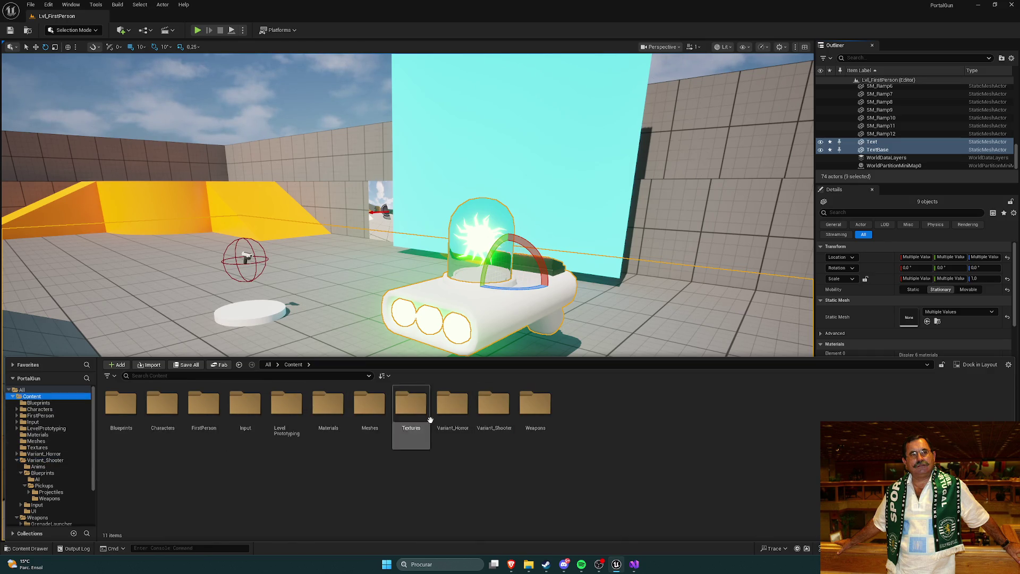
# Open Weapons > PortalGun, glance at Textures, then open the PortalGun Meshes folder.
pyautogui.doubleClick(535, 403)
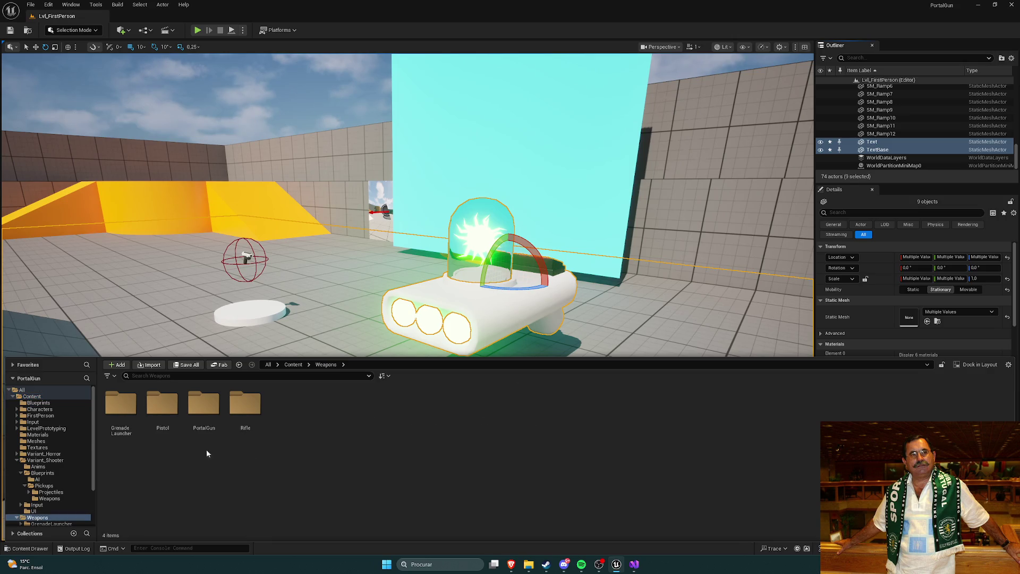
pyautogui.doubleClick(193, 413)
pyautogui.doubleClick(205, 414)
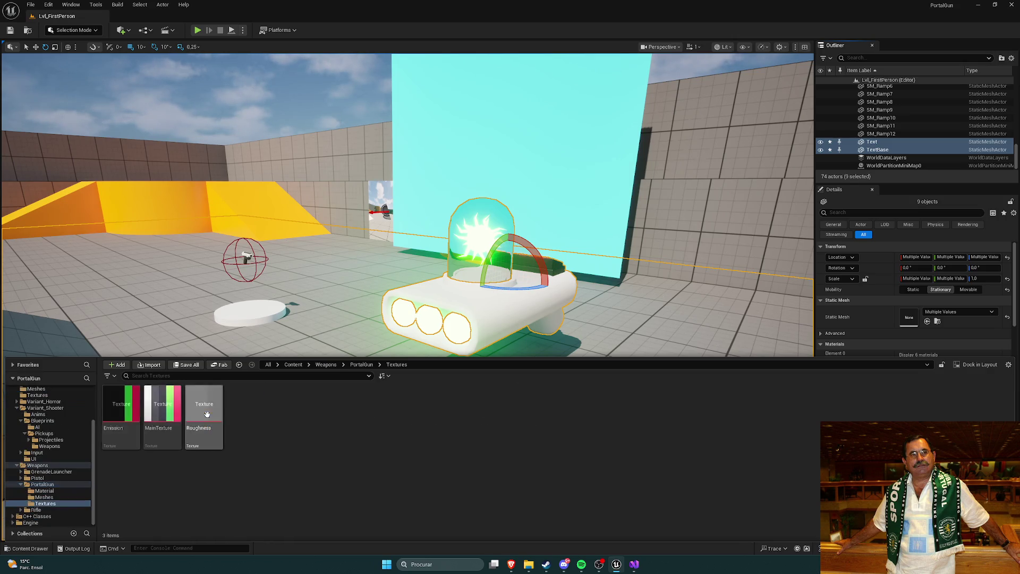
pyautogui.click(360, 365)
pyautogui.click(325, 366)
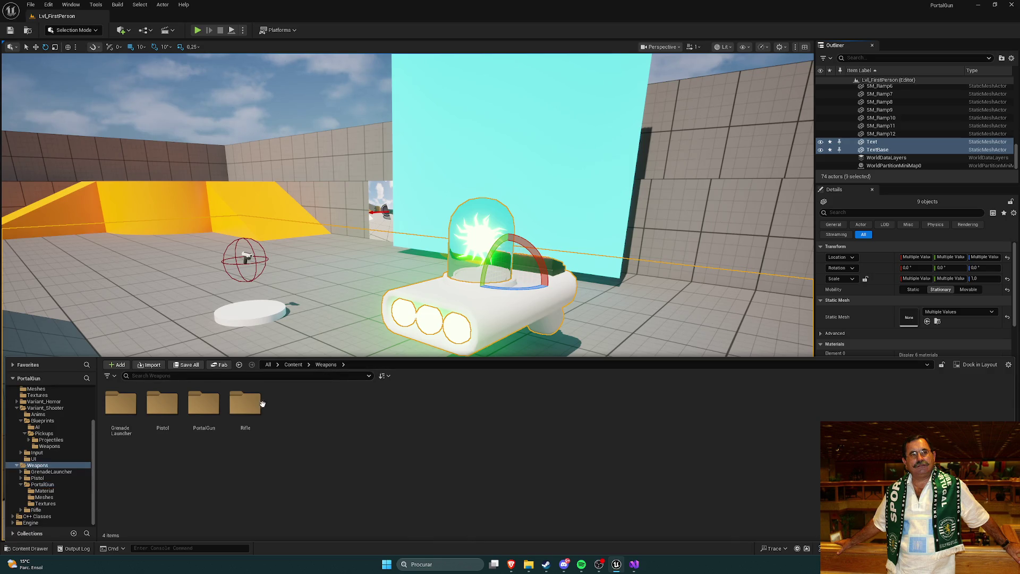
pyautogui.doubleClick(203, 405)
pyautogui.doubleClick(162, 405)
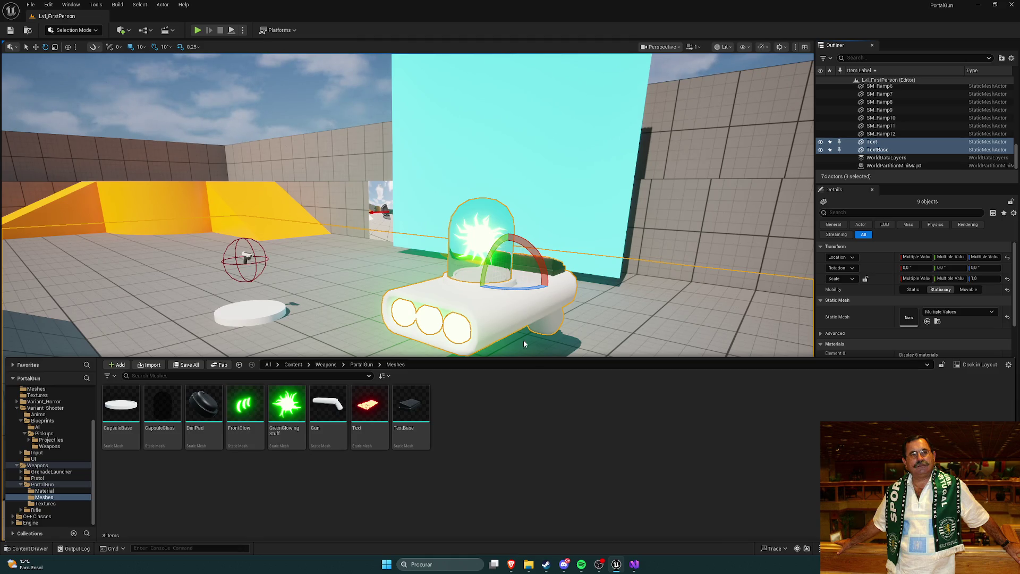
# Close the Content Drawer, select only the Gun, and frame the view on it.
pyautogui.click(602, 308)
pyautogui.click(576, 319)
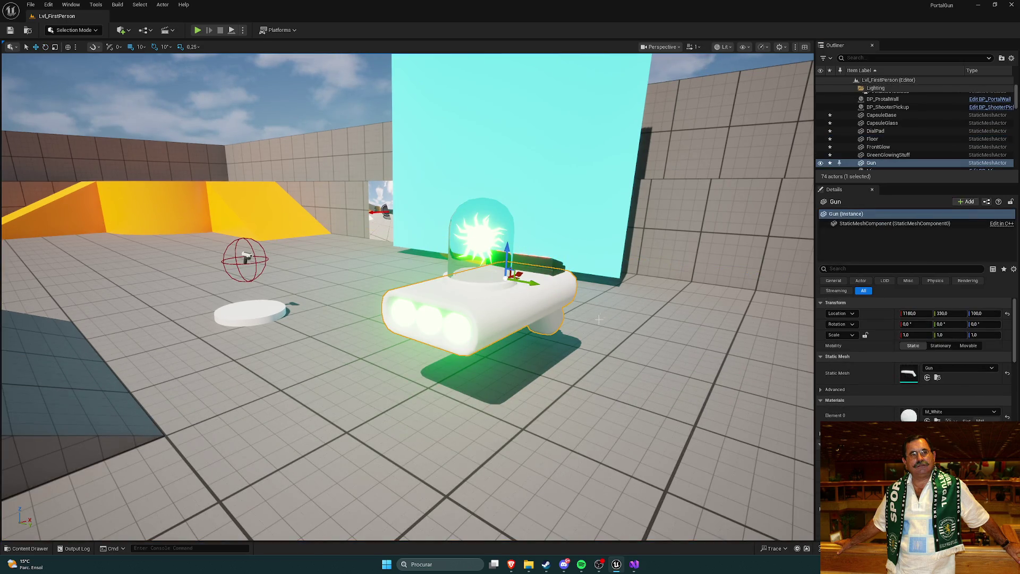
pyautogui.scroll(3, 894, 145)
pyautogui.scroll(-10, 894, 141)
pyautogui.scroll(-5, 896, 144)
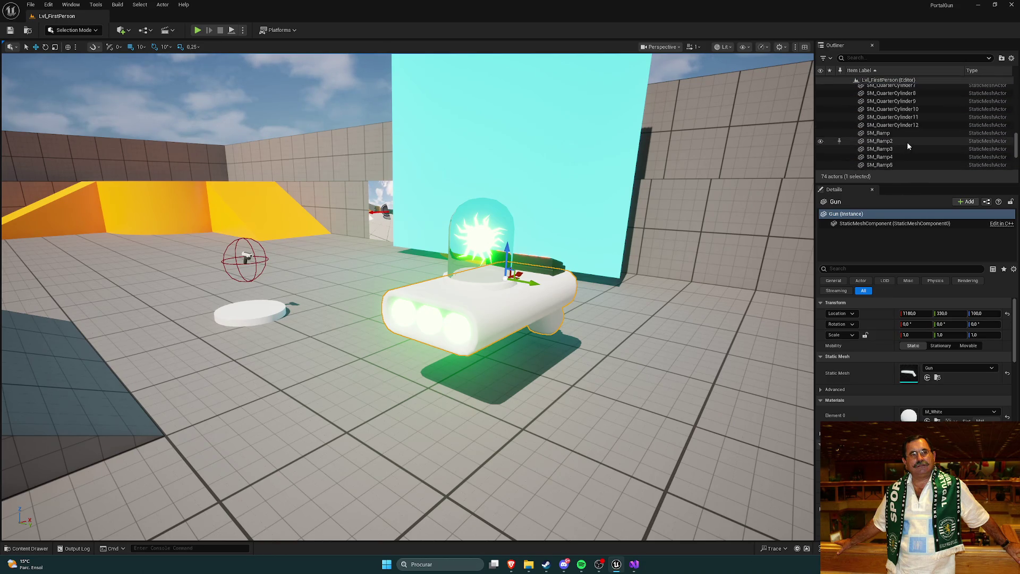
pyautogui.moveTo(696, 276)
pyautogui.mouseDown()
pyautogui.moveTo(691, 251)
pyautogui.moveTo(549, 214)
pyautogui.mouseUp()
pyautogui.press('f')
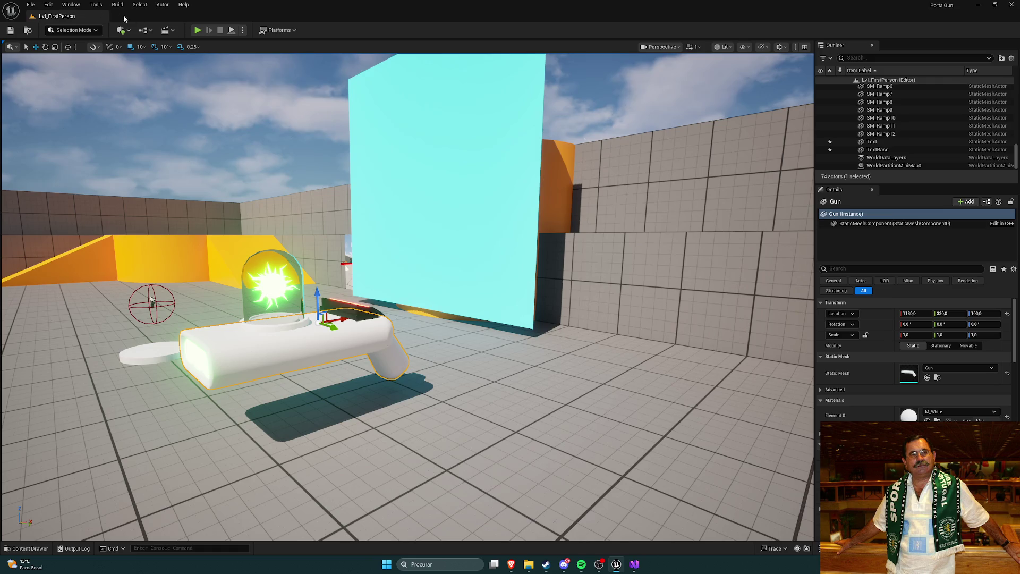
# View the Merge Actors Settings for the Gun and close them without merging.
pyautogui.click(163, 4)
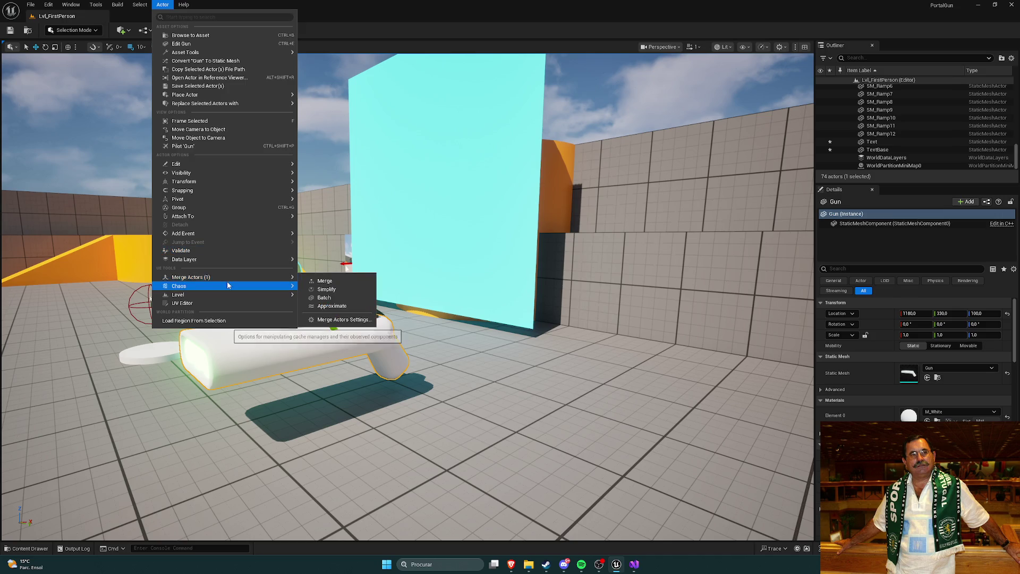
pyautogui.click(337, 319)
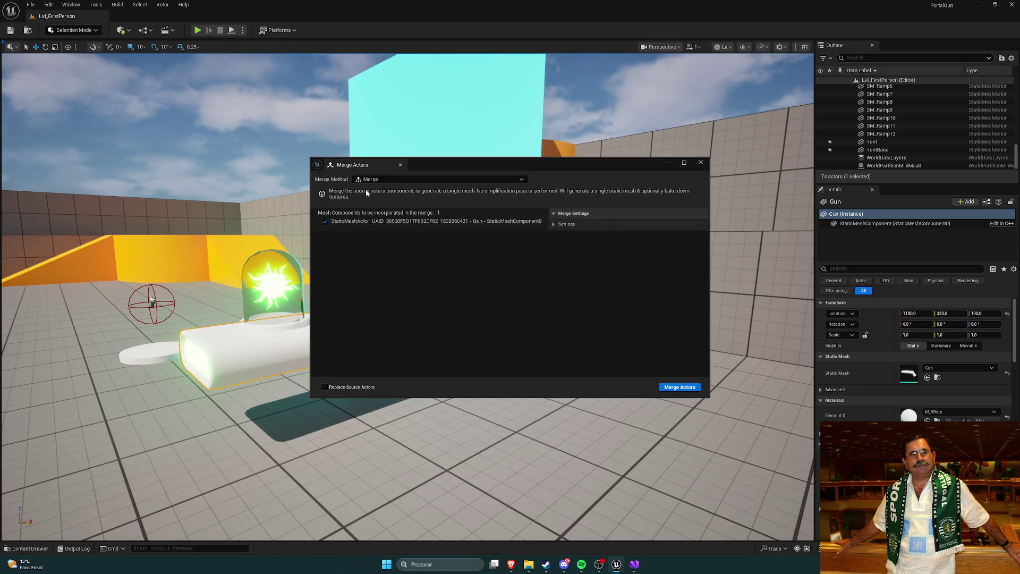
pyautogui.click(700, 162)
# Select the level's Floor and briefly check the Actor menu.
pyautogui.moveTo(332, 325); pyautogui.dragTo(416, 370)
pyautogui.click(431, 368)
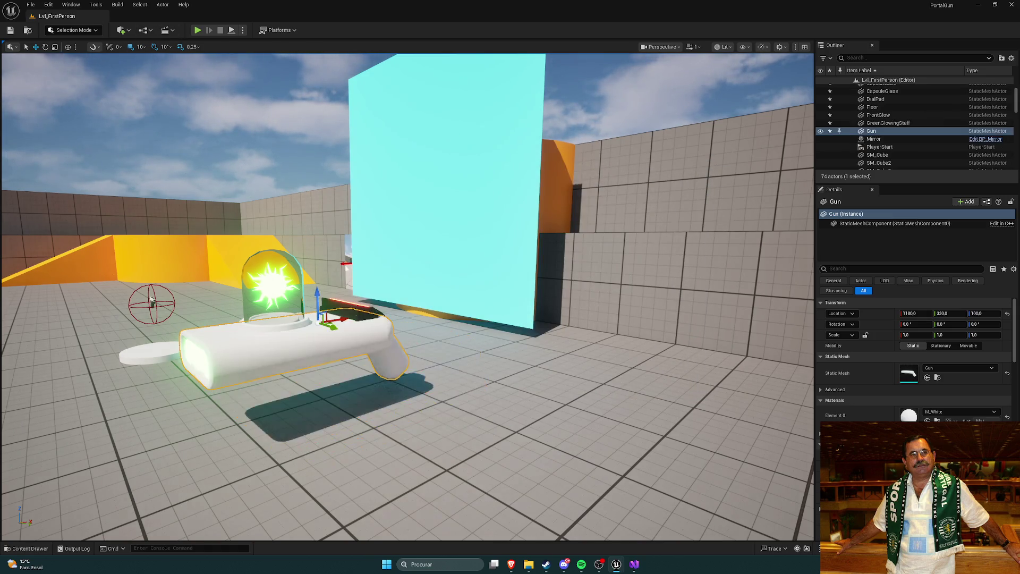
pyautogui.scroll(5, 909, 143)
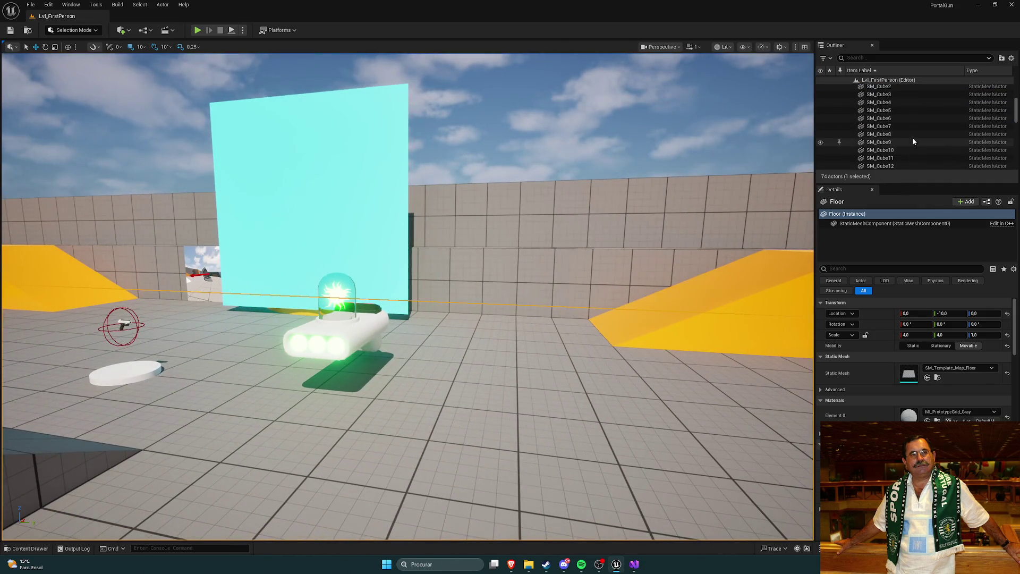
pyautogui.scroll(-1, 919, 130)
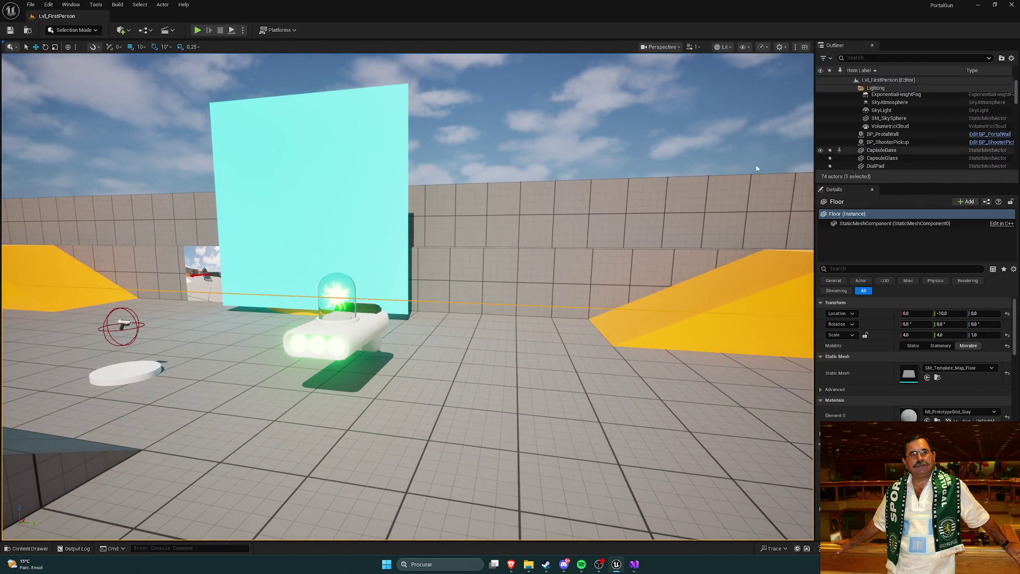
pyautogui.click(158, 6)
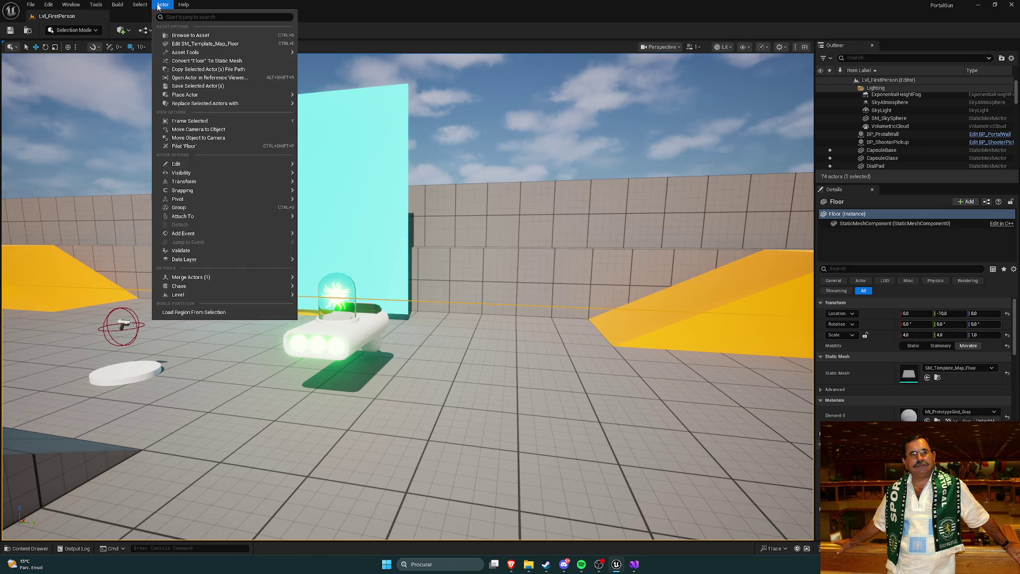
pyautogui.click(362, 10)
# Close the forum tab and start the 'Merge / Combine Meshes in unreal engine 5' video from Google's results.
pyautogui.moveTo(511, 565)
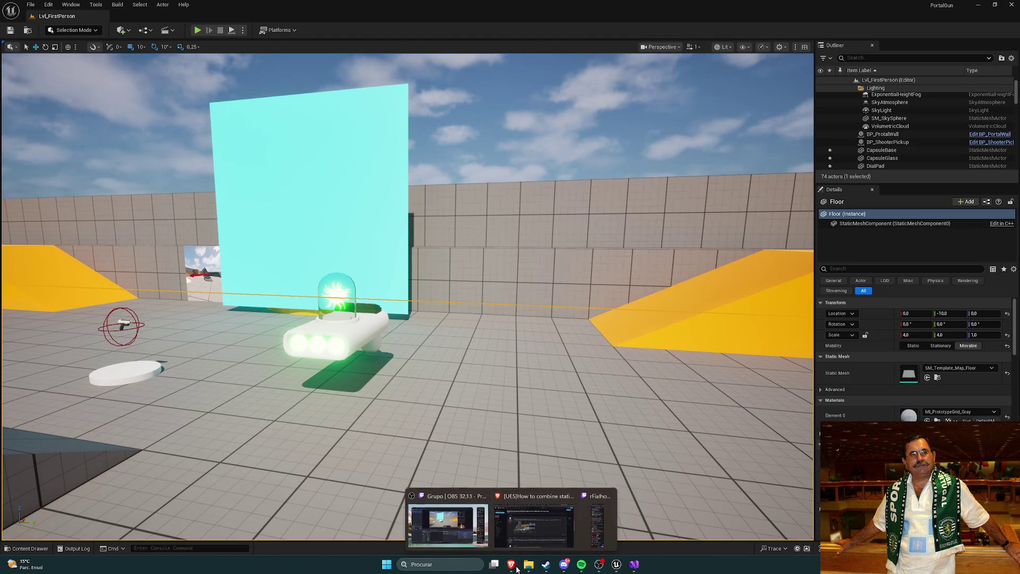
pyautogui.click(542, 531)
pyautogui.scroll(-15, 336, 211)
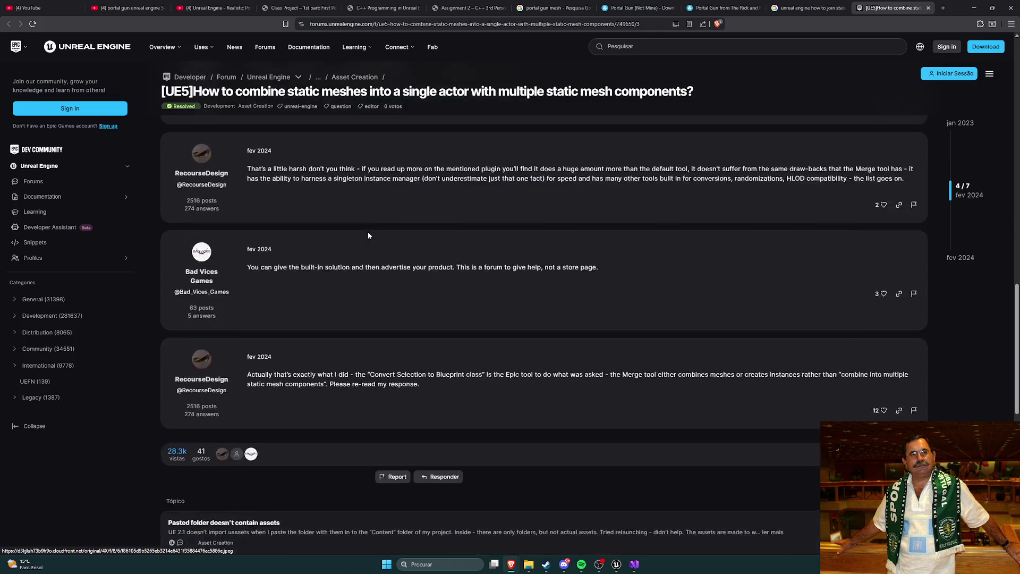
pyautogui.hotkey('ctrl', 'w')
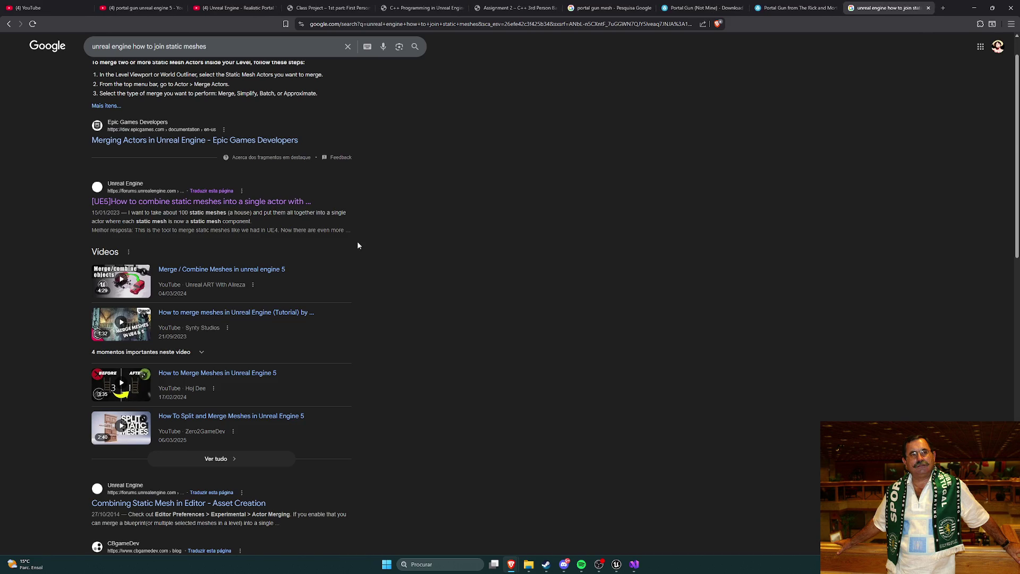
pyautogui.scroll(-1, 357, 240)
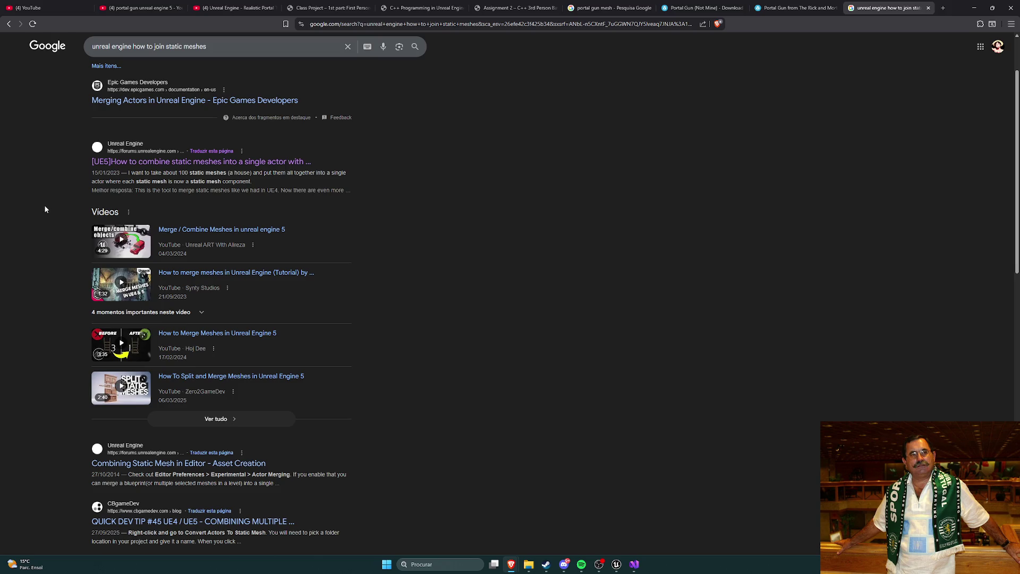
pyautogui.scroll(-1, 45, 209)
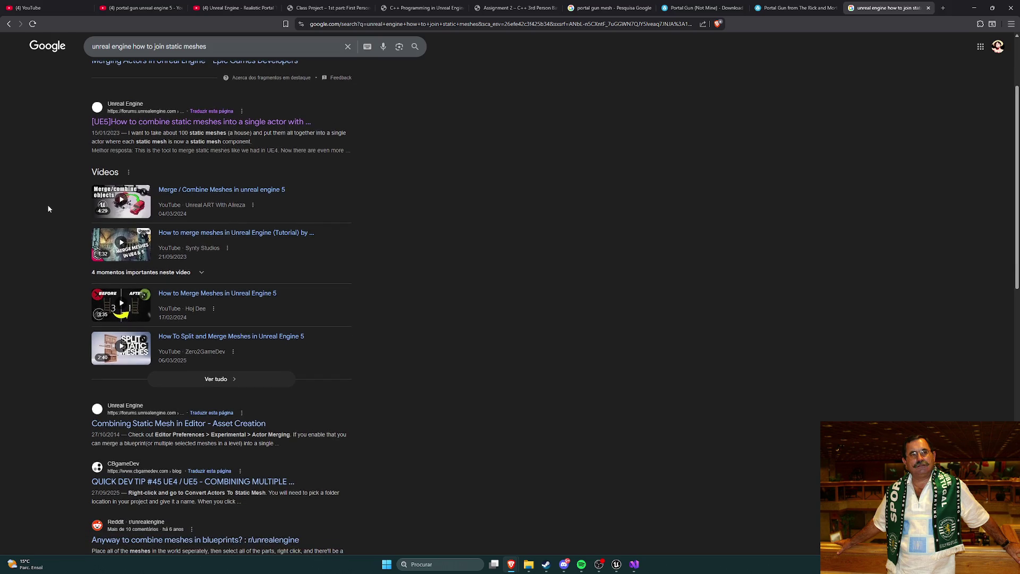
pyautogui.click(226, 194)
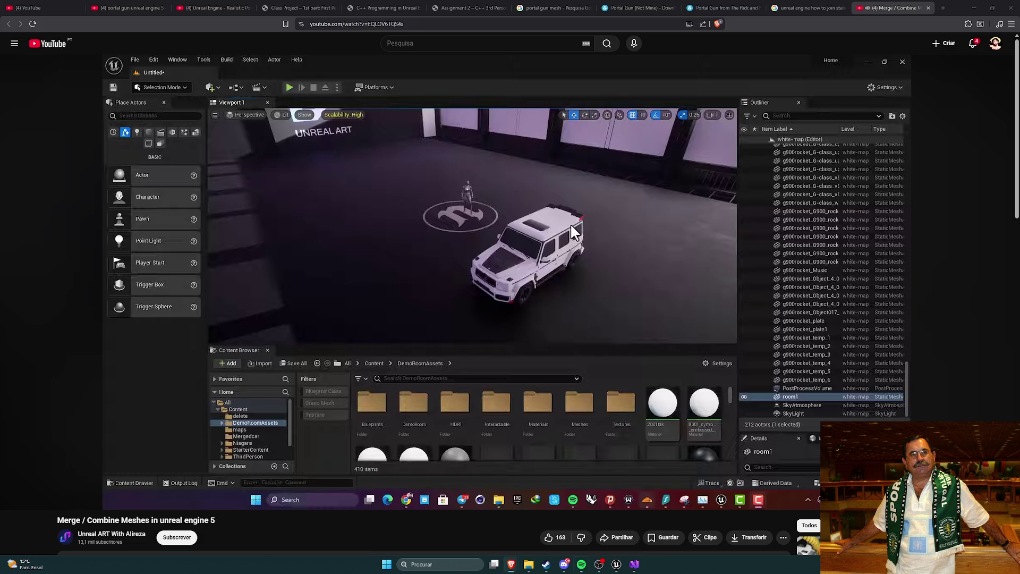
# Pause the Merge / Combine Meshes tutorial a few seconds in, on the white SUV level.
pyautogui.press('space')
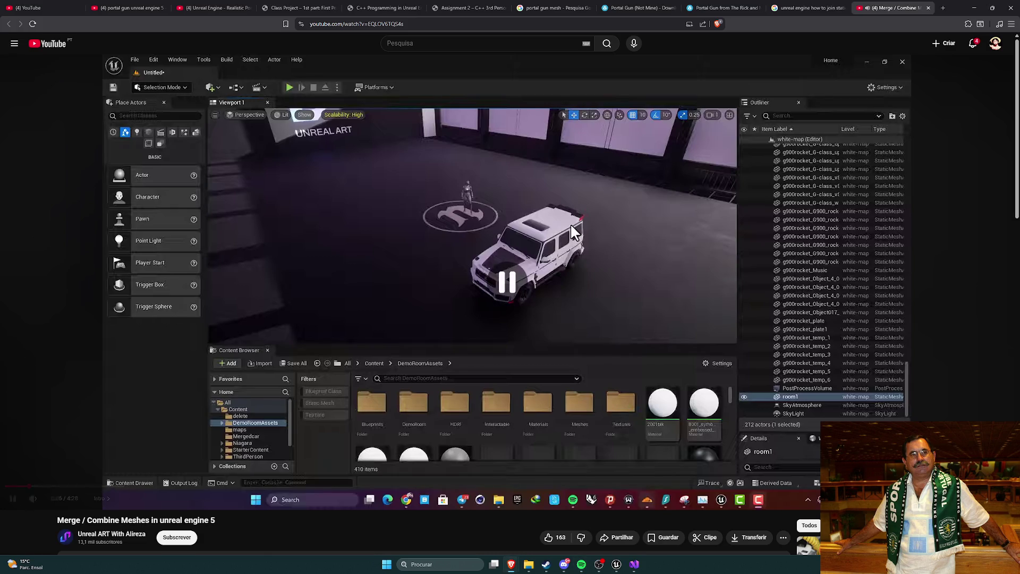
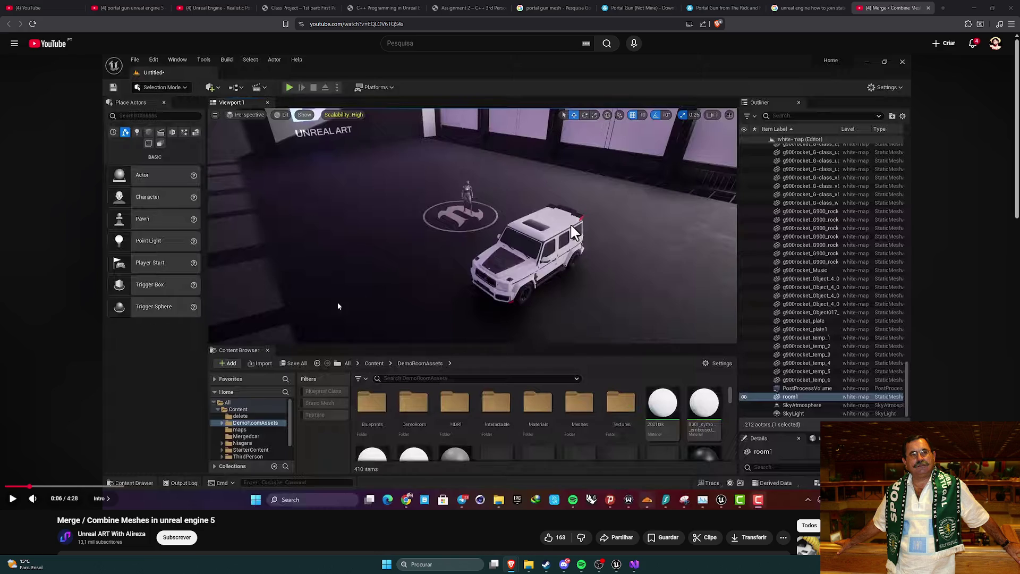
# Play the Merge Meshes tutorial and skip through it from 0:47 to 2:18.
pyautogui.click(84, 470)
pyautogui.click(97, 434)
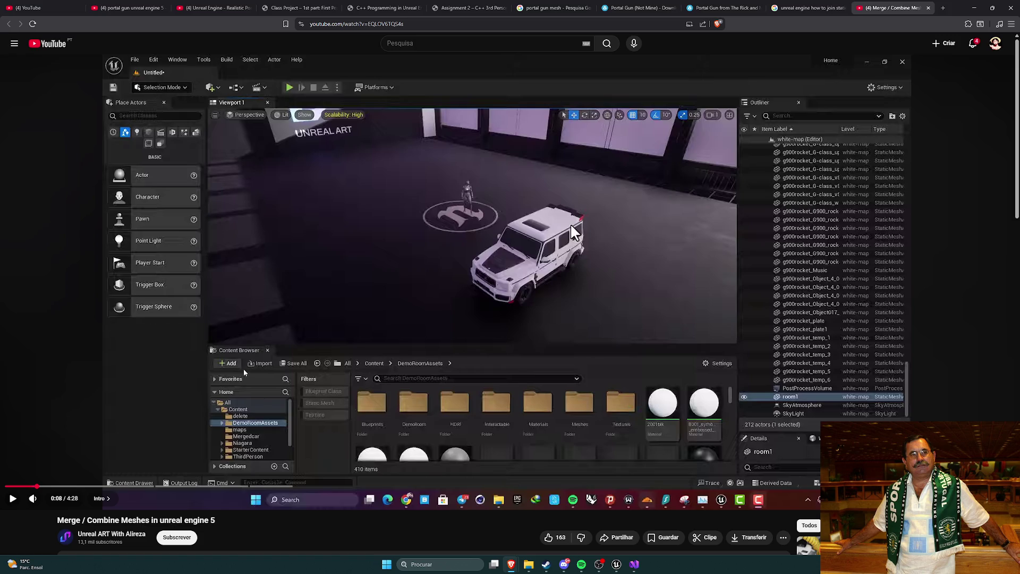
pyautogui.click(135, 442)
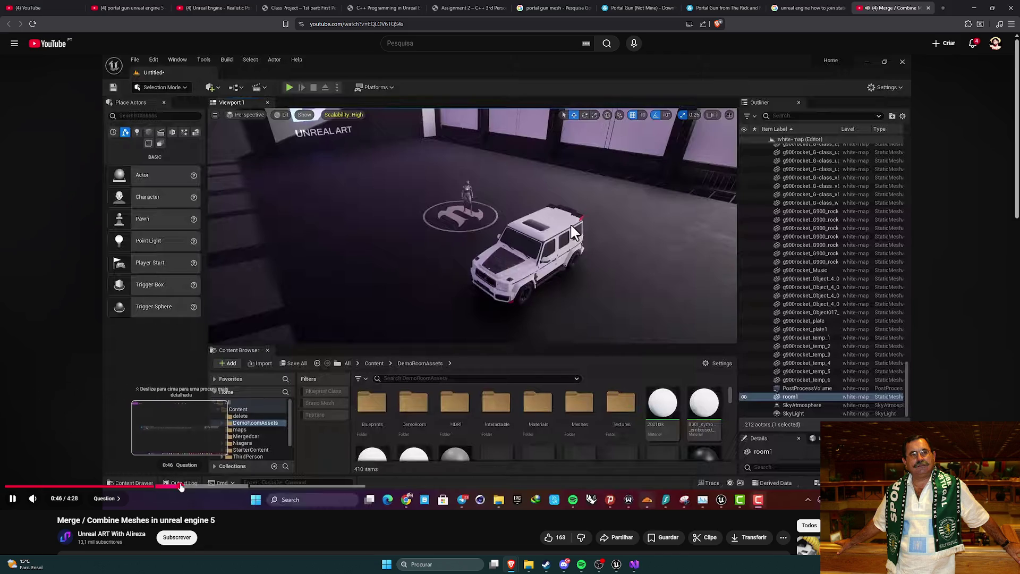
pyautogui.click(153, 486)
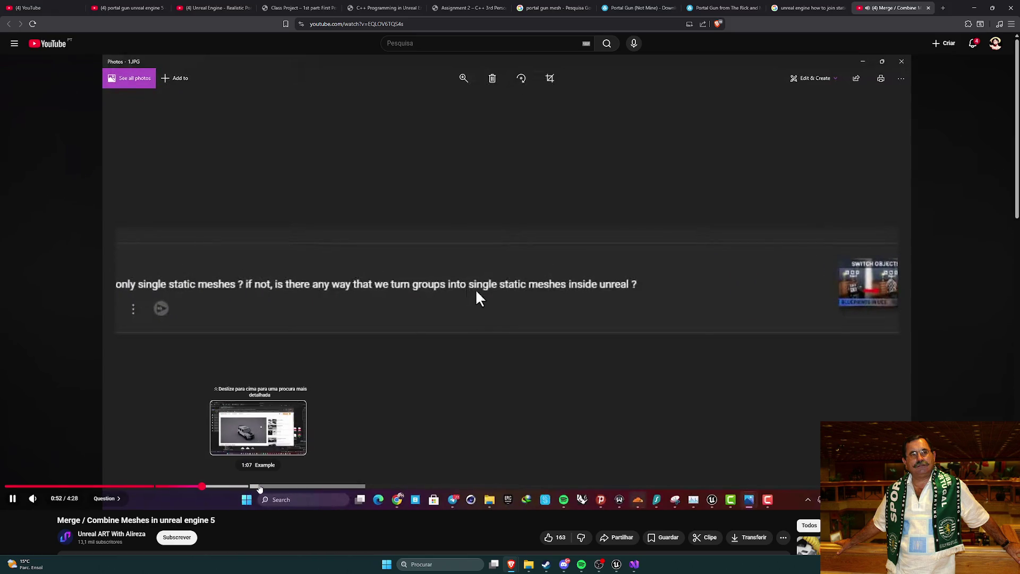
pyautogui.click(259, 485)
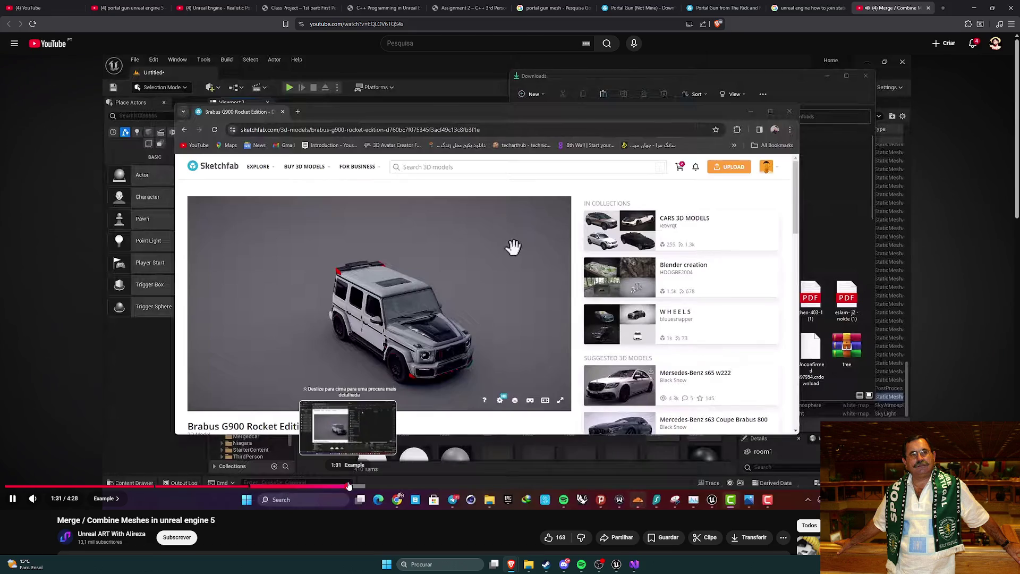
pyautogui.click(349, 486)
pyautogui.click(407, 486)
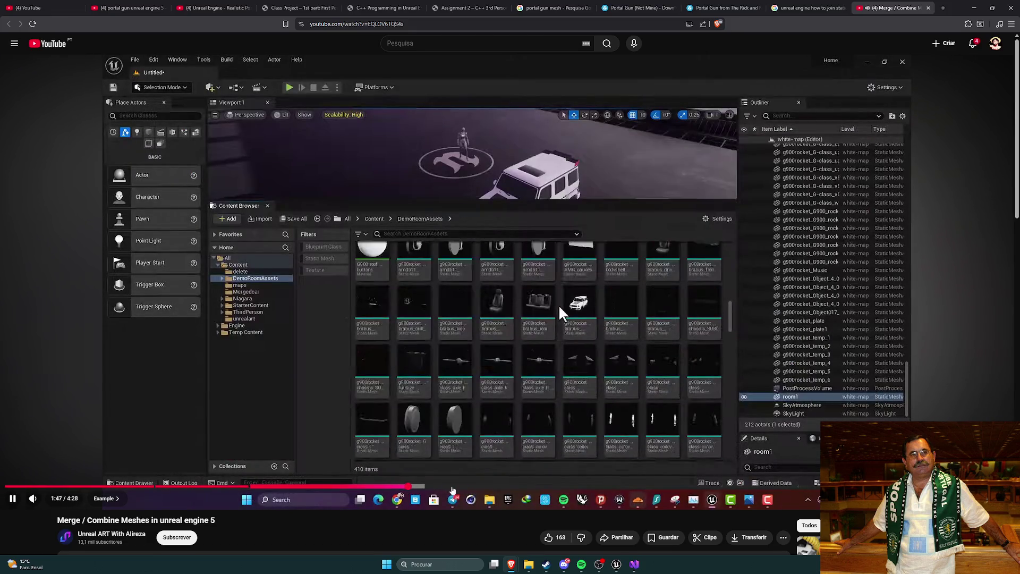
pyautogui.click(465, 486)
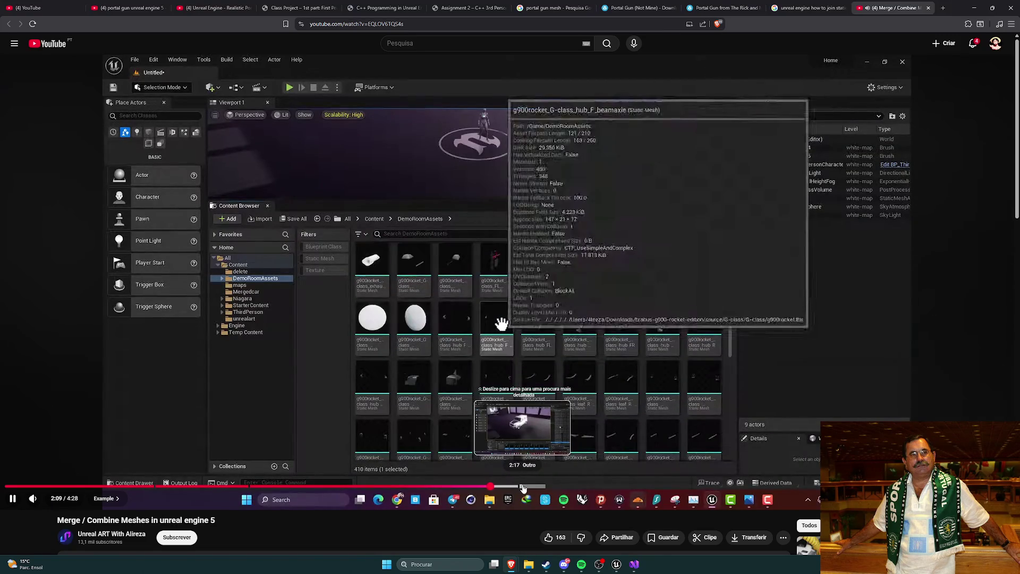
pyautogui.click(523, 486)
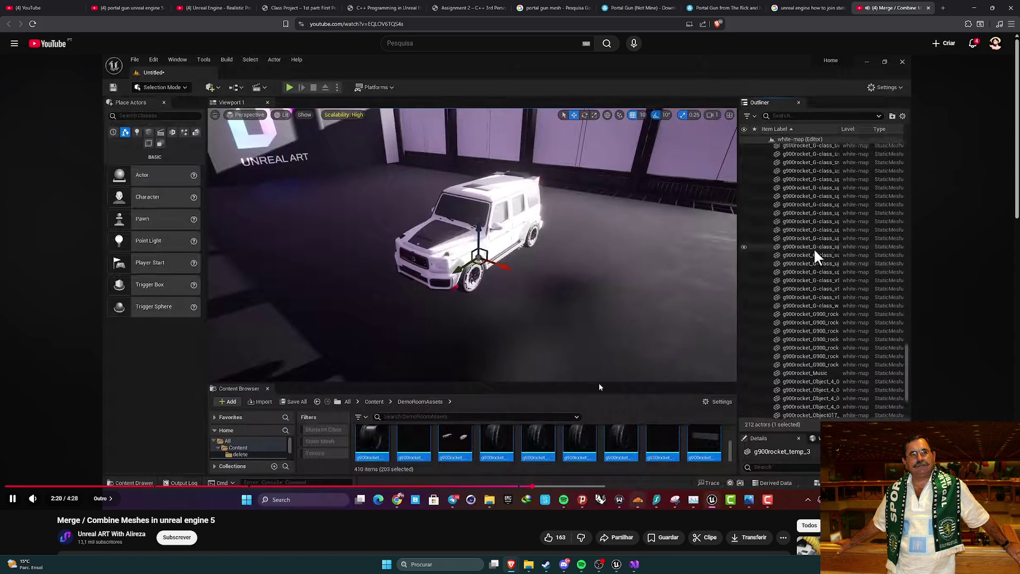
# Pause the tutorial and return to Unreal, flying the camera toward the portal gun.
pyautogui.click(611, 470)
pyautogui.click(616, 564)
pyautogui.moveTo(538, 269)
pyautogui.mouseDown()
pyautogui.moveTo(392, 265)
pyautogui.moveTo(409, 291)
pyautogui.moveTo(390, 277)
pyautogui.mouseUp()
pyautogui.moveTo(455, 290)
pyautogui.mouseDown()
pyautogui.moveTo(433, 292)
pyautogui.moveTo(499, 279)
pyautogui.mouseUp()
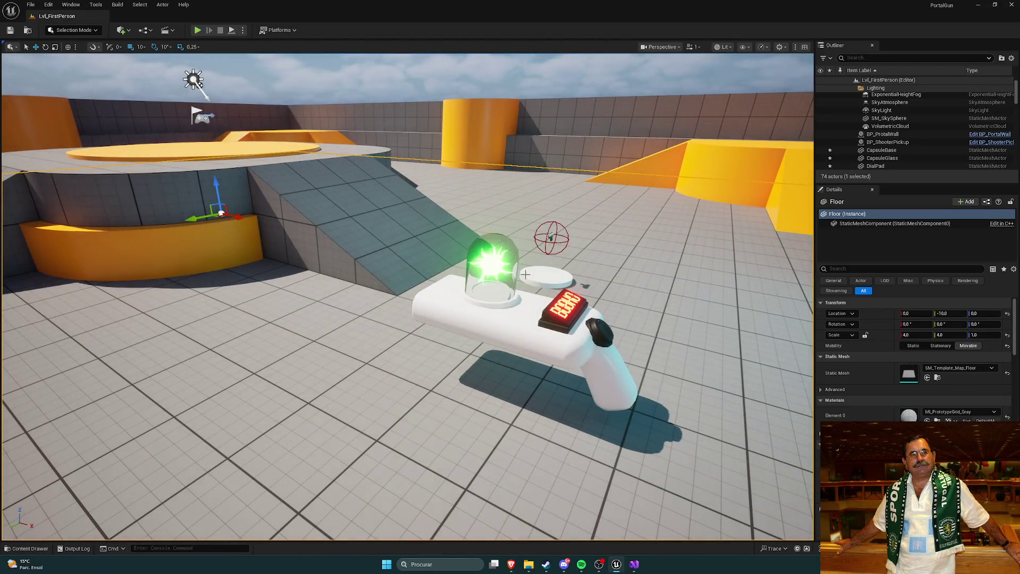
pyautogui.moveTo(585, 314); pyautogui.dragTo(563, 308)
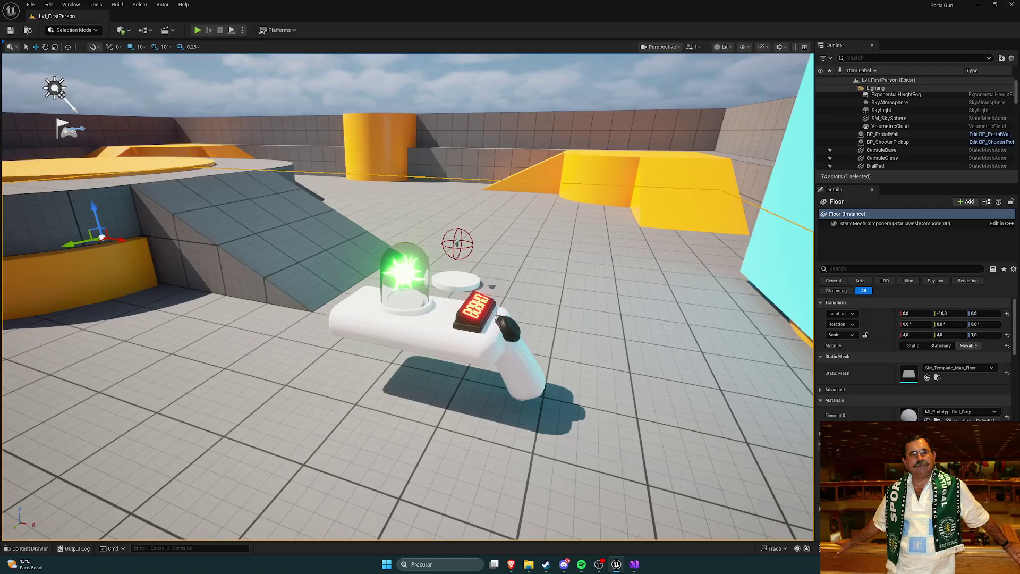
pyautogui.hotkey('ctrl', 'space')
pyautogui.moveTo(371, 319); pyautogui.dragTo(371, 318)
pyautogui.press('a')
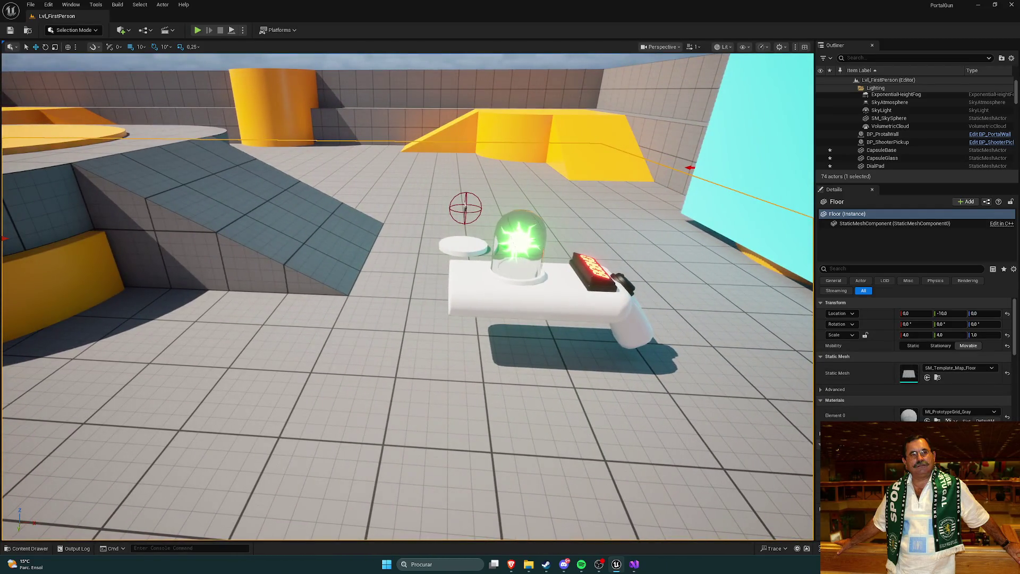
pyautogui.moveTo(372, 319)
pyautogui.mouseDown()
pyautogui.moveTo(387, 303)
pyautogui.moveTo(388, 319)
pyautogui.moveTo(372, 297)
pyautogui.moveTo(404, 319)
pyautogui.moveTo(510, 318)
pyautogui.moveTo(510, 361)
pyautogui.moveTo(510, 319)
pyautogui.moveTo(563, 308)
pyautogui.moveTo(563, 339)
pyautogui.moveTo(563, 330)
pyautogui.moveTo(531, 329)
pyautogui.moveTo(532, 351)
pyautogui.moveTo(502, 333)
pyautogui.mouseUp()
pyautogui.hotkey('ctrl', 'space')
pyautogui.hotkey('ctrl', 'space')
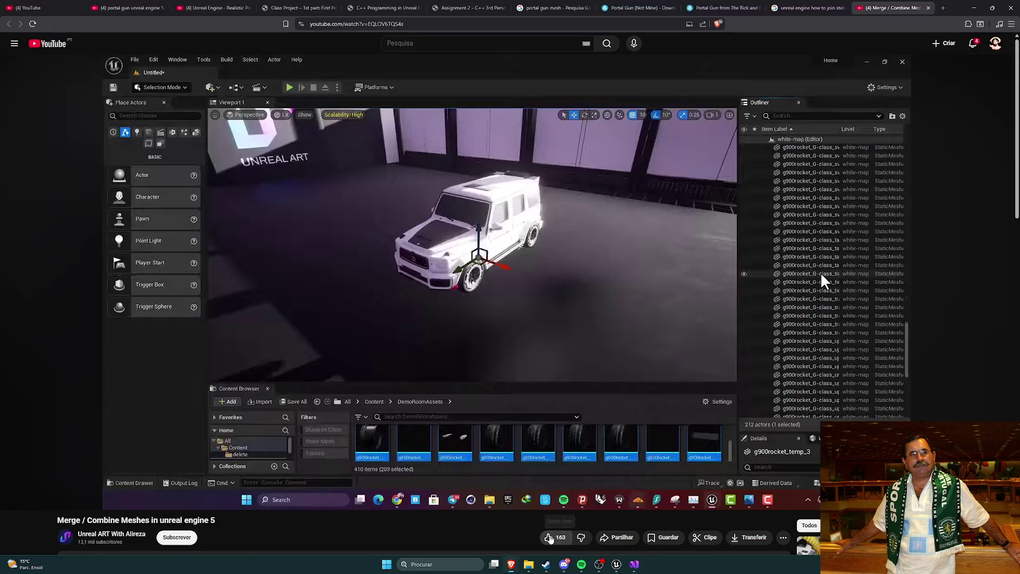
# Play the merge tutorial on to 2:26, pause it, and return to the Unreal level.
pyautogui.click(518, 429)
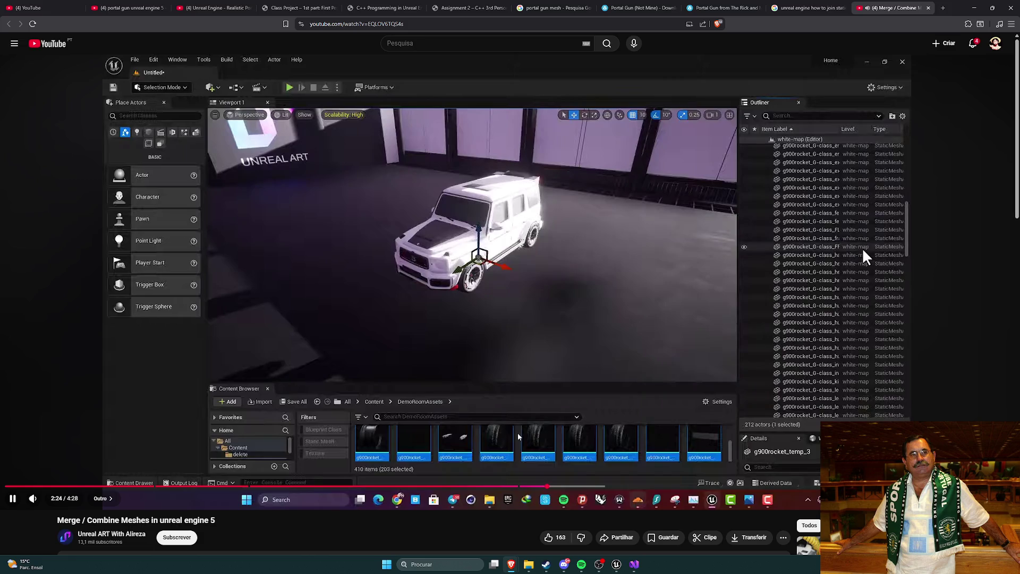
pyautogui.click(502, 352)
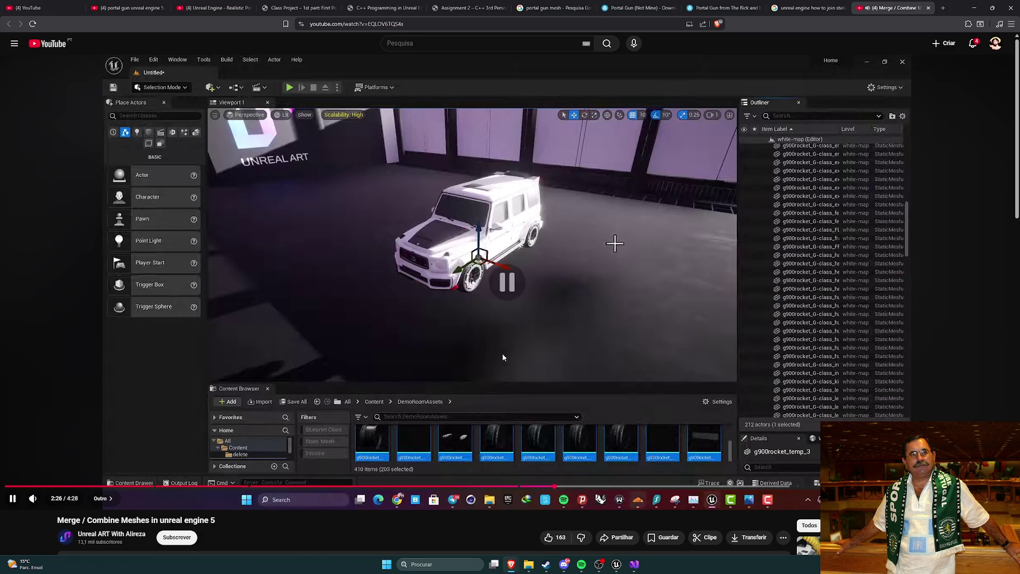
pyautogui.hotkey('alt', 'Tab')
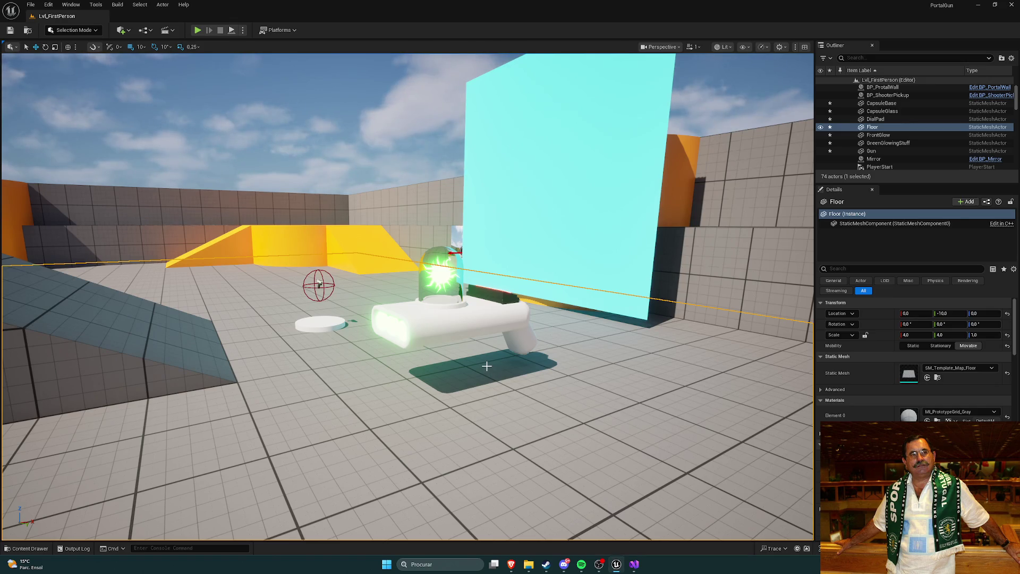
pyautogui.moveTo(523, 363); pyautogui.dragTo(521, 355)
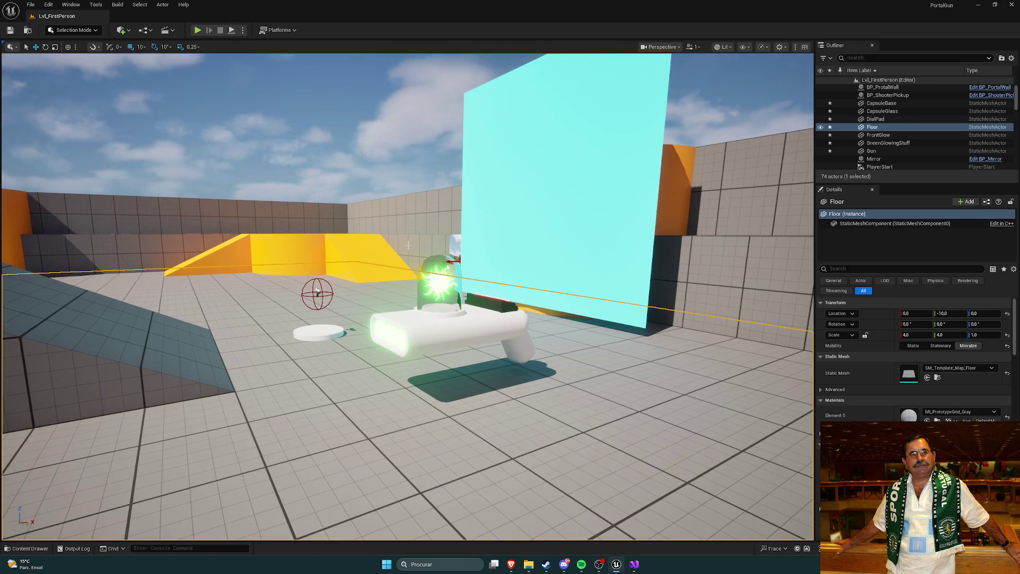
# Start Play In Editor and walk around the gun pickup, portal wall and ramp.
pyautogui.click(197, 30)
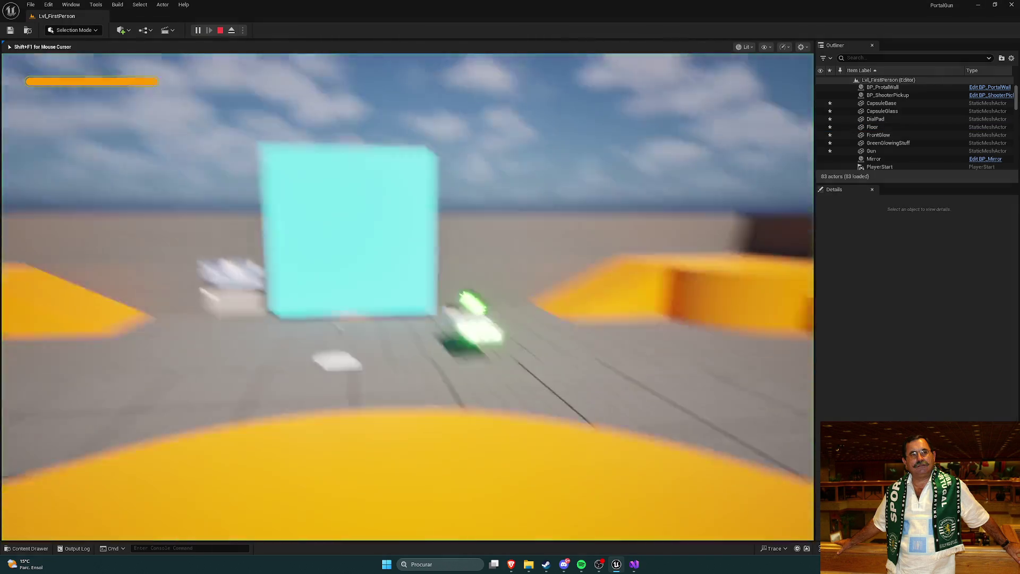
pyautogui.press('w')
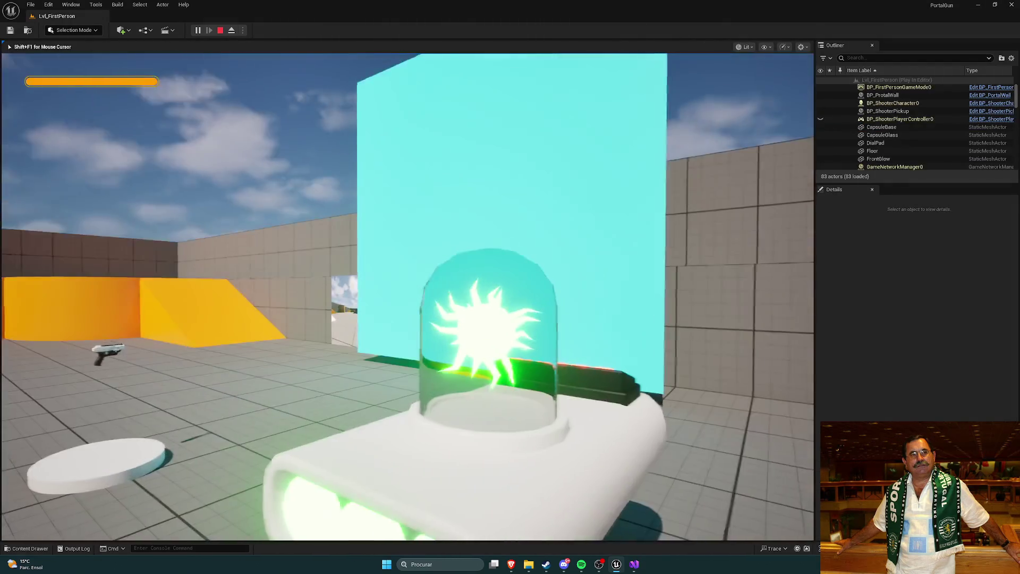
pyautogui.press('w')
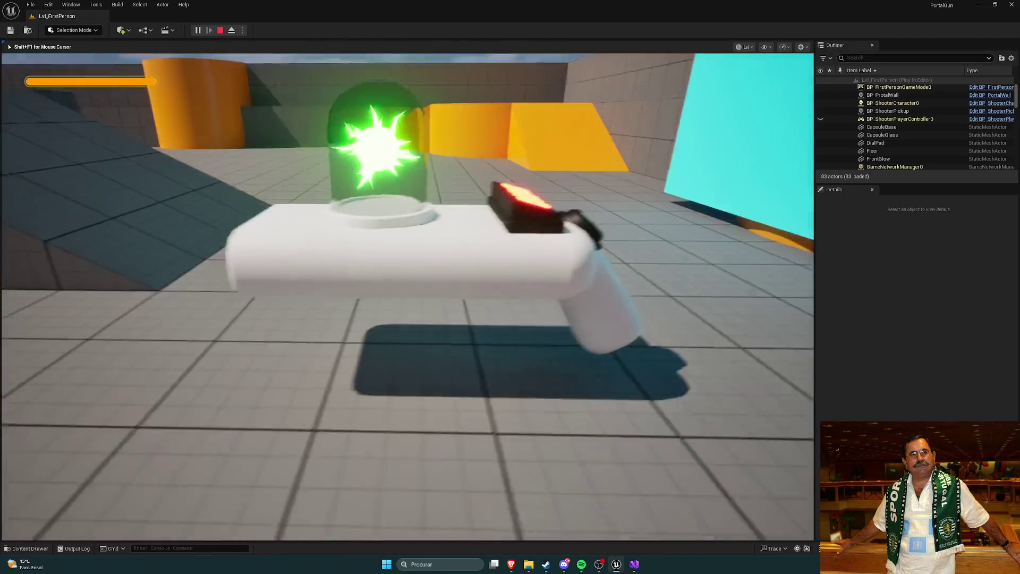
pyautogui.press('w')
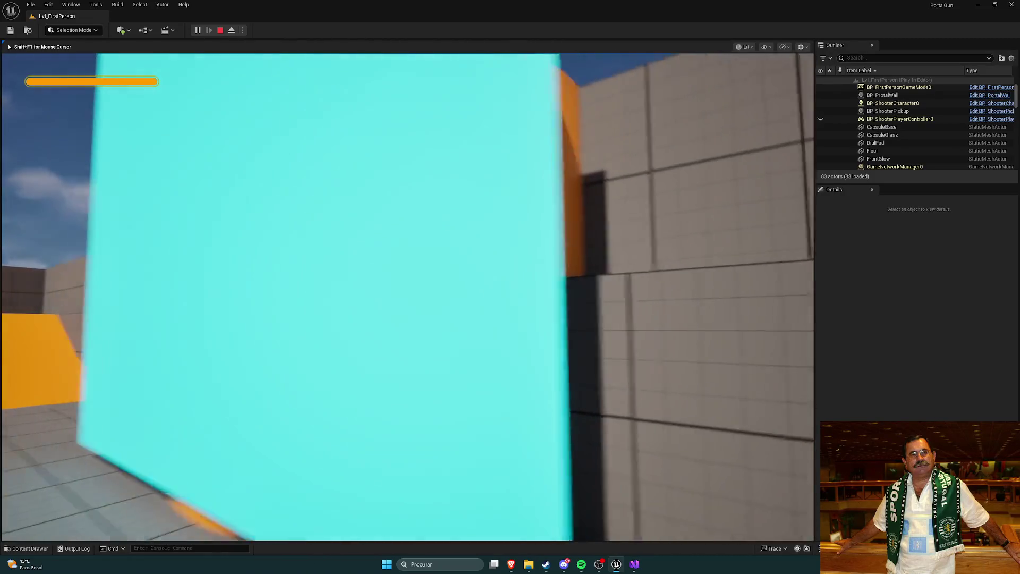
pyautogui.press('s')
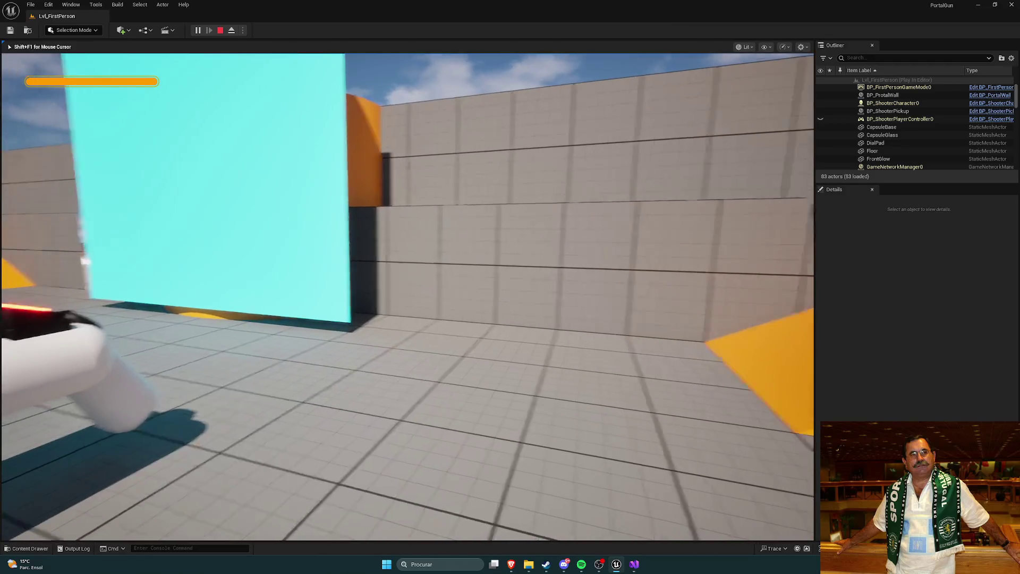
pyautogui.press('s')
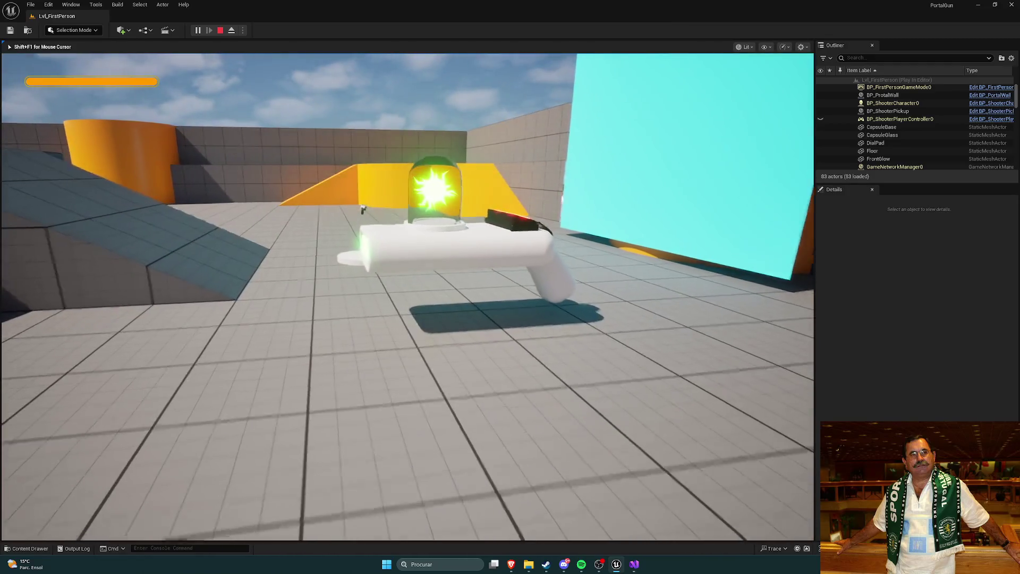
pyautogui.press('w')
pyautogui.press('s')
pyautogui.press('w')
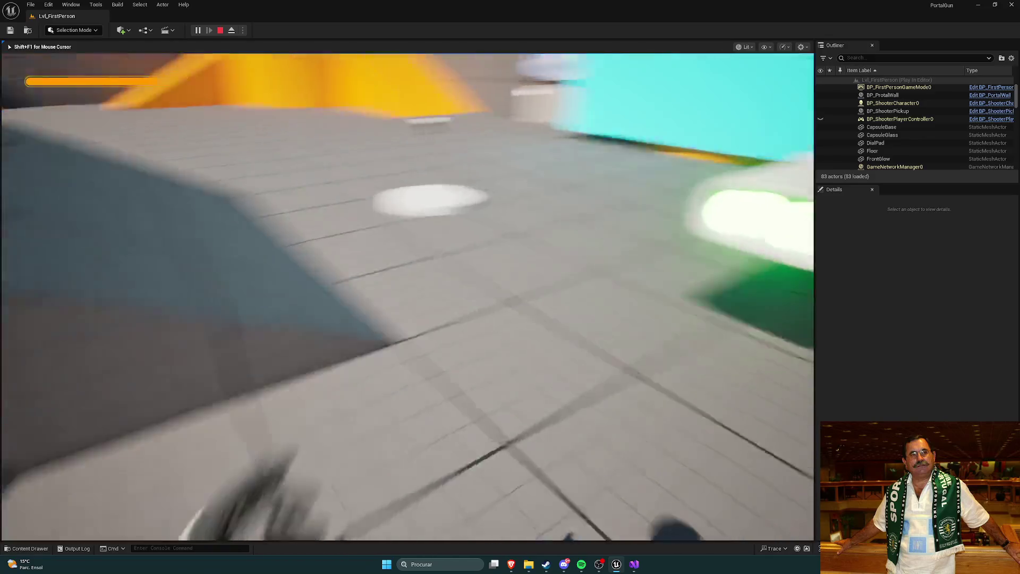
pyautogui.press('w')
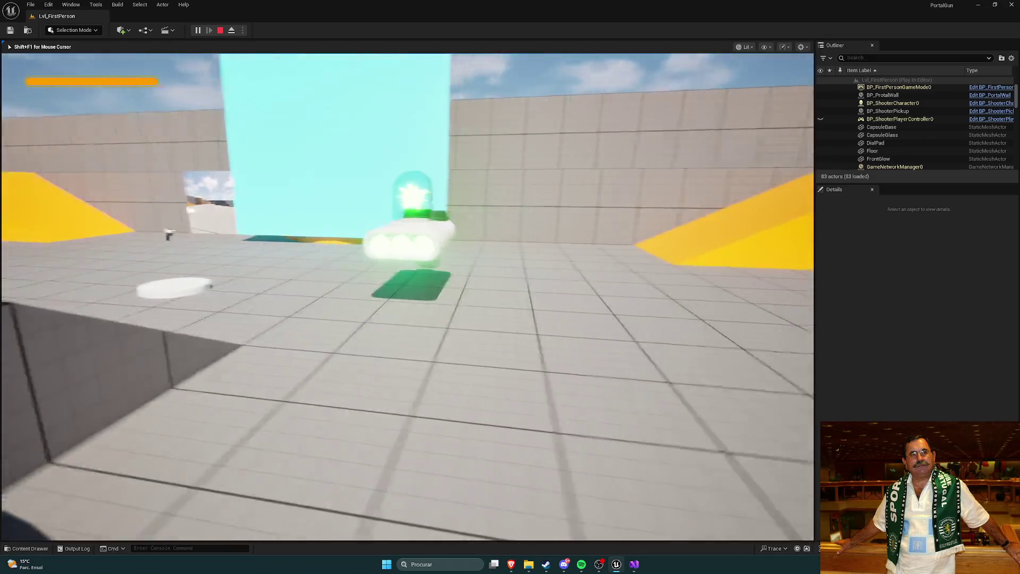
pyautogui.press('w')
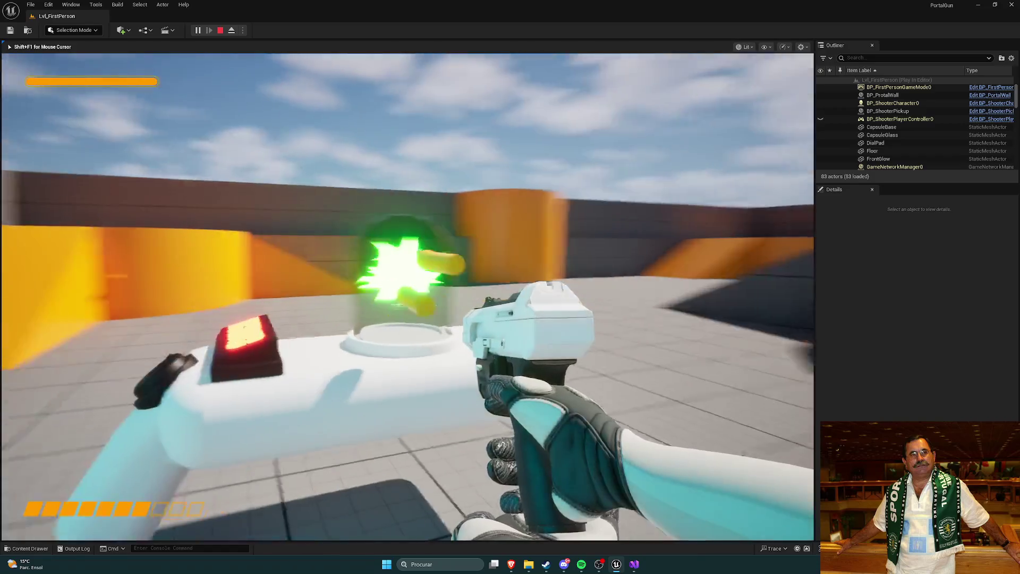
pyautogui.press('w')
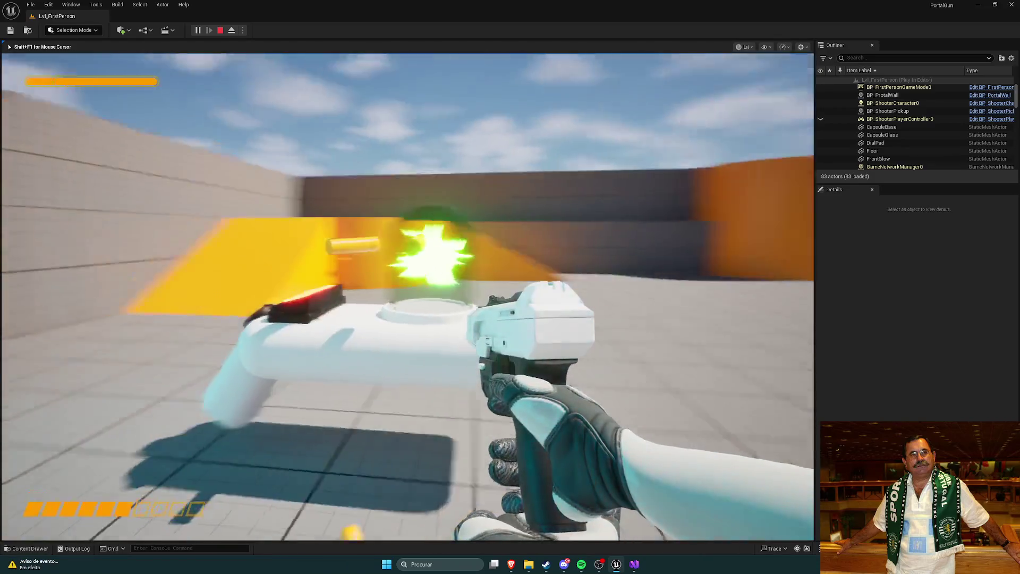
# Fire the held gun several times, reload, then end the play session with Esc.
pyautogui.click(407, 297)
pyautogui.press('s')
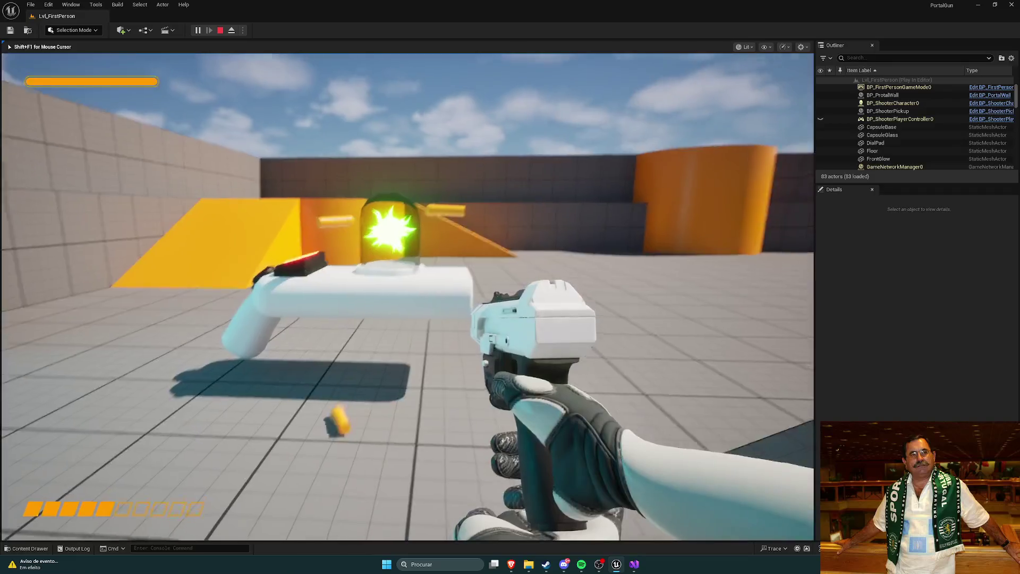
pyautogui.press('s')
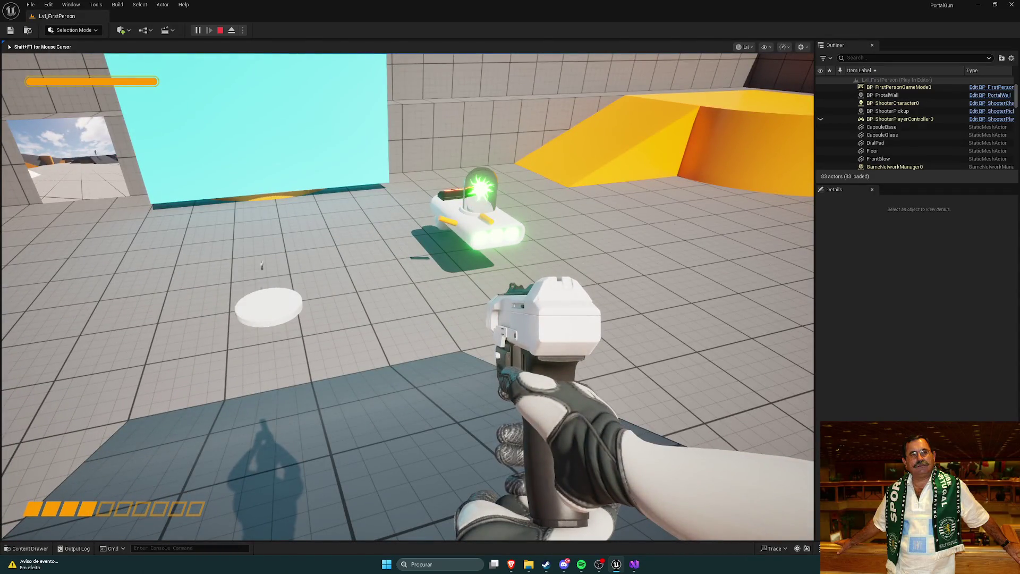
pyautogui.press('w')
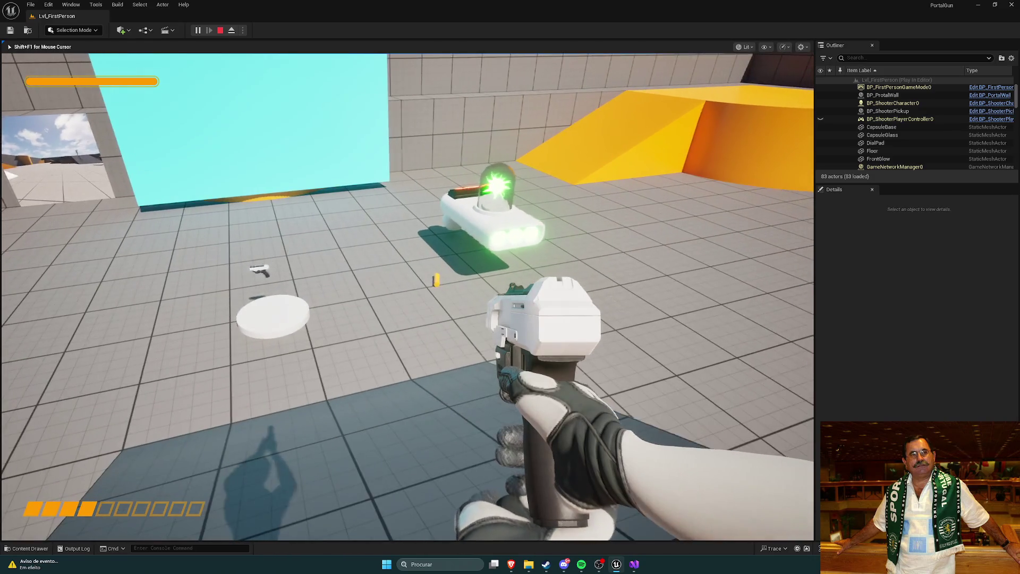
pyautogui.click(406, 297)
pyautogui.press('w')
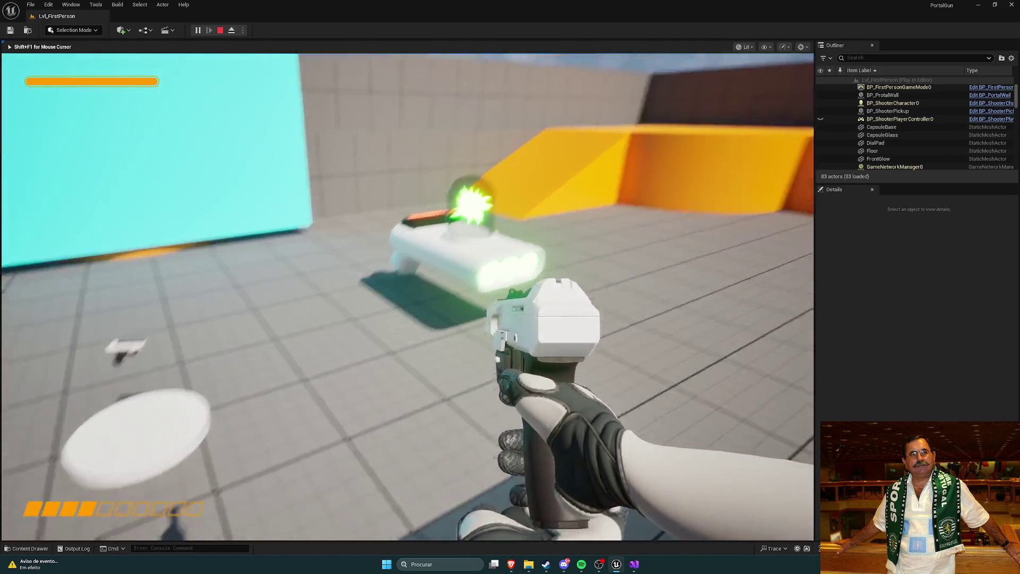
pyautogui.press('s')
pyautogui.press('r')
pyautogui.press('s')
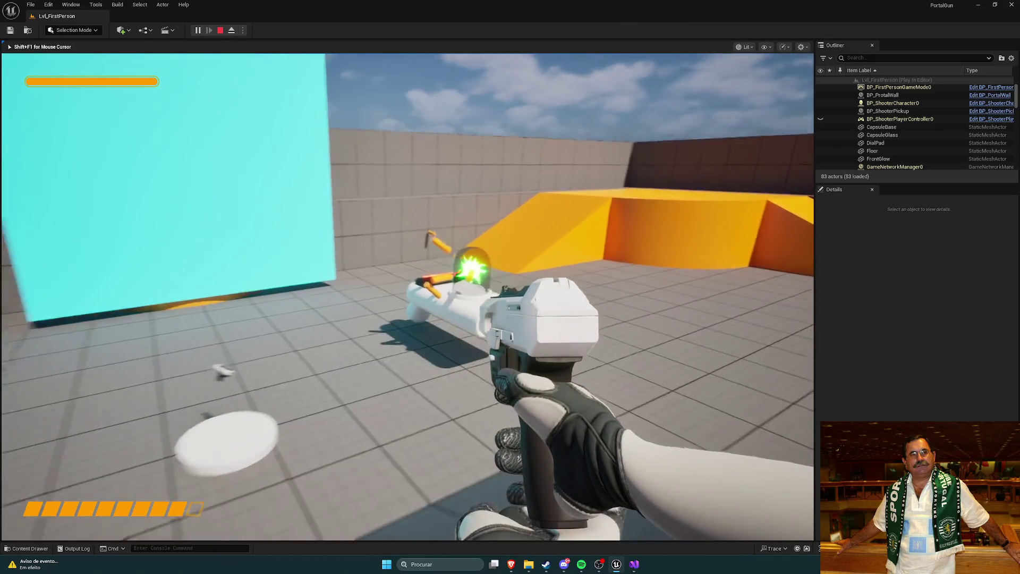
pyautogui.click(407, 296)
pyautogui.press('w')
pyautogui.click(407, 296)
pyautogui.click(406, 296)
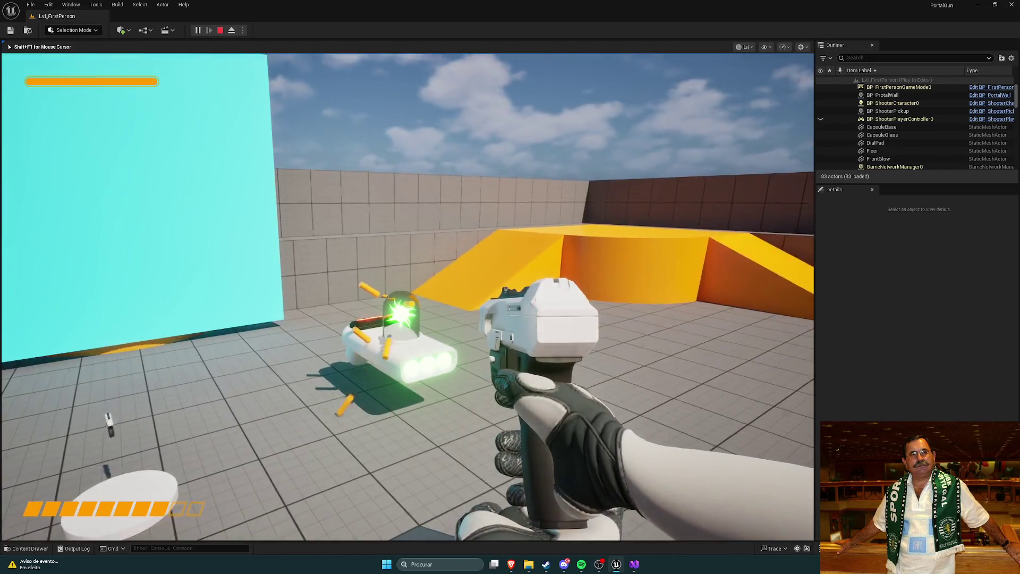
pyautogui.click(407, 297)
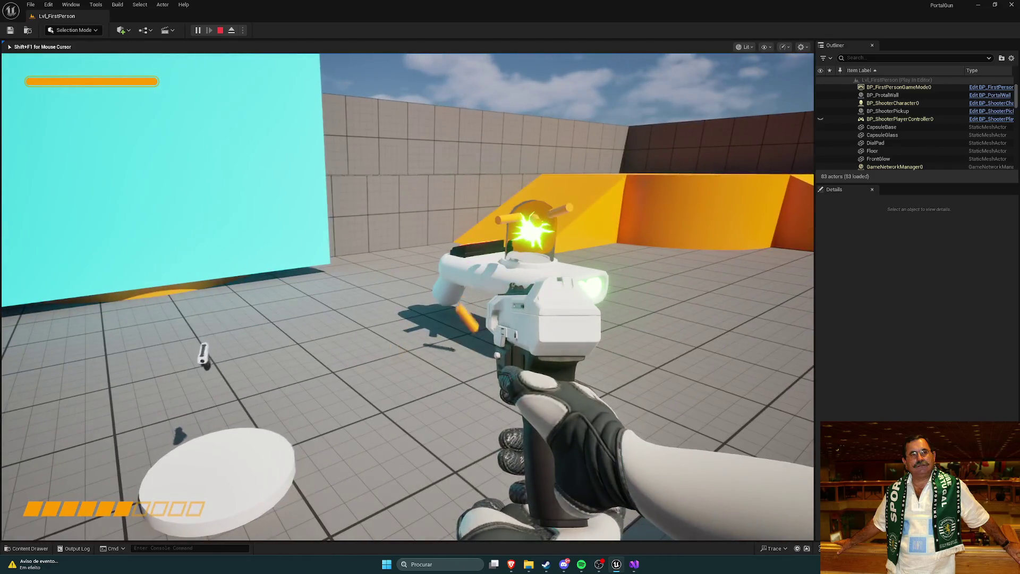
pyautogui.press('Escape')
pyautogui.moveTo(498, 183)
pyautogui.mouseDown()
pyautogui.moveTo(433, 154)
pyautogui.moveTo(481, 201)
pyautogui.moveTo(477, 210)
pyautogui.moveTo(495, 180)
pyautogui.moveTo(478, 180)
pyautogui.moveTo(497, 183)
pyautogui.moveTo(486, 181)
pyautogui.mouseUp()
# Fly around the gun pickup and check the PortalGun folder in the Content Drawer.
pyautogui.moveTo(202, 90); pyautogui.dragTo(206, 80)
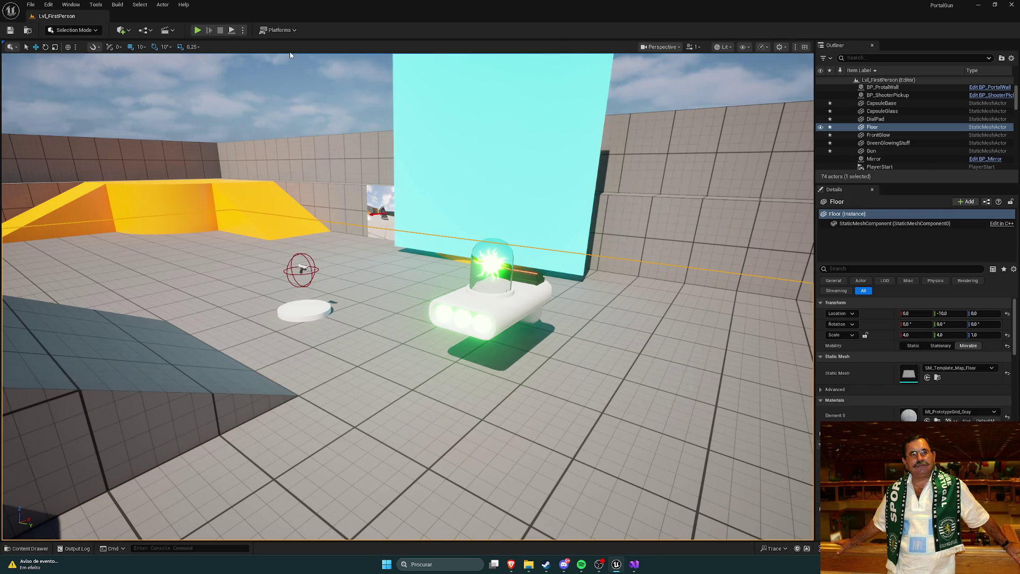
pyautogui.moveTo(325, 74)
pyautogui.mouseDown()
pyautogui.moveTo(260, 76)
pyautogui.moveTo(317, 97)
pyautogui.mouseUp()
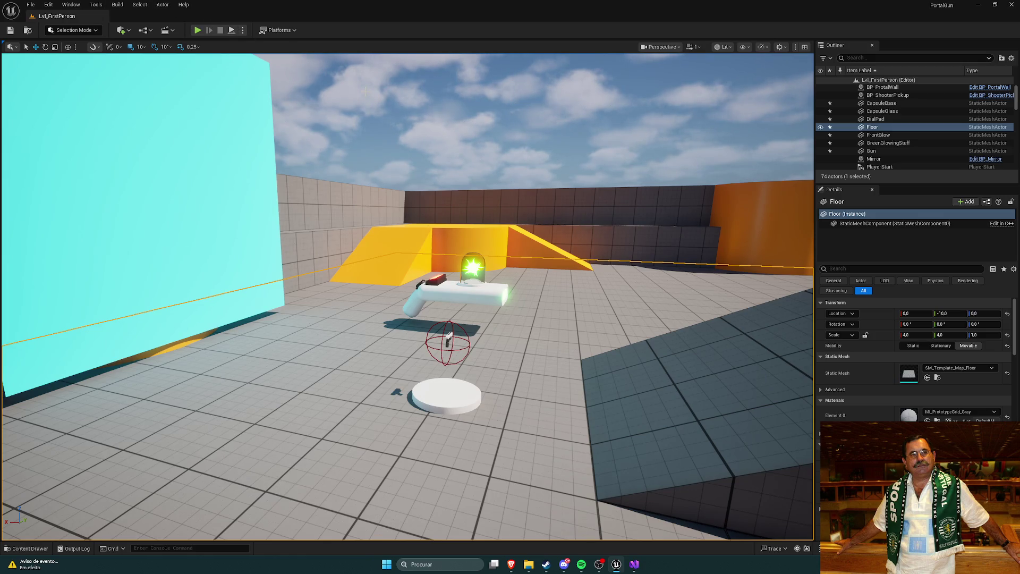
pyautogui.hotkey('ctrl', 'space')
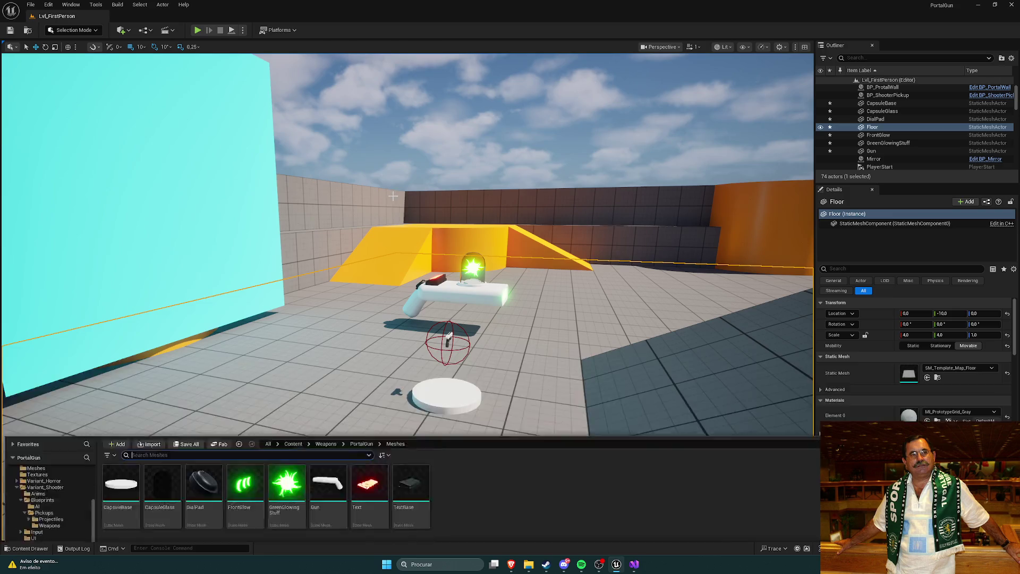
pyautogui.click(354, 364)
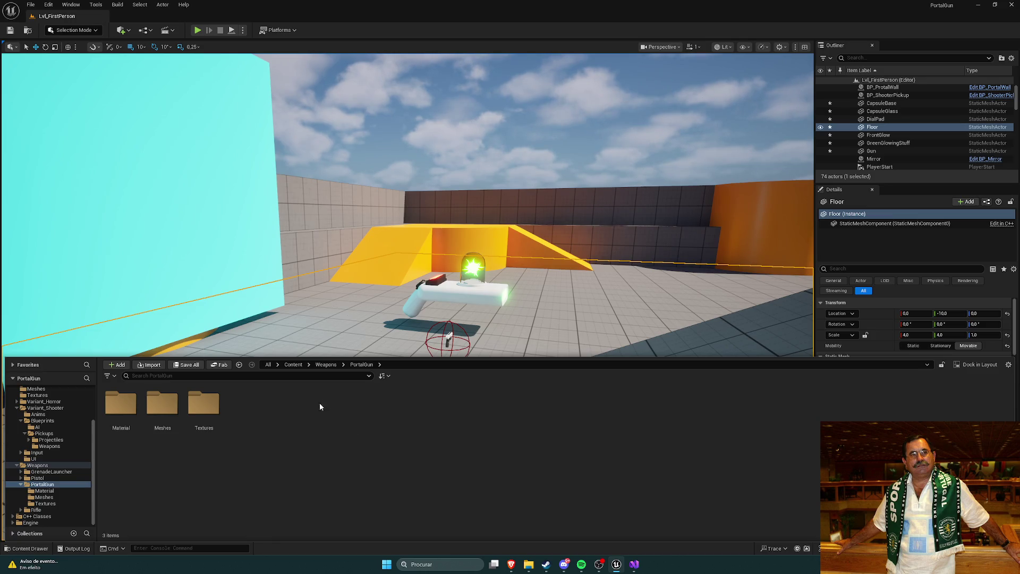
pyautogui.click(459, 185)
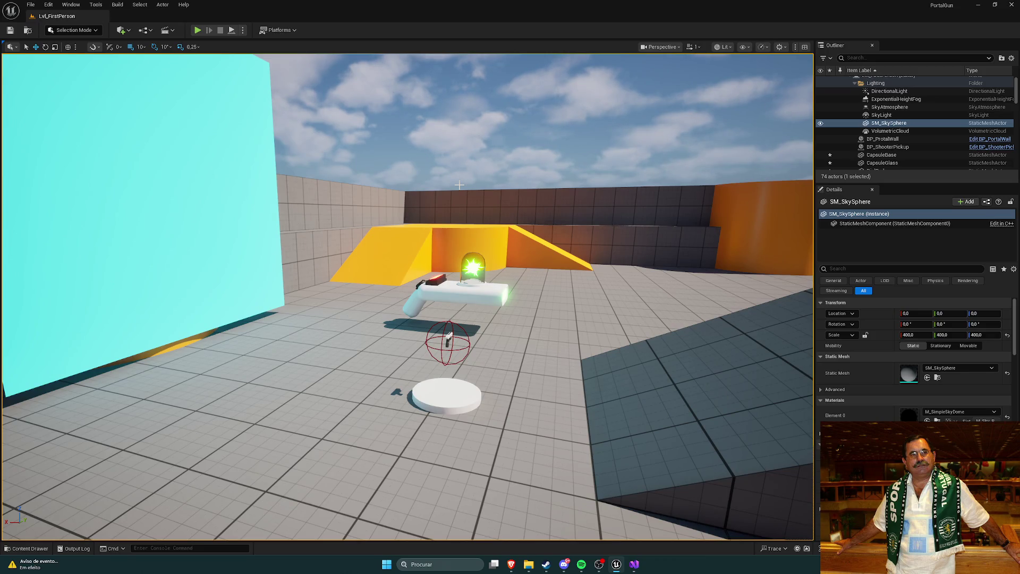
# Play more of the YouTube merge meshes tutorial, pause it, and return to Unreal.
pyautogui.moveTo(511, 564)
pyautogui.click(531, 523)
pyautogui.click(487, 394)
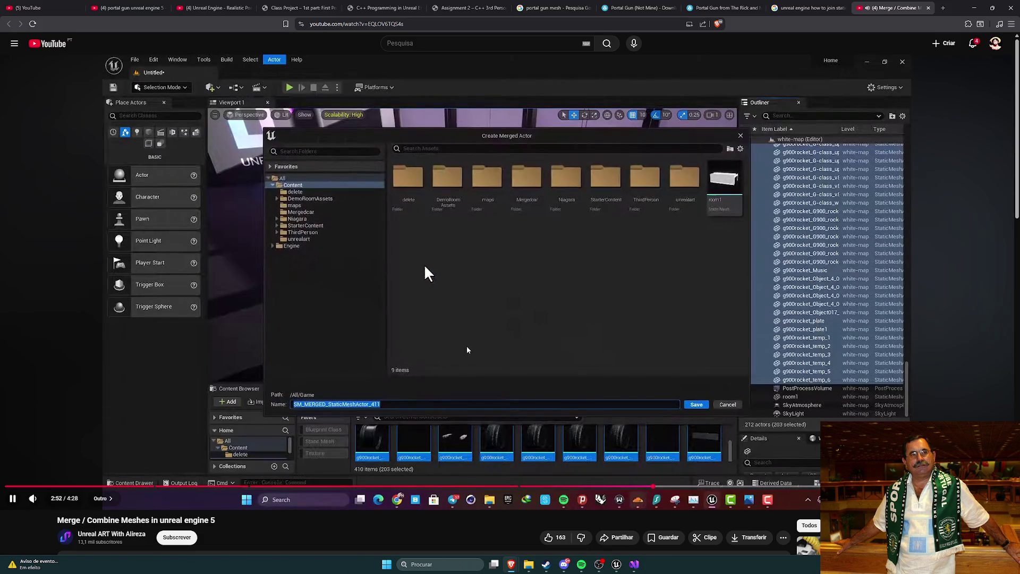
pyautogui.click(530, 257)
pyautogui.hotkey('alt', 'Tab')
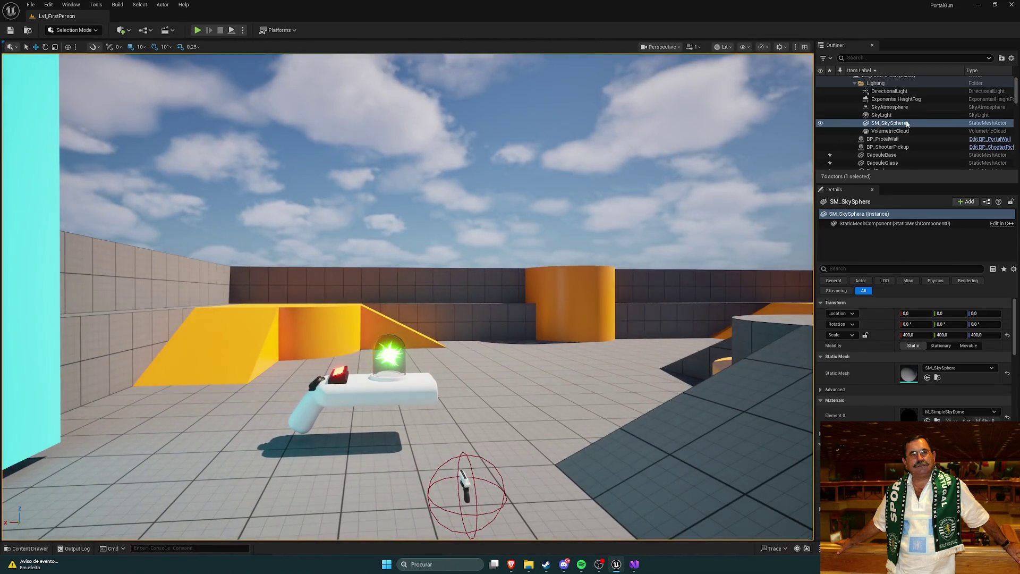
# Select CapsuleBase through Gun plus Text and TextBase in the Outliner.
pyautogui.scroll(-2, 878, 135)
pyautogui.click(879, 133)
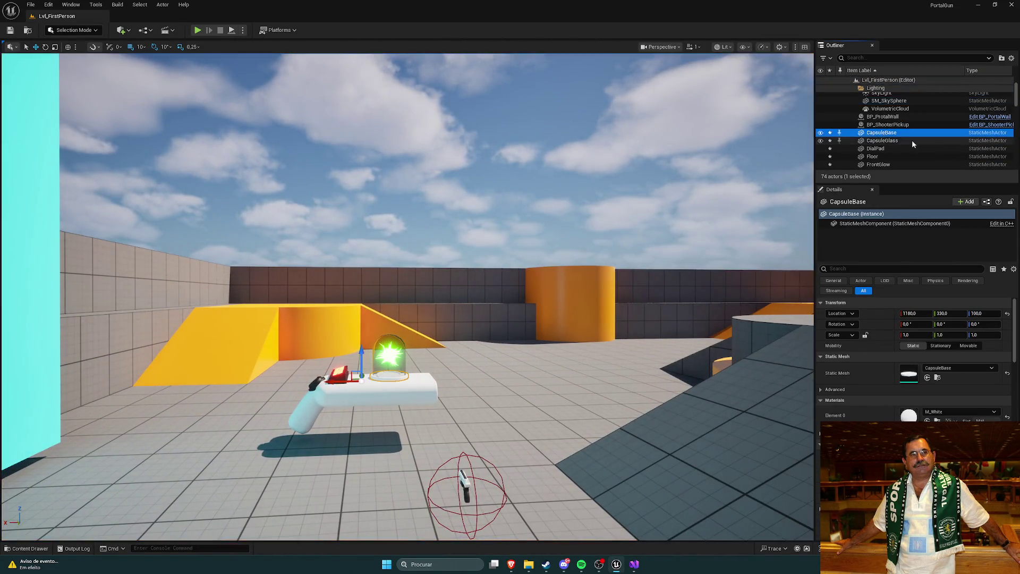
pyautogui.scroll(-2, 898, 137)
pyautogui.keyDown('shift'); pyautogui.click(885, 135); pyautogui.keyUp('shift')
pyautogui.scroll(-8, 910, 140)
pyautogui.scroll(-4, 909, 143)
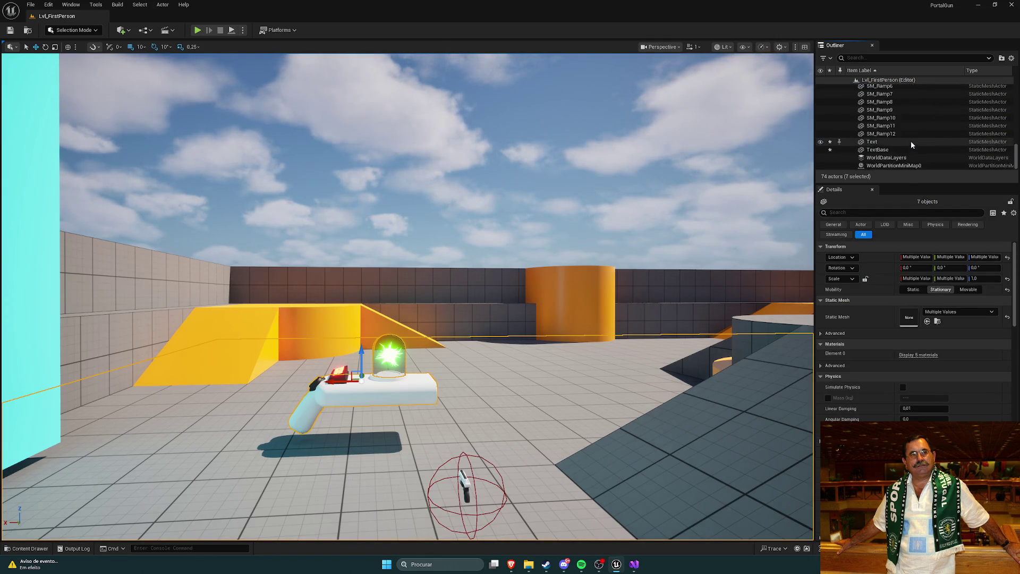
pyautogui.keyDown('ctrl'); pyautogui.click(874, 142); pyautogui.keyUp('ctrl')
pyautogui.keyDown('ctrl'); pyautogui.click(885, 150); pyautogui.keyUp('ctrl')
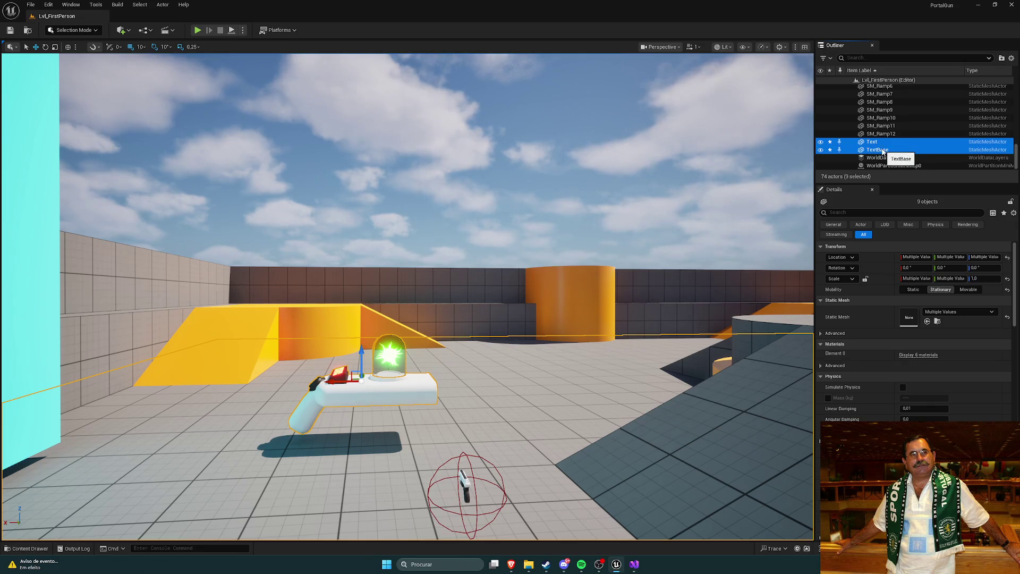
pyautogui.moveTo(342, 383)
pyautogui.mouseDown()
pyautogui.moveTo(390, 388)
pyautogui.moveTo(355, 387)
pyautogui.mouseUp()
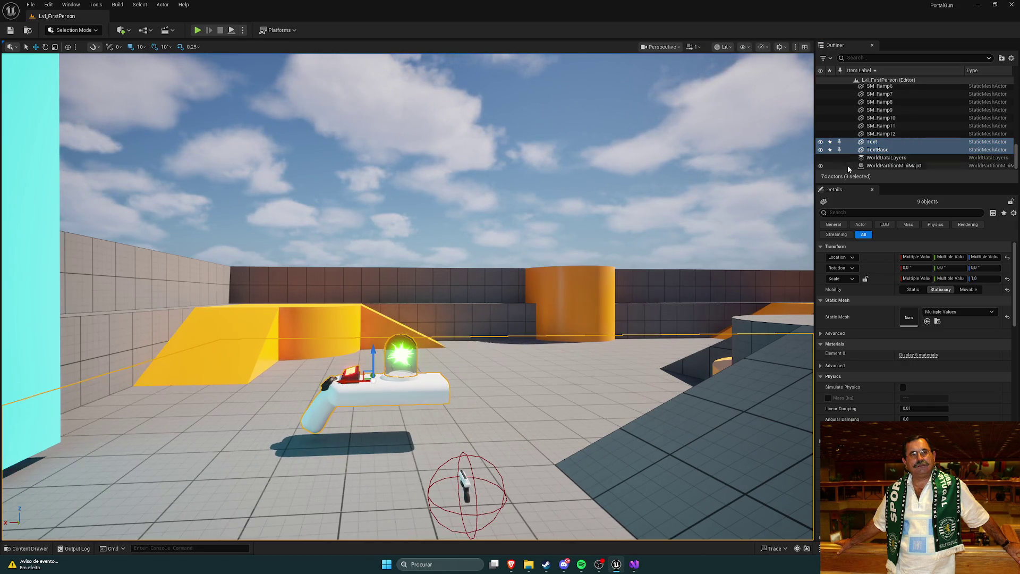
# Merge the nine selected actors into SM_PortalGun saved in Weapons/PortalGun/Meshes.
pyautogui.click(163, 4)
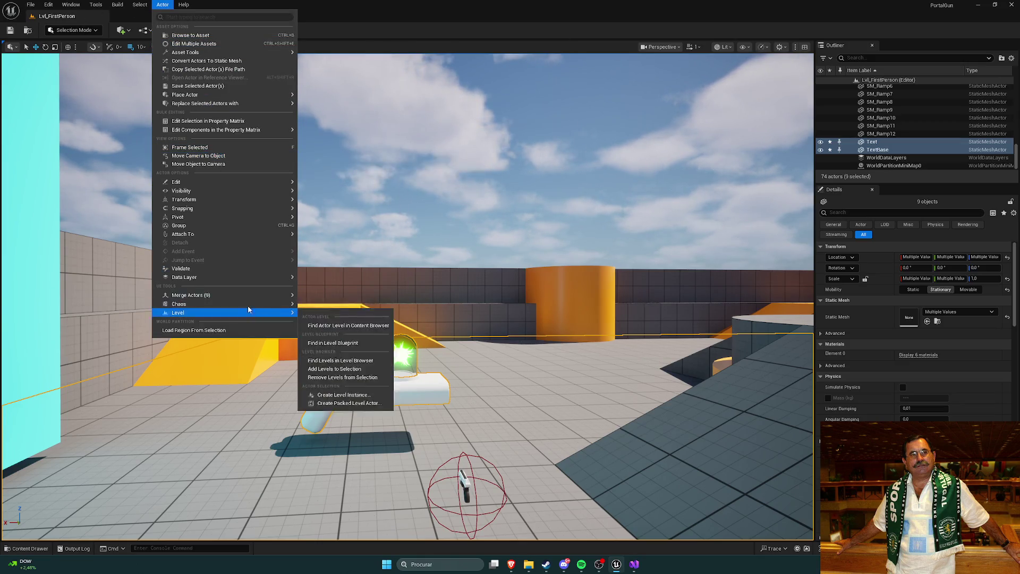
pyautogui.moveTo(249, 295)
pyautogui.click(318, 296)
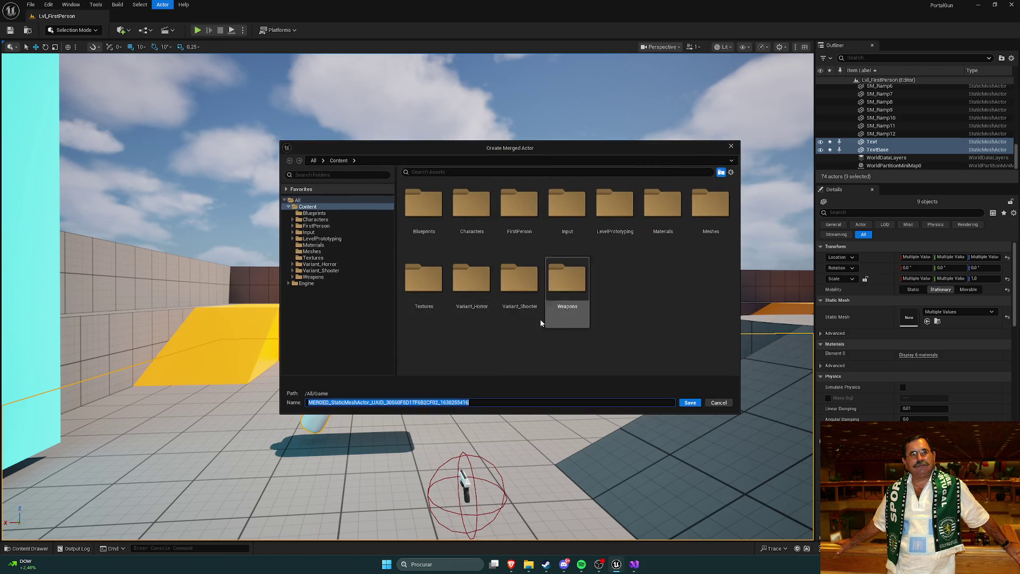
pyautogui.click(313, 276)
pyautogui.doubleClick(523, 225)
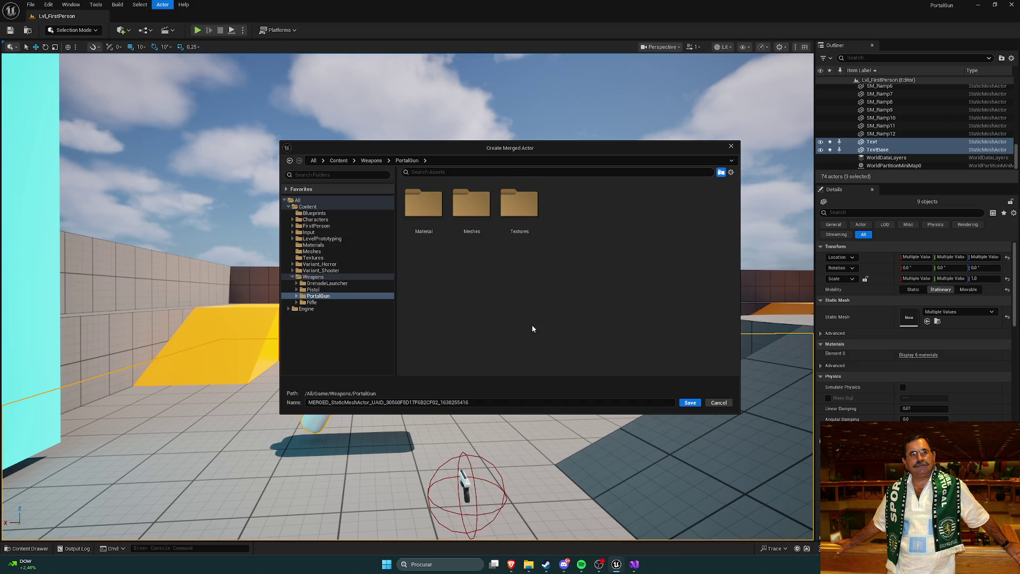
pyautogui.moveTo(470, 402); pyautogui.dragTo(305, 406)
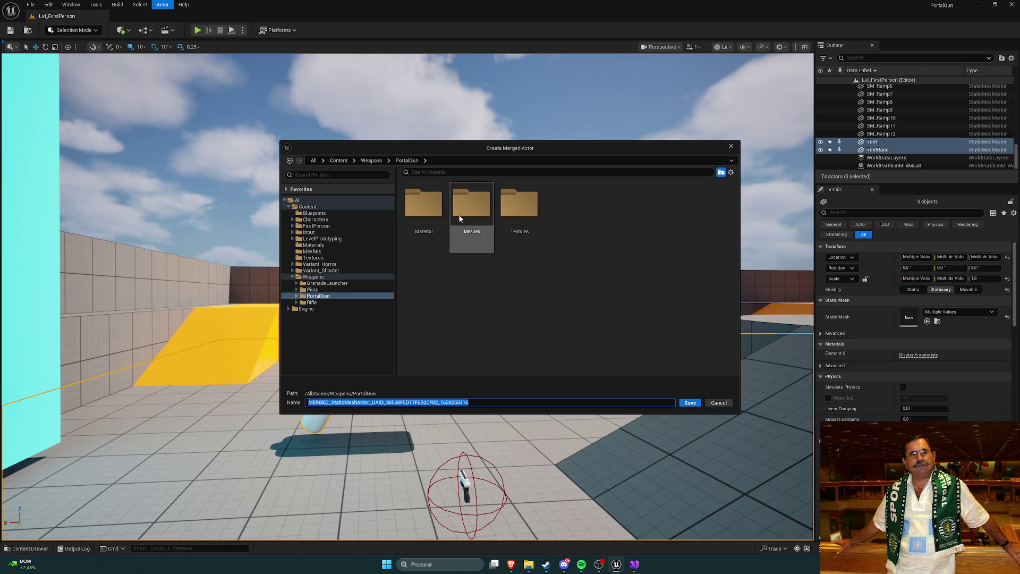
pyautogui.doubleClick(471, 207)
pyautogui.doubleClick(436, 402)
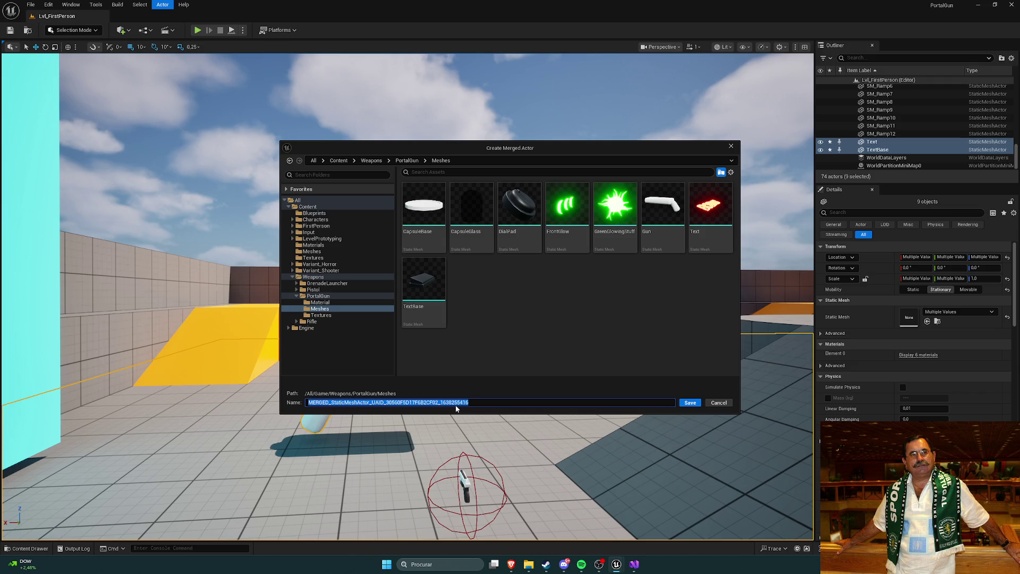
pyautogui.write('PortalGun')
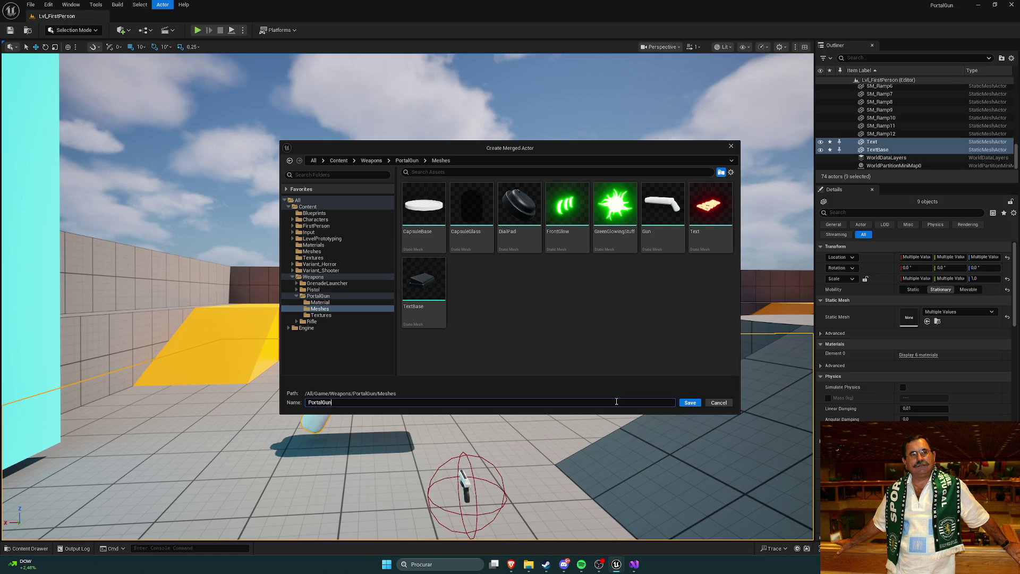
pyautogui.click(687, 404)
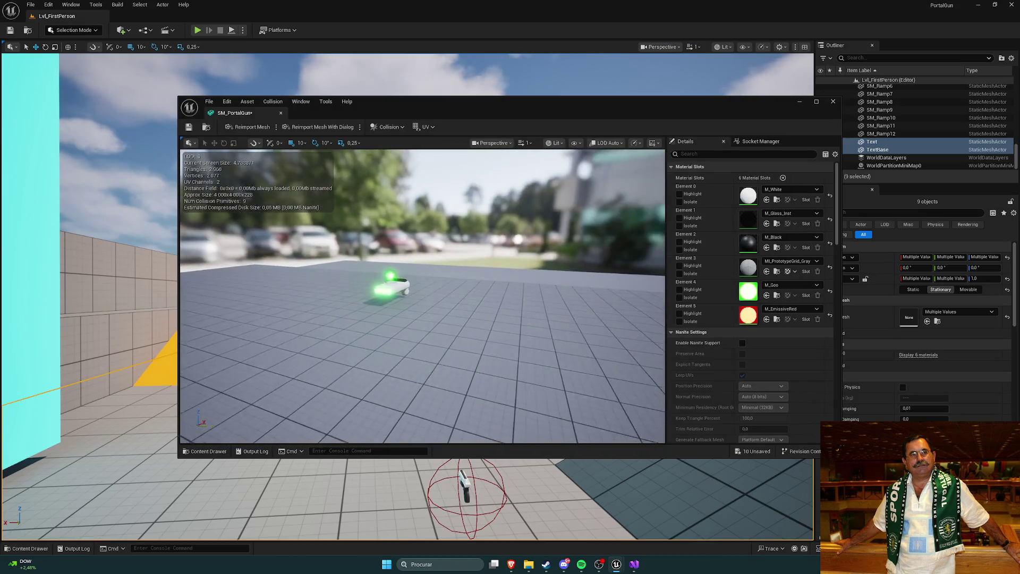
# Close the SM_PortalGun mesh editor and drop Floor from the selected gun parts.
pyautogui.click(280, 112)
pyautogui.hotkey('ctrl', 'space')
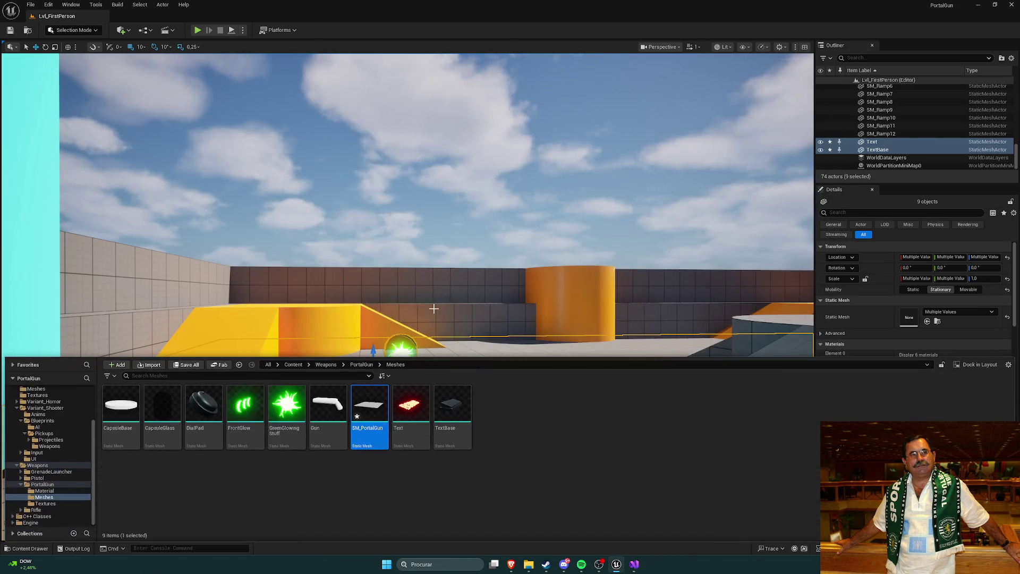
pyautogui.scroll(4, 892, 139)
pyautogui.scroll(10, 892, 139)
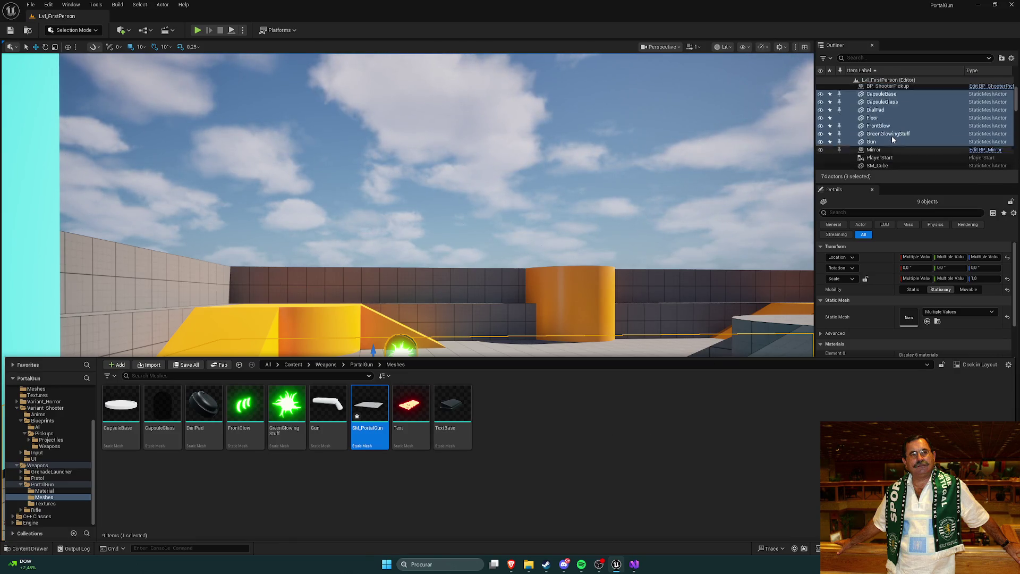
pyautogui.keyDown('ctrl'); pyautogui.click(879, 117); pyautogui.keyUp('ctrl')
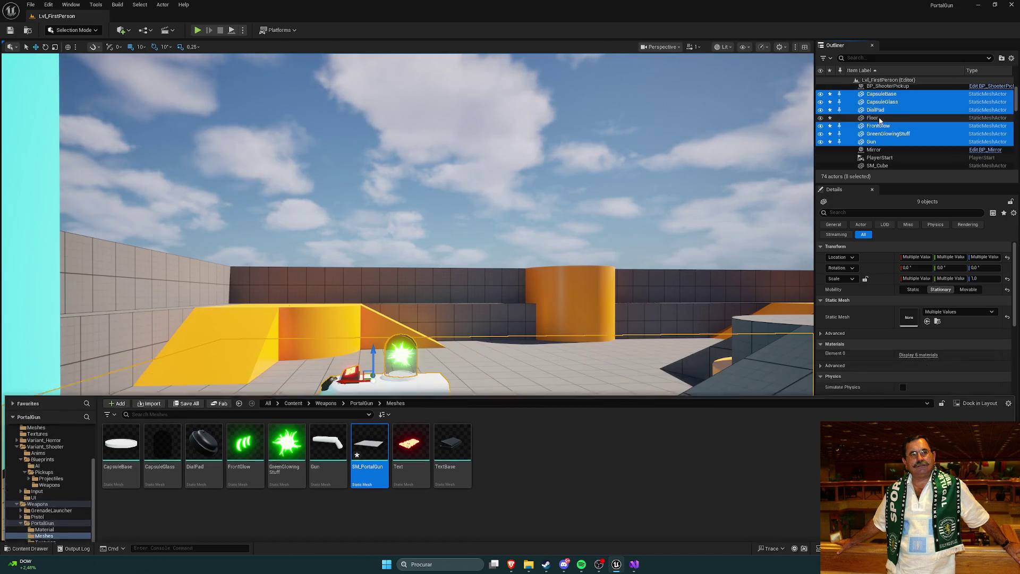
# Delete the SM_PortalGun asset from the PortalGun Meshes folder.
pyautogui.hotkey('ctrl', 'space')
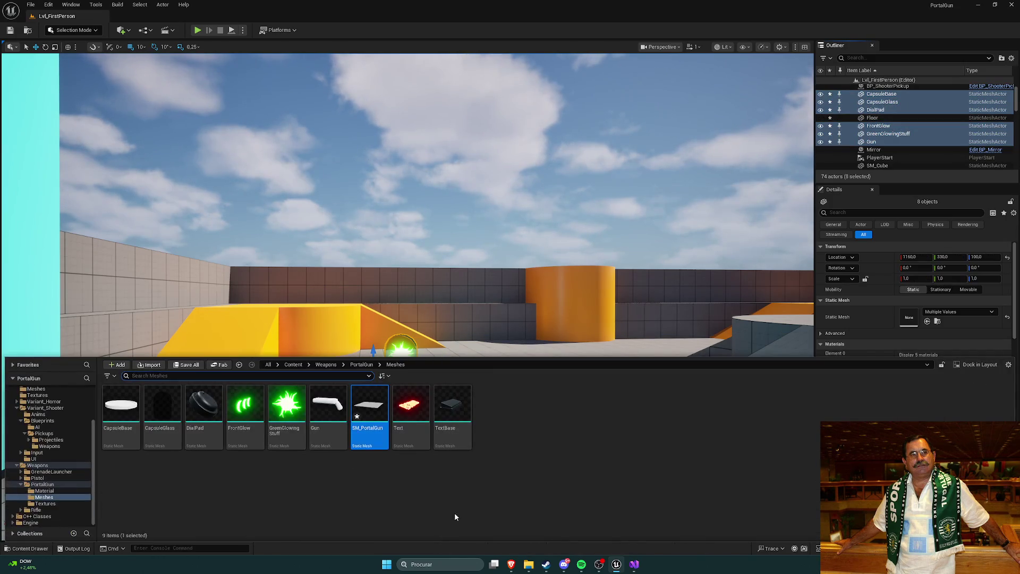
pyautogui.click(373, 439)
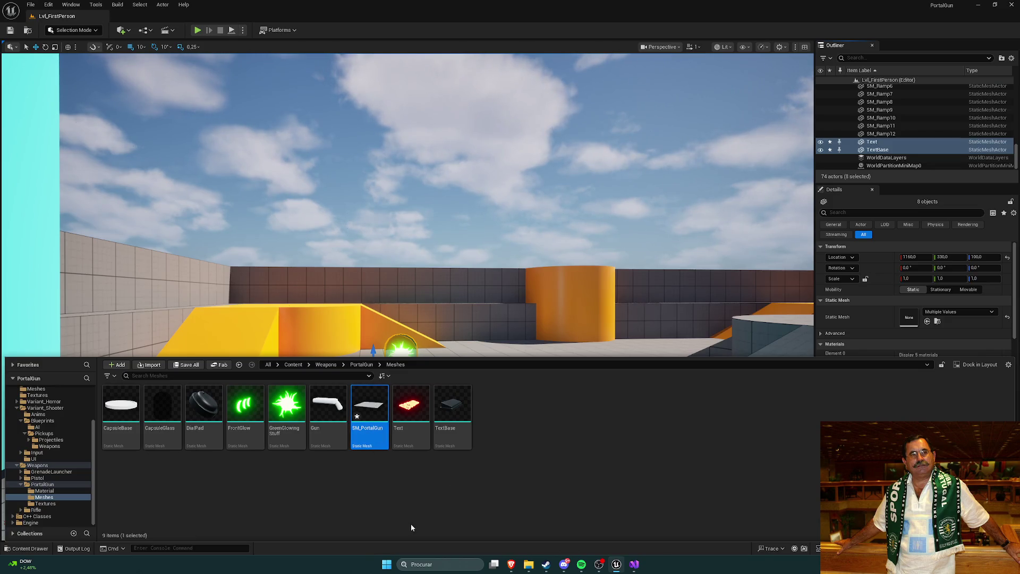
pyautogui.press('Delete')
pyautogui.click(496, 411)
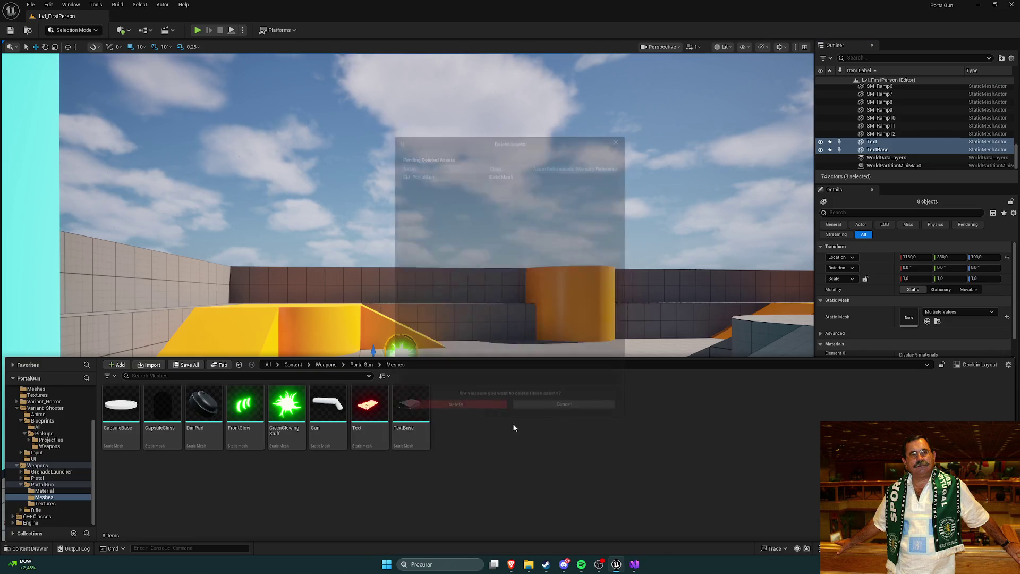
pyautogui.click(466, 191)
# Select CapsuleBase through Gun without Floor, plus Text and TextBase, in the Outliner.
pyautogui.moveTo(466, 192)
pyautogui.mouseDown()
pyautogui.moveTo(474, 330)
pyautogui.moveTo(454, 367)
pyautogui.mouseUp()
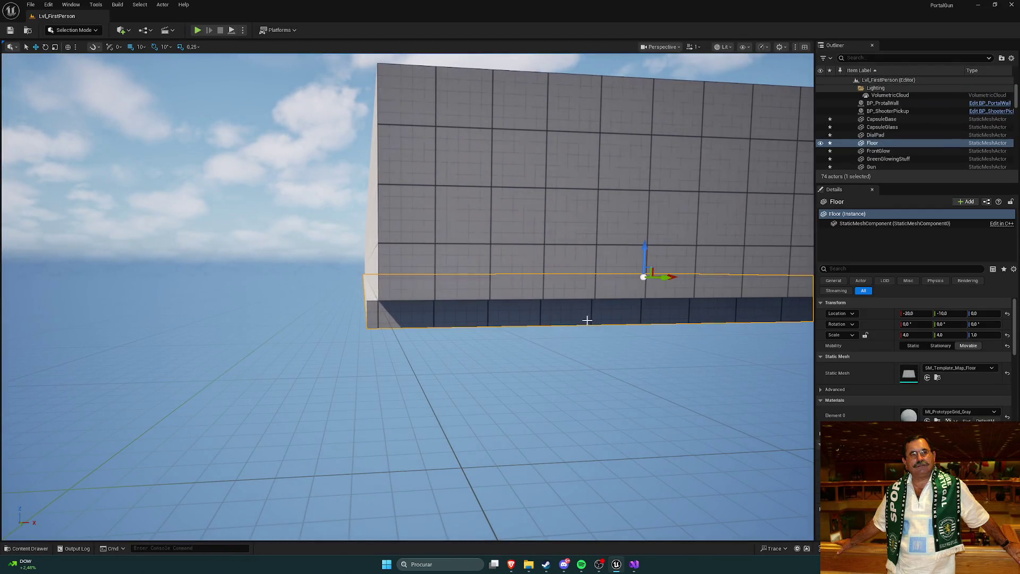
pyautogui.moveTo(672, 275)
pyautogui.mouseDown()
pyautogui.moveTo(346, 296)
pyautogui.moveTo(734, 330)
pyautogui.mouseUp()
pyautogui.scroll(-3, 910, 155)
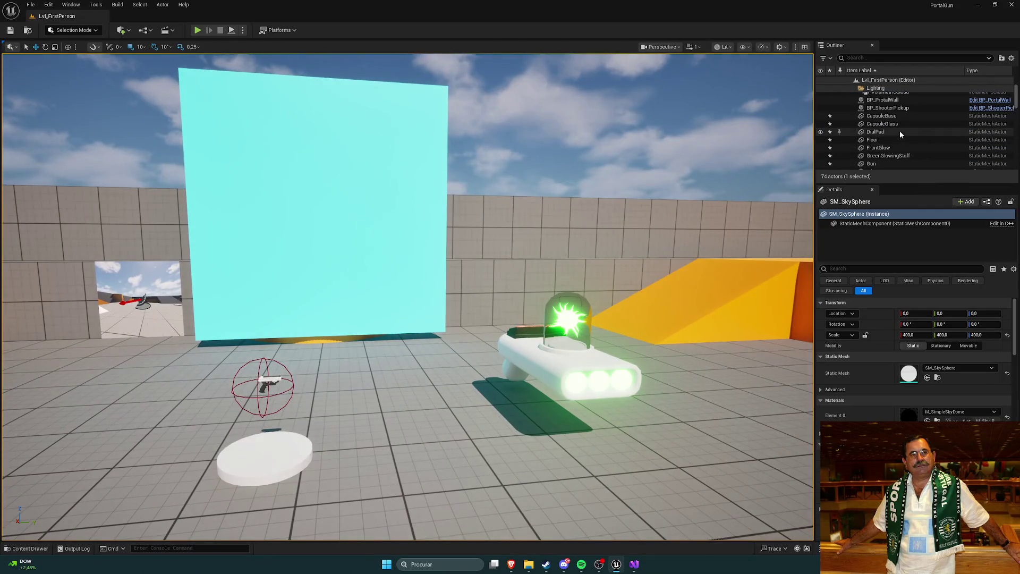
pyautogui.click(898, 116)
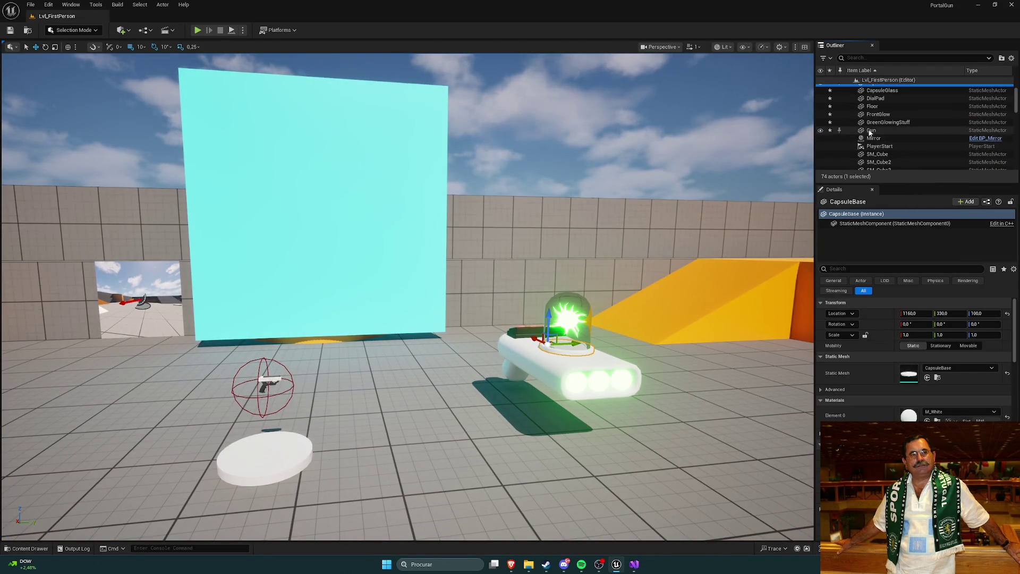
pyautogui.keyDown('shift'); pyautogui.click(871, 163); pyautogui.keyUp('shift')
pyautogui.keyDown('ctrl'); pyautogui.click(874, 139); pyautogui.keyUp('ctrl')
pyautogui.scroll(-10, 924, 146)
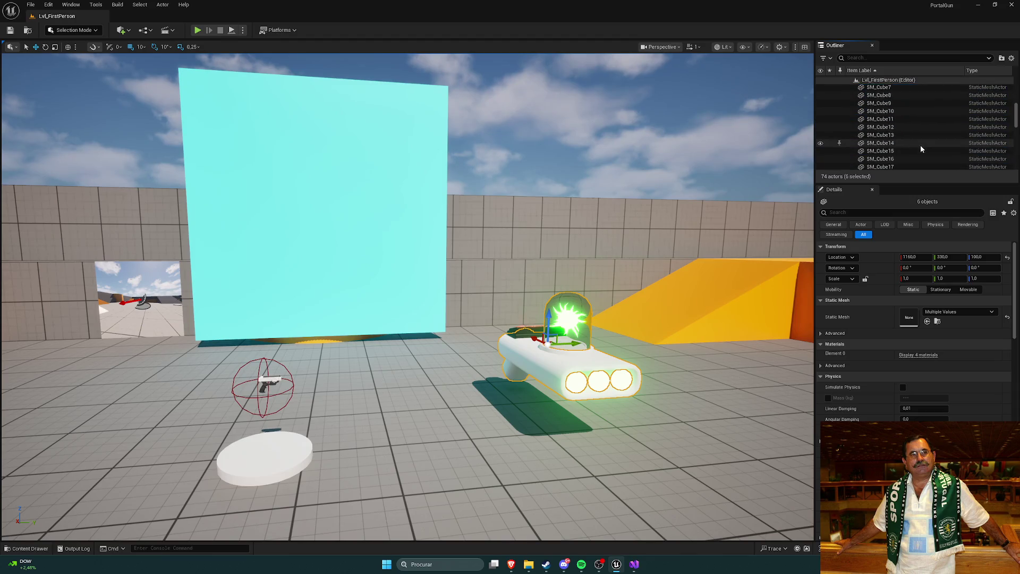
pyautogui.keyDown('ctrl'); pyautogui.click(873, 143); pyautogui.keyUp('ctrl')
pyautogui.keyDown('ctrl'); pyautogui.click(877, 151); pyautogui.keyUp('ctrl')
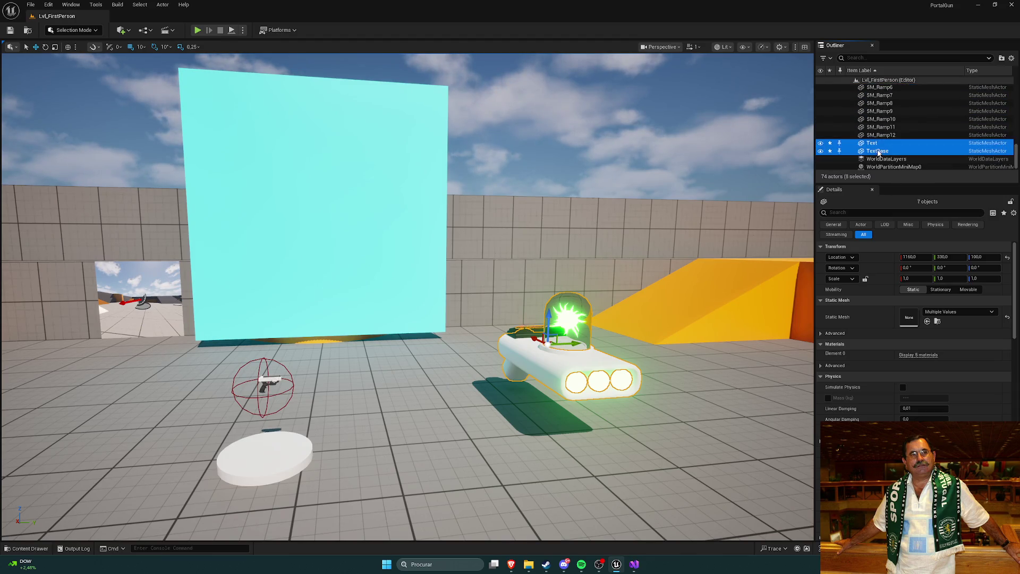
# Open Merge Actors from the Actor menu for the eight selected parts.
pyautogui.click(163, 4)
pyautogui.moveTo(218, 295)
pyautogui.click(324, 300)
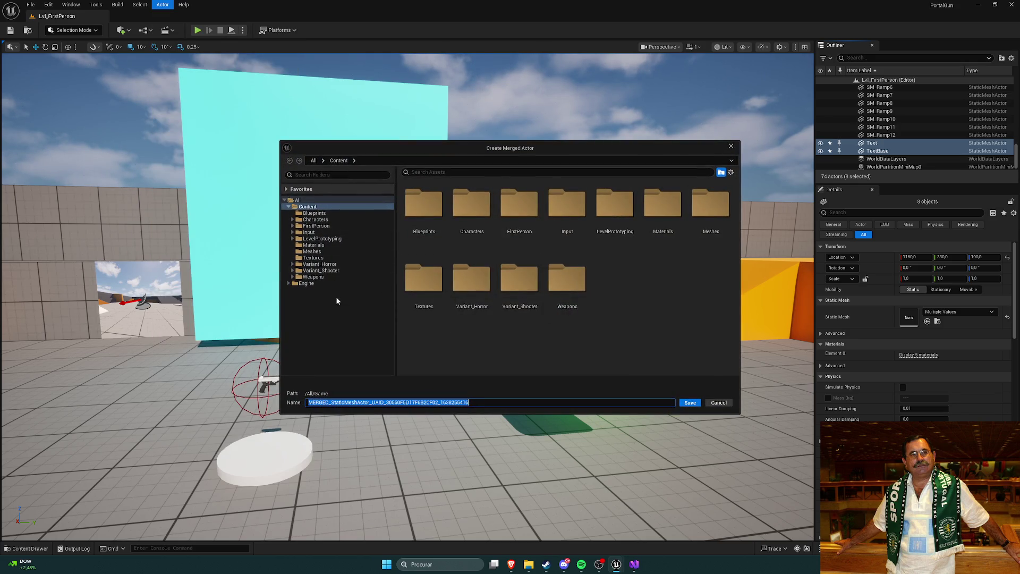
# Save the merged mesh as SM_PortalGun in Weapons/PortalGun/Meshes.
pyautogui.click(340, 276)
pyautogui.doubleClick(518, 228)
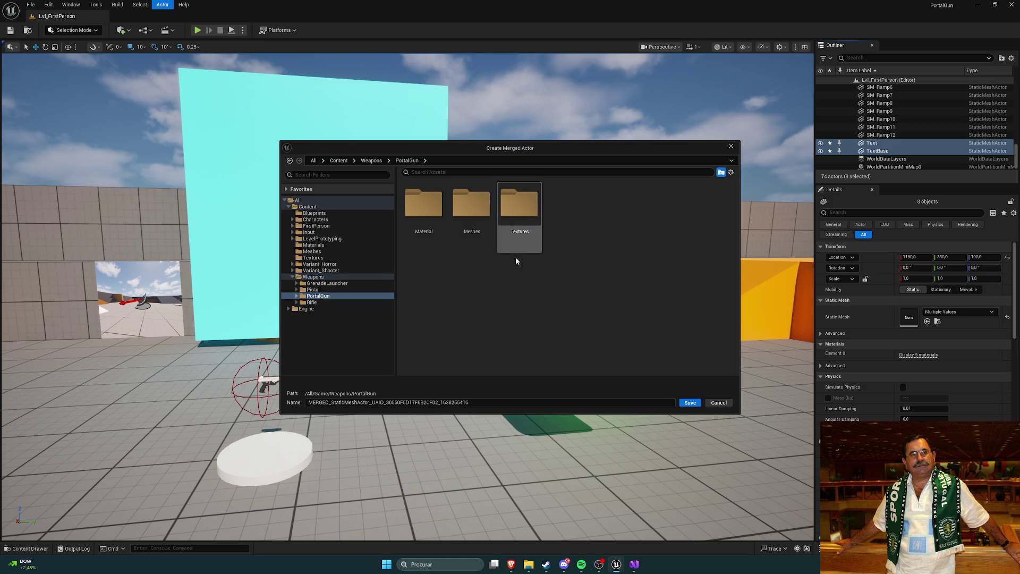
pyautogui.click(470, 229)
pyautogui.doubleClick(470, 229)
pyautogui.click(439, 402)
pyautogui.write('PortalGun')
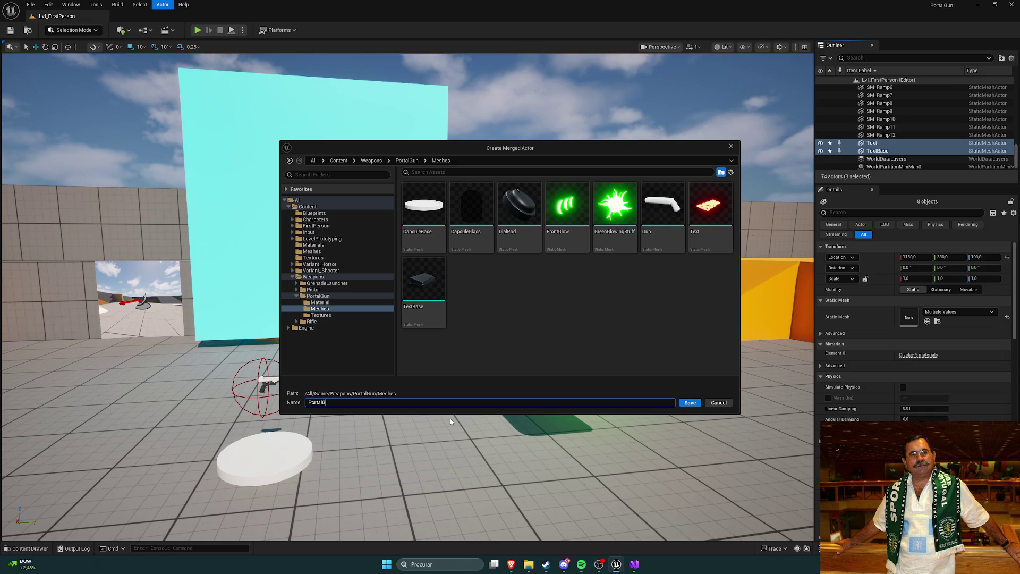
pyautogui.click(689, 402)
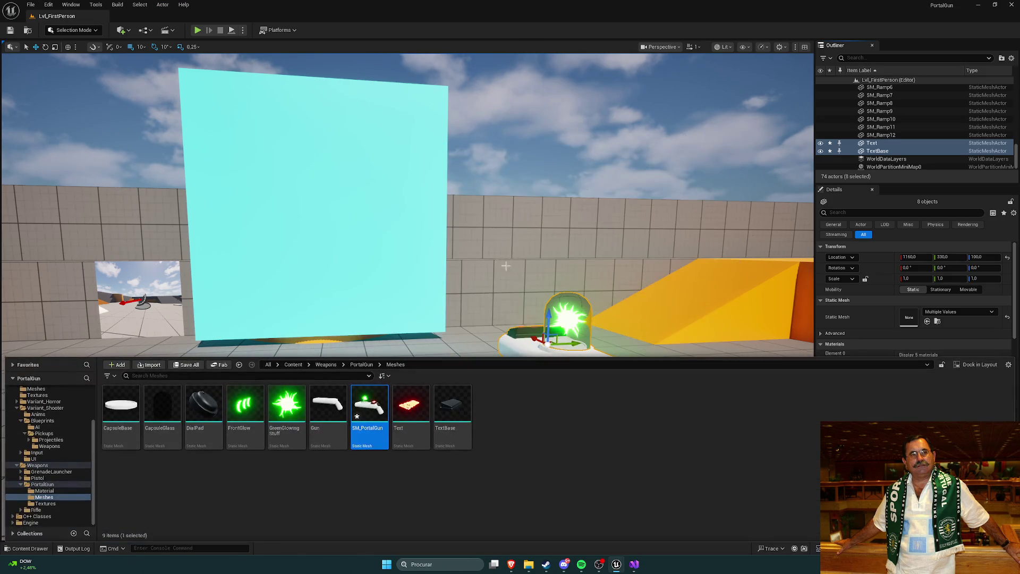
# Open SM_PortalGun in the mesh editor and dock it as a main-window tab.
pyautogui.doubleClick(370, 409)
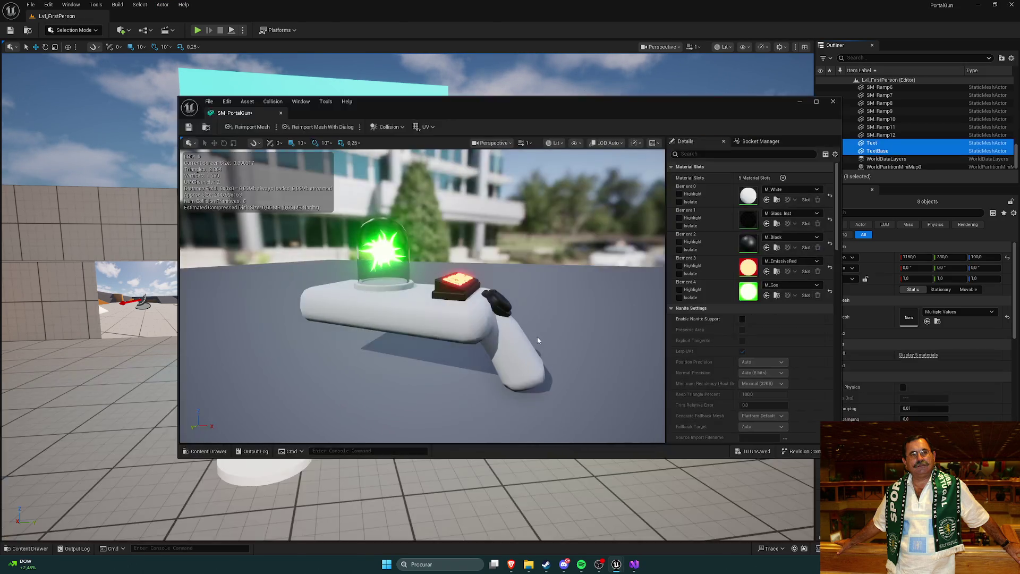
pyautogui.moveTo(501, 316); pyautogui.dragTo(428, 353)
pyautogui.hotkey('ctrl', 'space')
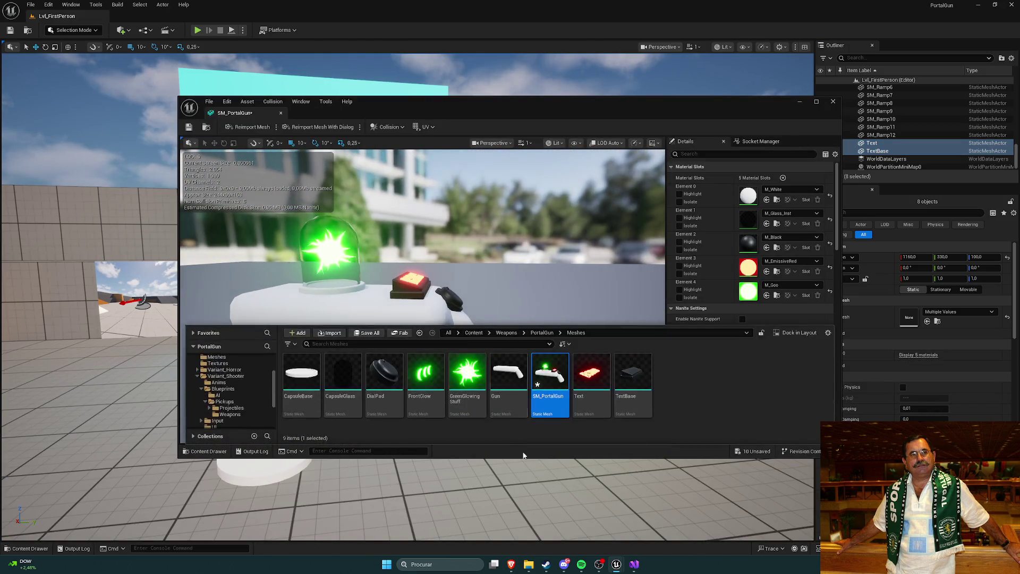
pyautogui.click(676, 408)
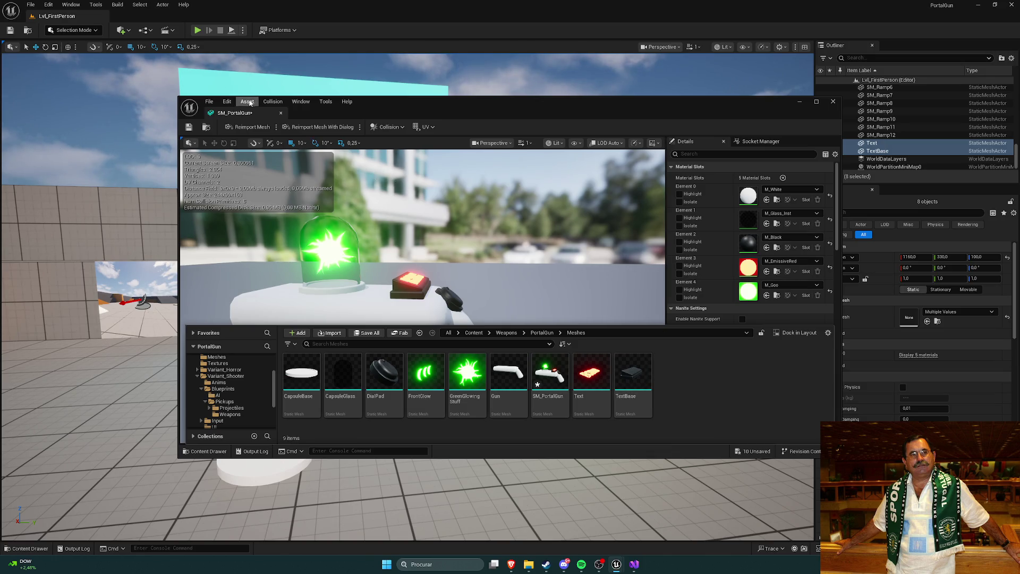
pyautogui.moveTo(228, 112); pyautogui.dragTo(76, 17)
pyautogui.click(76, 17)
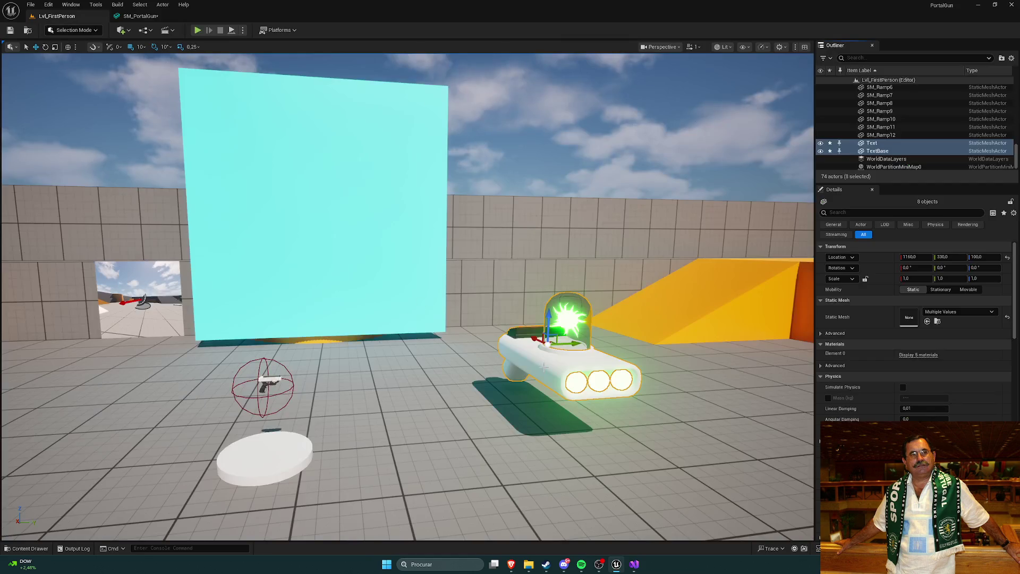
# Orbit the SM_PortalGun preview to inspect the merged gun from several angles.
pyautogui.hotkey('ctrl', 'space')
pyautogui.click(139, 16)
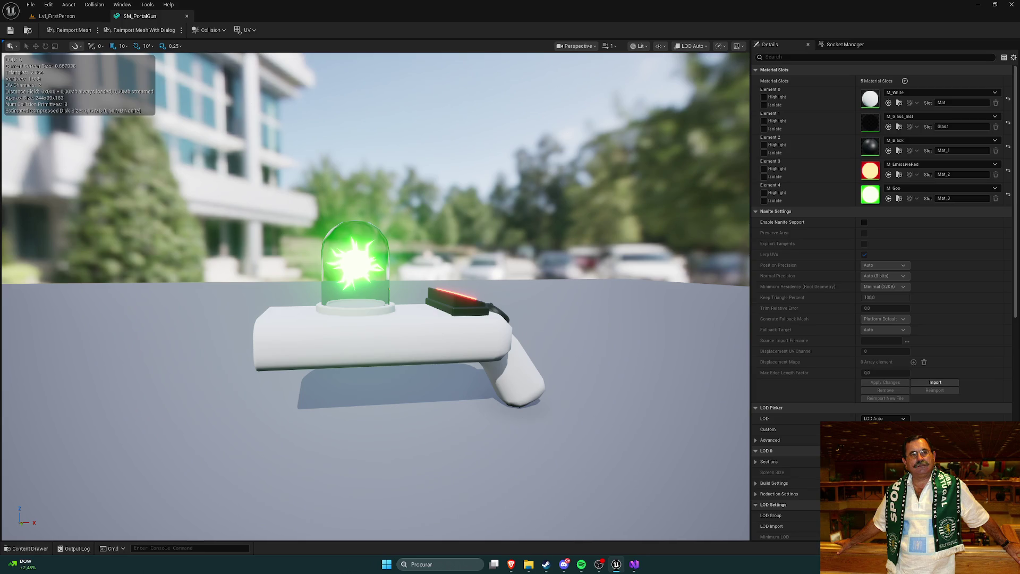
pyautogui.moveTo(519, 292)
pyautogui.mouseDown()
pyautogui.moveTo(589, 292)
pyautogui.moveTo(494, 300)
pyautogui.moveTo(478, 287)
pyautogui.moveTo(452, 289)
pyautogui.moveTo(510, 297)
pyautogui.mouseUp()
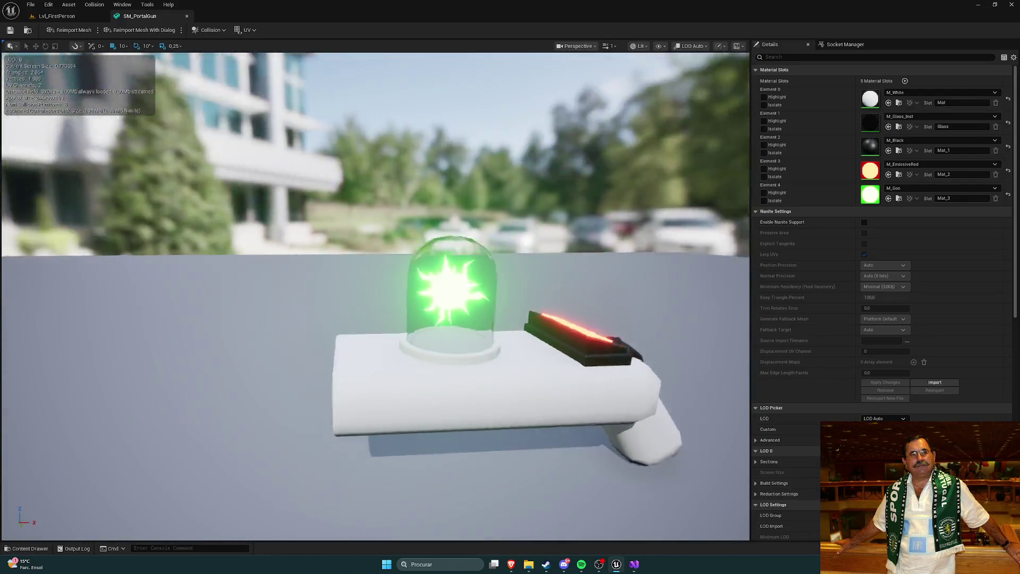
pyautogui.moveTo(516, 207); pyautogui.dragTo(516, 207)
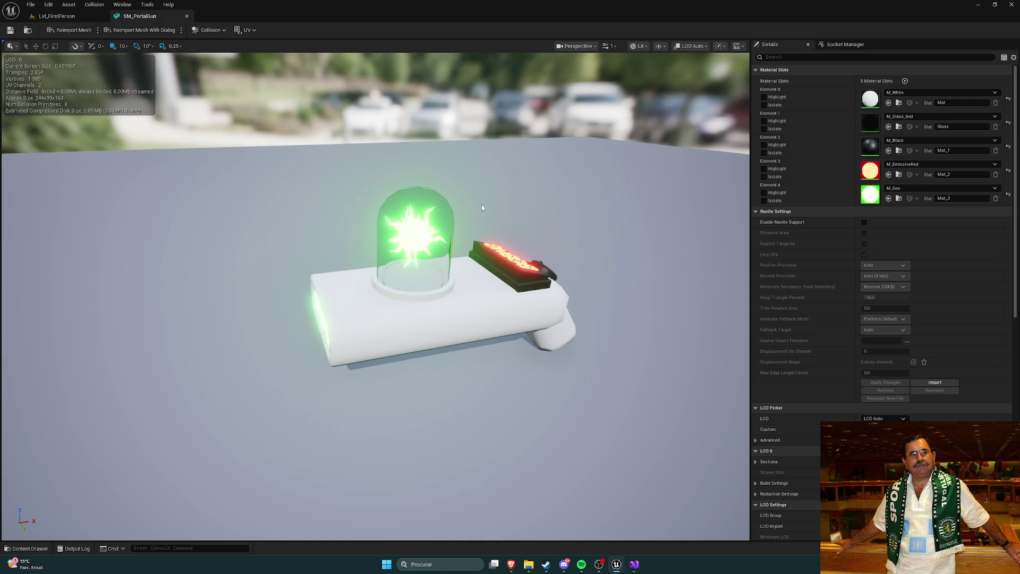
pyautogui.moveTo(420, 209); pyautogui.dragTo(439, 248)
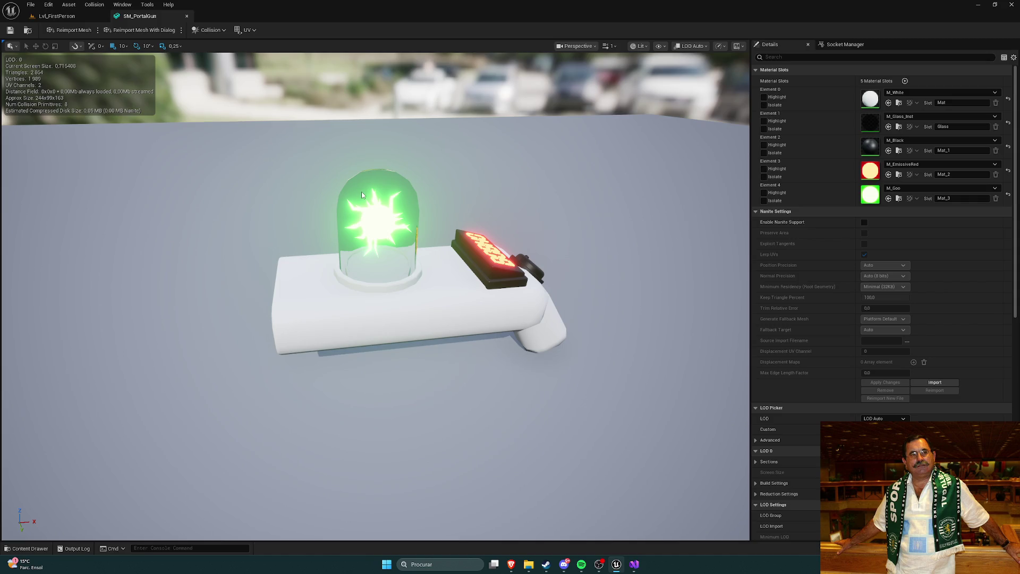
pyautogui.moveTo(437, 173)
pyautogui.mouseDown()
pyautogui.moveTo(351, 183)
pyautogui.moveTo(313, 97)
pyautogui.mouseUp()
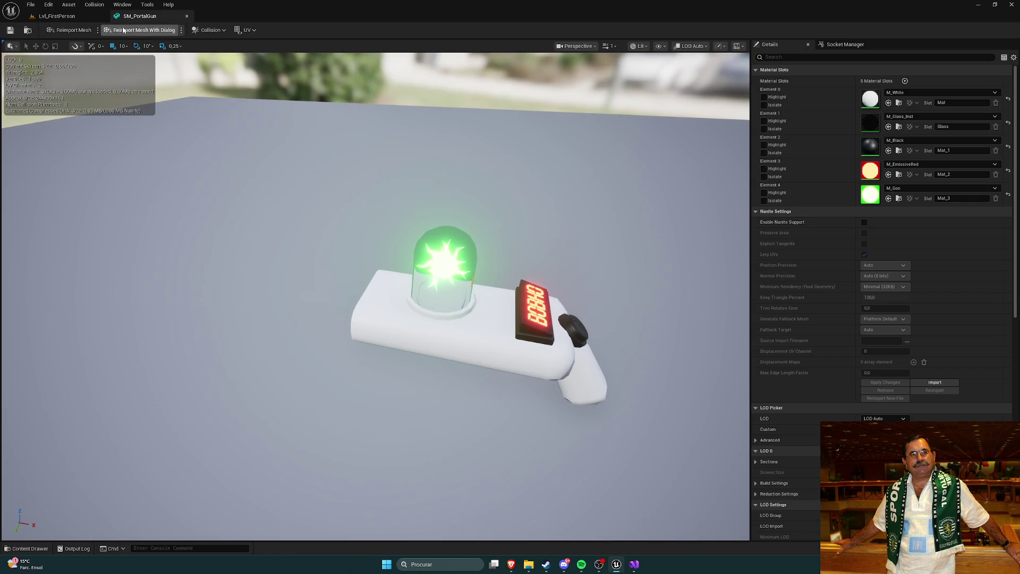
# Confirm in Socket Manager that SM_PortalGun has no sockets, then review its Details settings.
pyautogui.scroll(-3, 811, 241)
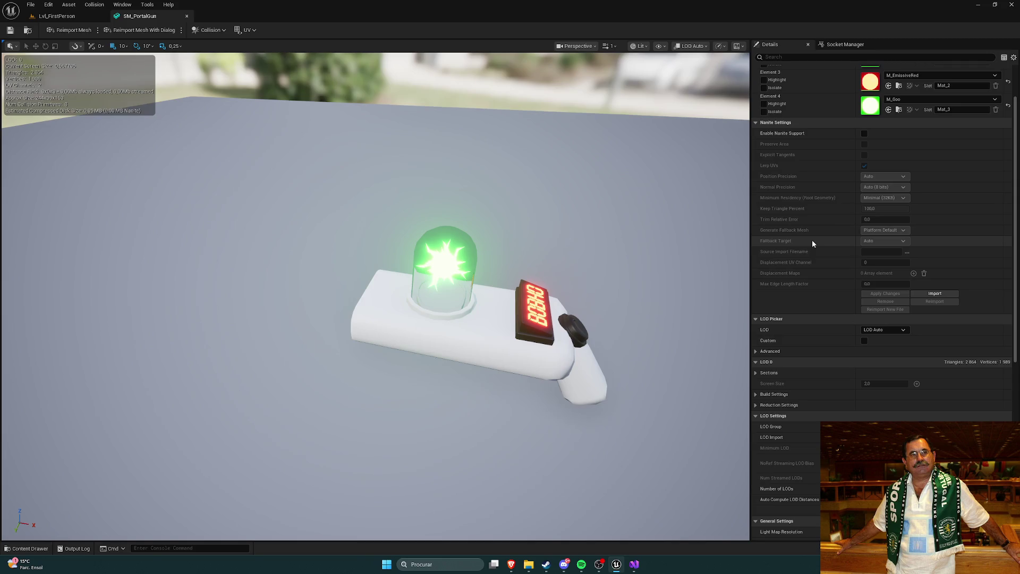
pyautogui.scroll(3, 811, 242)
pyautogui.click(842, 45)
pyautogui.click(769, 44)
pyautogui.scroll(-10, 828, 193)
pyautogui.scroll(-8, 827, 195)
pyautogui.scroll(14, 827, 192)
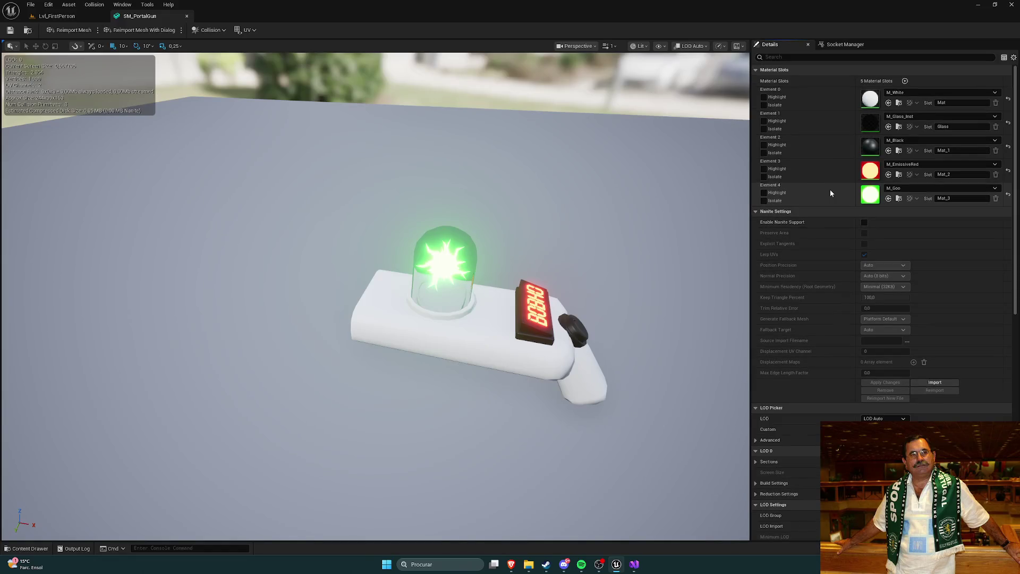
pyautogui.scroll(-7, 823, 212)
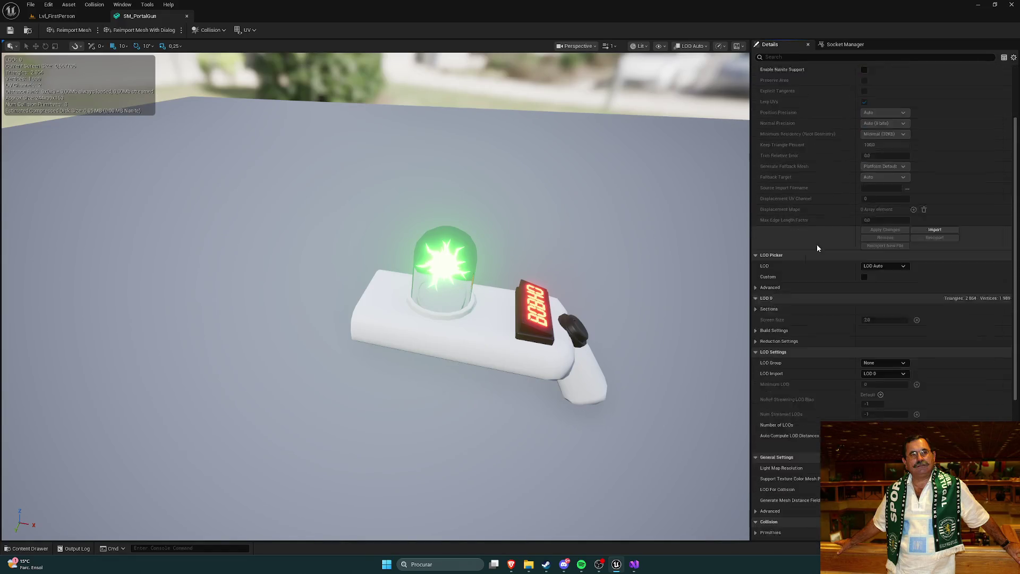
pyautogui.scroll(-7, 817, 247)
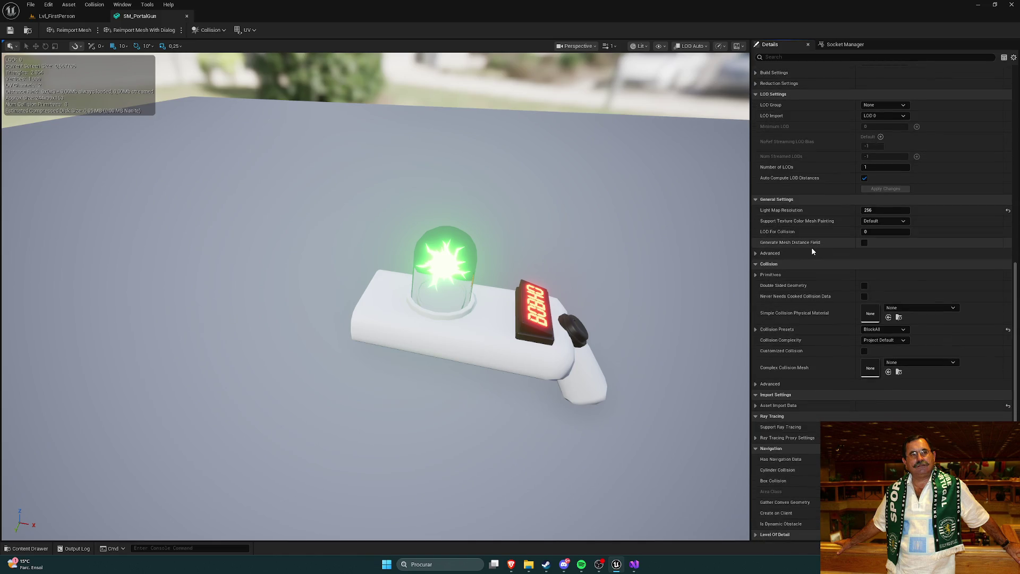
pyautogui.scroll(14, 811, 244)
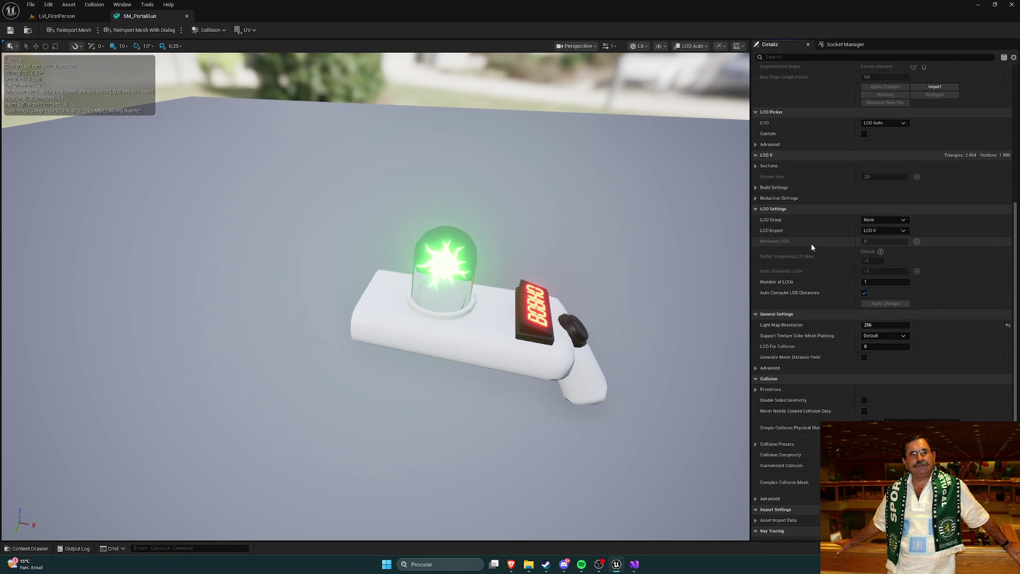
# Orbit above the gun and bring up the PortalGun Meshes folder.
pyautogui.moveTo(618, 239); pyautogui.dragTo(573, 228)
pyautogui.scroll(3, 487, 212)
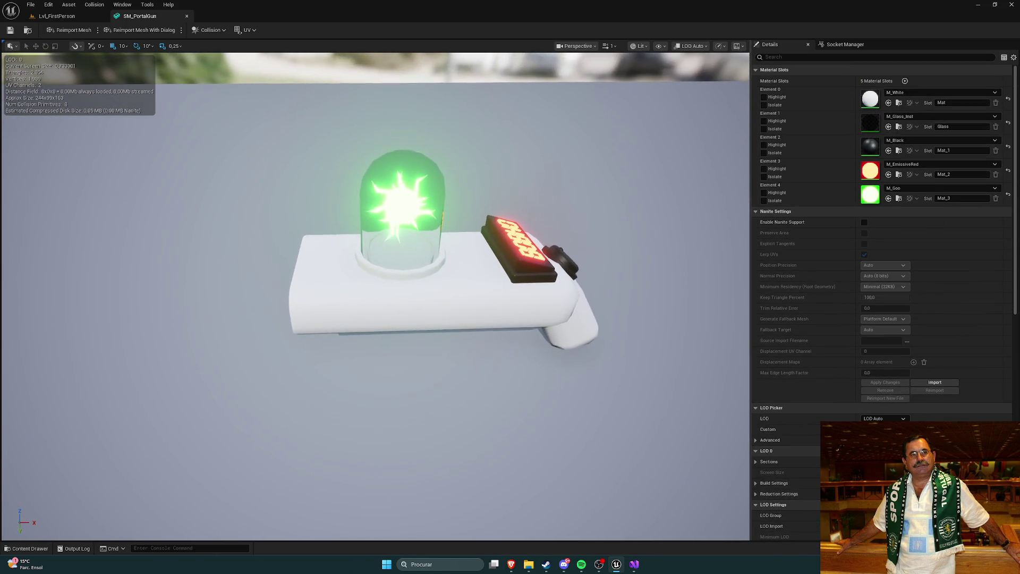
pyautogui.moveTo(460, 196); pyautogui.dragTo(460, 180)
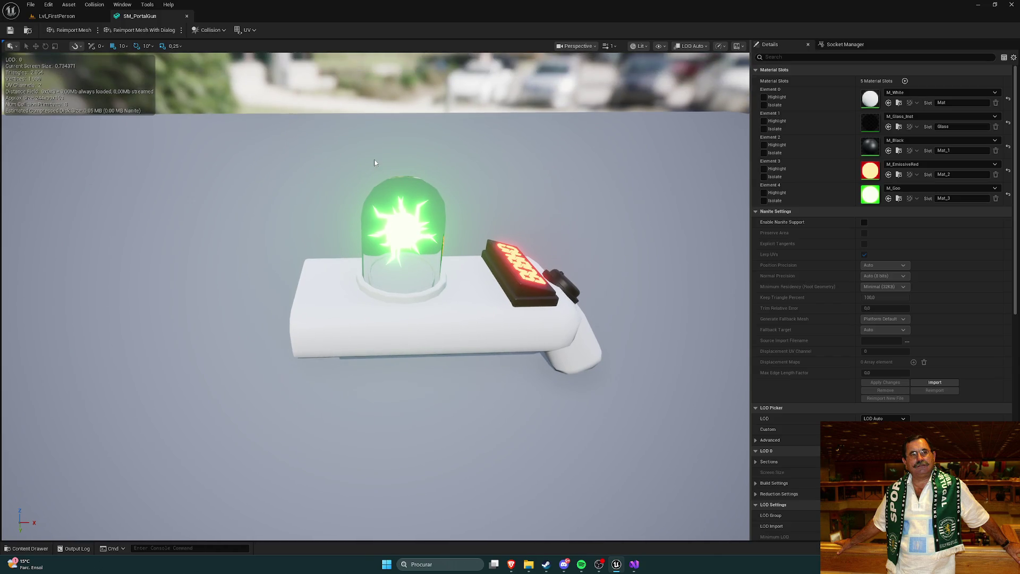
pyautogui.hotkey('ctrl', 'space')
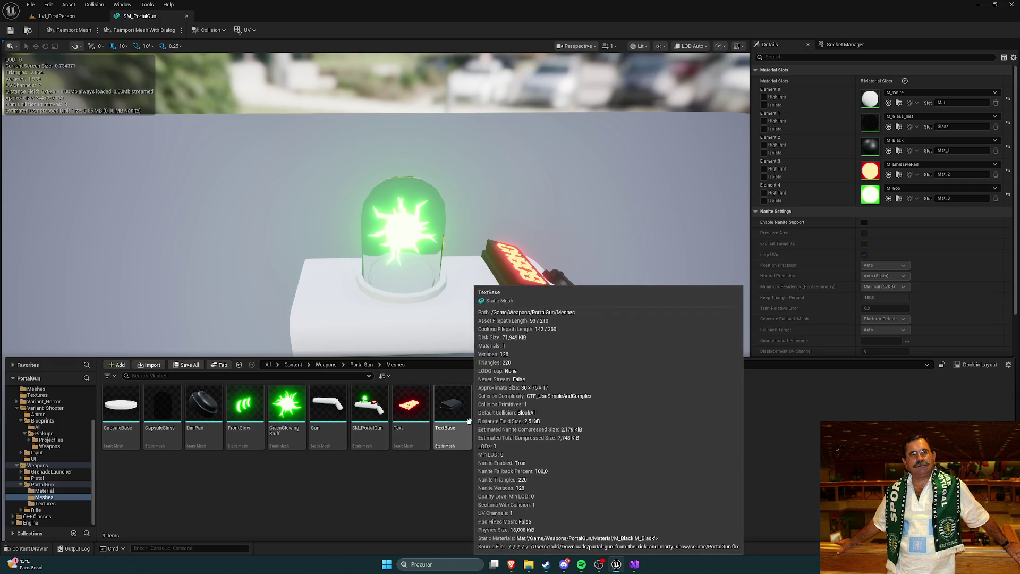
pyautogui.doubleClick(456, 407)
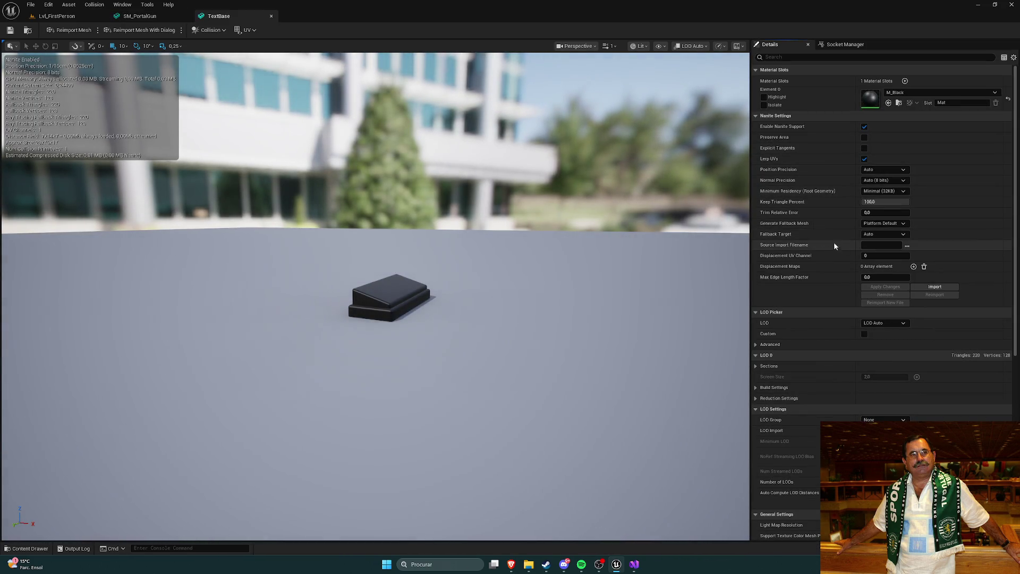
pyautogui.scroll(-5, 834, 233)
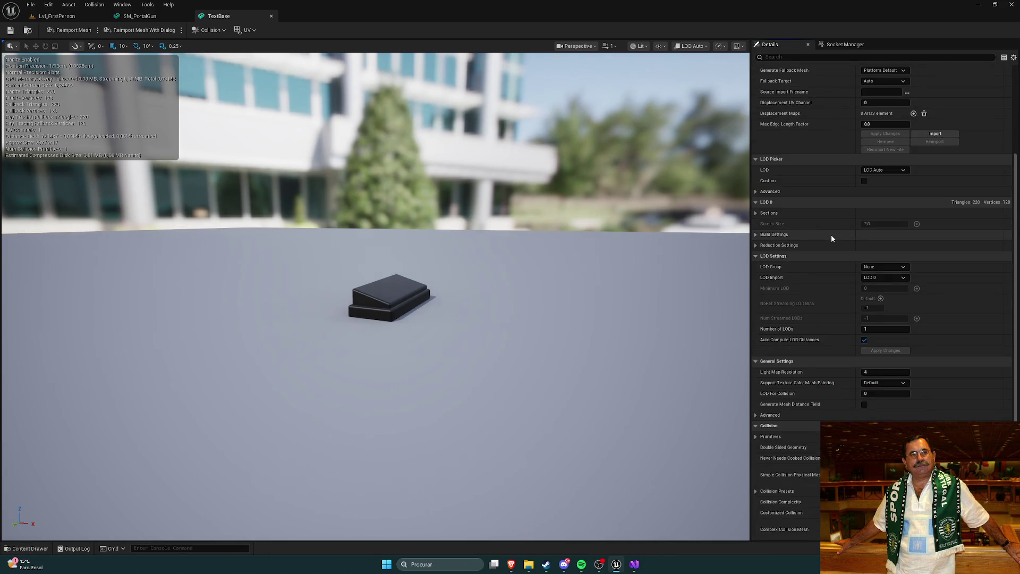
pyautogui.scroll(-5, 830, 234)
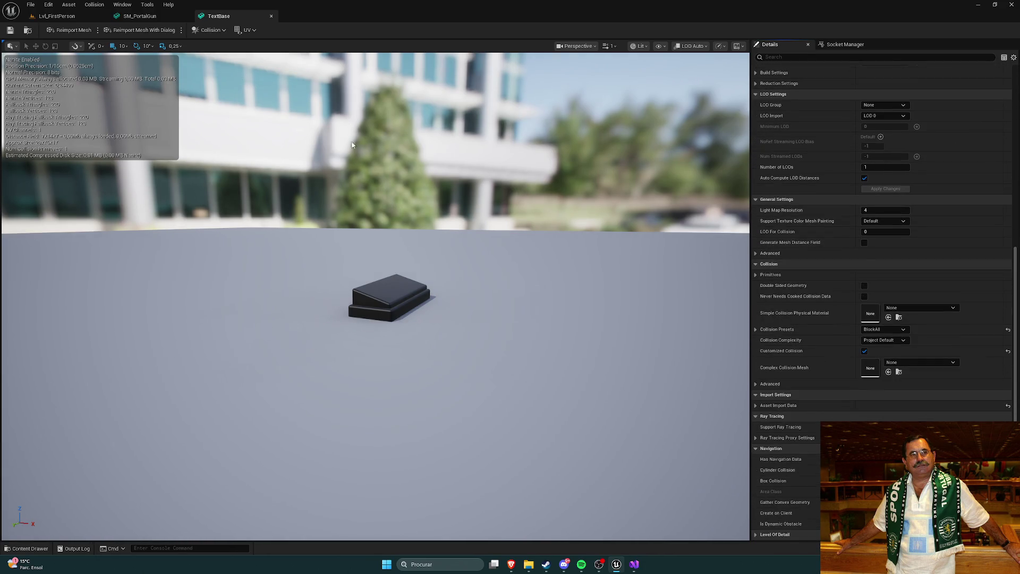
pyautogui.click(271, 16)
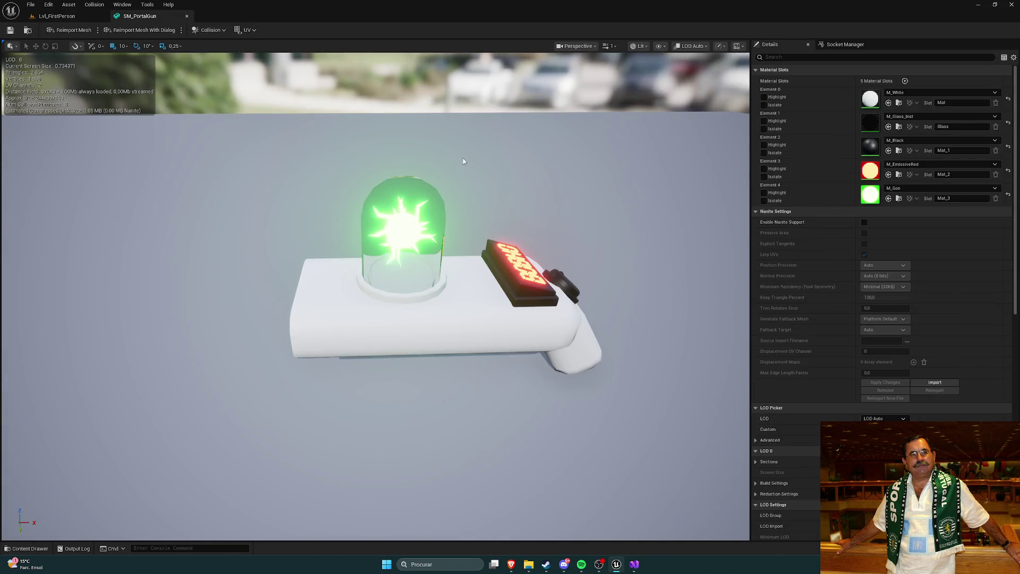
pyautogui.moveTo(479, 147); pyautogui.dragTo(494, 160)
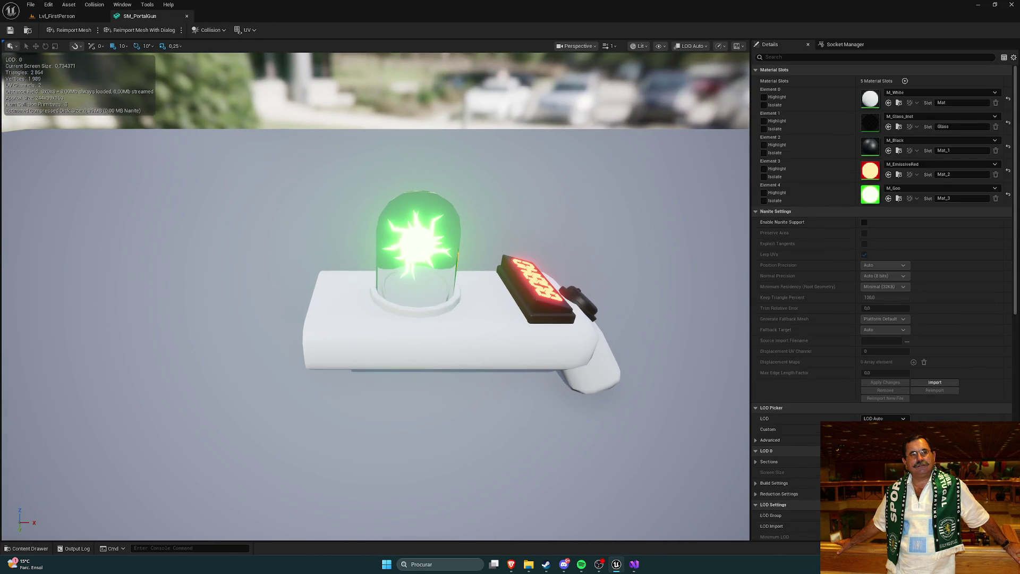
pyautogui.click(53, 16)
# Delete the separate portal gun pieces from Lvl_FirstPerson.
pyautogui.scroll(5, 409, 217)
pyautogui.scroll(-1, 409, 217)
pyautogui.press('Delete')
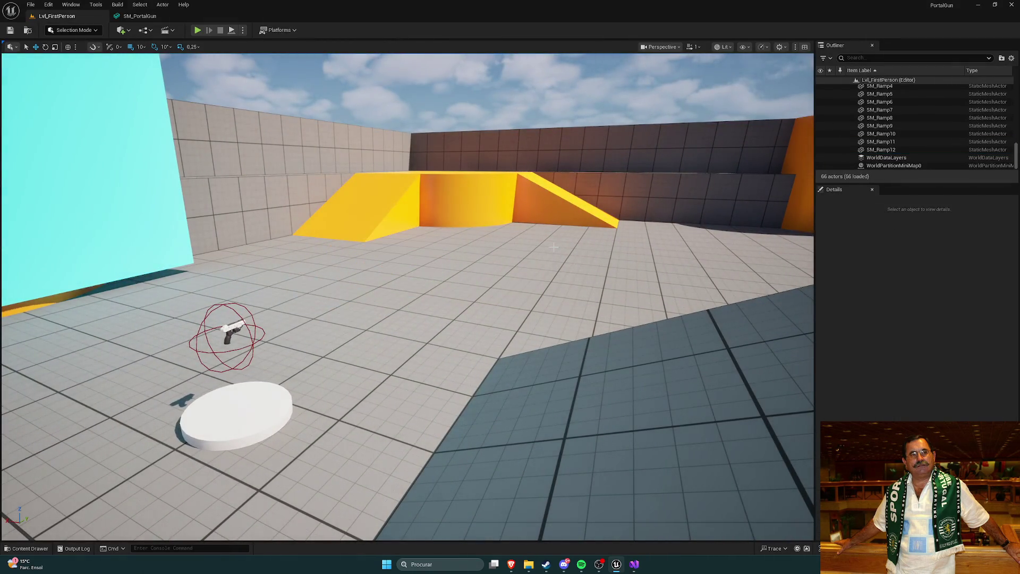
# Place SM_PortalGun near the ramp and raise it to Z 130.
pyautogui.hotkey('ctrl', 'space')
pyautogui.moveTo(453, 419); pyautogui.dragTo(395, 283)
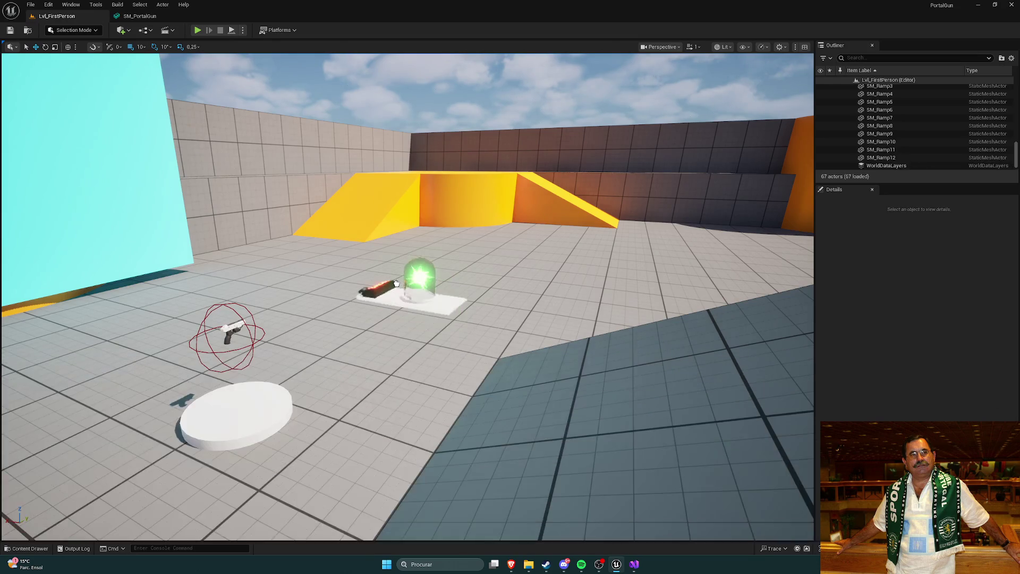
pyautogui.press('f')
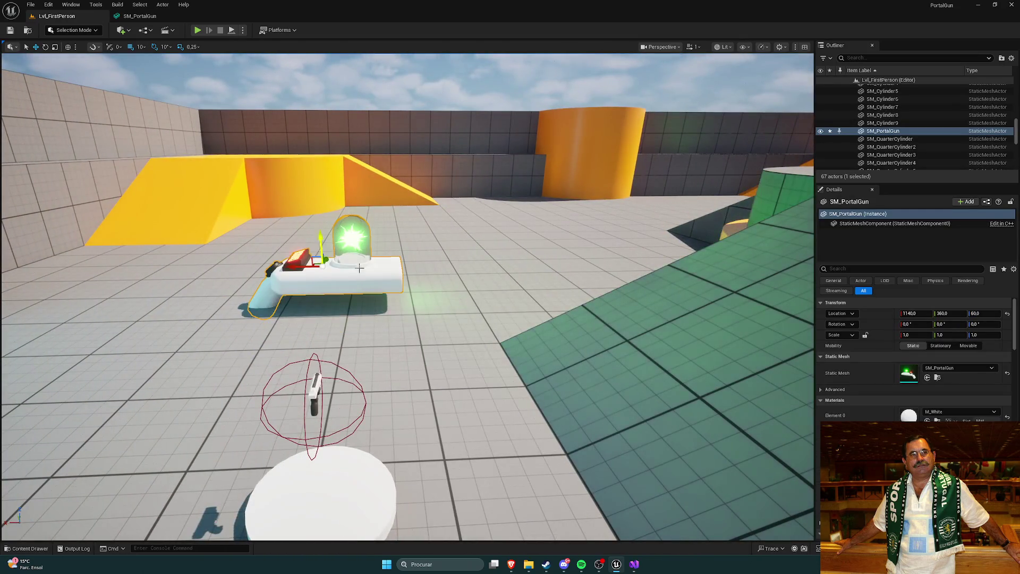
pyautogui.moveTo(320, 243); pyautogui.dragTo(319, 198)
pyautogui.scroll(-1, 937, 377)
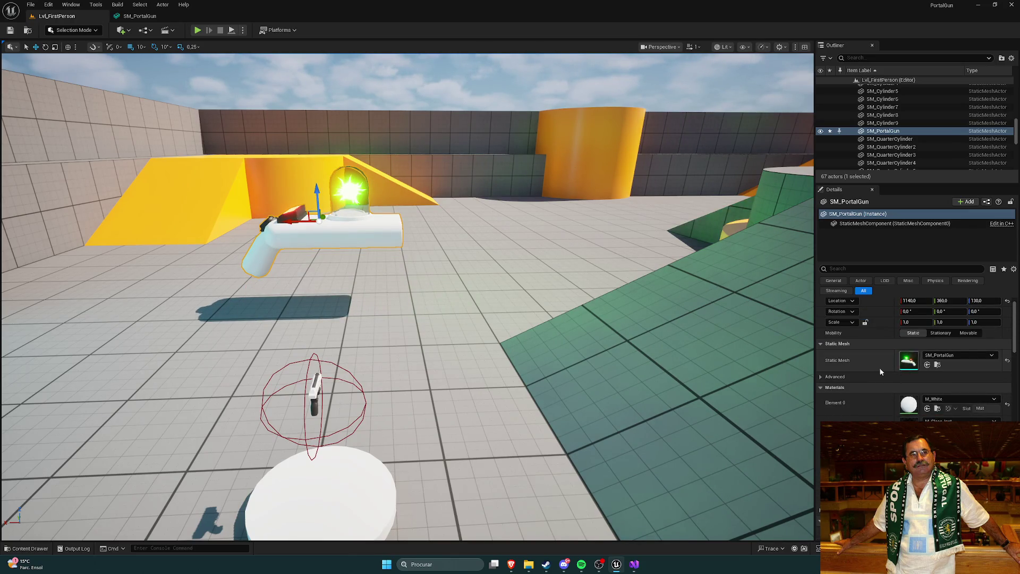
pyautogui.scroll(1, 881, 367)
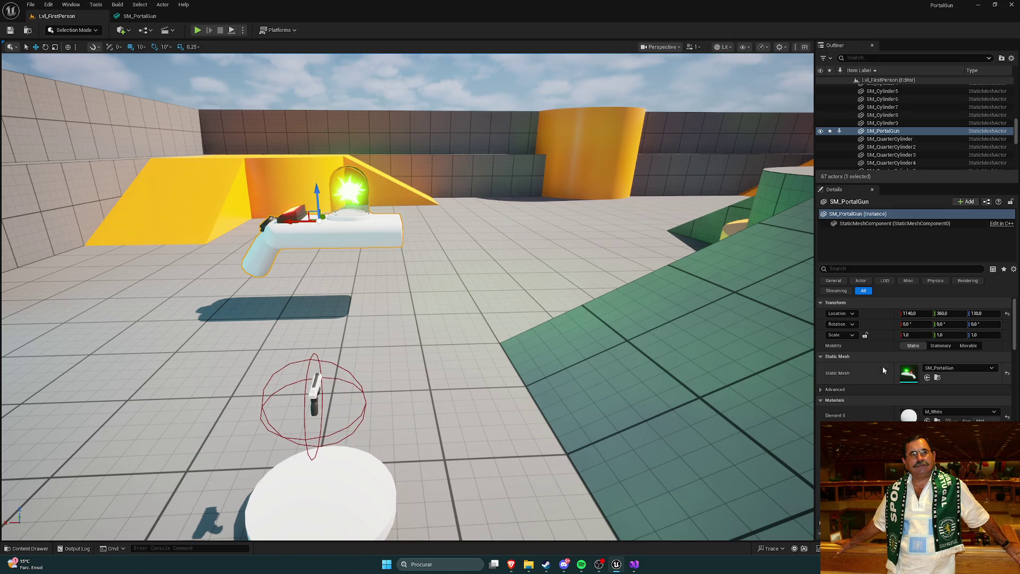
pyautogui.click(937, 377)
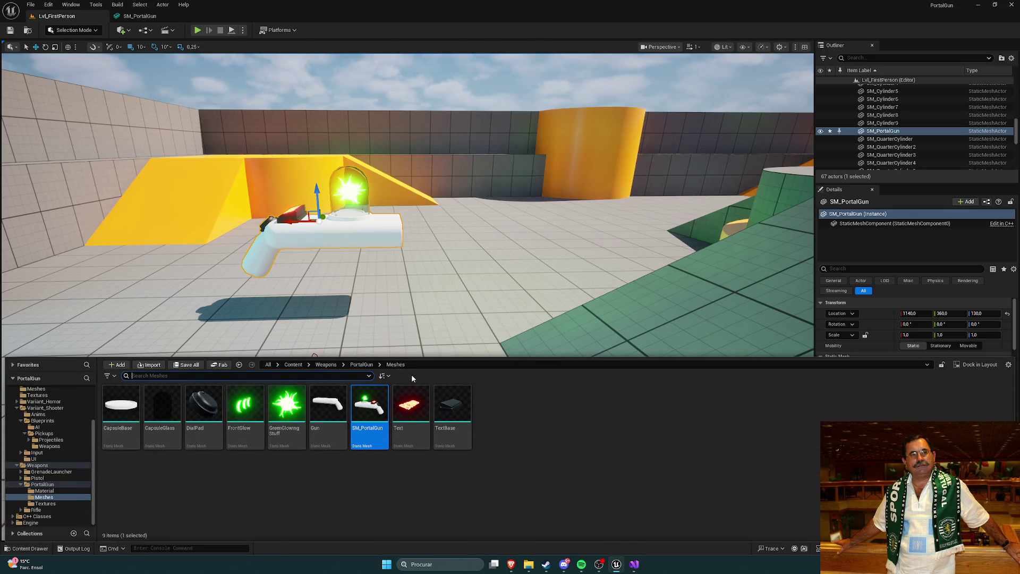
# Open the Gun mesh editor and briefly filter its Details for 'scal'.
pyautogui.doubleClick(328, 407)
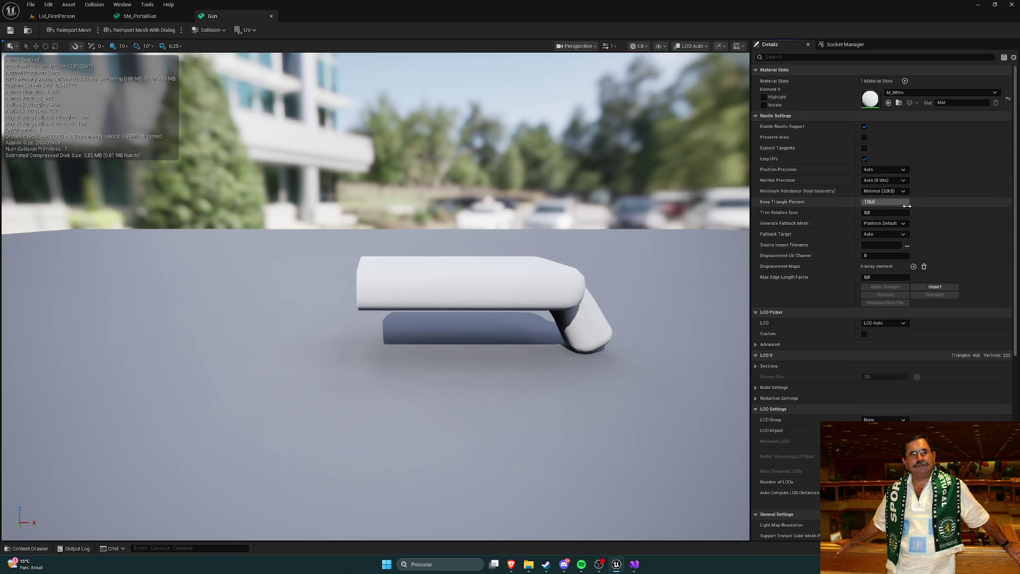
pyautogui.scroll(-5, 927, 224)
pyautogui.scroll(-4, 928, 233)
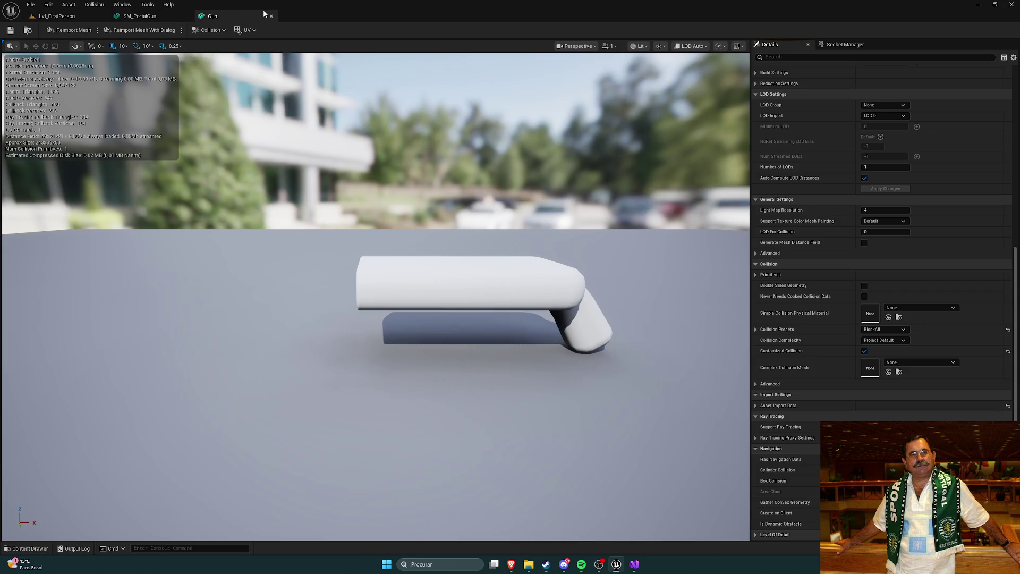
pyautogui.click(817, 57)
pyautogui.write('scal')
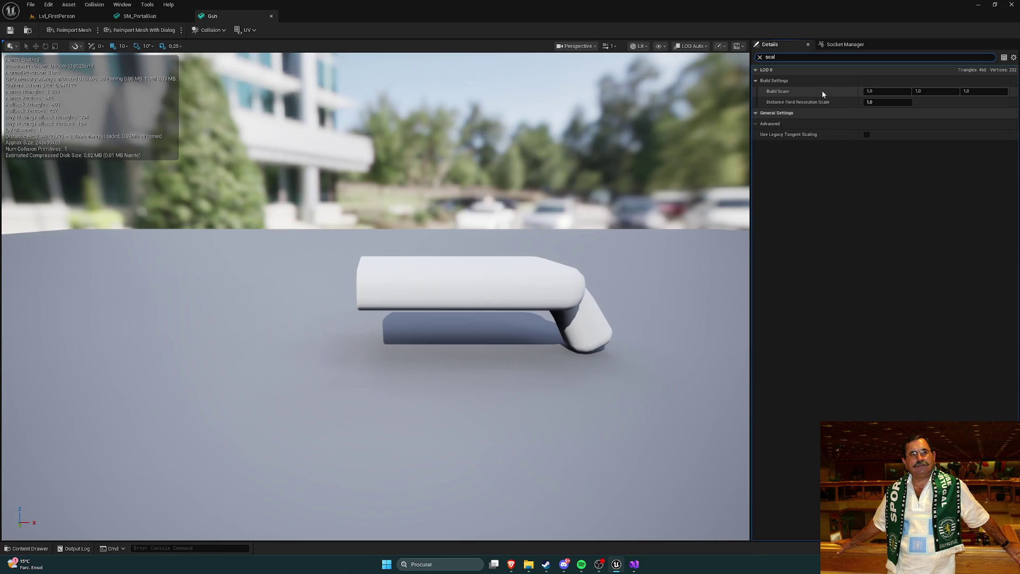
pyautogui.click(760, 57)
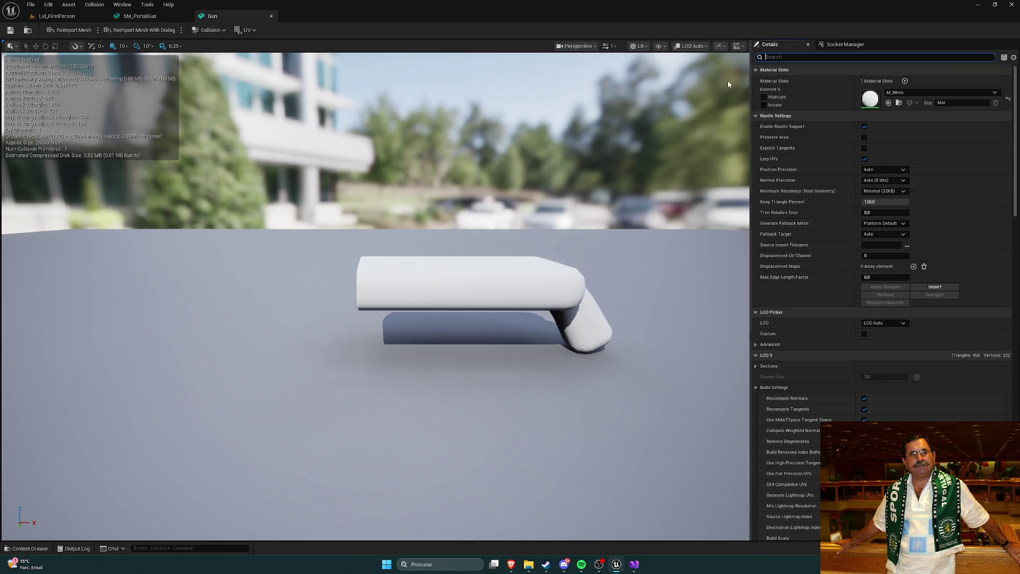
# Close the Gun editor and filter SM_PortalGun's Details for 'scale', showing Build Scale 1.0.
pyautogui.hotkey('ctrl', 'space')
pyautogui.click(130, 5)
pyautogui.click(137, 11)
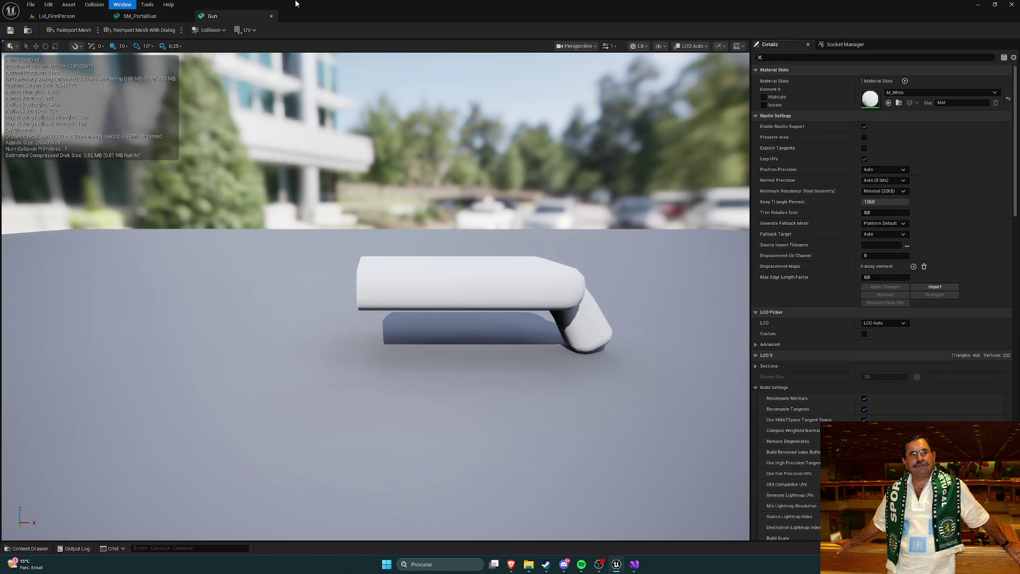
pyautogui.click(140, 16)
pyautogui.click(273, 15)
pyautogui.click(824, 57)
pyautogui.write('scale')
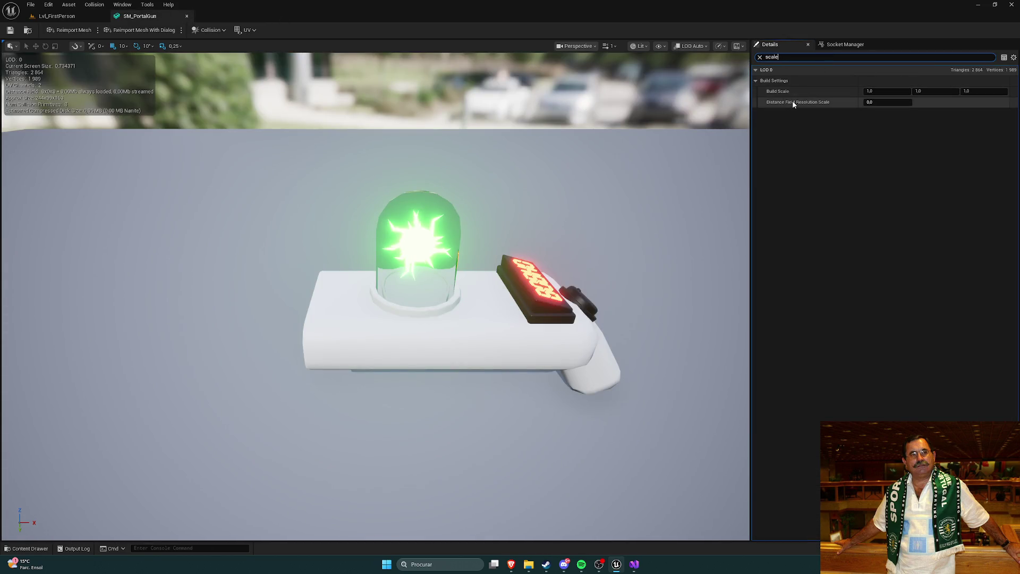
pyautogui.click(883, 91)
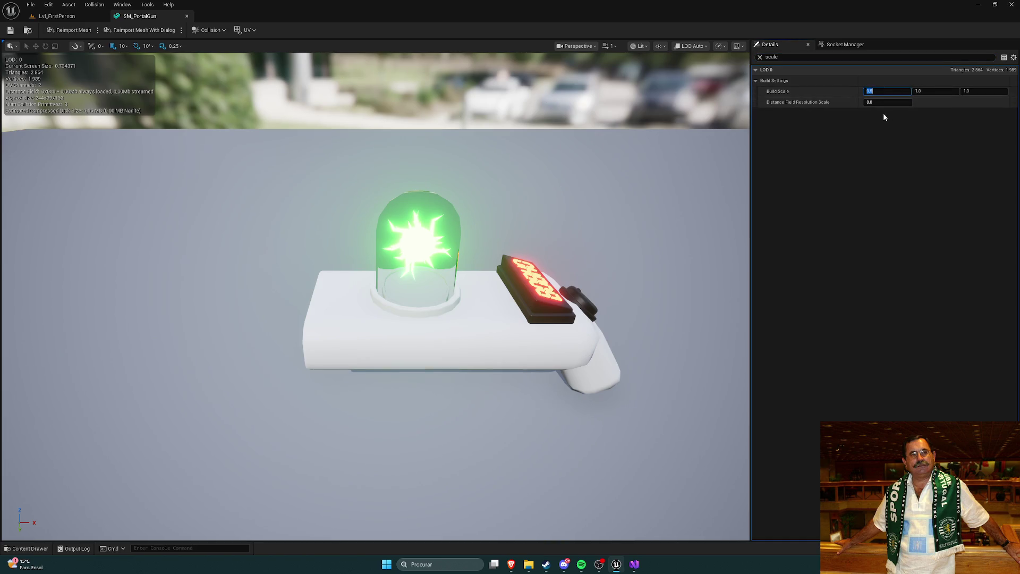
pyautogui.click(932, 91)
pyautogui.write('0.5')
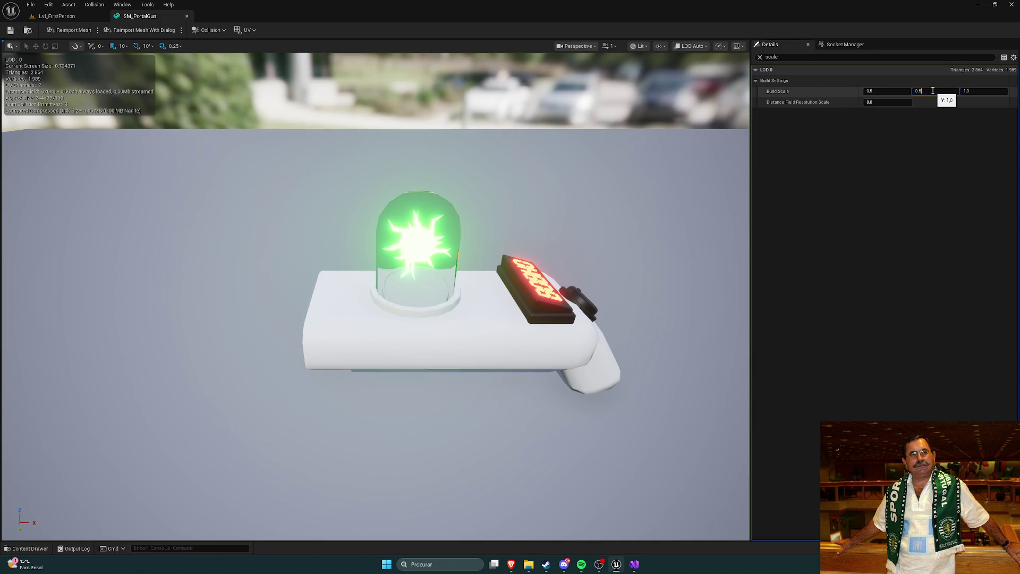
pyautogui.press('Tab')
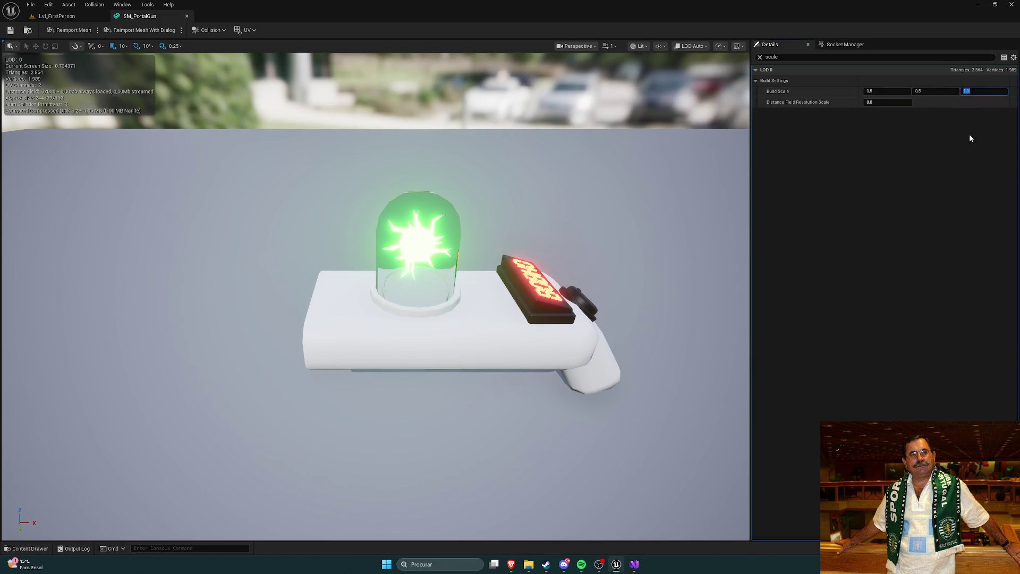
pyautogui.write('0.5')
pyautogui.press('Return')
pyautogui.click(55, 16)
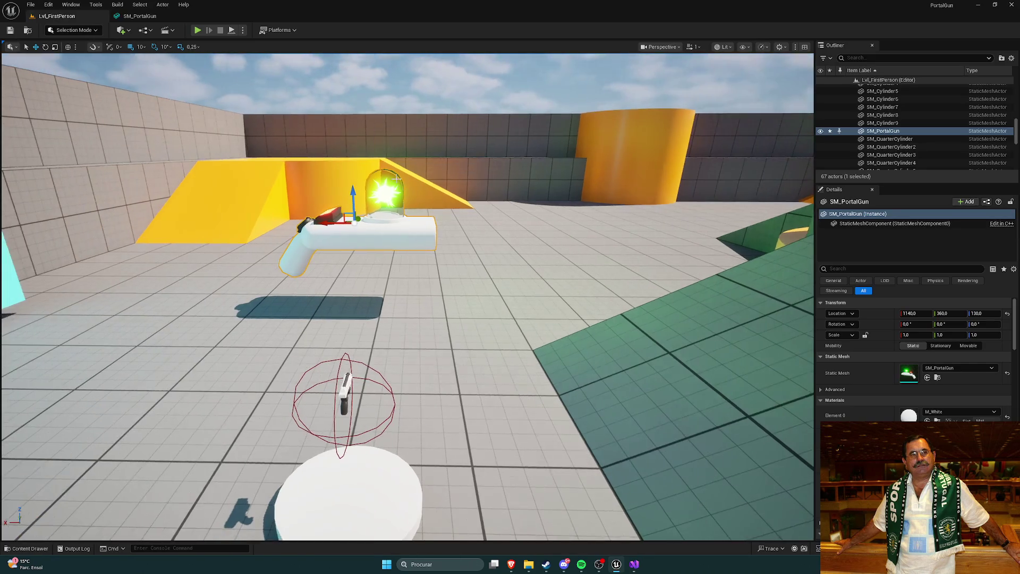
pyautogui.hotkey('ctrl', 'space')
pyautogui.moveTo(369, 403)
pyautogui.mouseDown()
pyautogui.moveTo(449, 264)
pyautogui.moveTo(449, 210)
pyautogui.mouseUp()
pyautogui.press('f')
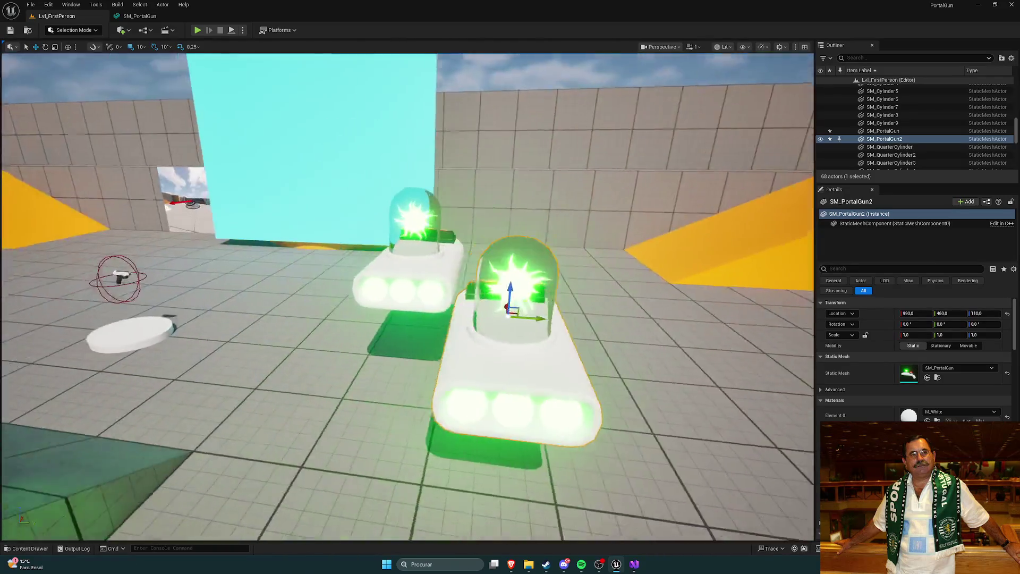
pyautogui.moveTo(325, 210); pyautogui.dragTo(325, 210)
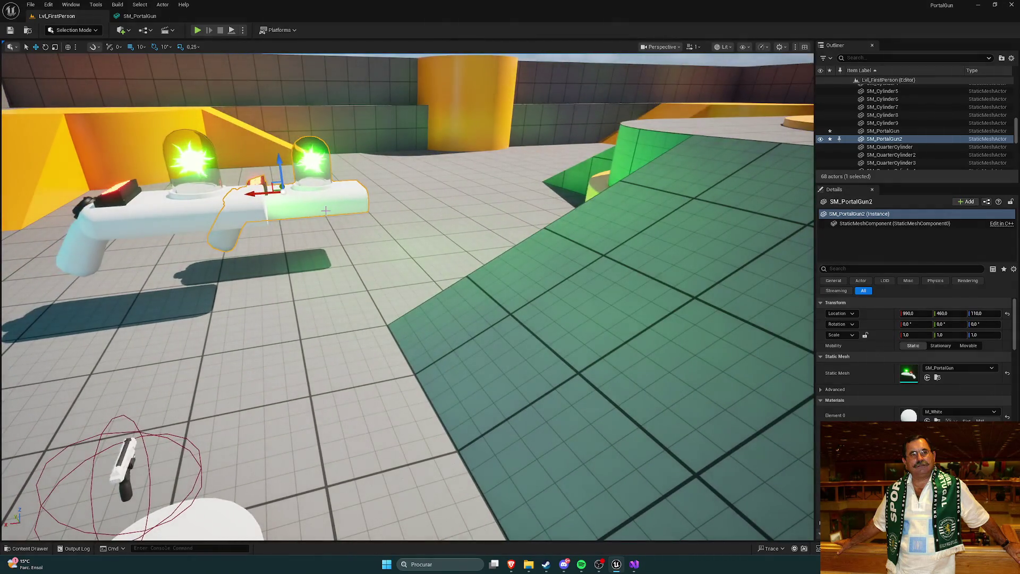
pyautogui.press('Delete')
pyautogui.click(140, 16)
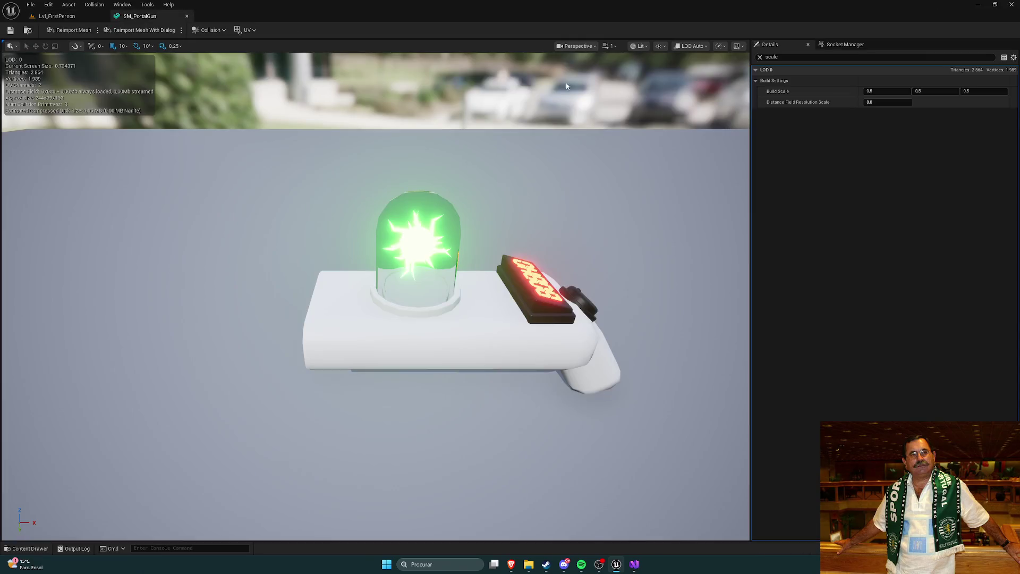
pyautogui.click(887, 91)
pyautogui.write('1')
pyautogui.press('Return')
pyautogui.click(947, 91)
pyautogui.write('1')
pyautogui.press('Return')
pyautogui.click(983, 91)
pyautogui.write('1')
pyautogui.press('Return')
pyautogui.click(760, 57)
pyautogui.scroll(-5, 831, 230)
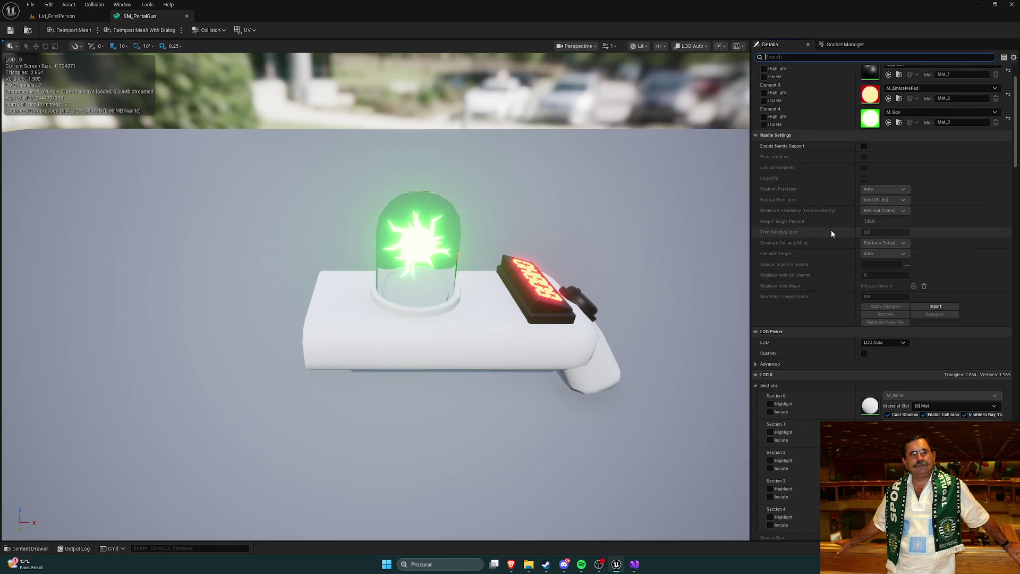
pyautogui.moveTo(1014, 130)
pyautogui.mouseDown()
pyautogui.moveTo(1016, 417)
pyautogui.moveTo(999, 58)
pyautogui.moveTo(951, 24)
pyautogui.mouseUp()
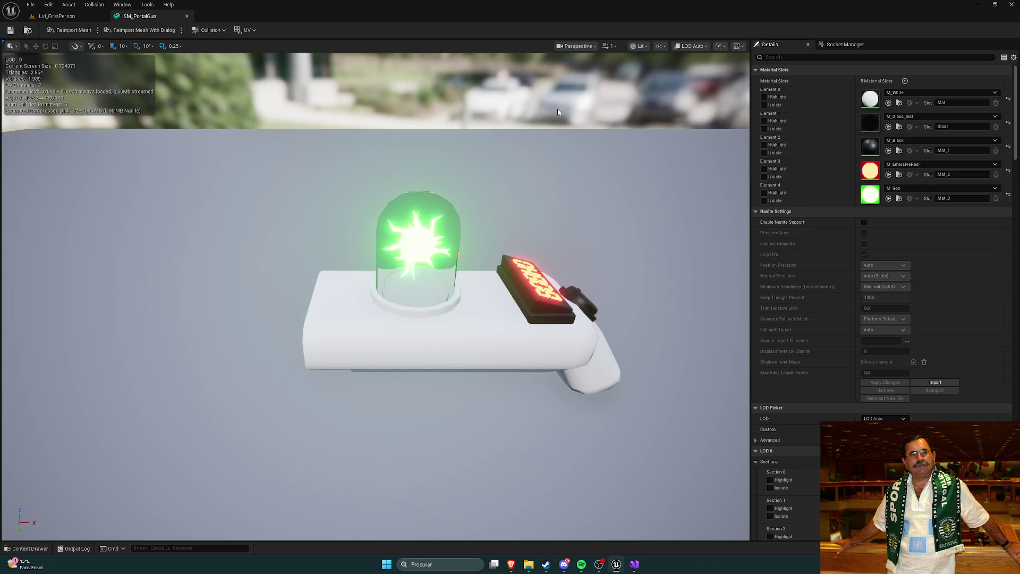
# Dismiss the Windows search and switch back to the Lvl_FirstPerson level.
pyautogui.click(405, 564)
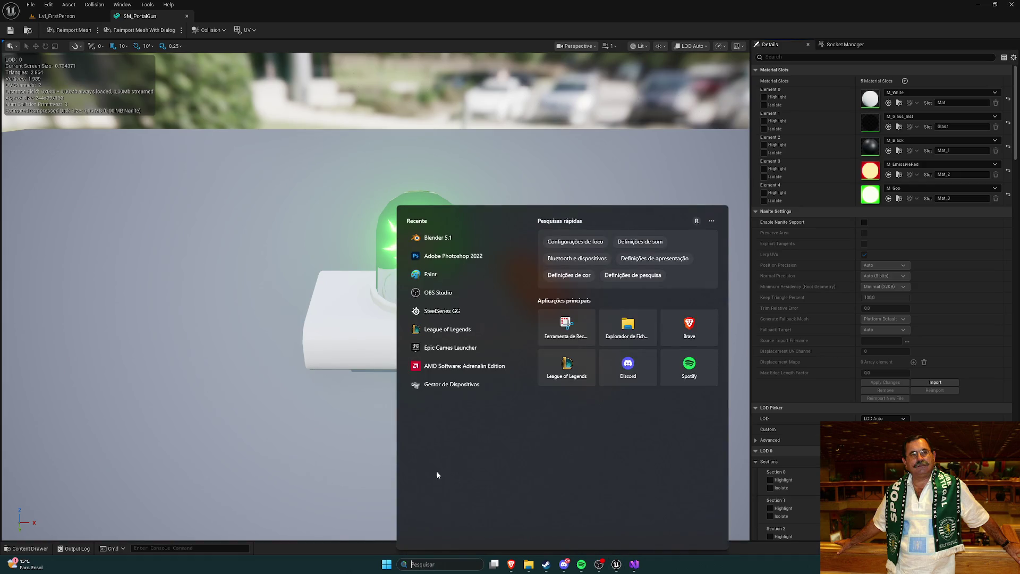
pyautogui.click(278, 242)
pyautogui.click(53, 16)
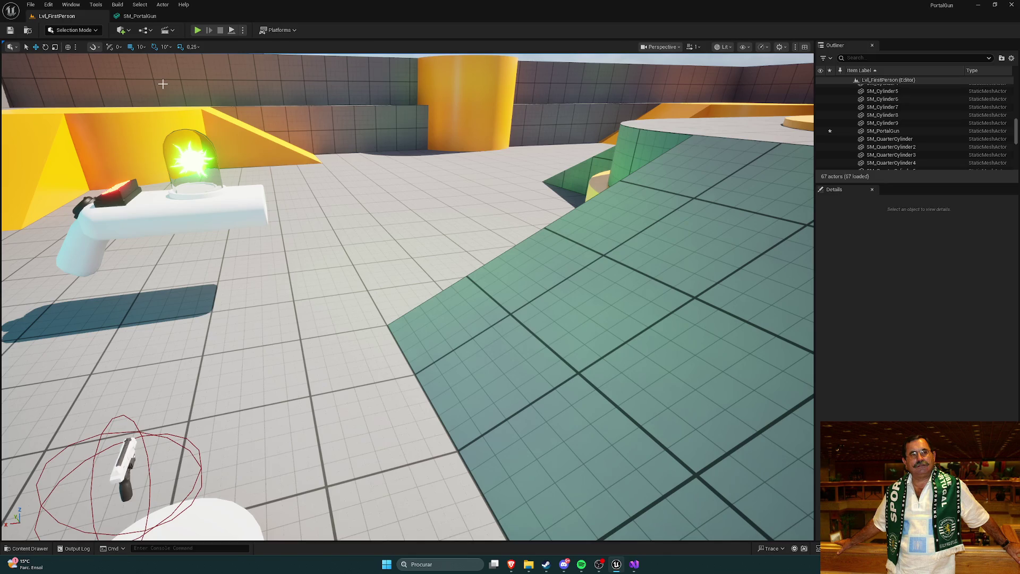
# Select SM_PortalGun in the Outliner and set its scale to 0.5 on X, Y and Z.
pyautogui.doubleClick(883, 131)
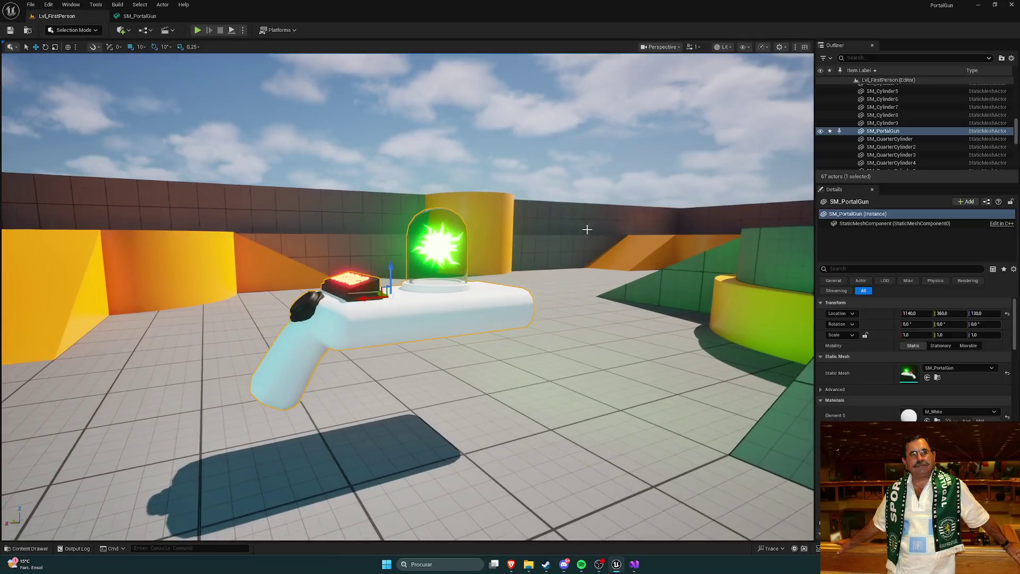
pyautogui.click(918, 335)
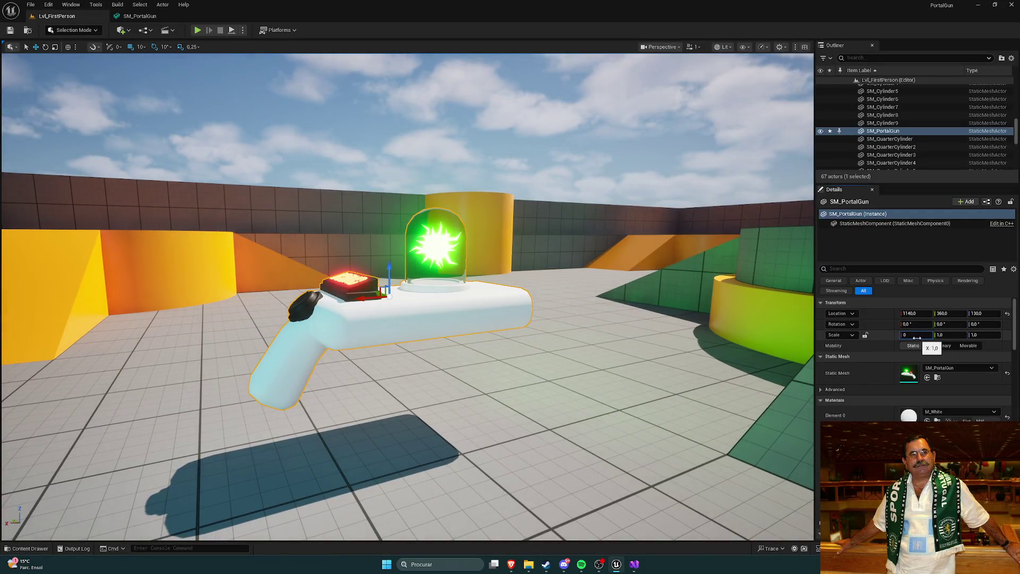
pyautogui.write(',5')
pyautogui.press('Return')
pyautogui.click(939, 334)
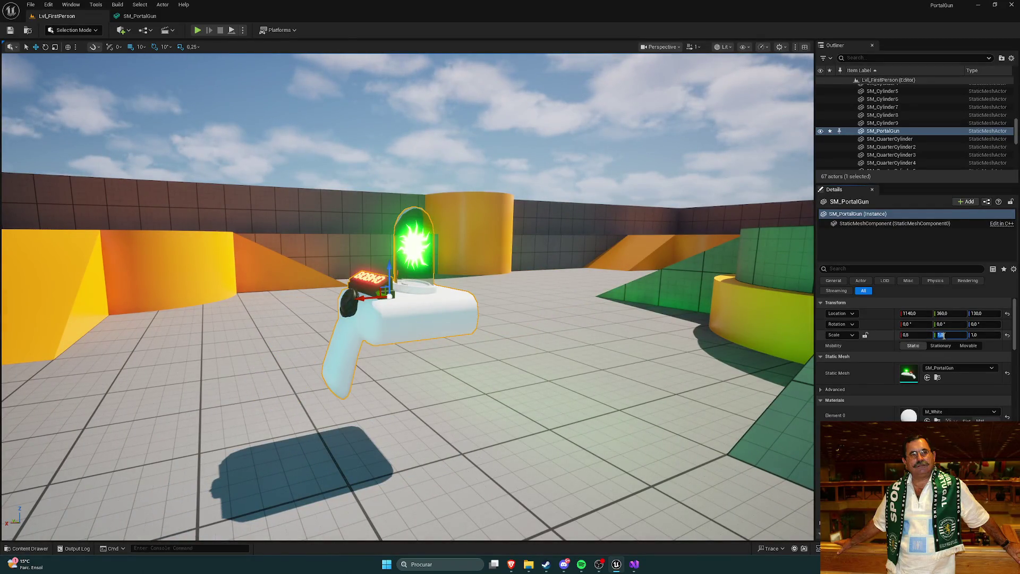
pyautogui.write(',5')
pyautogui.press('Return')
pyautogui.click(979, 335)
pyautogui.write('0,5')
pyautogui.press('Return')
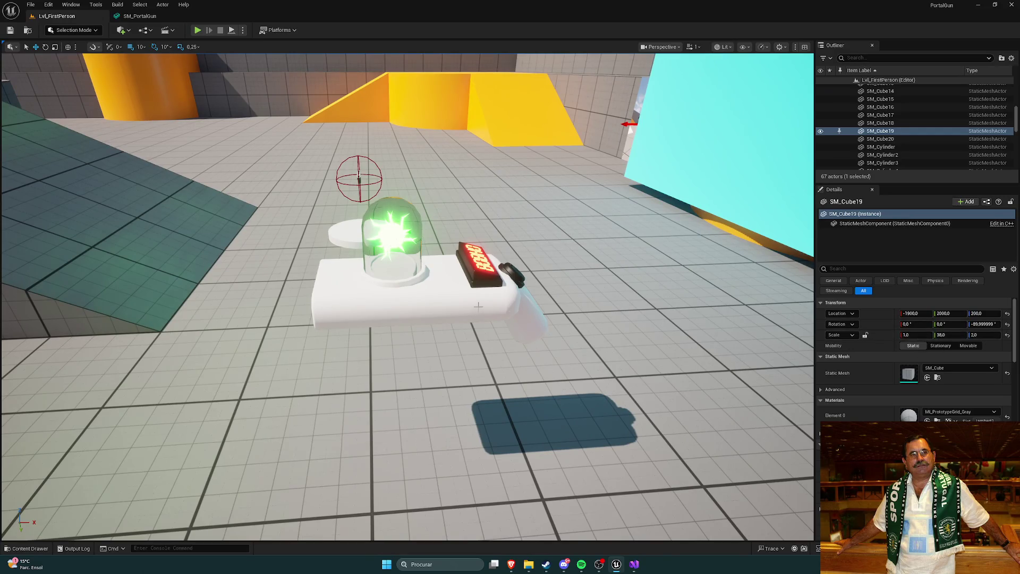
# Change the portal gun's scale to 0.2 on all three axes, then deselect it.
pyautogui.hotkey('ctrl', 'z')
pyautogui.click(918, 335)
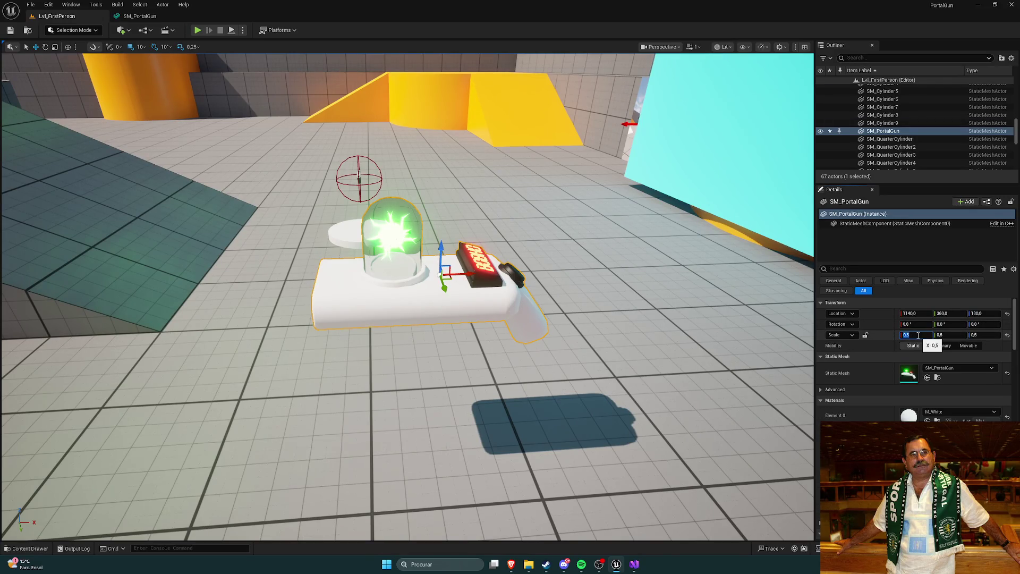
pyautogui.press('Return')
pyautogui.click(955, 335)
pyautogui.write('.2')
pyautogui.press('Return')
pyautogui.click(973, 335)
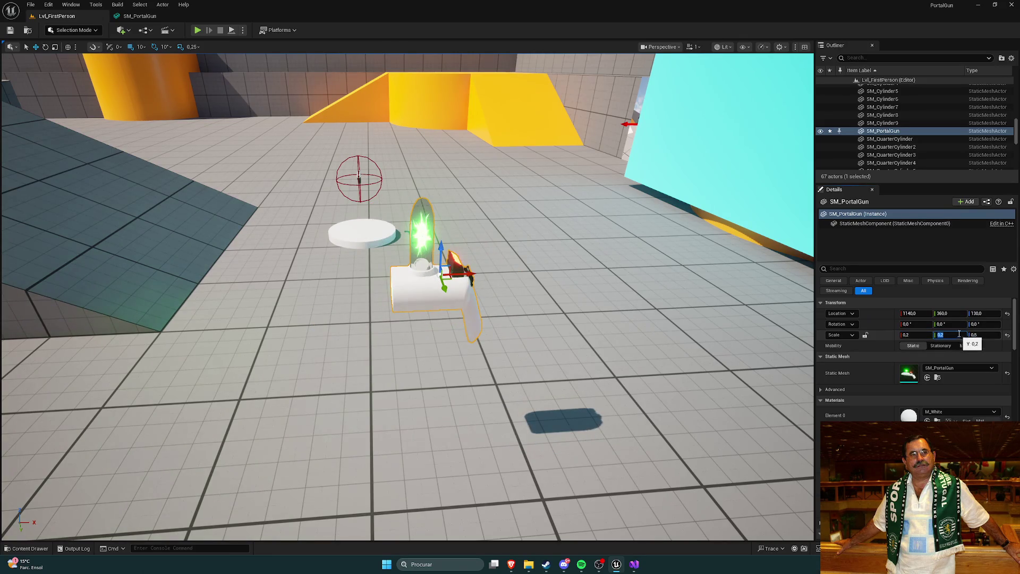
pyautogui.write('.2')
pyautogui.press('Return')
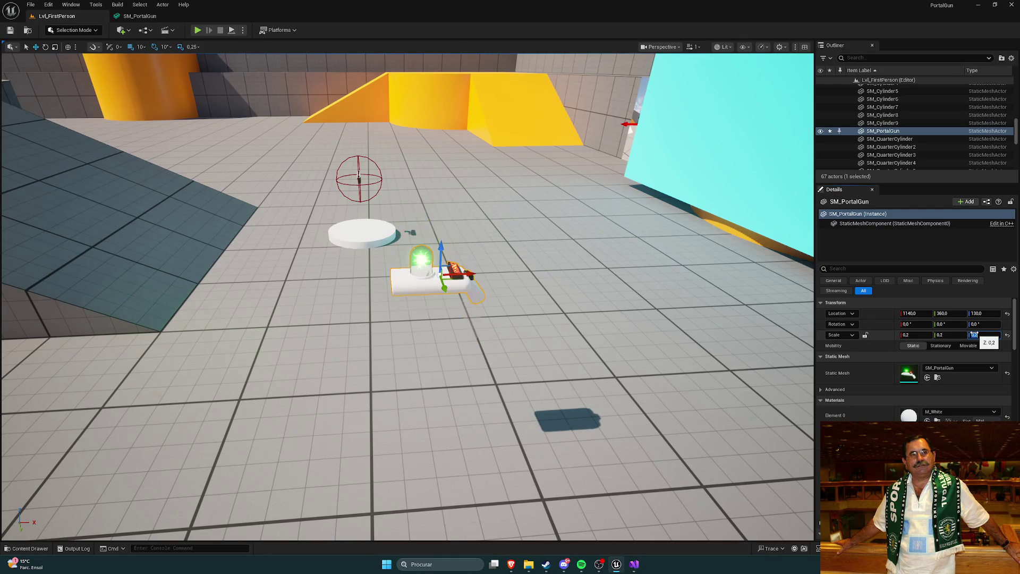
pyautogui.click(531, 398)
pyautogui.moveTo(531, 399)
pyautogui.mouseDown()
pyautogui.moveTo(366, 399)
pyautogui.moveTo(393, 398)
pyautogui.mouseUp()
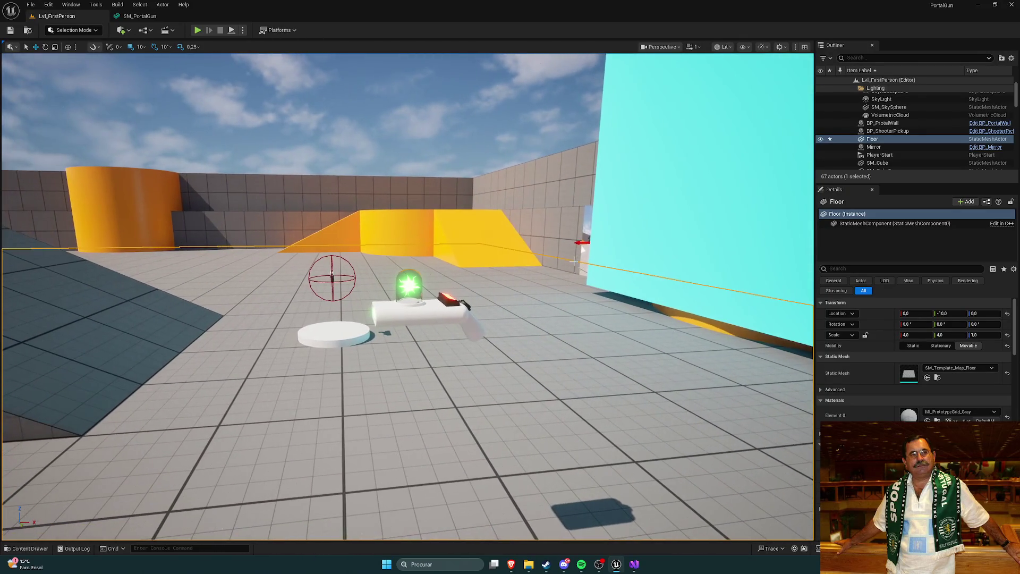
# Browse to Weapons > Rifle > Meshes and place SM_Rifle near the portal gun.
pyautogui.hotkey('ctrl', 'space')
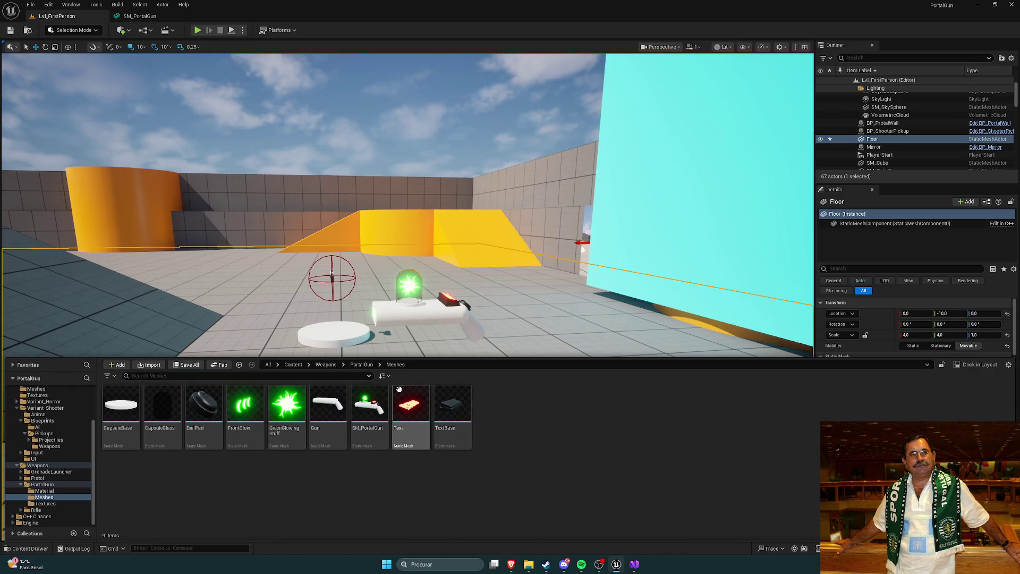
pyautogui.click(355, 365)
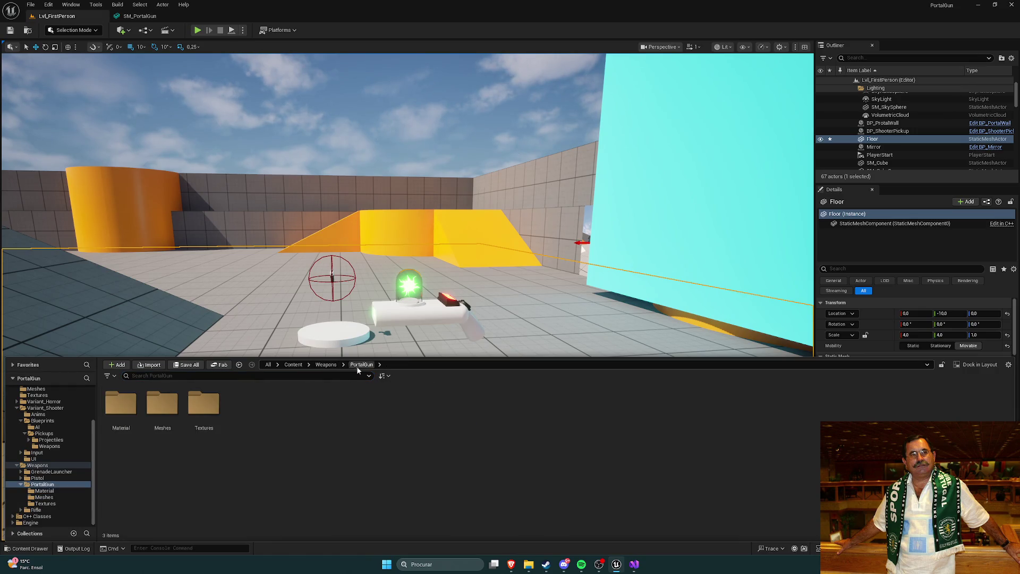
pyautogui.click(326, 364)
pyautogui.doubleClick(245, 406)
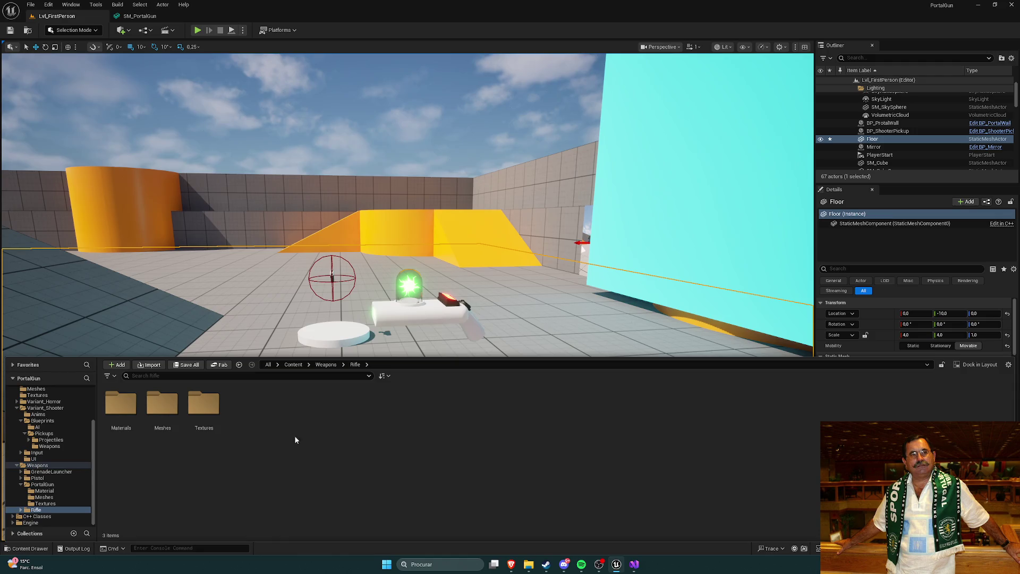
pyautogui.doubleClick(162, 403)
pyautogui.moveTo(244, 403)
pyautogui.mouseDown()
pyautogui.moveTo(487, 319)
pyautogui.moveTo(480, 362)
pyautogui.moveTo(278, 368)
pyautogui.moveTo(271, 380)
pyautogui.moveTo(280, 274)
pyautogui.mouseUp()
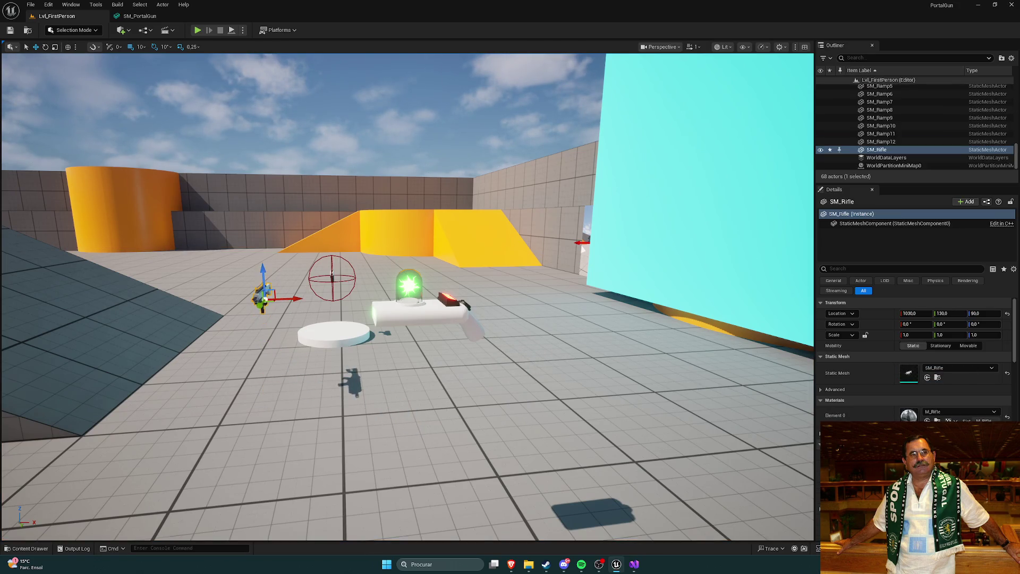
pyautogui.press('f')
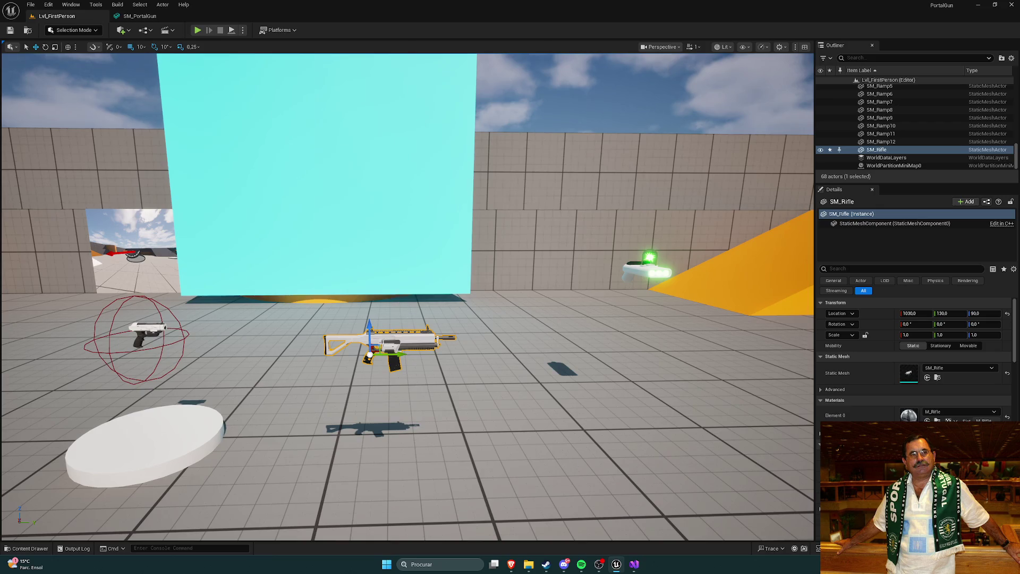
# Move the rifle to about X 1150, Y 330 over the portal gun, then return to SM_PortalGun.
pyautogui.moveTo(370, 355); pyautogui.dragTo(616, 313)
pyautogui.press('f')
pyautogui.moveTo(306, 342)
pyautogui.mouseDown()
pyautogui.moveTo(369, 287)
pyautogui.moveTo(167, 293)
pyautogui.mouseUp()
pyautogui.press('f')
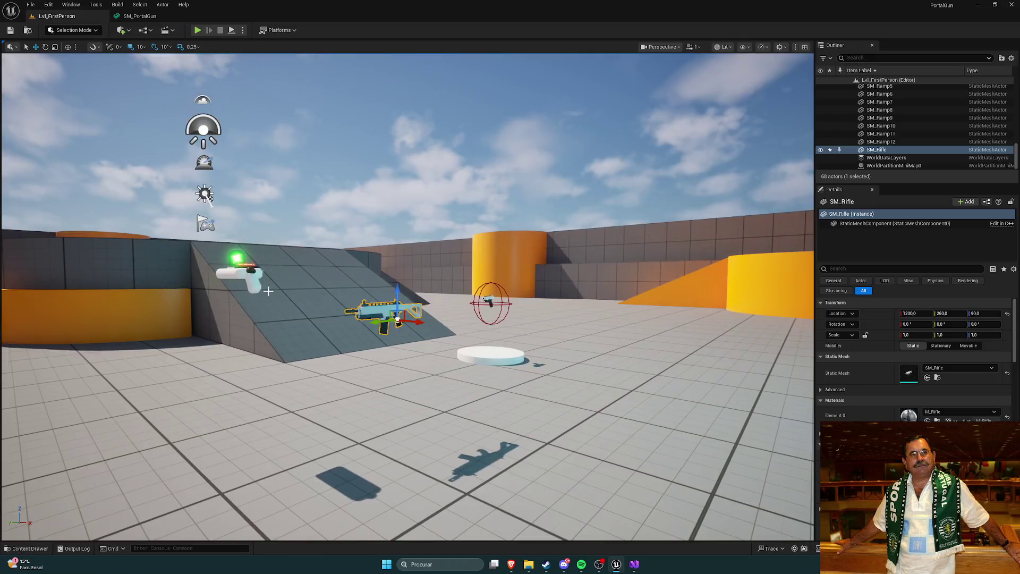
pyautogui.moveTo(354, 259)
pyautogui.mouseDown()
pyautogui.moveTo(270, 407)
pyautogui.moveTo(474, 325)
pyautogui.moveTo(531, 337)
pyautogui.mouseUp()
pyautogui.press('e')
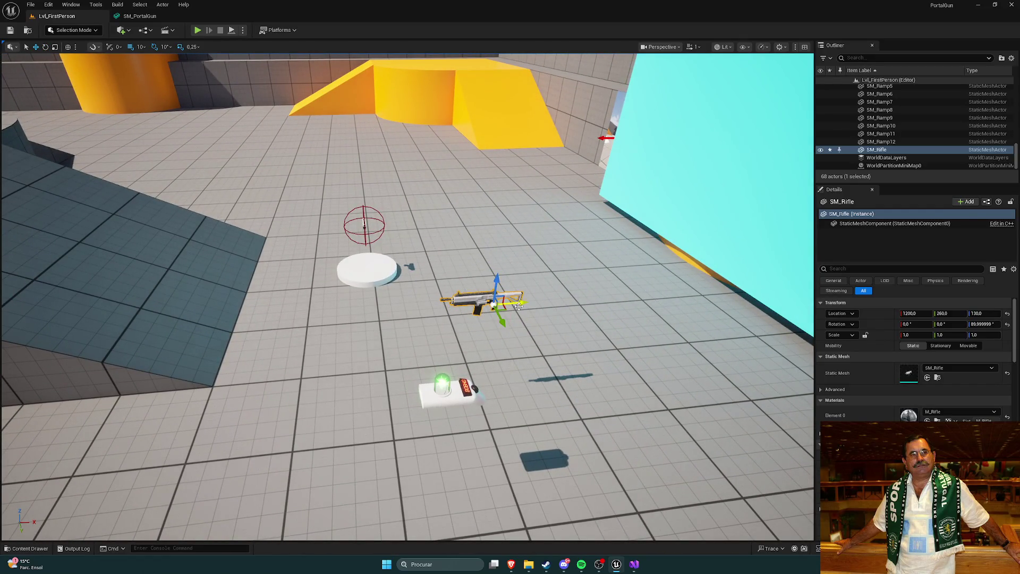
pyautogui.moveTo(457, 323)
pyautogui.mouseDown()
pyautogui.moveTo(465, 372)
pyautogui.moveTo(486, 340)
pyautogui.moveTo(467, 308)
pyautogui.moveTo(678, 199)
pyautogui.moveTo(616, 303)
pyautogui.moveTo(531, 372)
pyautogui.moveTo(495, 425)
pyautogui.mouseUp()
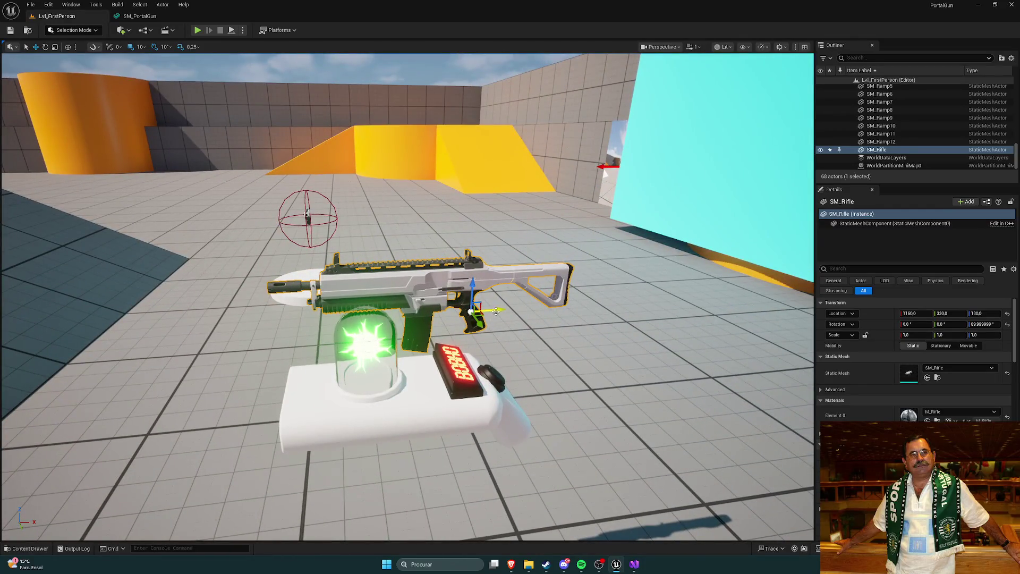
pyautogui.moveTo(484, 311); pyautogui.dragTo(430, 311)
pyautogui.scroll(-5, 431, 311)
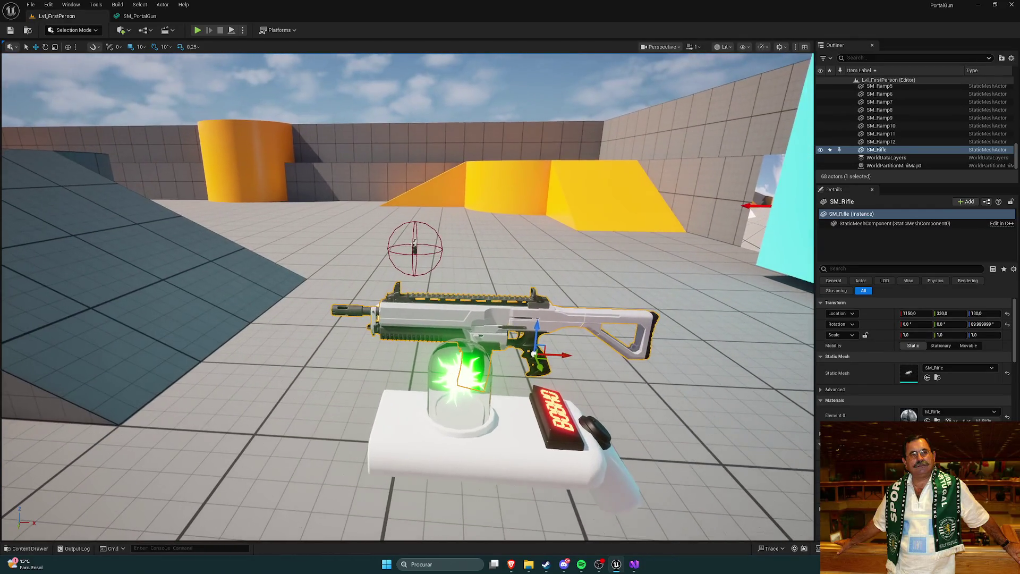
pyautogui.scroll(-2, 430, 311)
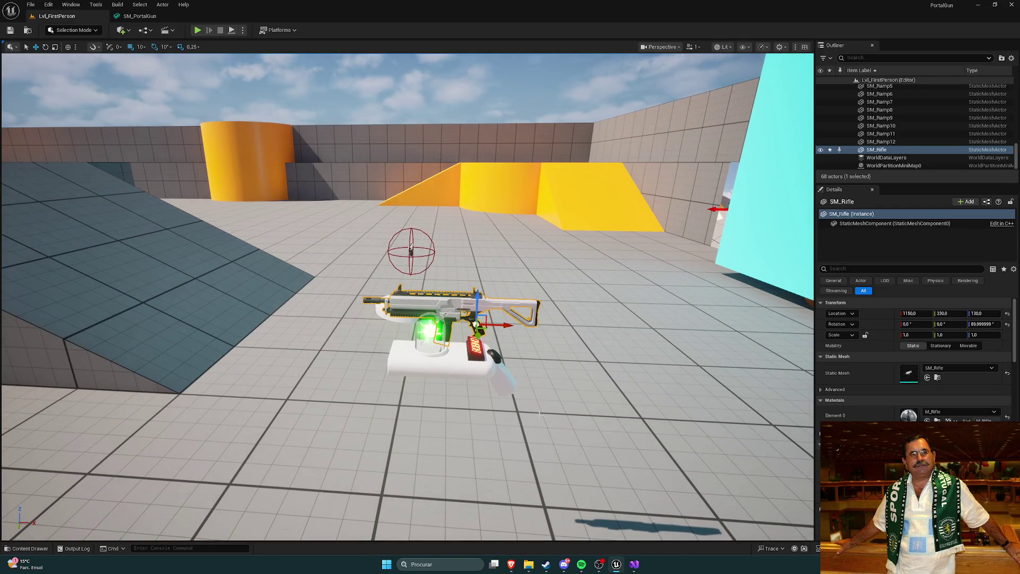
pyautogui.hotkey('ctrl', 'space')
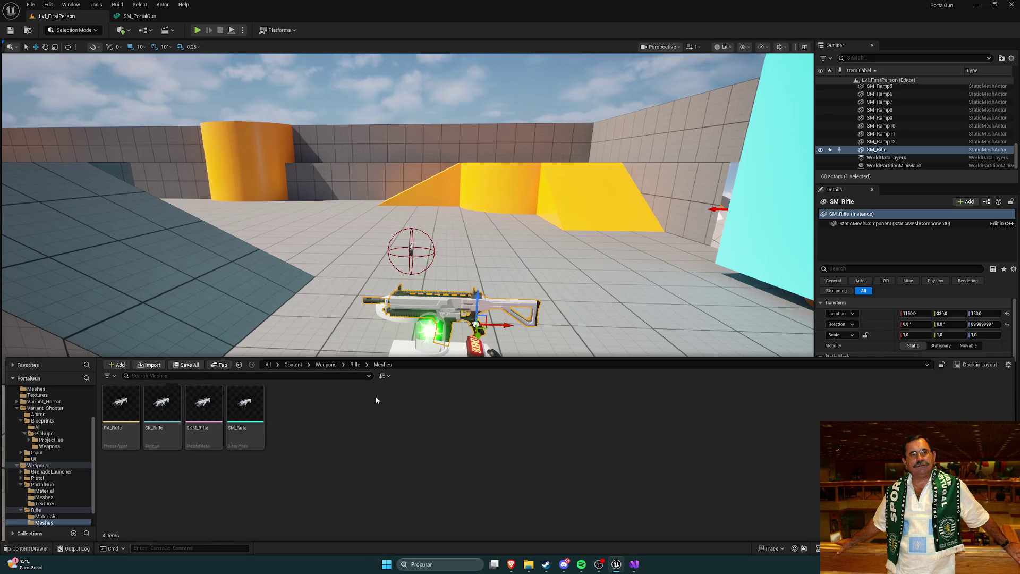
pyautogui.click(139, 16)
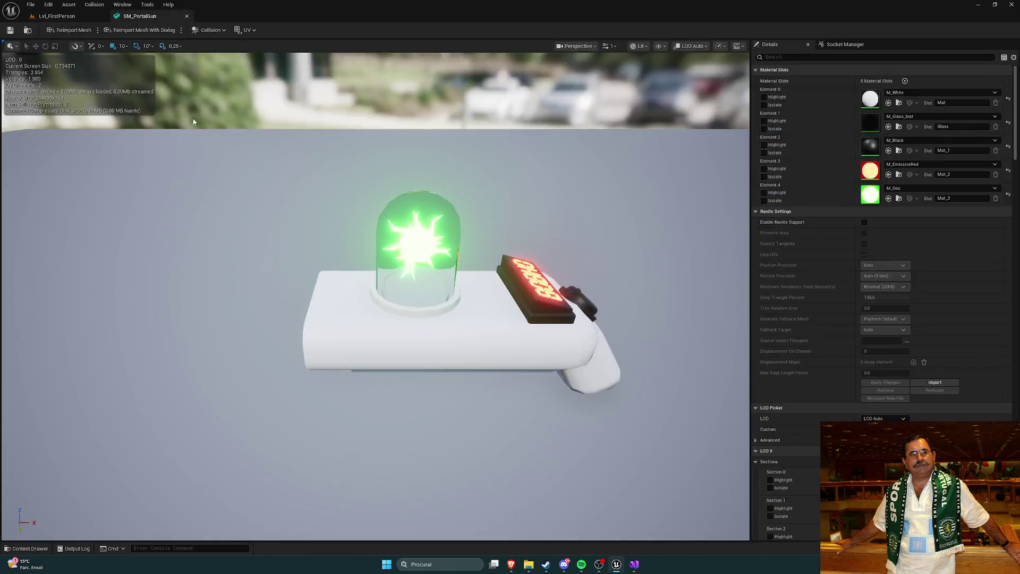
# Return to the level and browse to Weapons > PortalGun > Meshes, listing its nine meshes.
pyautogui.click(62, 17)
pyautogui.hotkey('ctrl', 'space')
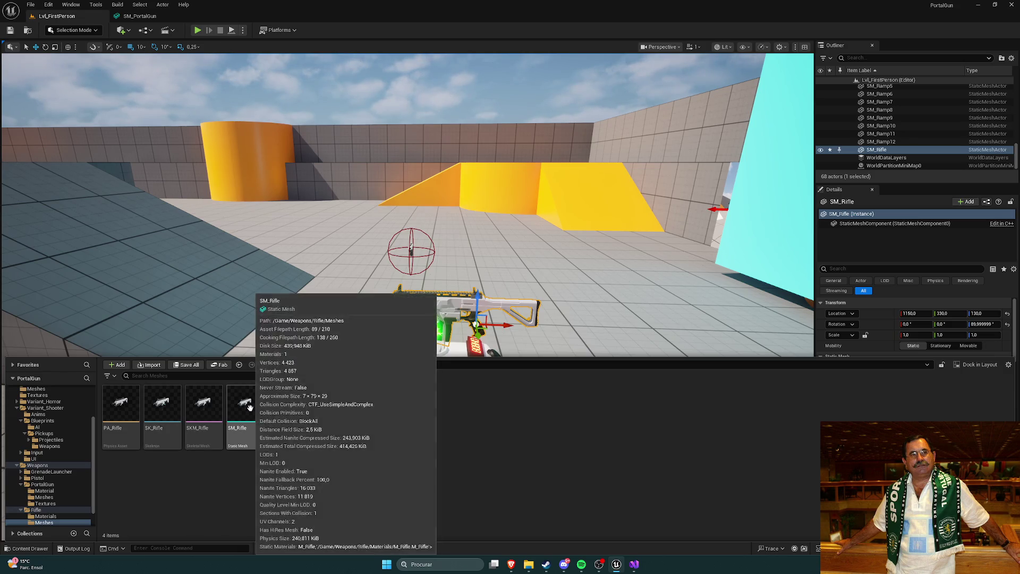
pyautogui.click(355, 364)
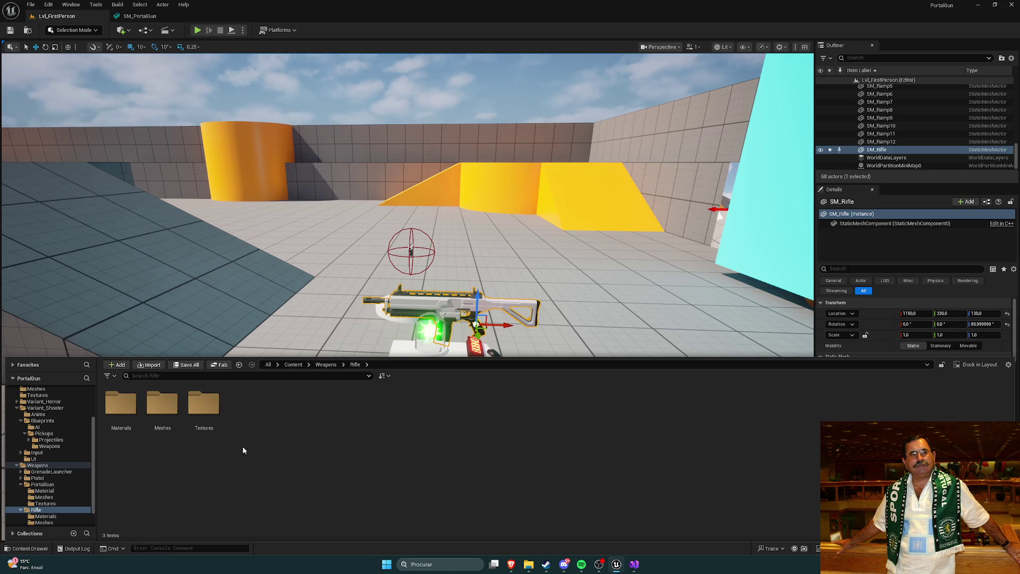
pyautogui.click(331, 364)
pyautogui.doubleClick(201, 417)
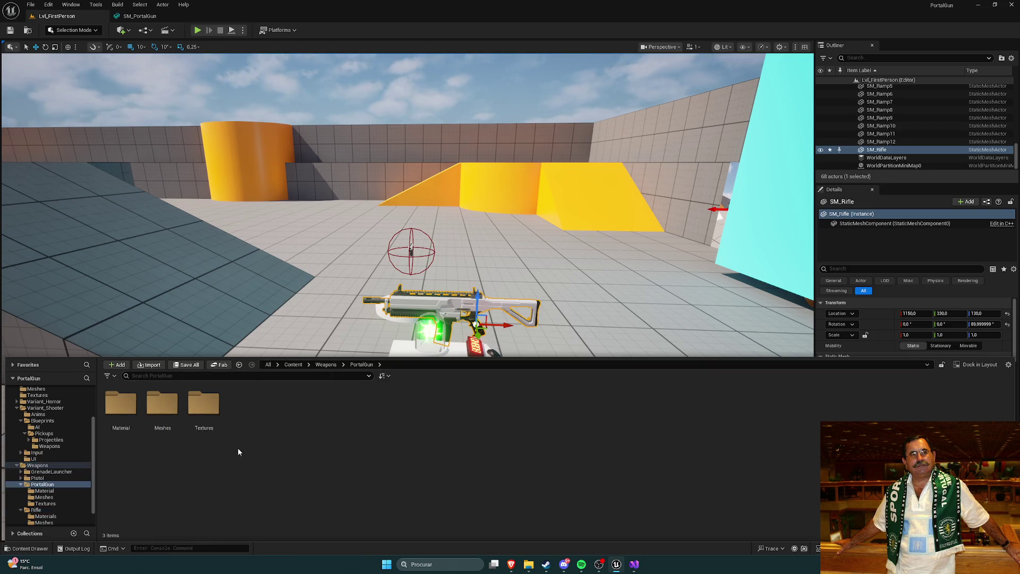
pyautogui.doubleClick(162, 406)
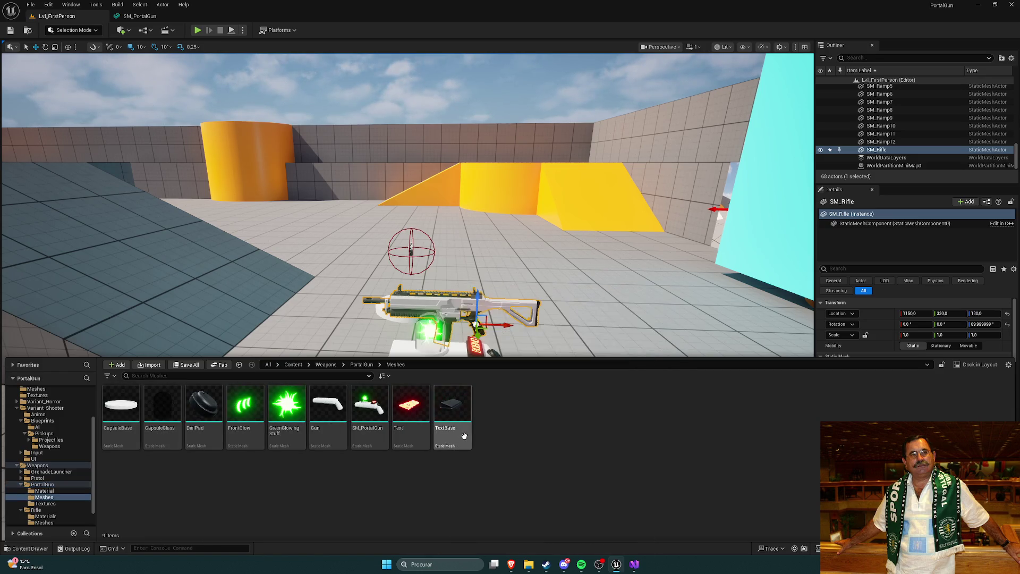
# Open SM_PortalGun and apply an X build scale of 0.2.
pyautogui.moveTo(465, 436)
pyautogui.doubleClick(368, 409)
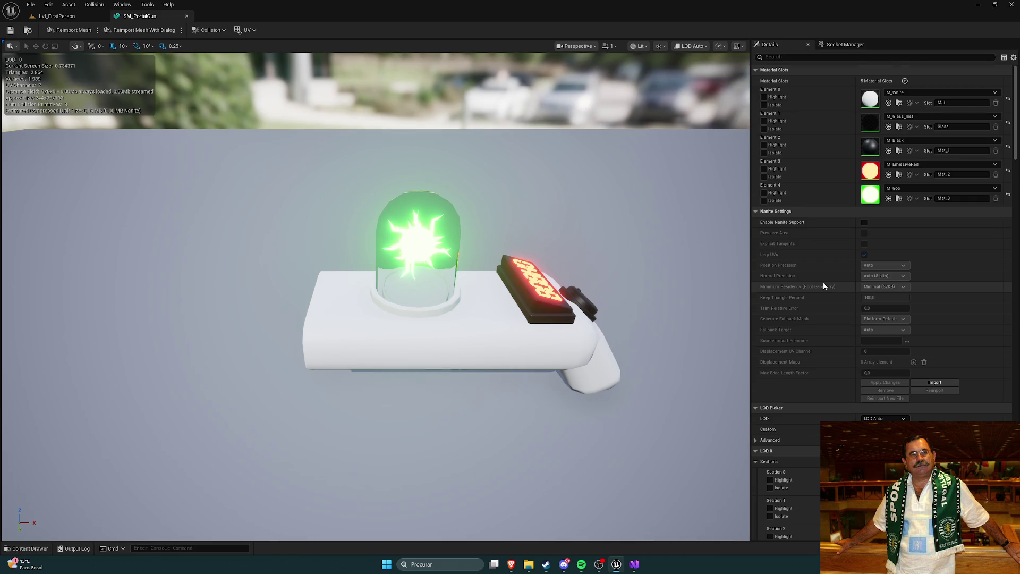
pyautogui.scroll(-5, 823, 283)
pyautogui.scroll(-8, 820, 282)
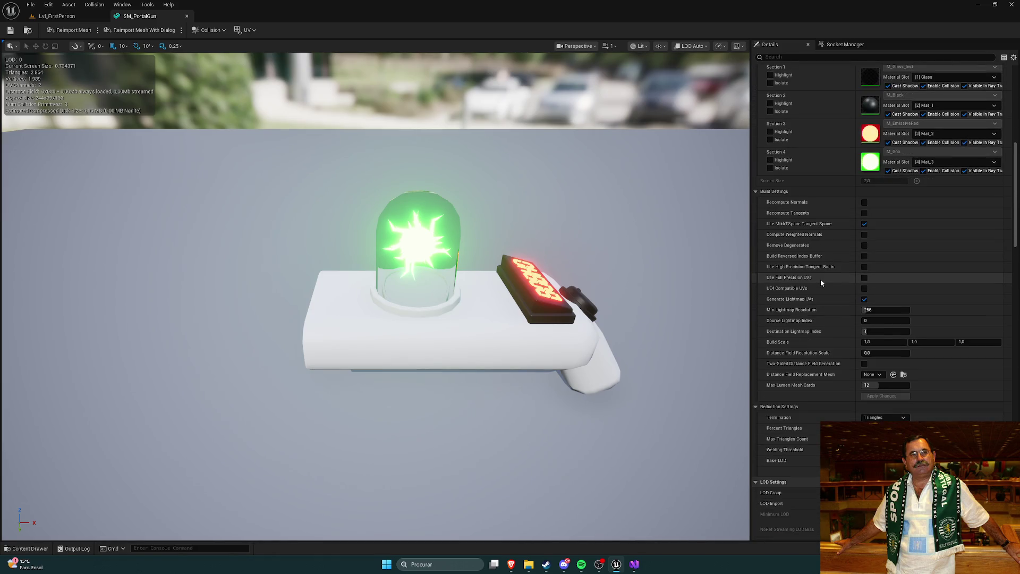
pyautogui.scroll(-1, 820, 282)
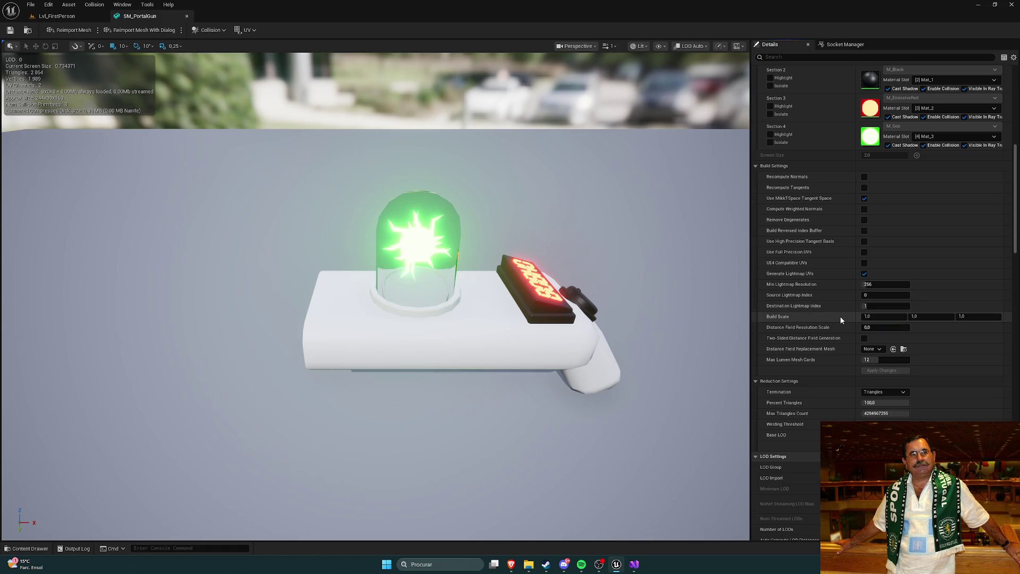
pyautogui.click(878, 317)
pyautogui.write('2')
pyautogui.press('Return')
pyautogui.click(876, 370)
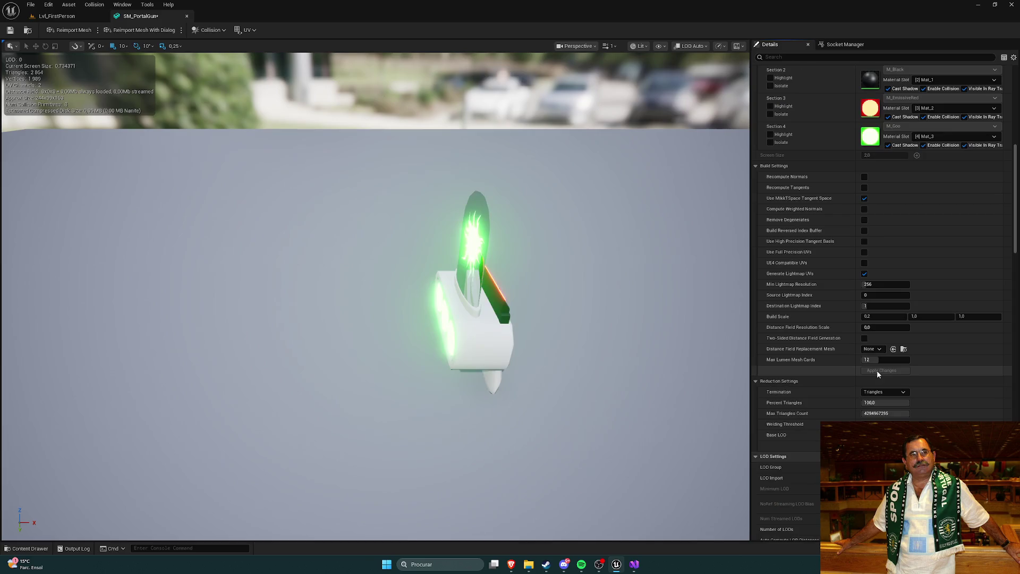
# Apply 0.2 build scale on Y and Z, then select the smaller gun in the level.
pyautogui.click(925, 316)
pyautogui.write('0.2')
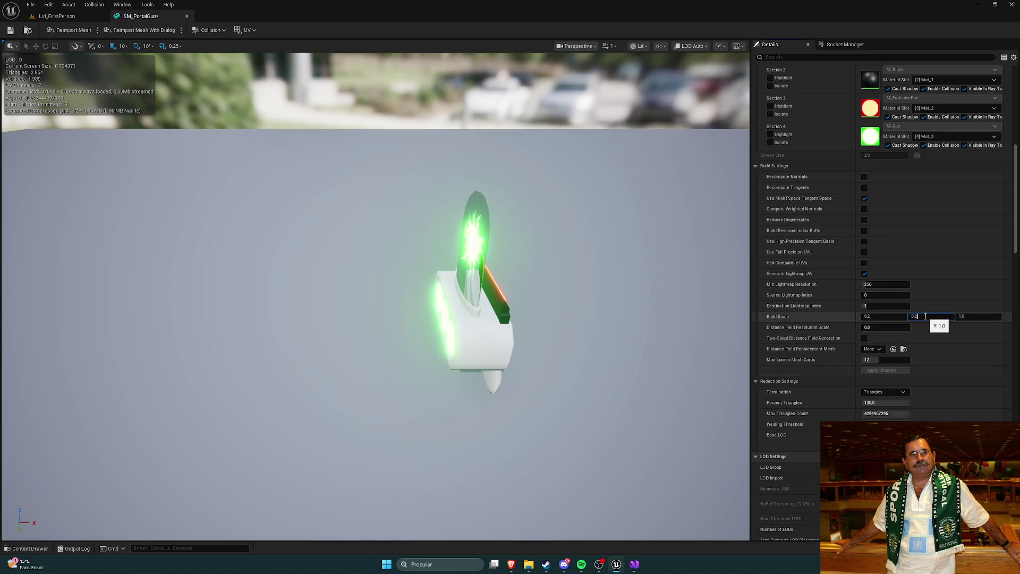
pyautogui.press('Tab')
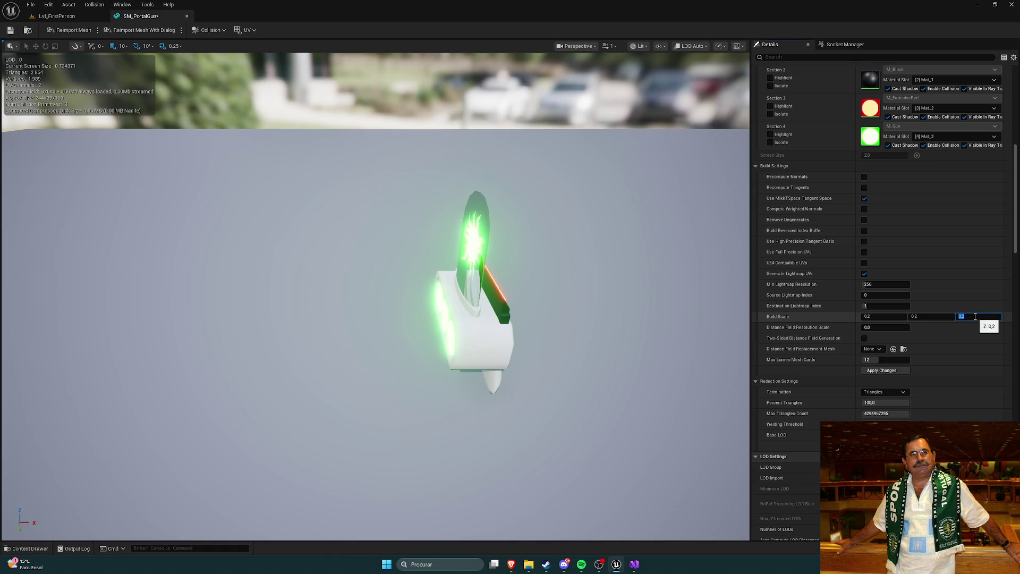
pyautogui.click(881, 370)
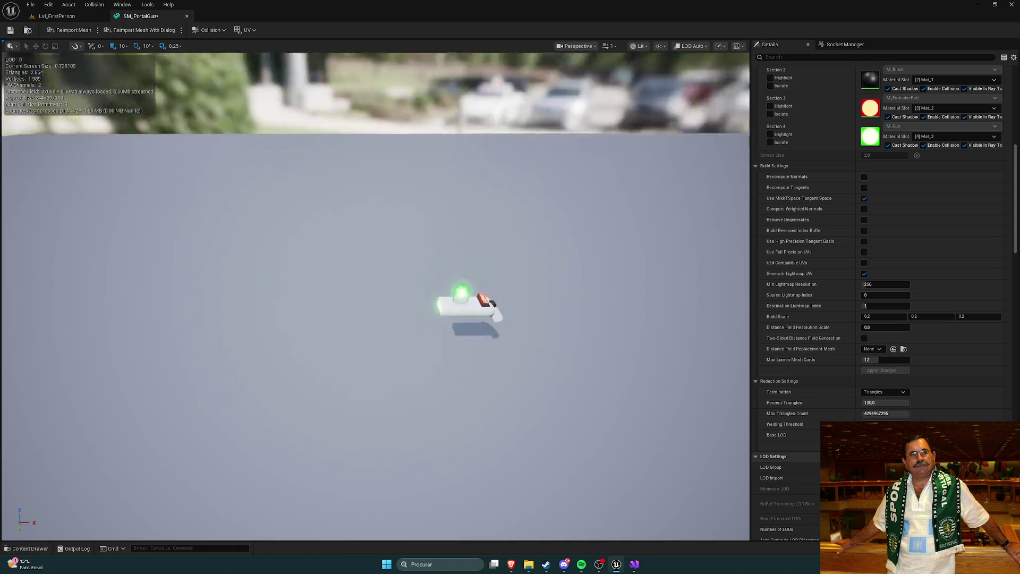
pyautogui.click(57, 16)
pyautogui.click(451, 351)
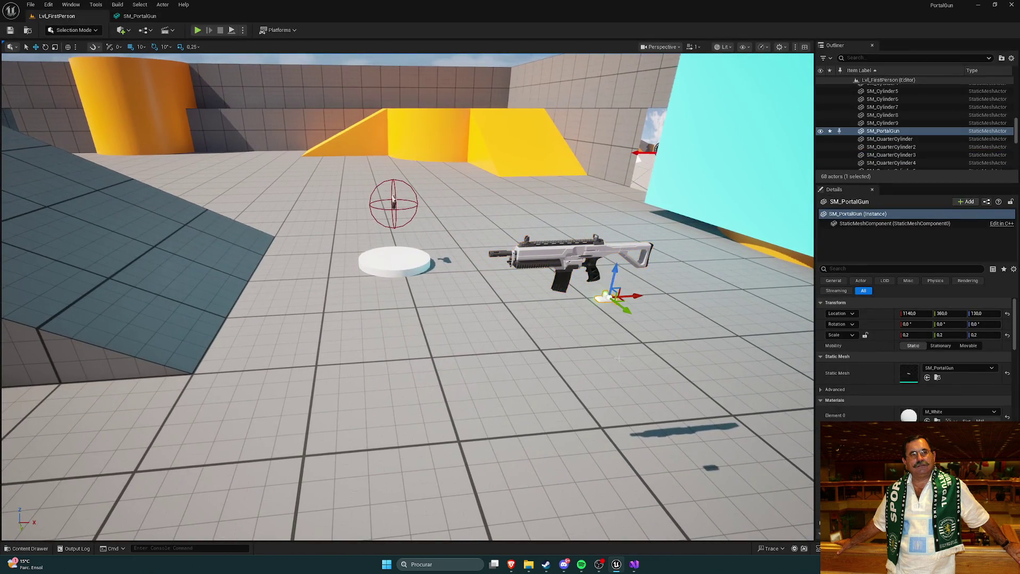
# Delete the old portal gun actor, place a fresh SM_PortalGun and move it right under the rifle.
pyautogui.press('Delete')
pyautogui.hotkey('ctrl', 'space')
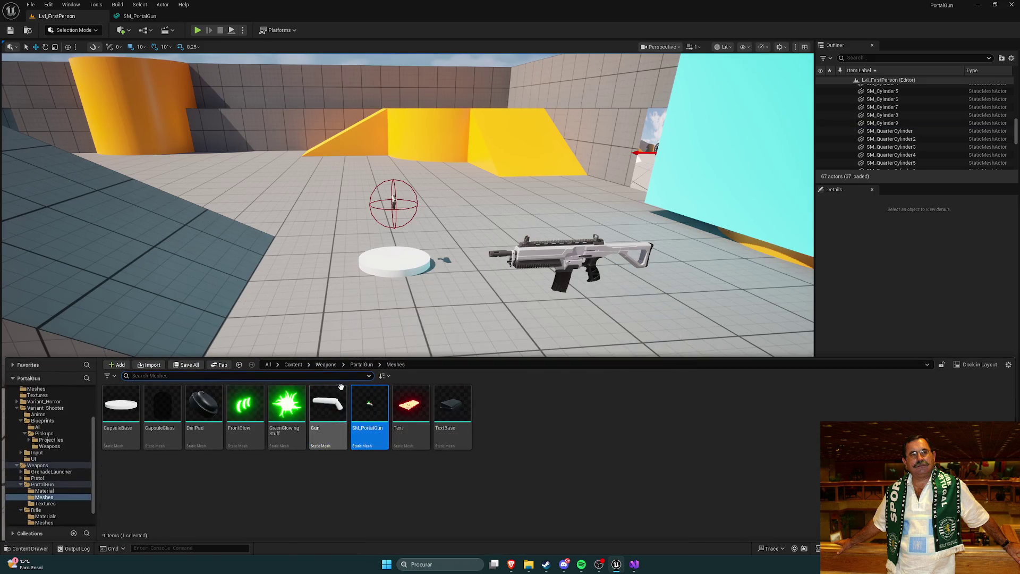
pyautogui.moveTo(369, 407)
pyautogui.mouseDown()
pyautogui.moveTo(540, 336)
pyautogui.moveTo(598, 334)
pyautogui.moveTo(607, 261)
pyautogui.moveTo(770, 367)
pyautogui.moveTo(678, 481)
pyautogui.mouseUp()
pyautogui.moveTo(526, 420)
pyautogui.mouseDown()
pyautogui.moveTo(255, 391)
pyautogui.moveTo(239, 289)
pyautogui.moveTo(172, 314)
pyautogui.moveTo(63, 203)
pyautogui.mouseUp()
pyautogui.press('Escape')
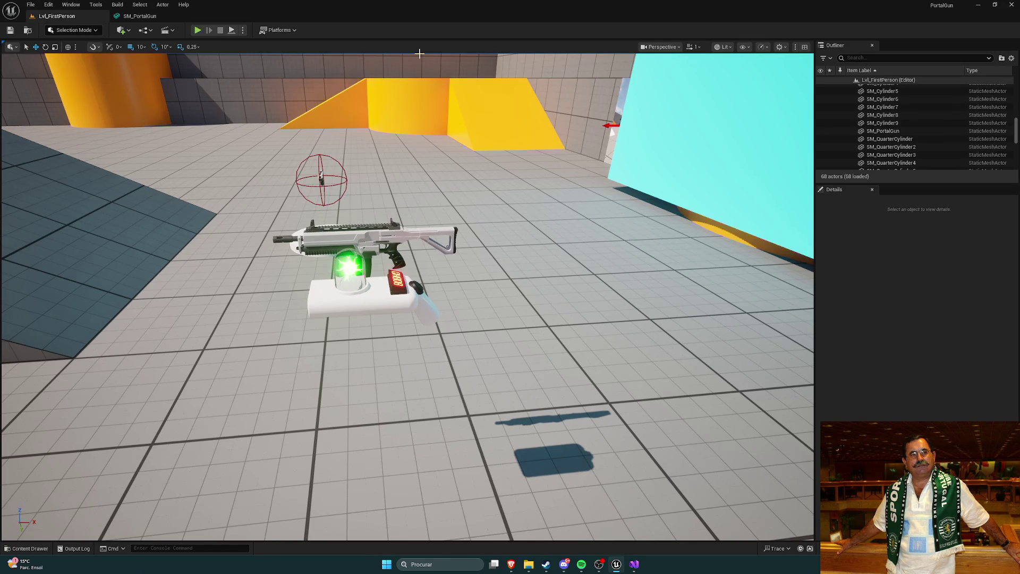
pyautogui.moveTo(435, 113); pyautogui.dragTo(529, 196)
pyautogui.hotkey('ctrl', 'space')
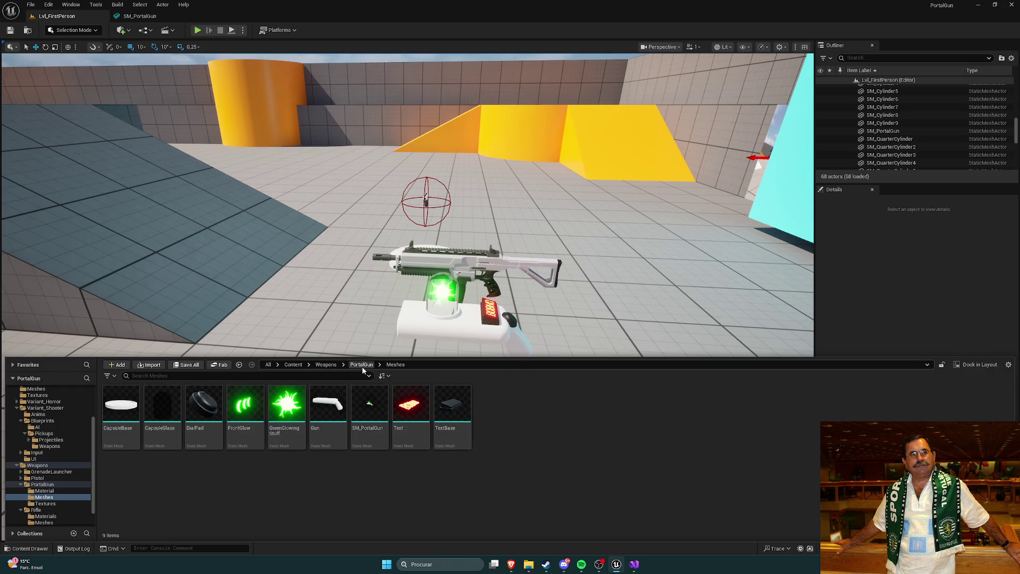
# Convert SM_PortalGun to a skeletal mesh, producing SKM_PortalGun and the SK_PortalGun skeleton.
pyautogui.click(370, 410)
pyautogui.rightClick(371, 407)
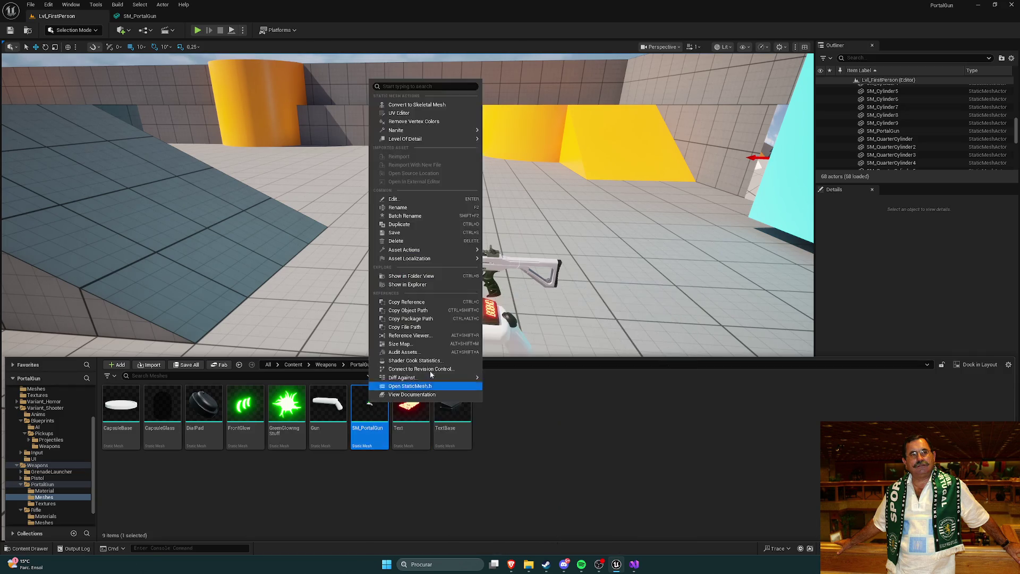
pyautogui.click(417, 105)
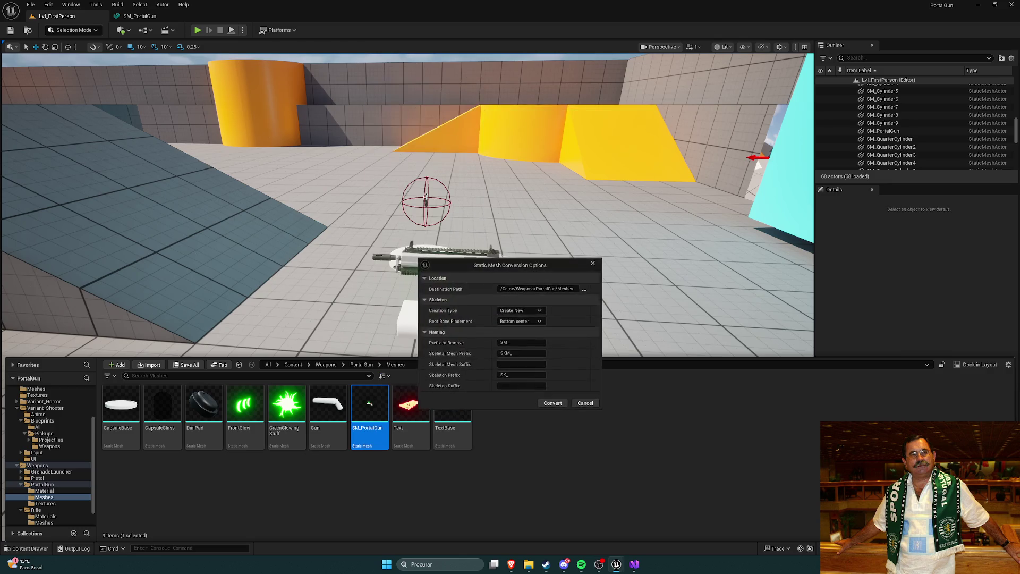
pyautogui.click(552, 402)
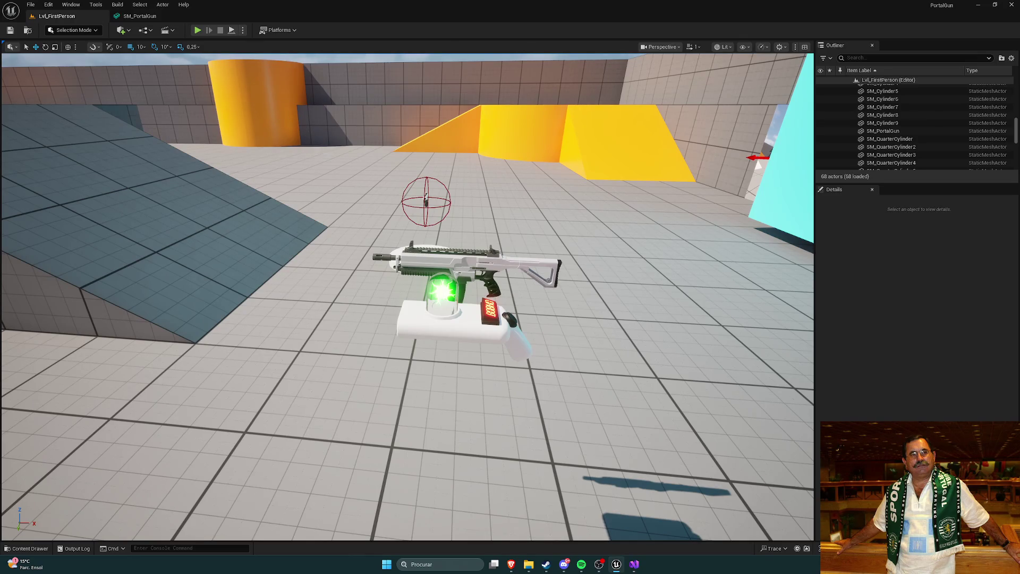
pyautogui.click(140, 17)
pyautogui.click(86, 16)
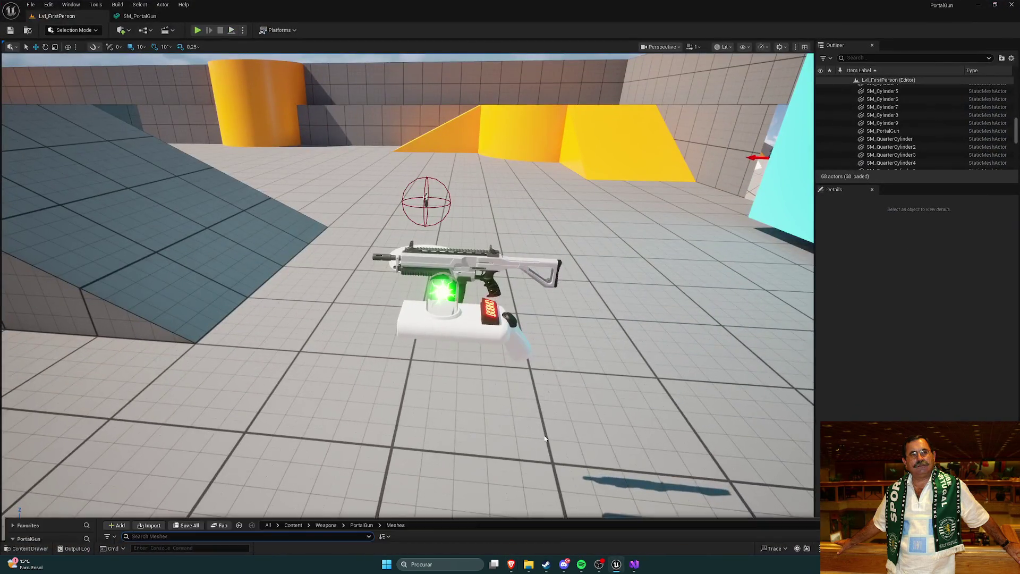
pyautogui.hotkey('ctrl', 'space')
pyautogui.click(548, 509)
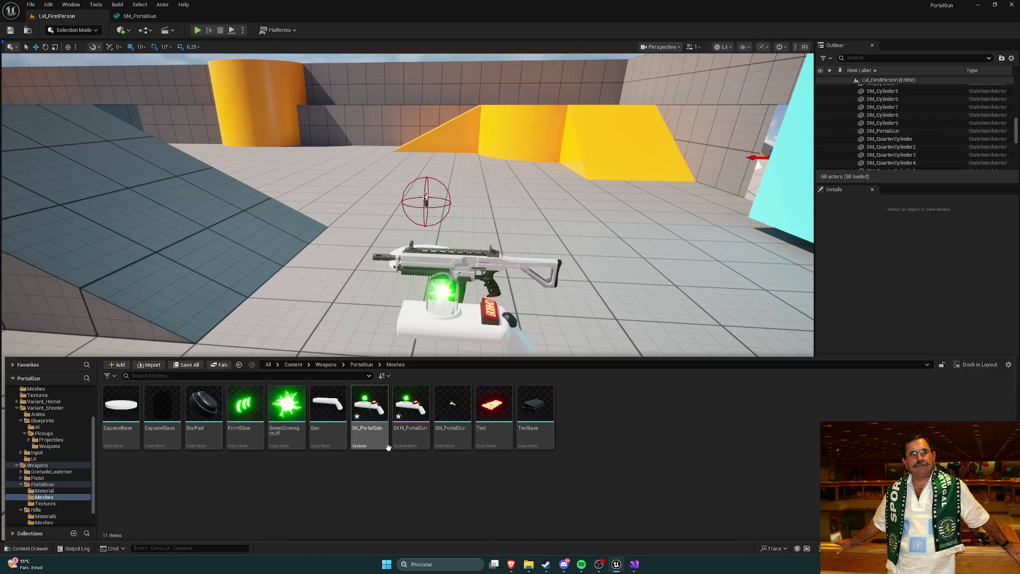
# Open the SK_PortalGun skeleton, then browse to Weapons > Rifle > Meshes and select SM_Rifle.
pyautogui.doubleClick(377, 415)
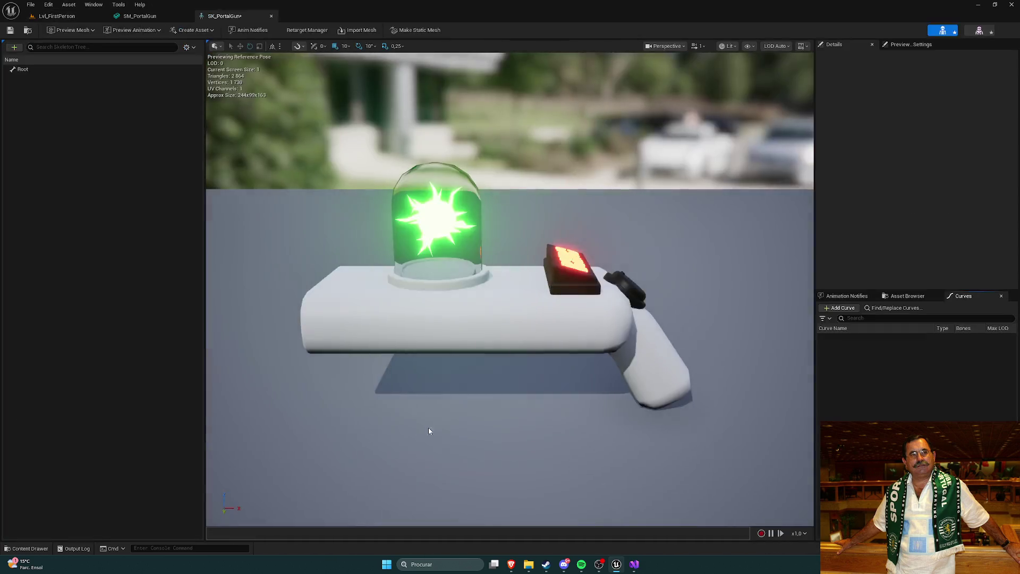
pyautogui.hotkey('ctrl', 'space')
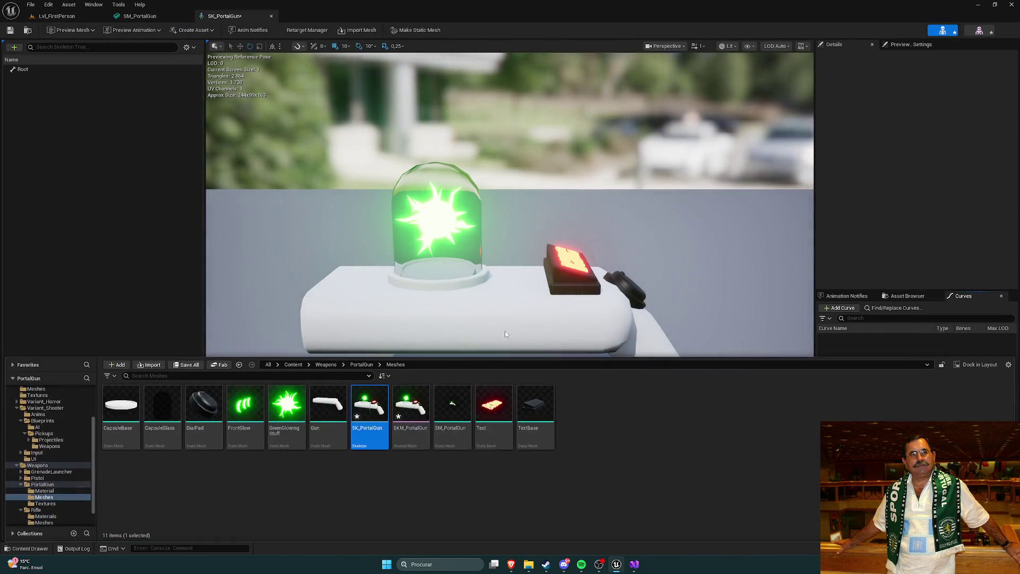
pyautogui.click(361, 365)
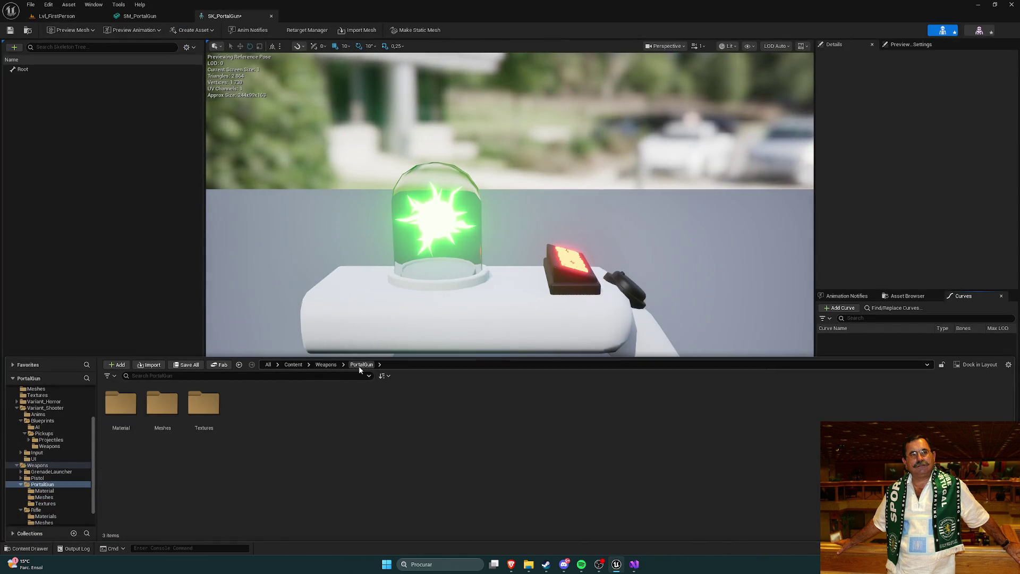
pyautogui.click(317, 365)
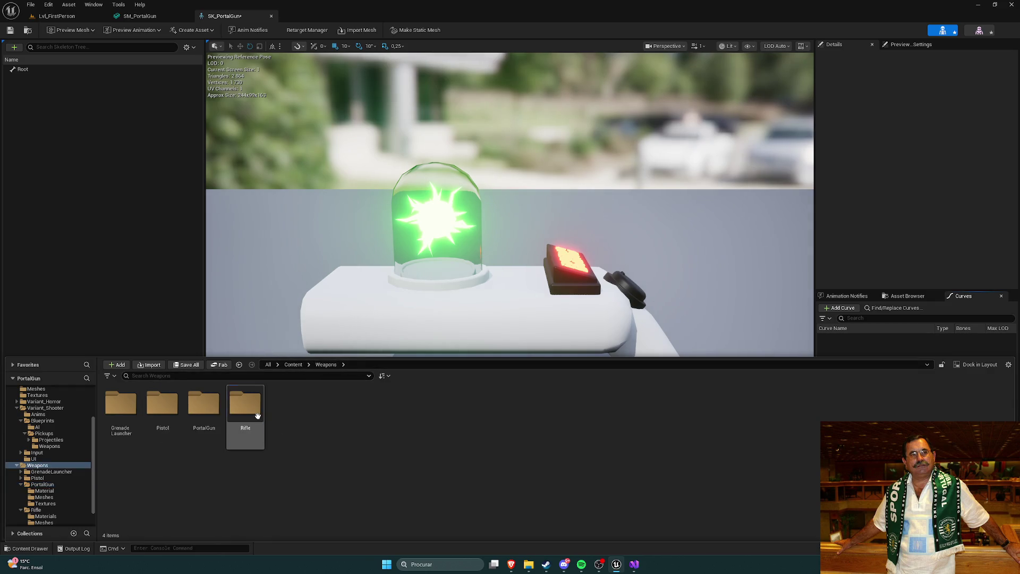
pyautogui.doubleClick(245, 405)
pyautogui.doubleClick(175, 407)
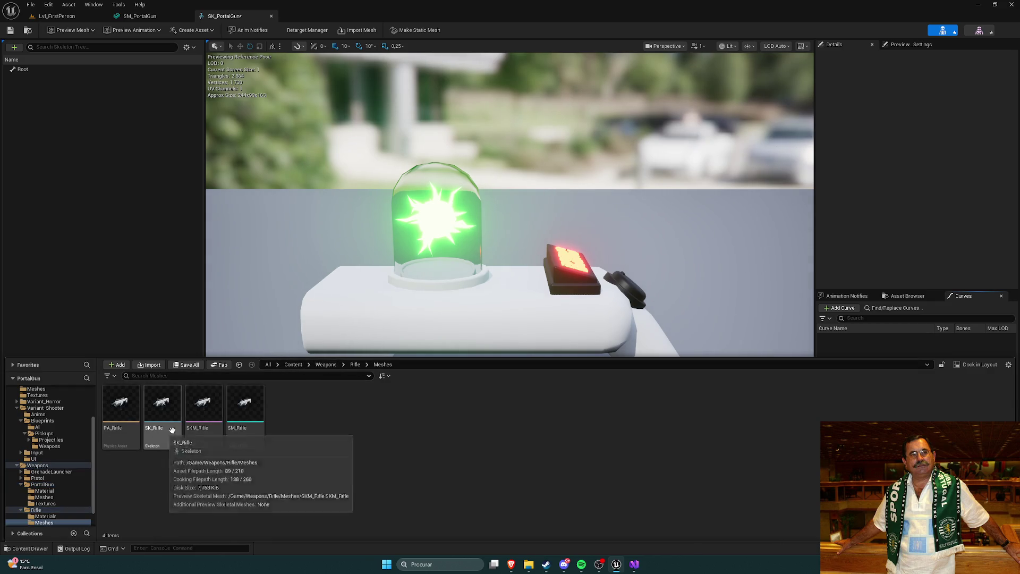
pyautogui.click(251, 407)
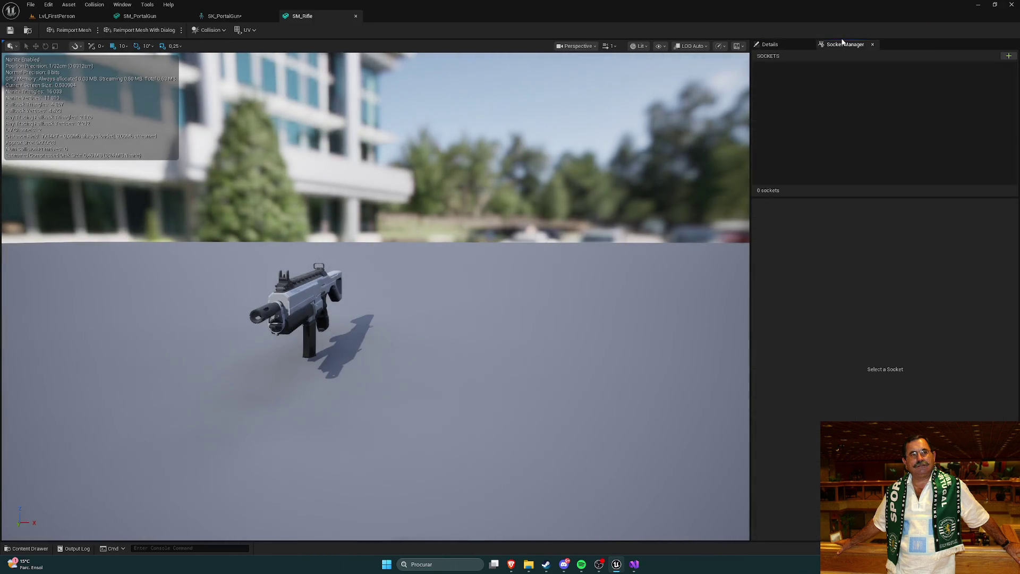
# Close the SM_Rifle editor, pick SK_Rifle, and return to the SM_PortalGun editor.
pyautogui.click(354, 16)
pyautogui.hotkey('ctrl', 'space')
pyautogui.click(162, 407)
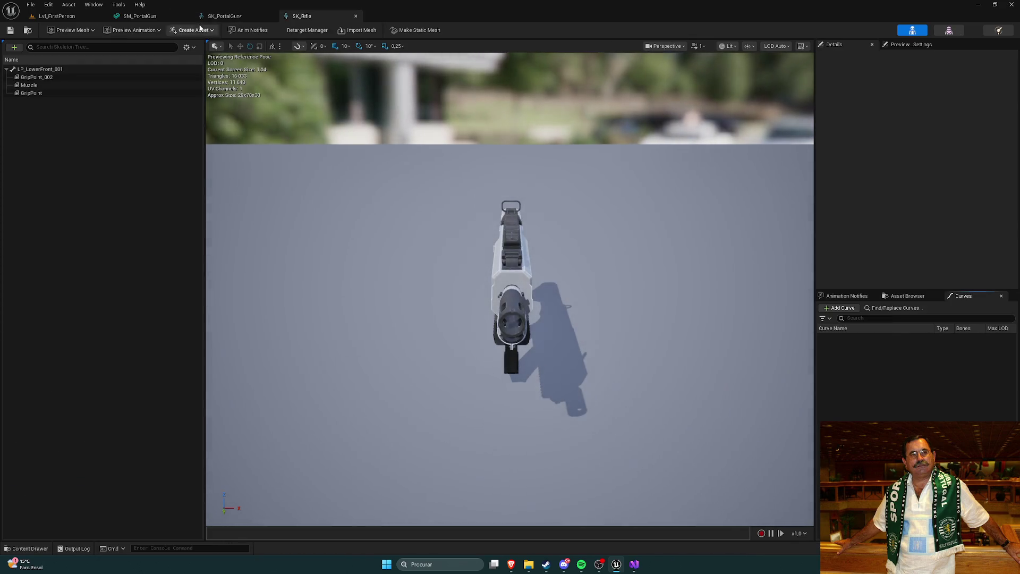
pyautogui.click(139, 16)
# Check the SM_PortalGun and SK_PortalGun asset actions in PortalGun Meshes, then open Weapons > Rifle.
pyautogui.hotkey('ctrl', 'space')
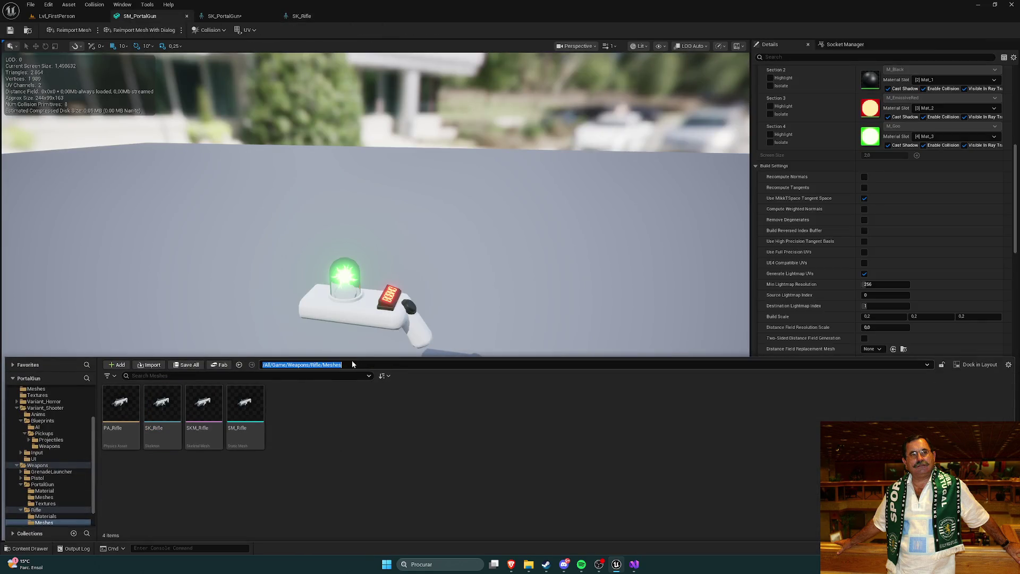
pyautogui.click(326, 365)
pyautogui.doubleClick(203, 406)
pyautogui.doubleClick(173, 436)
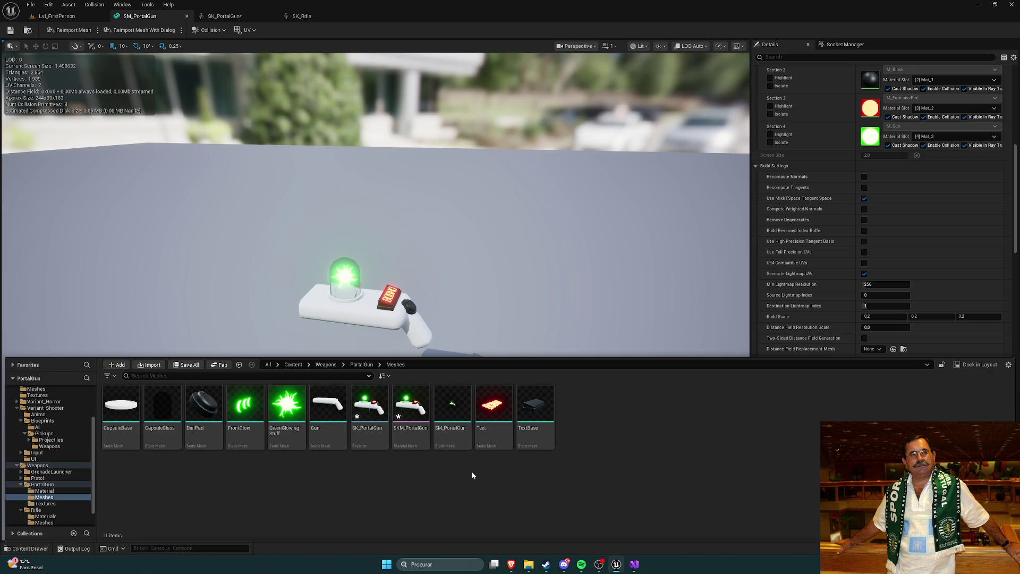
pyautogui.rightClick(455, 424)
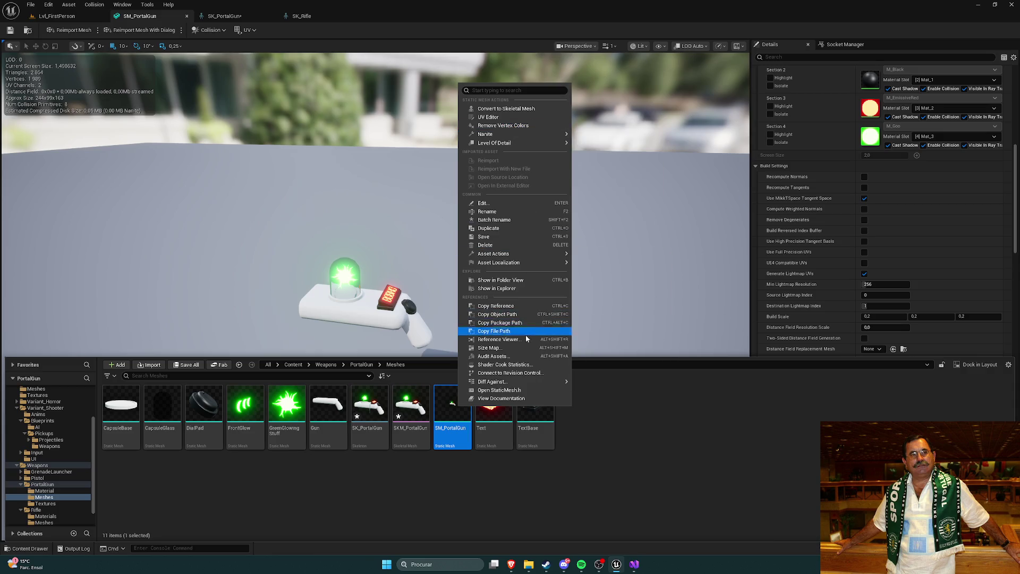
pyautogui.moveTo(494, 381)
pyautogui.click(369, 409)
pyautogui.rightClick(369, 409)
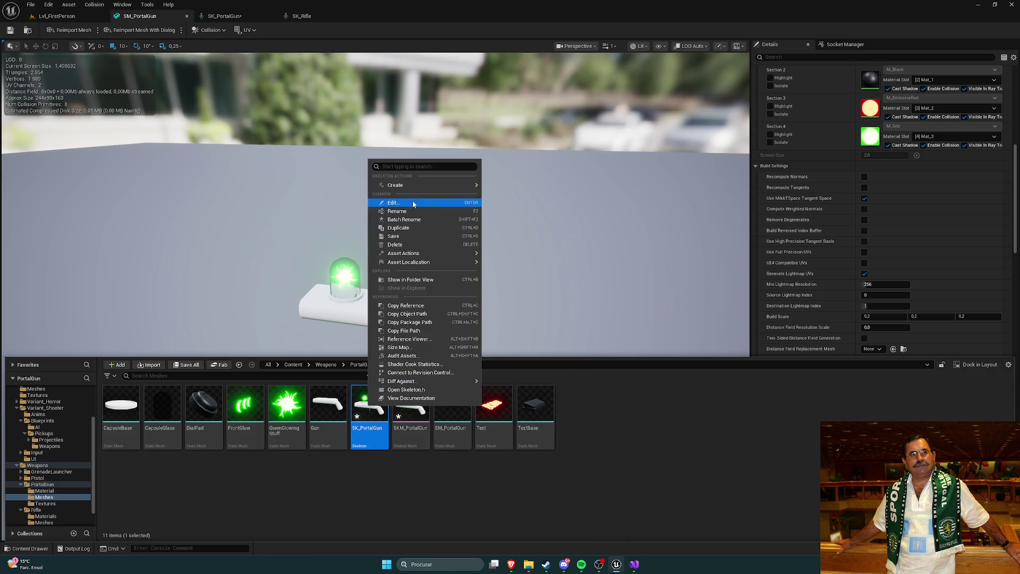
pyautogui.click(621, 443)
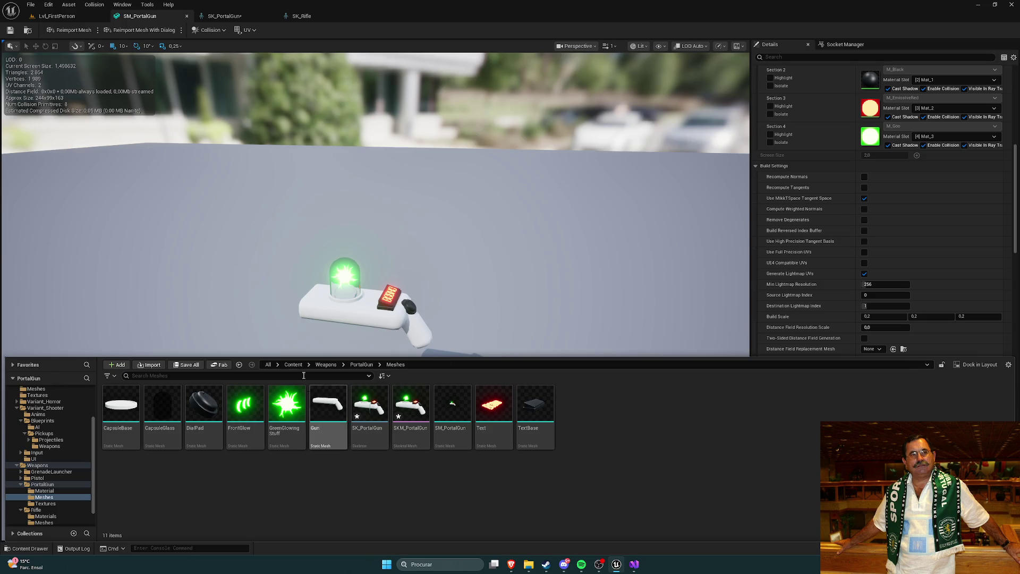
pyautogui.click(326, 364)
pyautogui.doubleClick(248, 432)
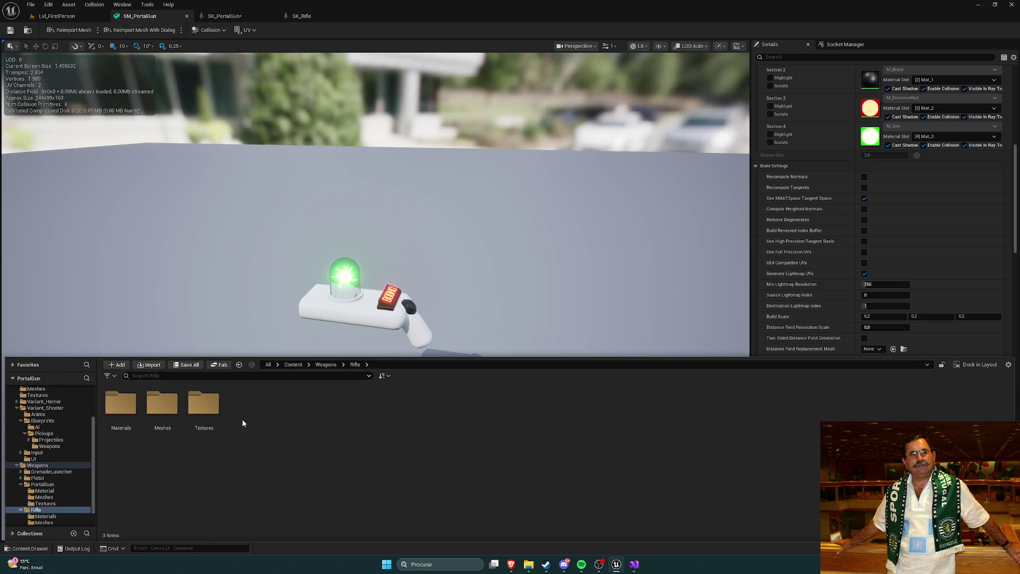
# Inspect the PA_Rifle physics asset and its LP_LowerFront_001 body, then close it.
pyautogui.doubleClick(161, 406)
pyautogui.doubleClick(134, 410)
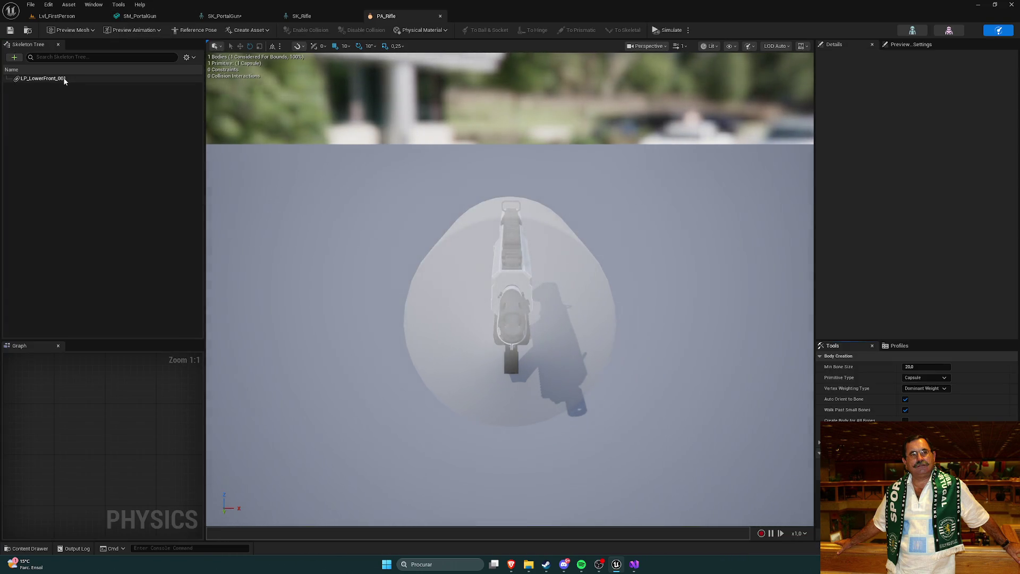
pyautogui.moveTo(412, 193)
pyautogui.mouseDown()
pyautogui.moveTo(393, 192)
pyautogui.moveTo(393, 133)
pyautogui.moveTo(371, 117)
pyautogui.moveTo(404, 117)
pyautogui.mouseUp()
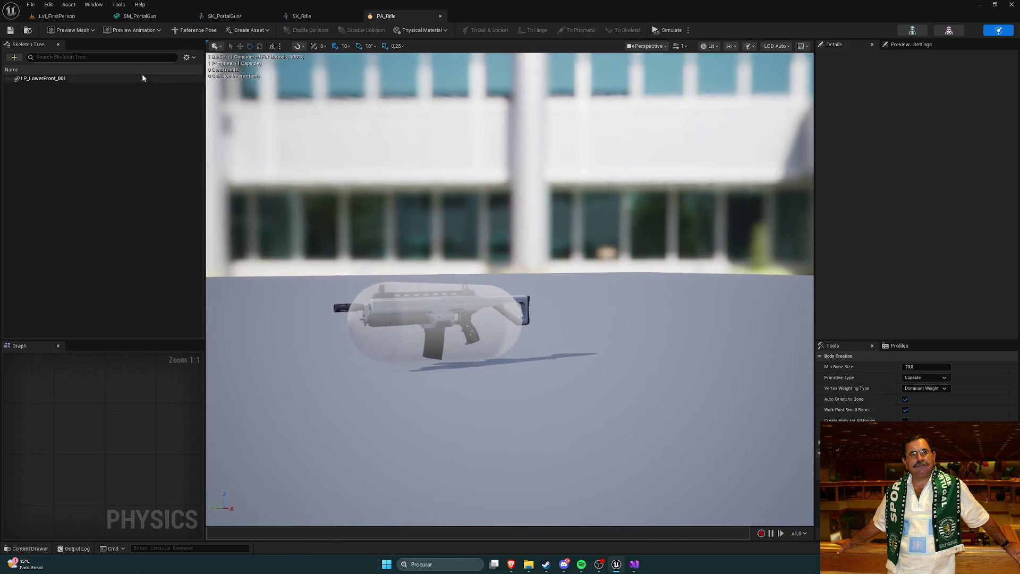
pyautogui.click(49, 80)
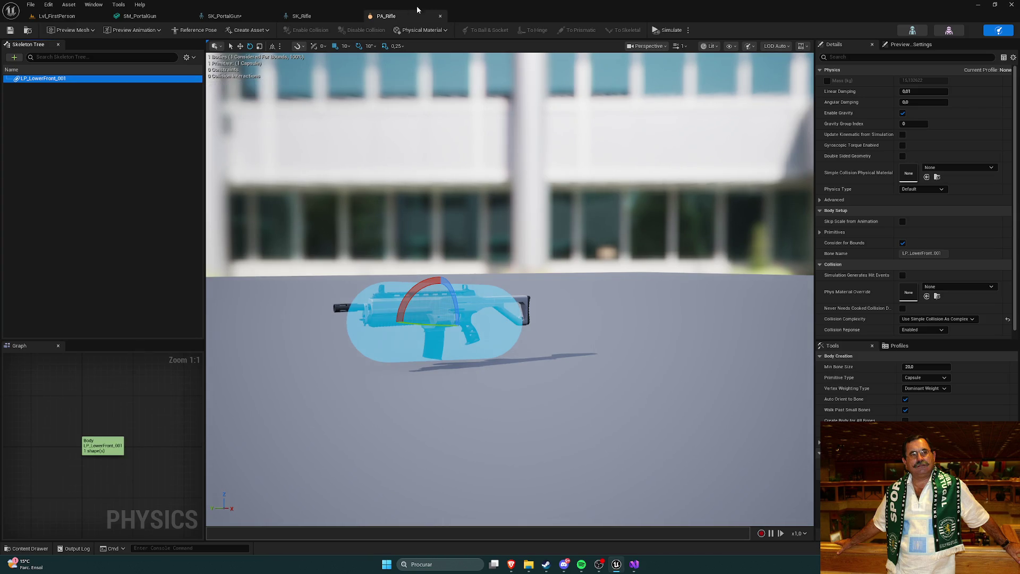
pyautogui.click(441, 18)
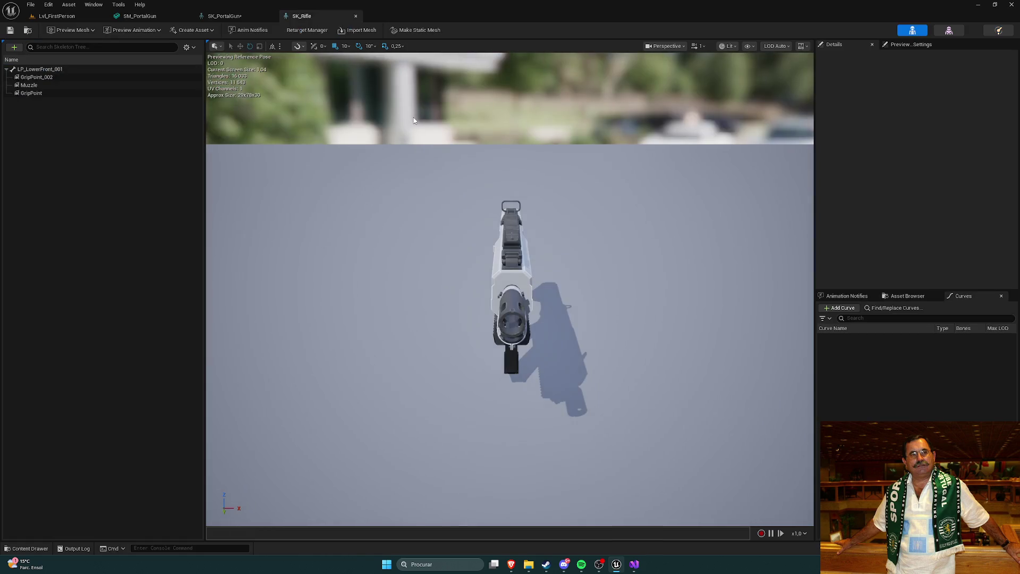
# Navigate the Content Drawer to Weapons/PortalGun/Meshes and view SKM_PortalGun's asset actions.
pyautogui.hotkey('ctrl', 'space')
pyautogui.click(329, 365)
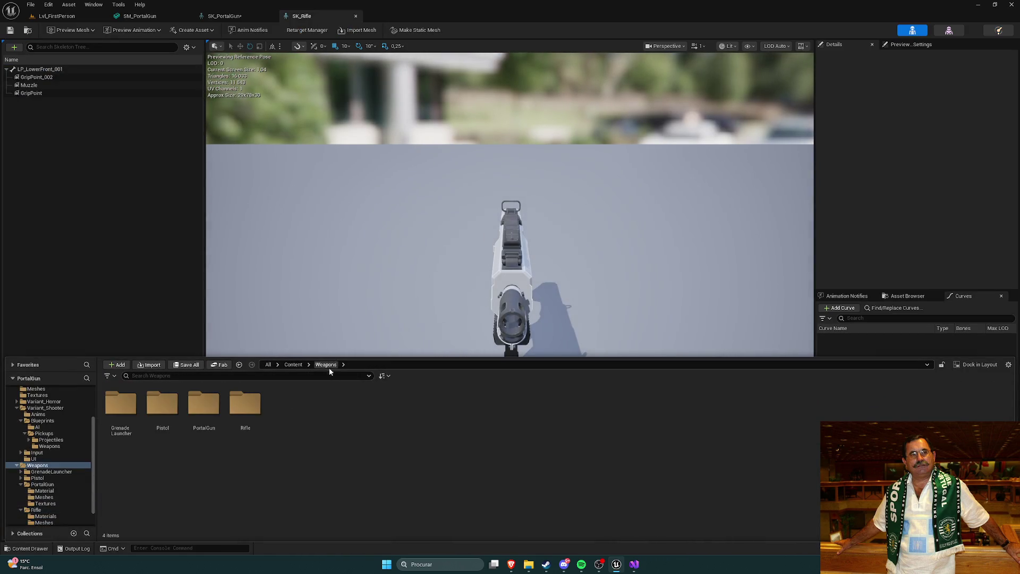
pyautogui.doubleClick(191, 409)
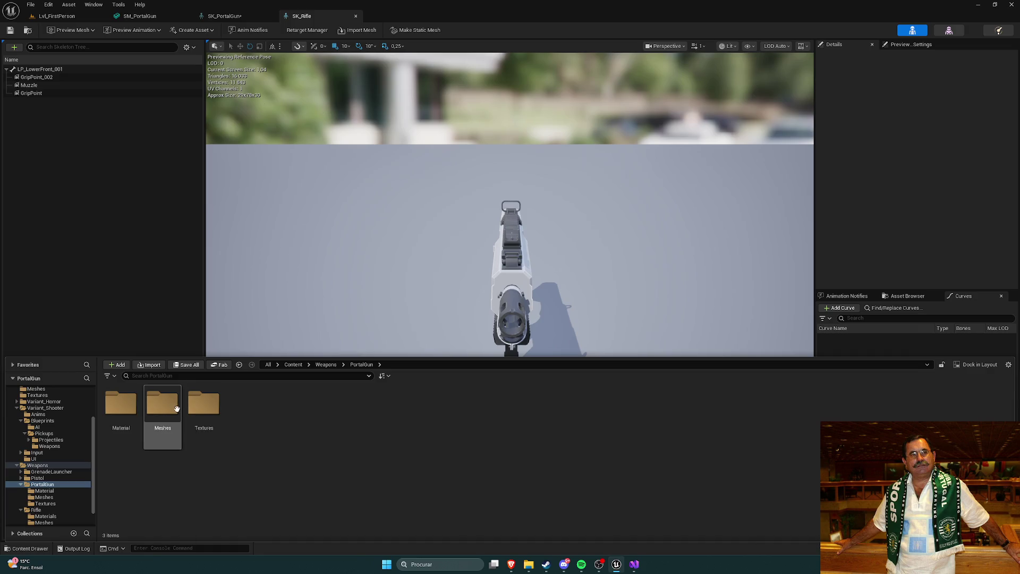
pyautogui.doubleClick(162, 404)
pyautogui.rightClick(410, 405)
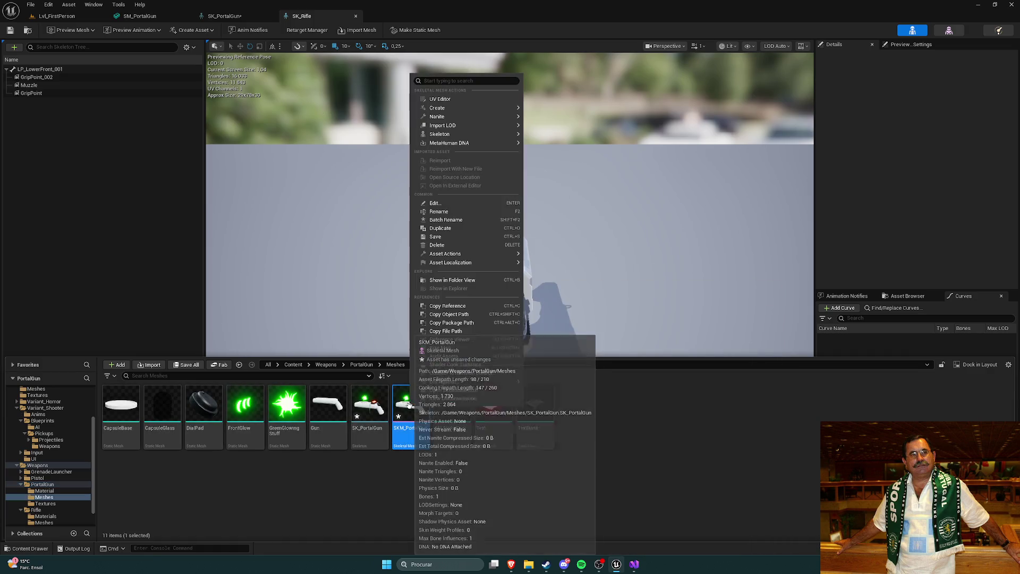
pyautogui.moveTo(456, 107)
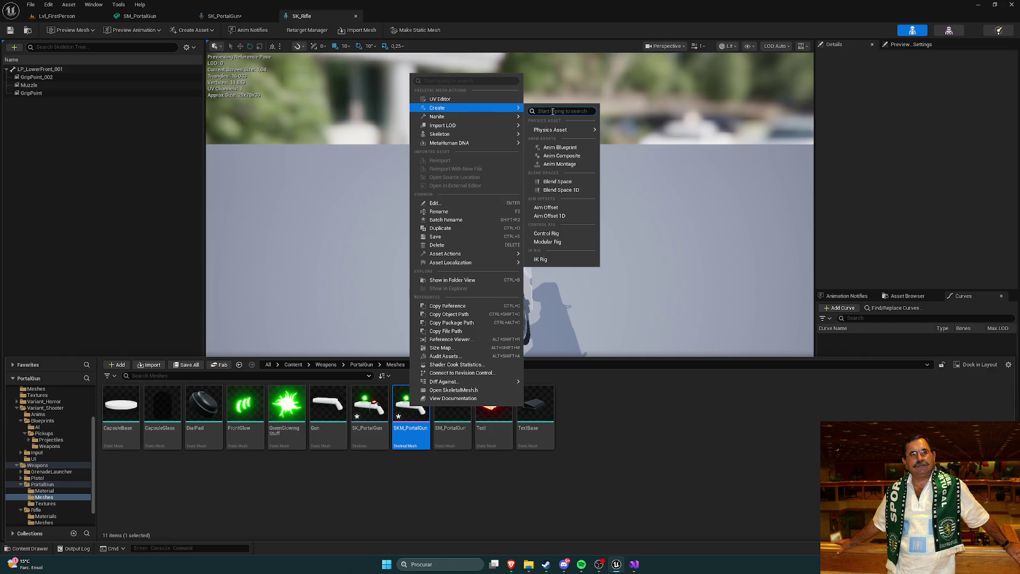
pyautogui.click(652, 489)
# Browse Rifle/Meshes, then return to PortalGun/Meshes and open SKM_PortalGun's asset actions.
pyautogui.click(358, 365)
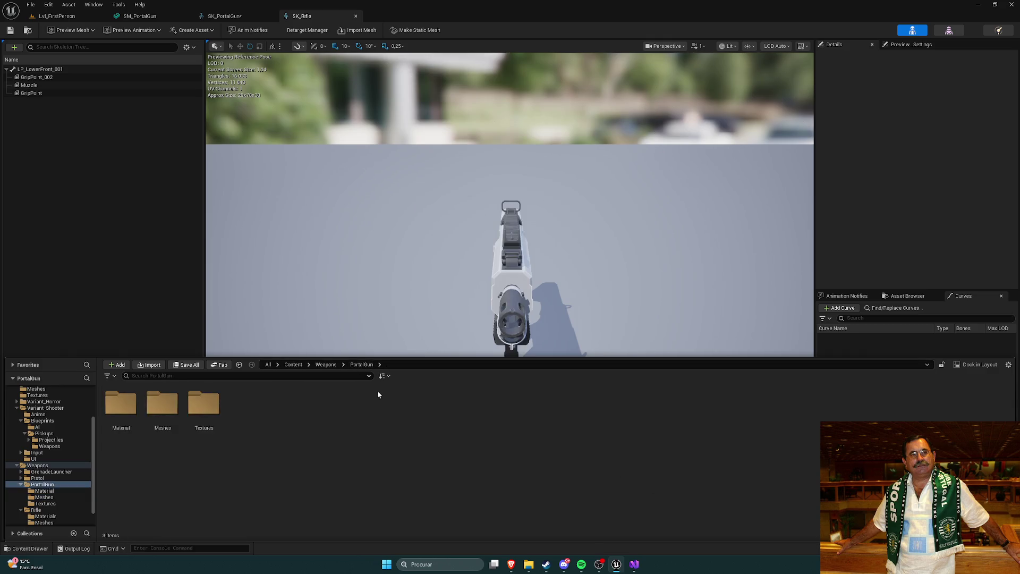
pyautogui.hotkey('alt', 'Left')
pyautogui.doubleClick(233, 412)
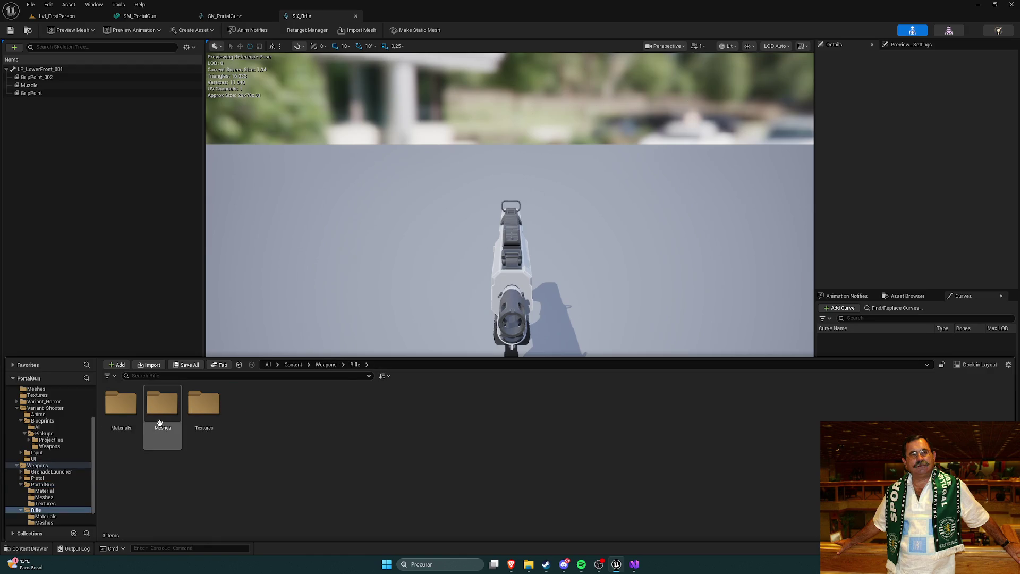
pyautogui.doubleClick(162, 403)
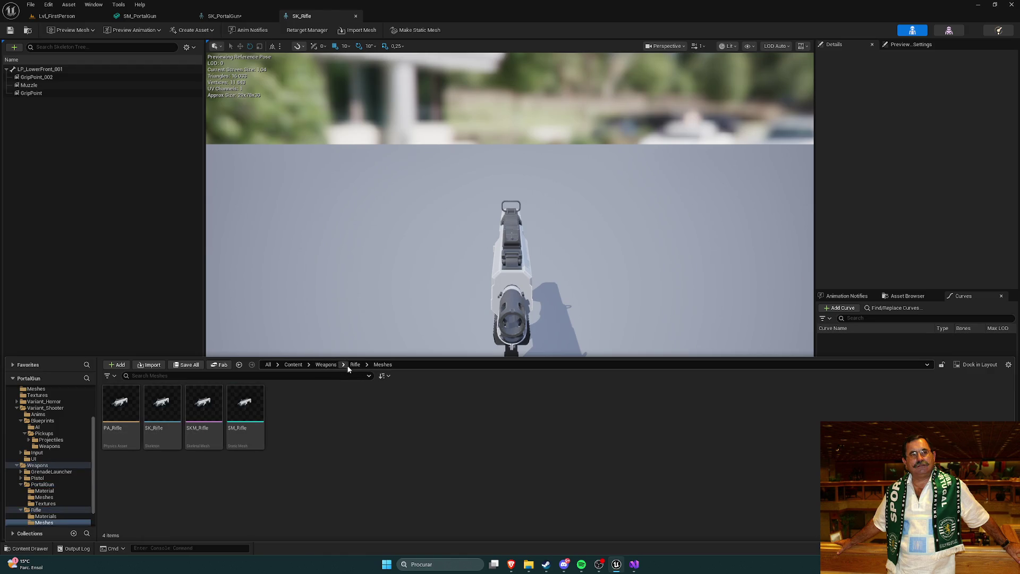
pyautogui.click(326, 364)
pyautogui.doubleClick(203, 406)
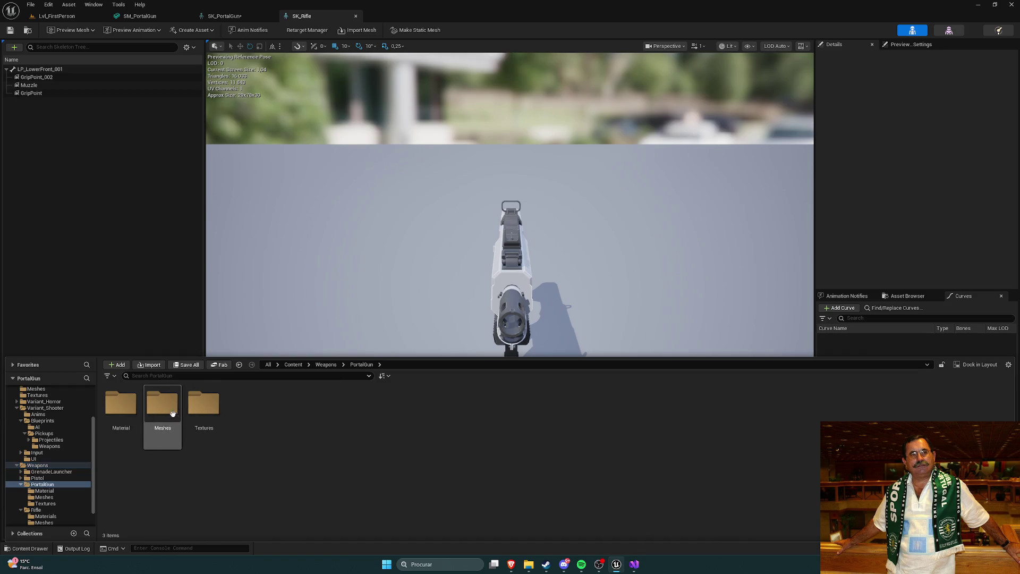
pyautogui.doubleClick(173, 413)
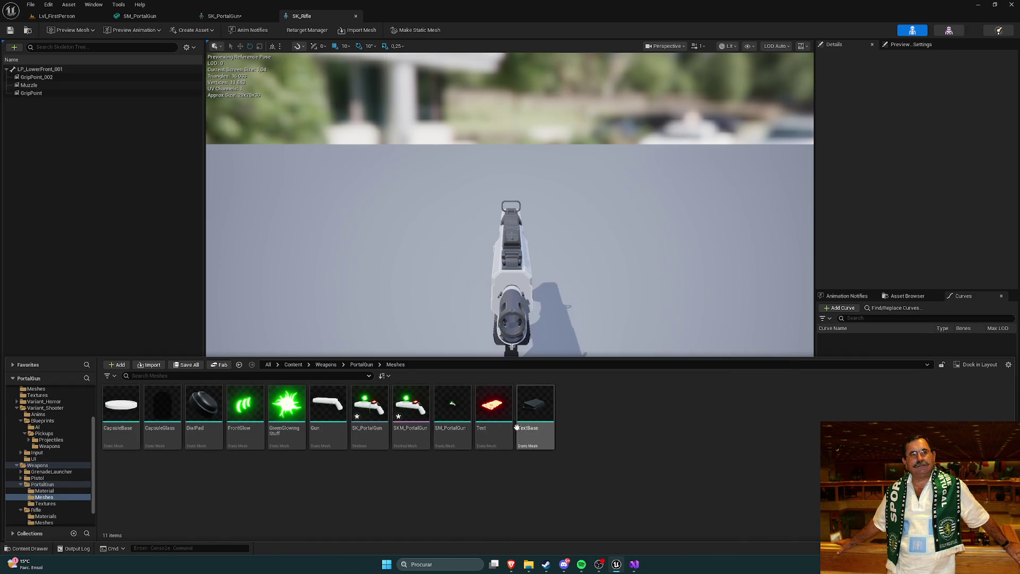
pyautogui.rightClick(420, 414)
# Create SKM_PortalGun_Physics for SKM_PortalGun with one capsule body, save it, and close its editor.
pyautogui.moveTo(442, 113)
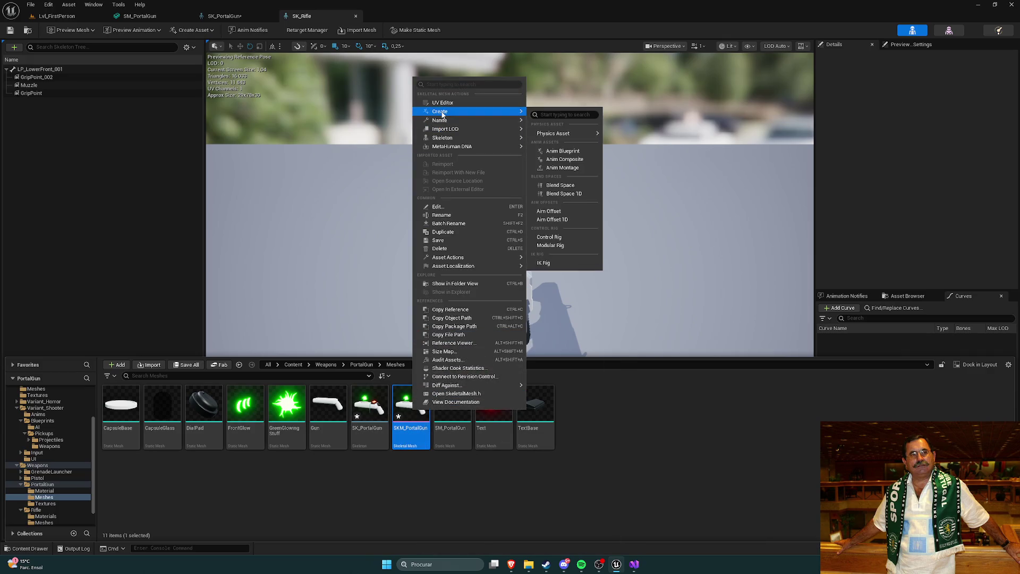
pyautogui.write('ph')
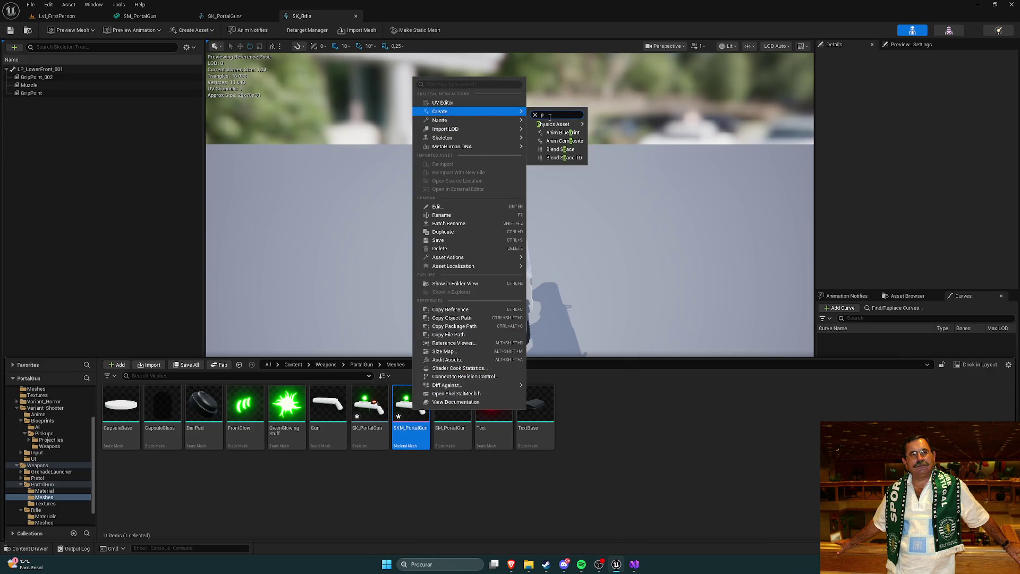
pyautogui.moveTo(558, 124)
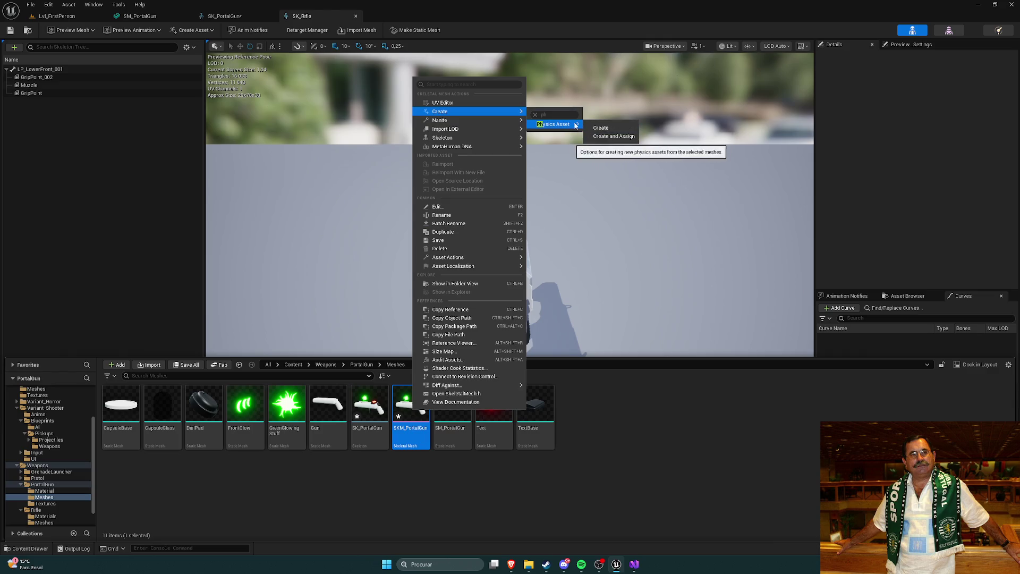
pyautogui.click(612, 129)
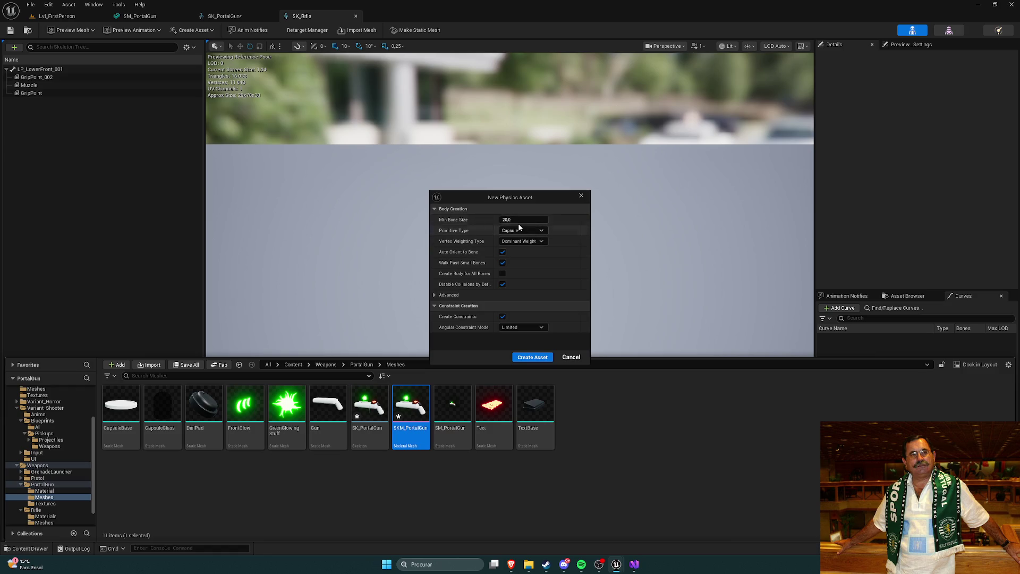
pyautogui.click(532, 356)
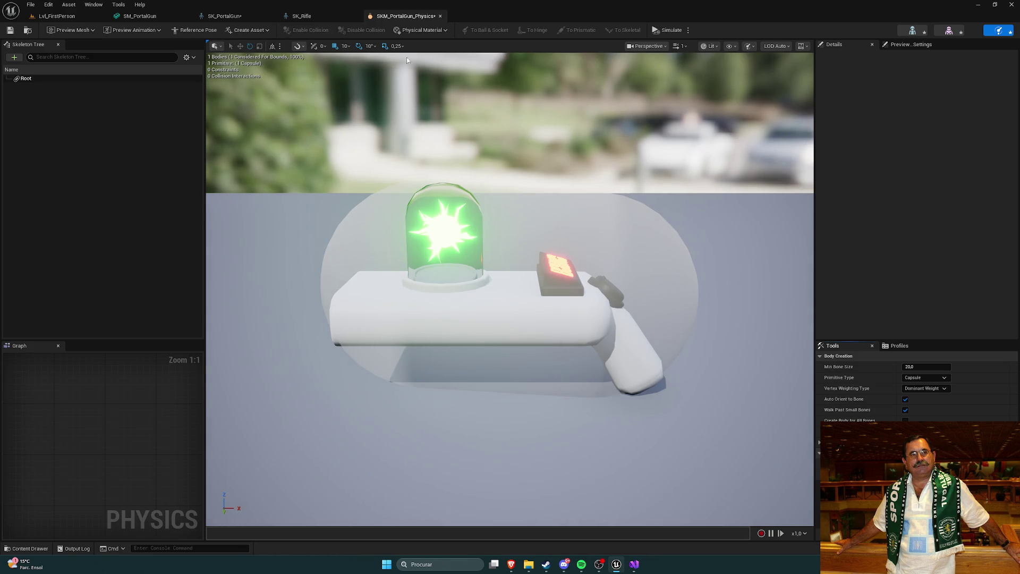
pyautogui.hotkey('ctrl', 's')
pyautogui.click(442, 17)
pyautogui.hotkey('ctrl', 'space')
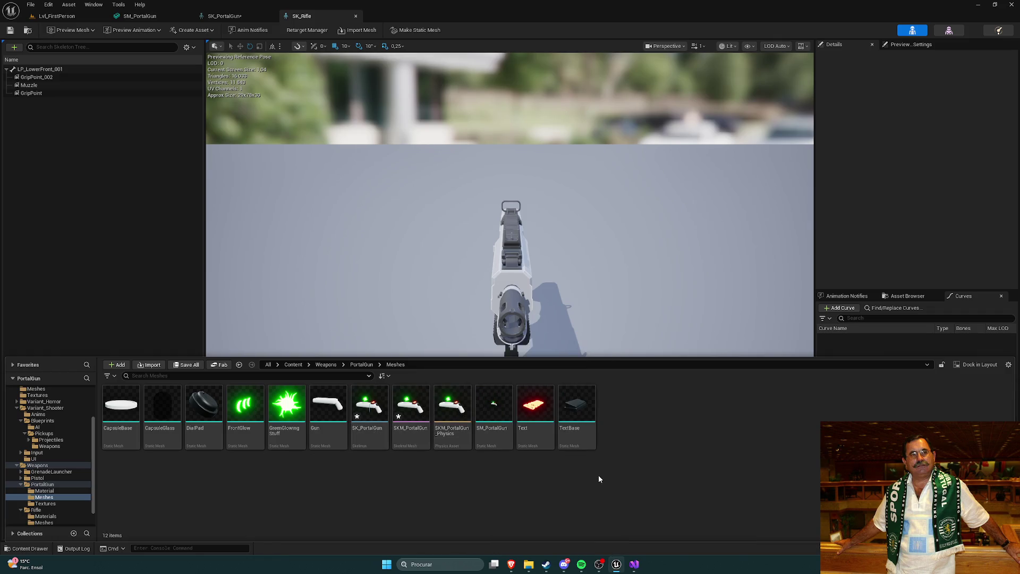
# Create a new GunParts folder inside PortalGun/Meshes.
pyautogui.rightClick(651, 426)
pyautogui.rightClick(636, 441)
pyautogui.rightClick(609, 430)
pyautogui.rightClick(627, 425)
pyautogui.rightClick(645, 422)
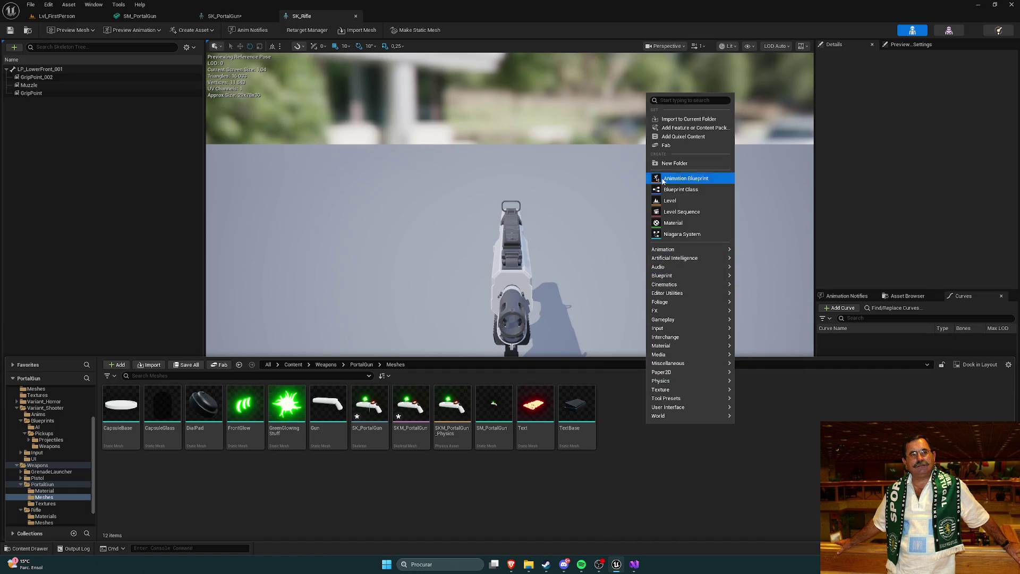
pyautogui.click(674, 163)
pyautogui.write('Gun')
pyautogui.press('BackSpace')
pyautogui.press('Return')
pyautogui.rightClick(121, 420)
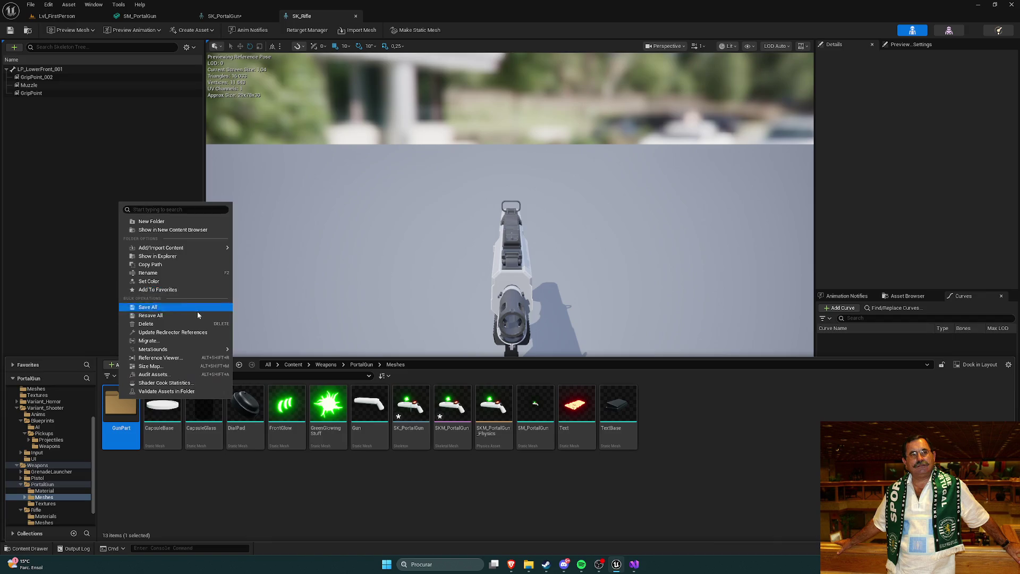
pyautogui.click(175, 269)
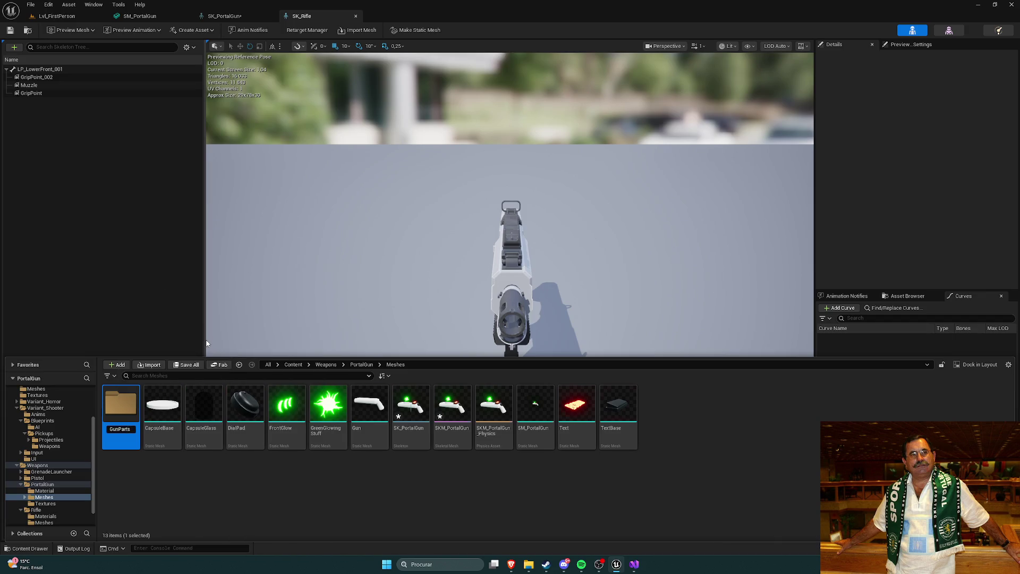
# Move the six part meshes, then Text and TextBase, into the GunParts folder.
pyautogui.click(162, 412)
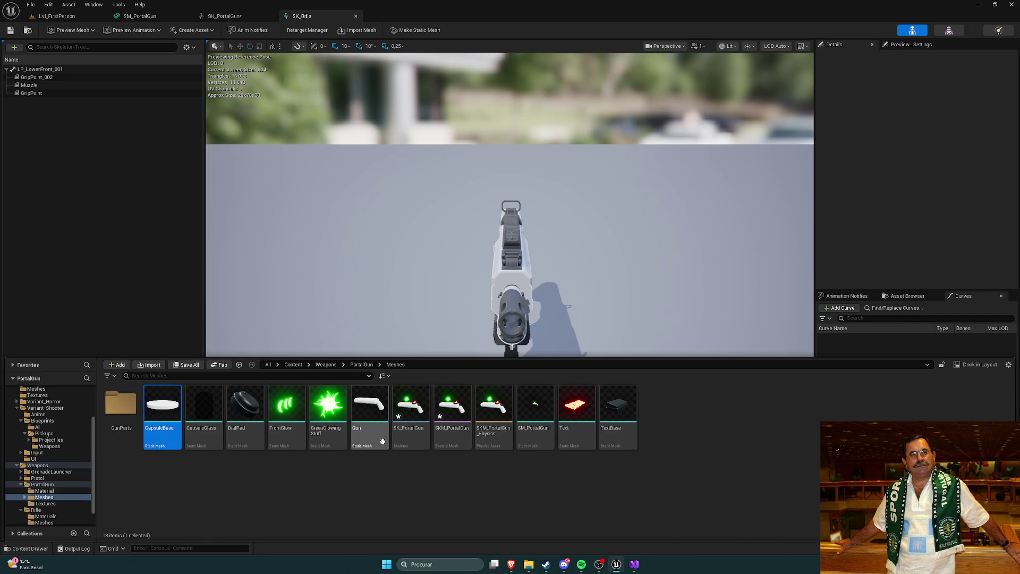
pyautogui.keyDown('shift'); pyautogui.click(380, 439); pyautogui.keyUp('shift')
pyautogui.moveTo(376, 432); pyautogui.dragTo(121, 419)
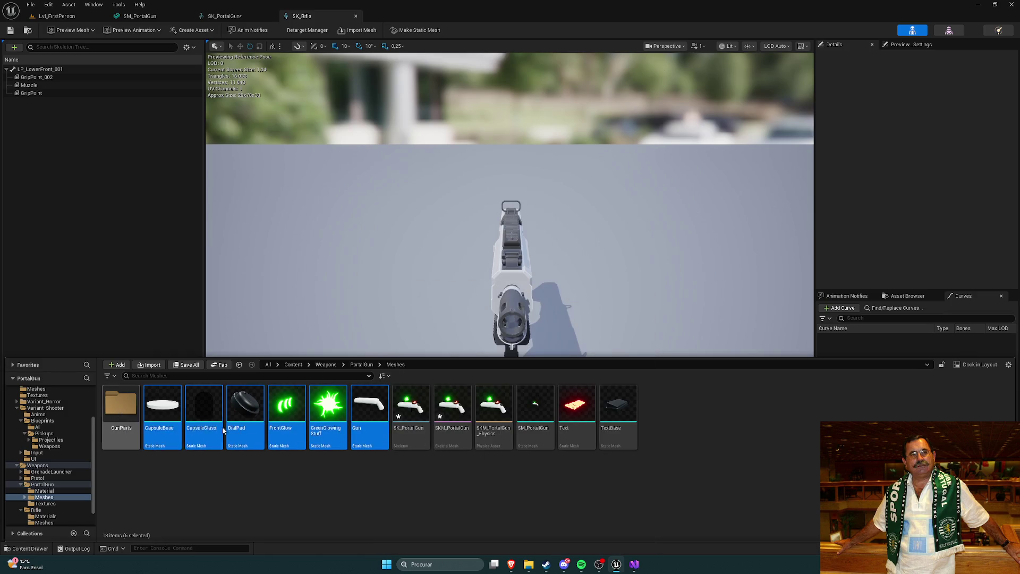
pyautogui.click(157, 431)
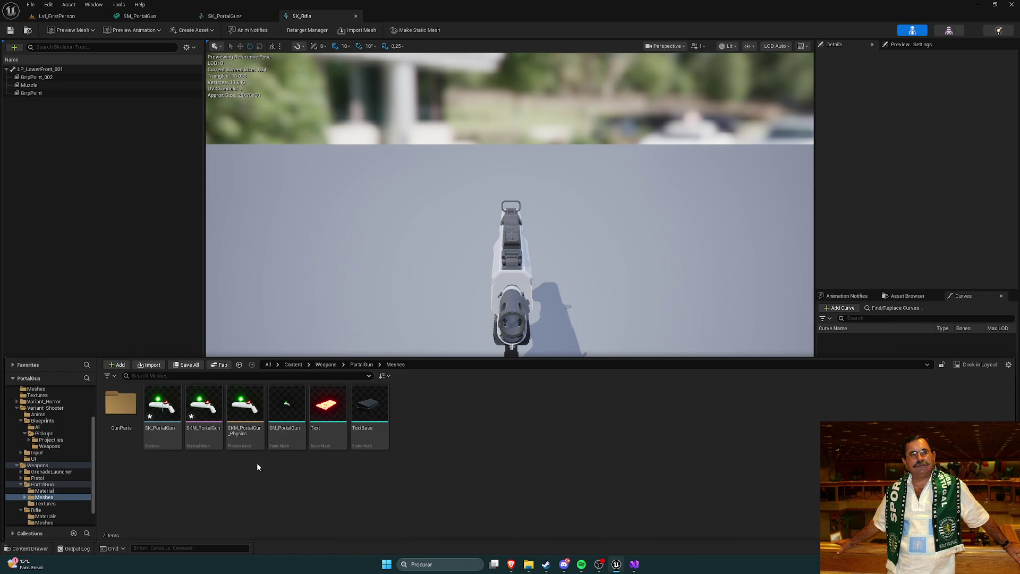
pyautogui.click(328, 414)
pyautogui.keyDown('shift'); pyautogui.click(369, 414); pyautogui.keyUp('shift')
pyautogui.moveTo(337, 427); pyautogui.dragTo(118, 416)
pyautogui.click(130, 430)
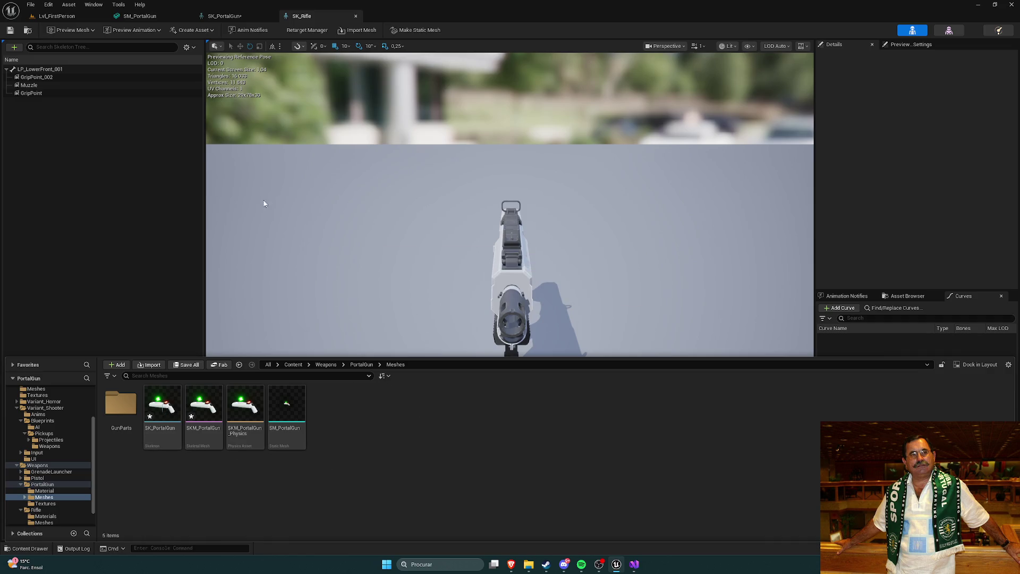
pyautogui.click(374, 174)
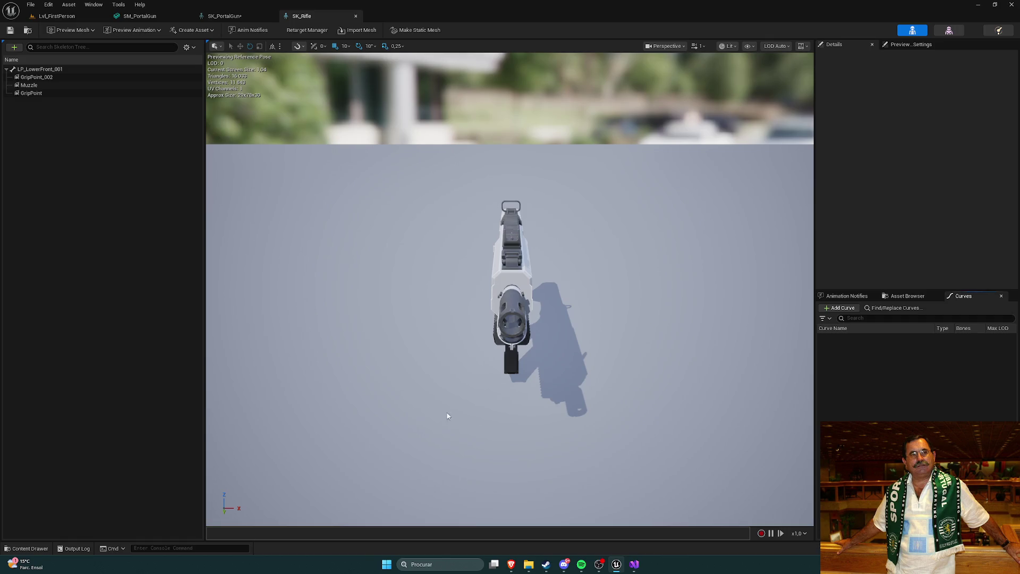
# Reopen the Content Drawer on PortalGun/Meshes and switch to the SM_PortalGun mesh editor.
pyautogui.hotkey('ctrl', 'space')
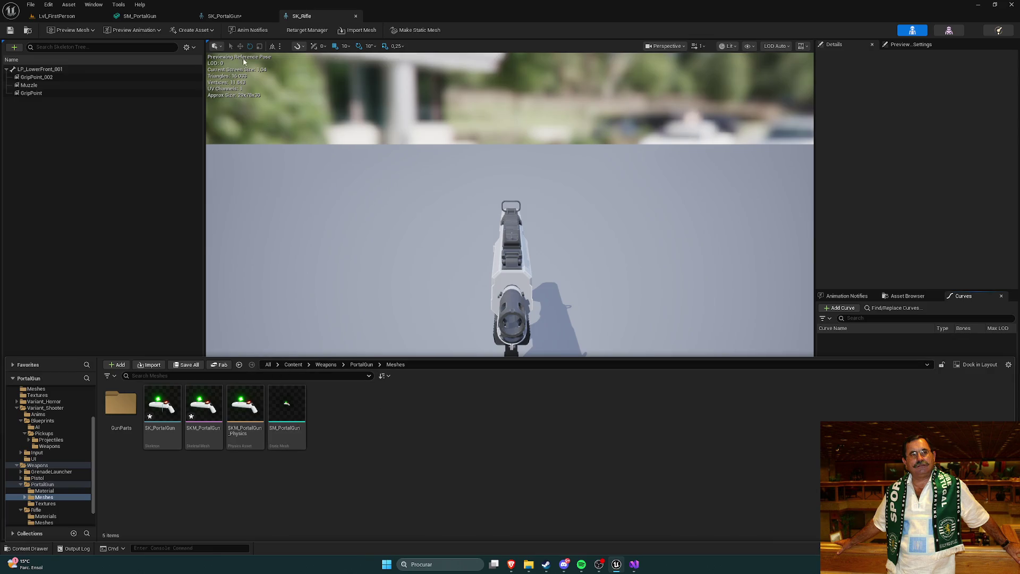
pyautogui.click(139, 16)
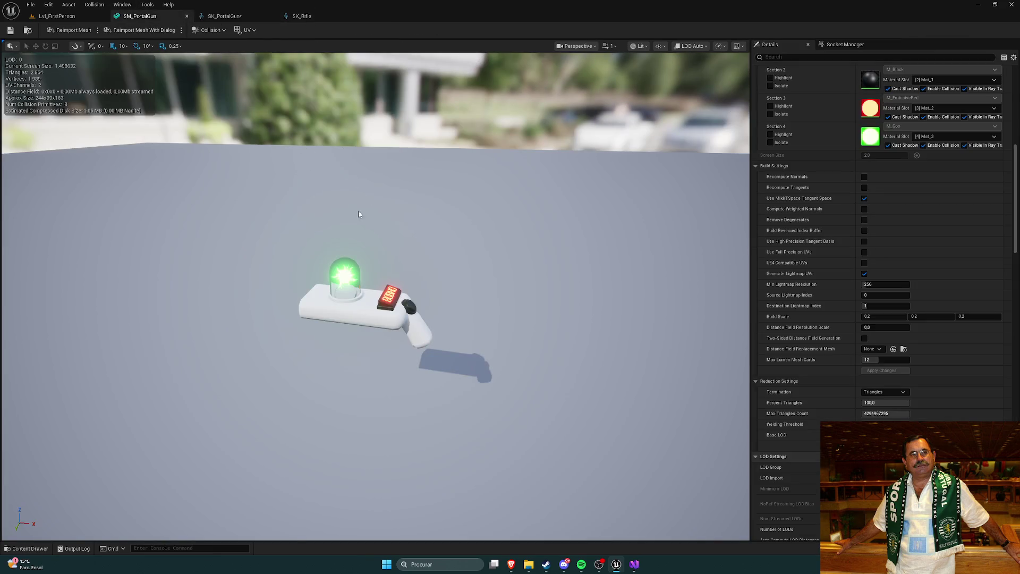
# Zoom over the SM_PortalGun mesh, then open SKM_PortalGun_Physics from the Content Drawer.
pyautogui.scroll(-3, 351, 235)
pyautogui.scroll(10, 349, 236)
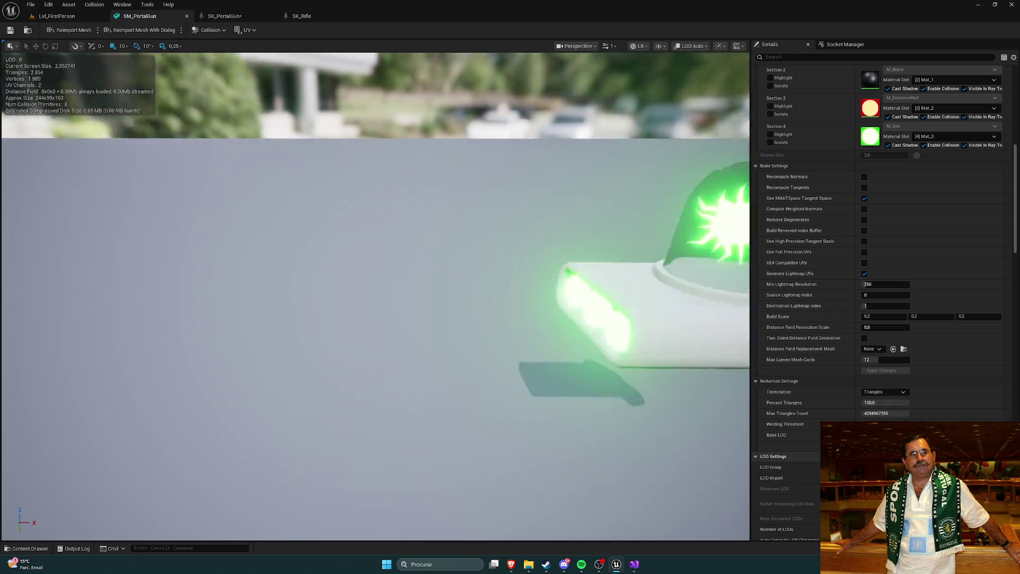
pyautogui.scroll(-5, 351, 237)
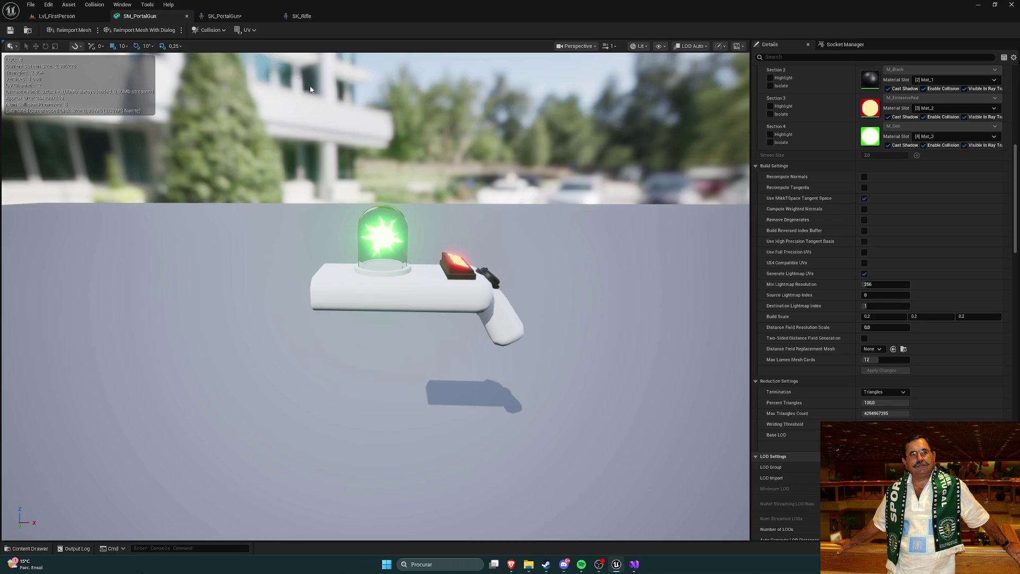
pyautogui.hotkey('ctrl', 'space')
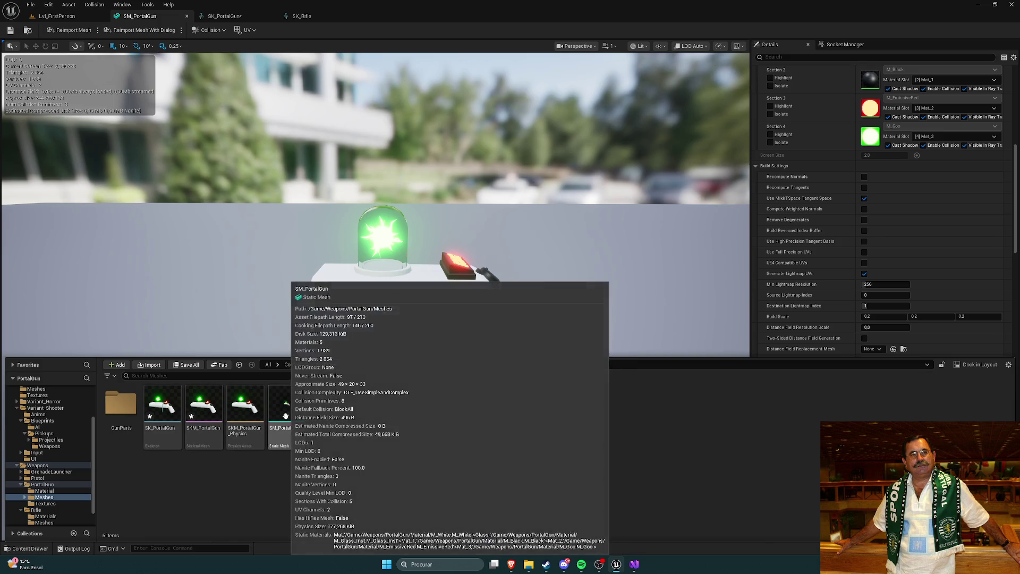
pyautogui.click(251, 408)
pyautogui.doubleClick(251, 408)
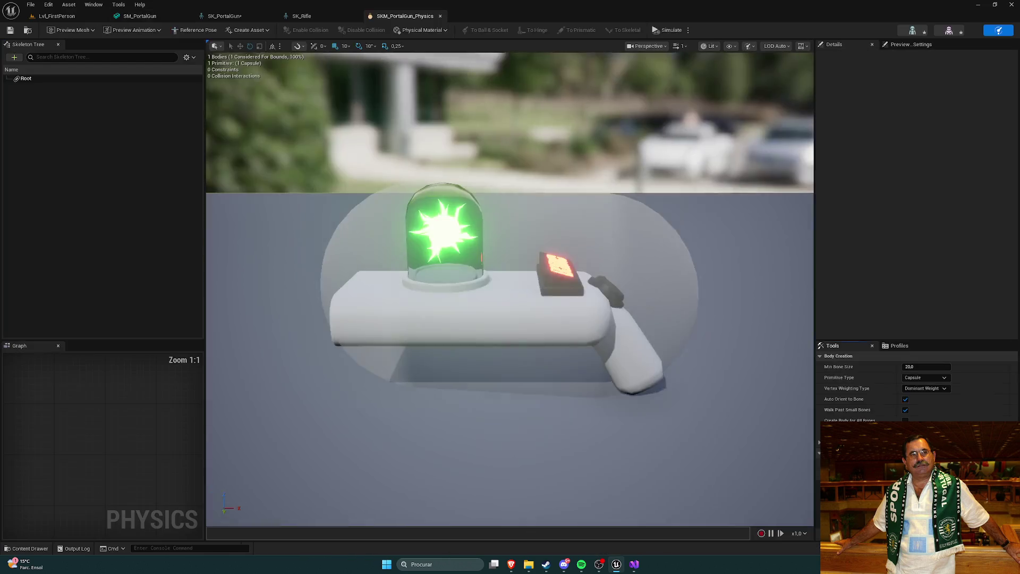
# Close the physics asset and SM_PortalGun editors and switch to the SK_Rifle tab.
pyautogui.click(440, 18)
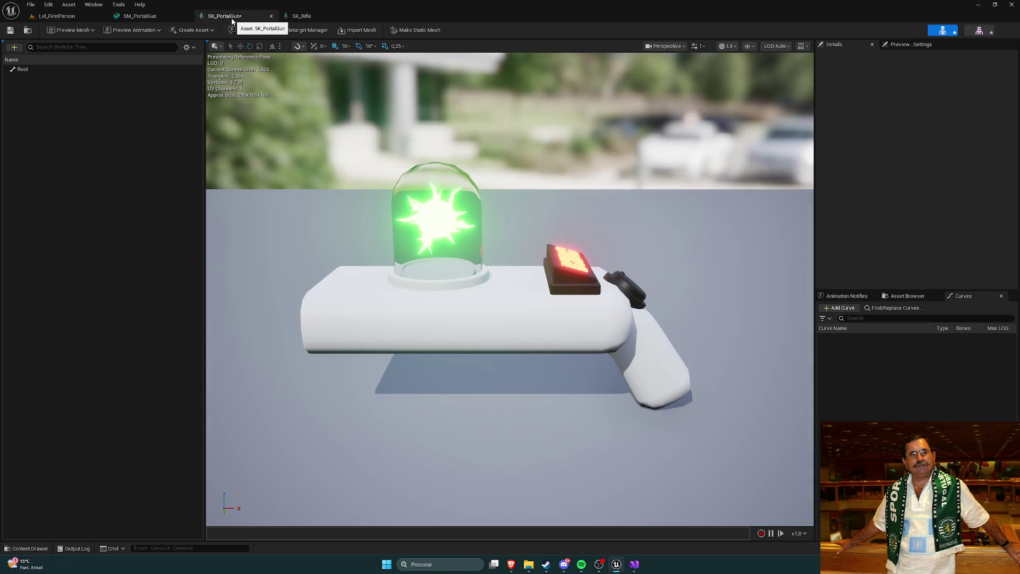
pyautogui.click(149, 16)
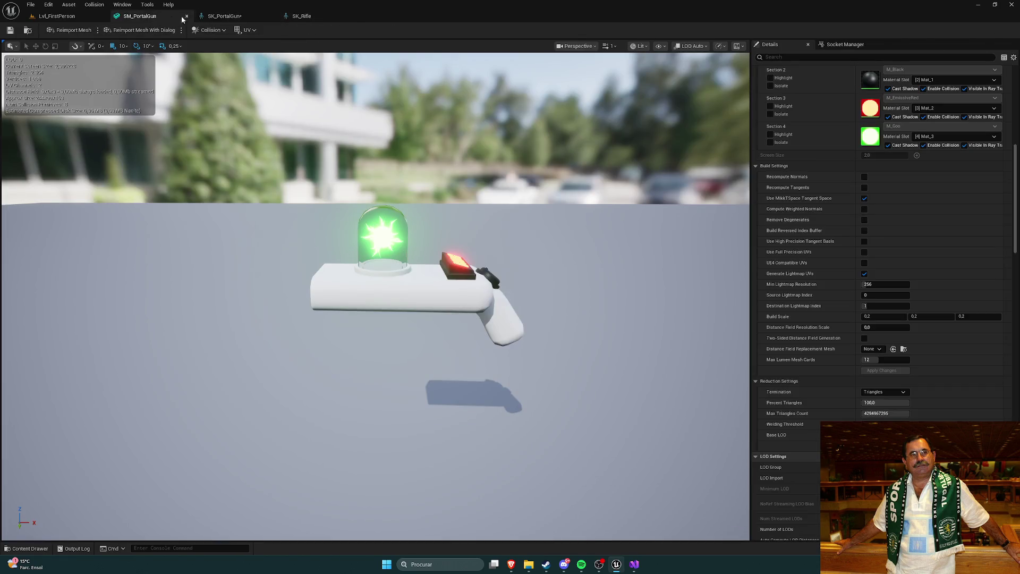
pyautogui.click(187, 16)
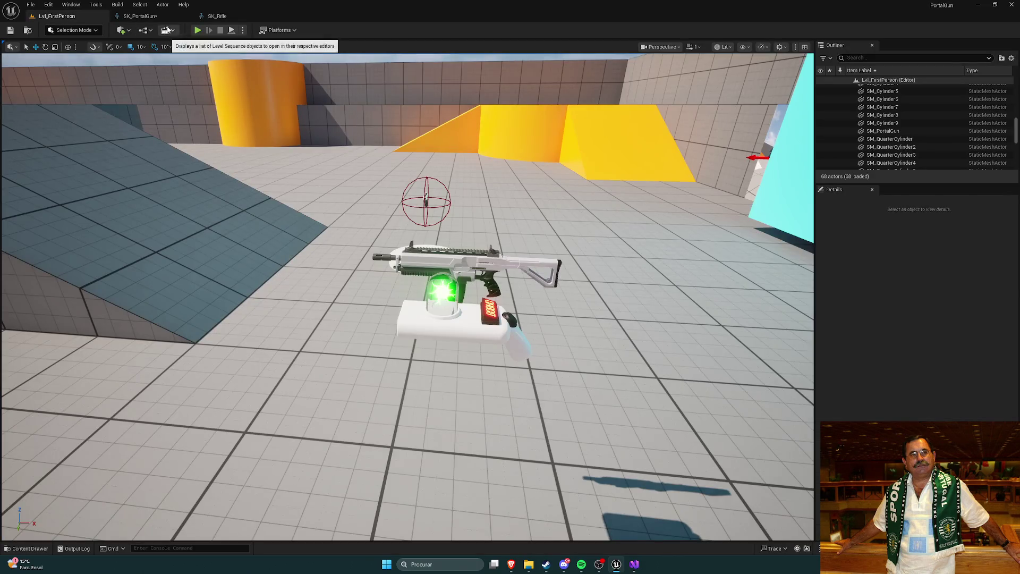
pyautogui.click(170, 17)
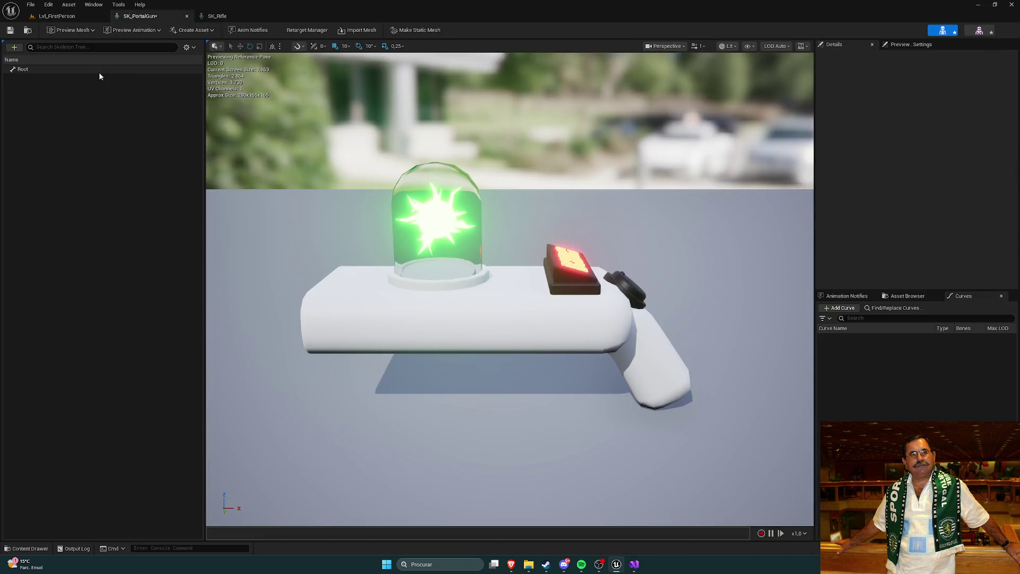
pyautogui.click(220, 17)
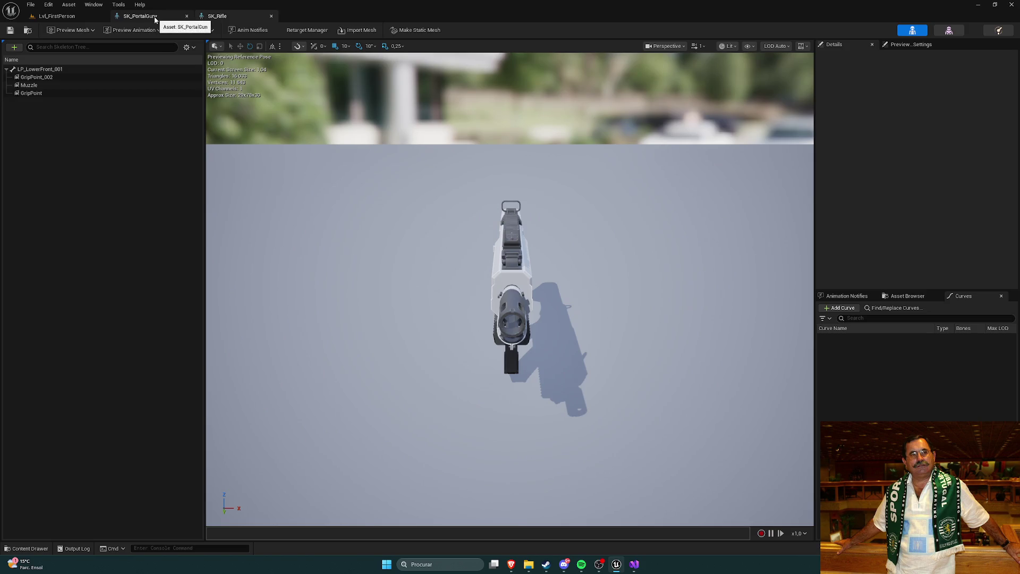
# Recheck SKM_PortalGun_Physics's Root body, close it, and select SK_Rifle's LP_LowerFront_001 bone.
pyautogui.hotkey('ctrl', 'space')
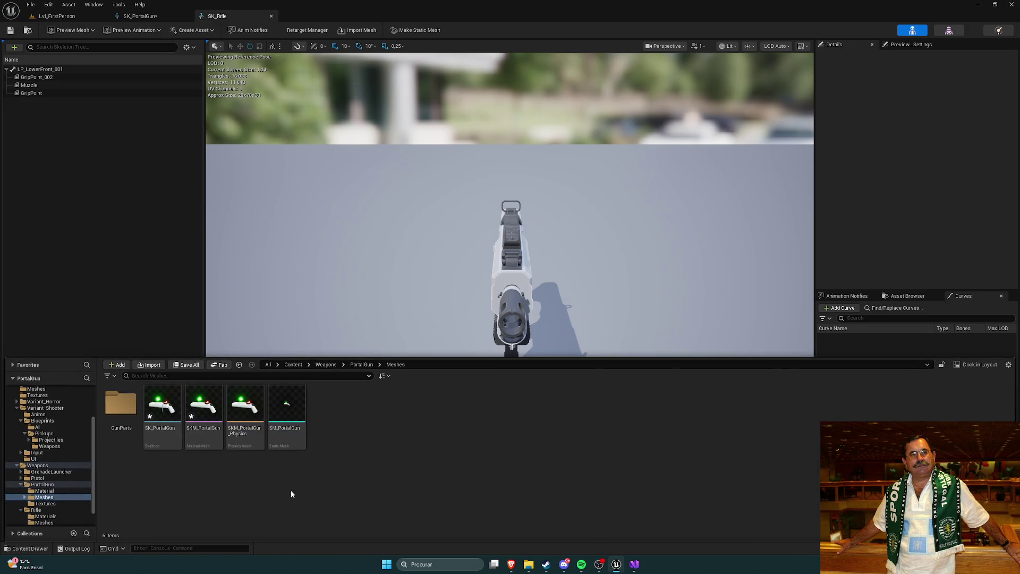
pyautogui.doubleClick(245, 406)
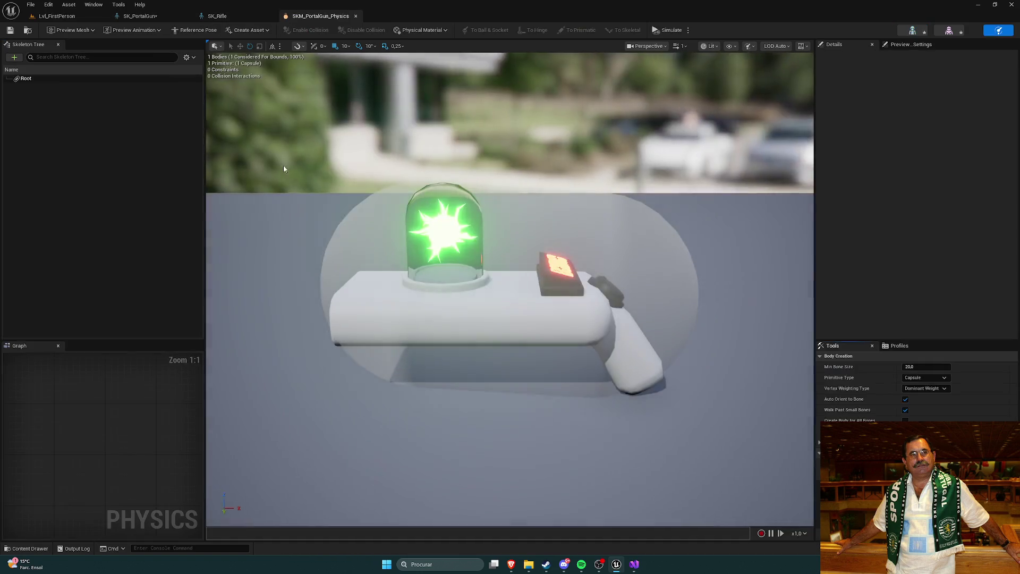
pyautogui.click(56, 80)
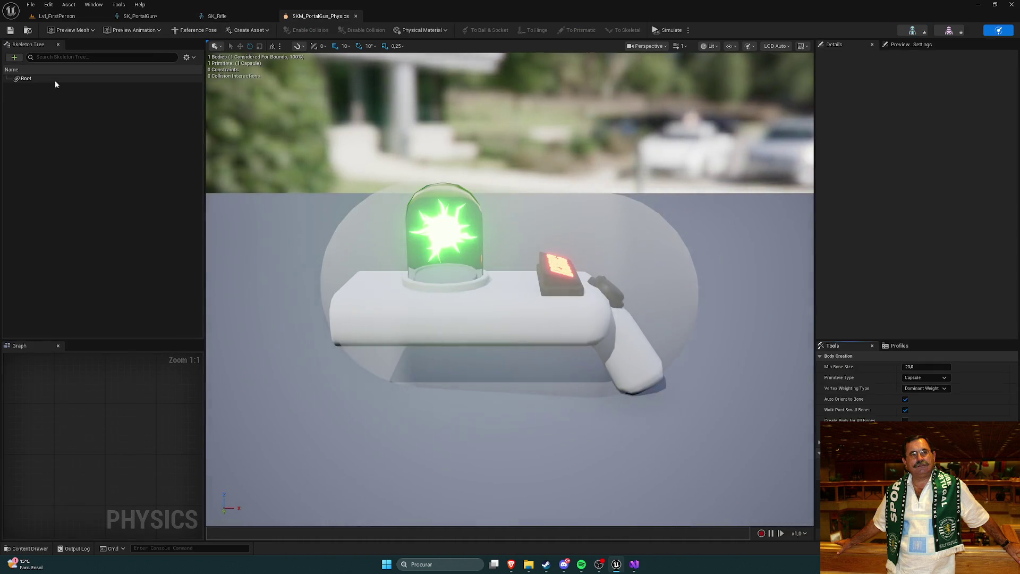
pyautogui.click(103, 132)
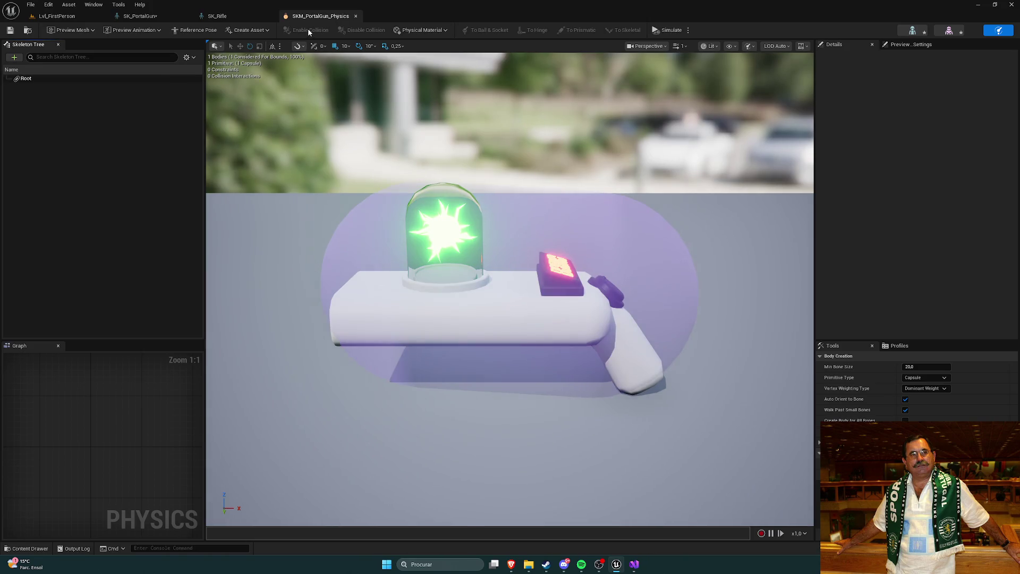
pyautogui.click(141, 16)
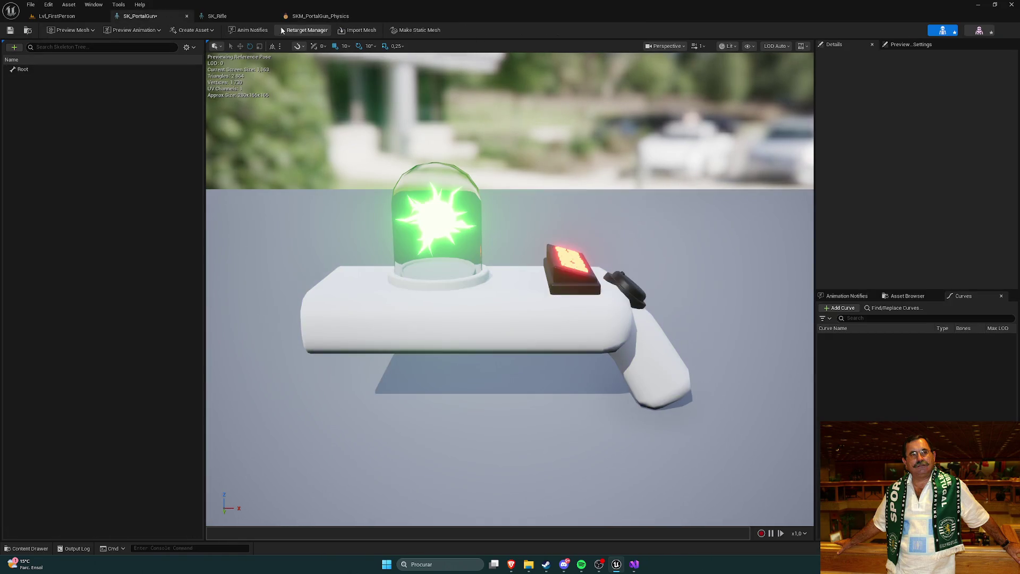
pyautogui.click(356, 15)
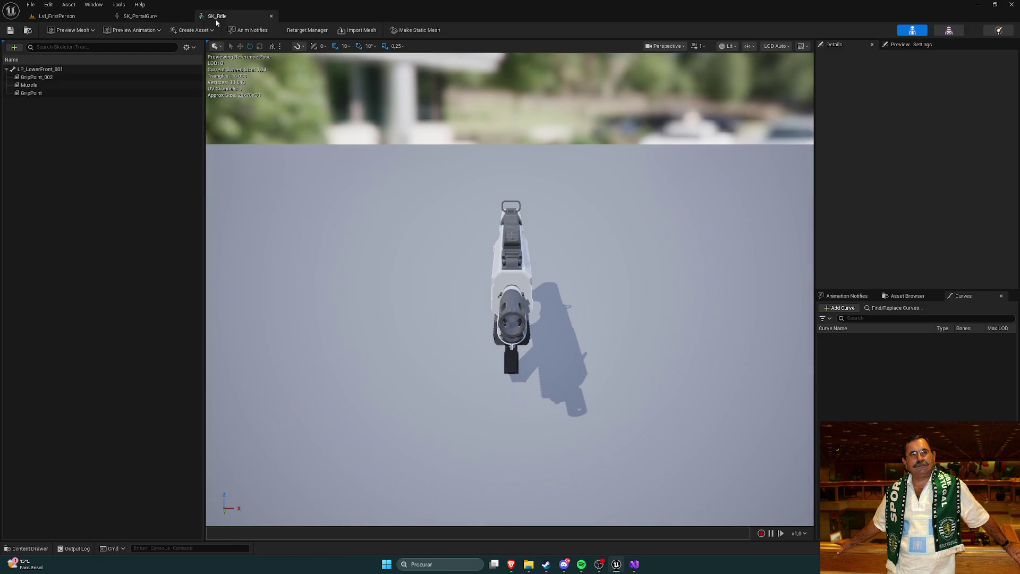
pyautogui.click(153, 20)
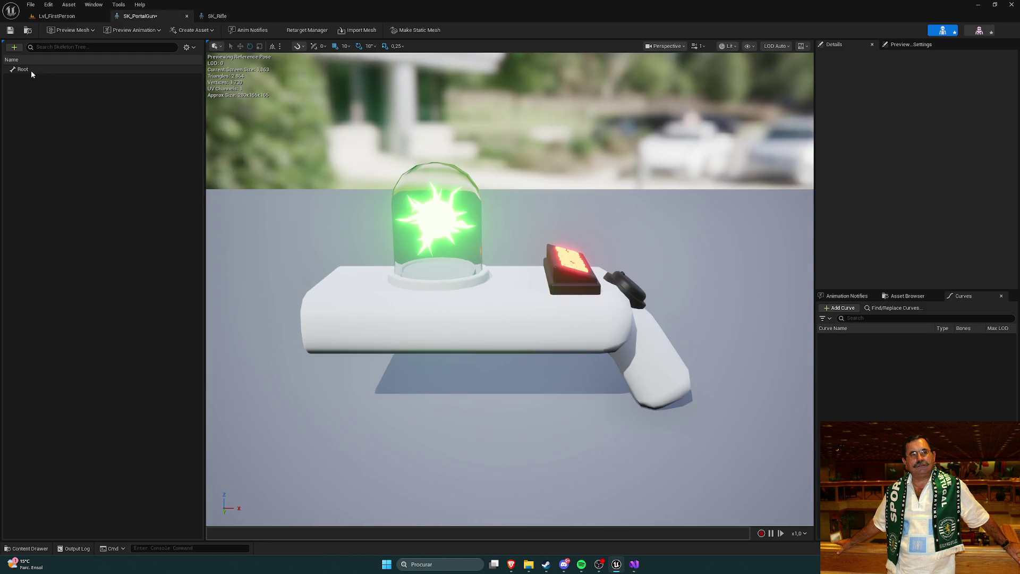
pyautogui.click(218, 16)
pyautogui.click(65, 74)
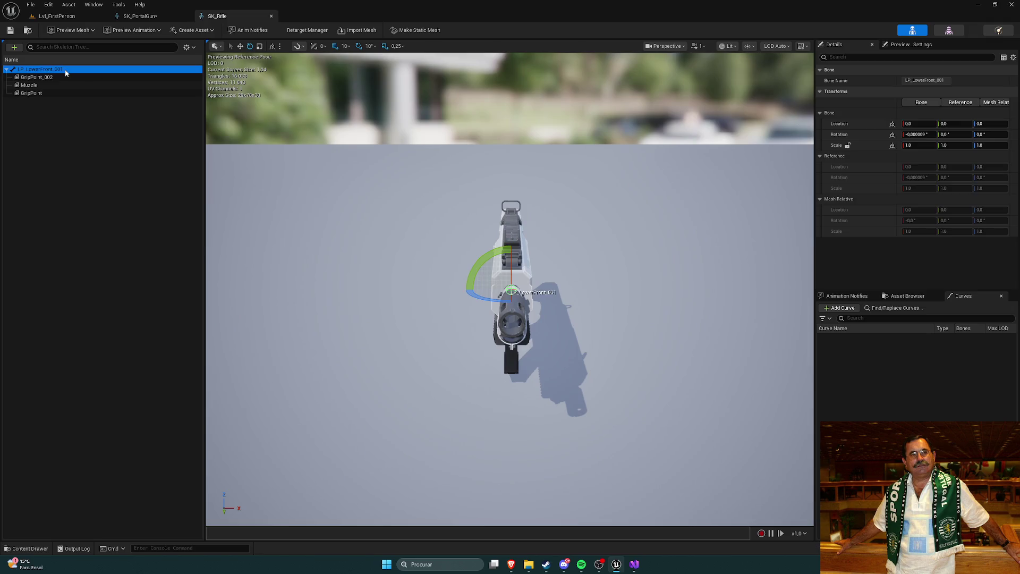
# Check SK_Rifle's GripPoint_002, GripPoint and Muzzle socket positions, framing Muzzle, then return to SK_PortalGun.
pyautogui.moveTo(299, 153); pyautogui.dragTo(368, 115)
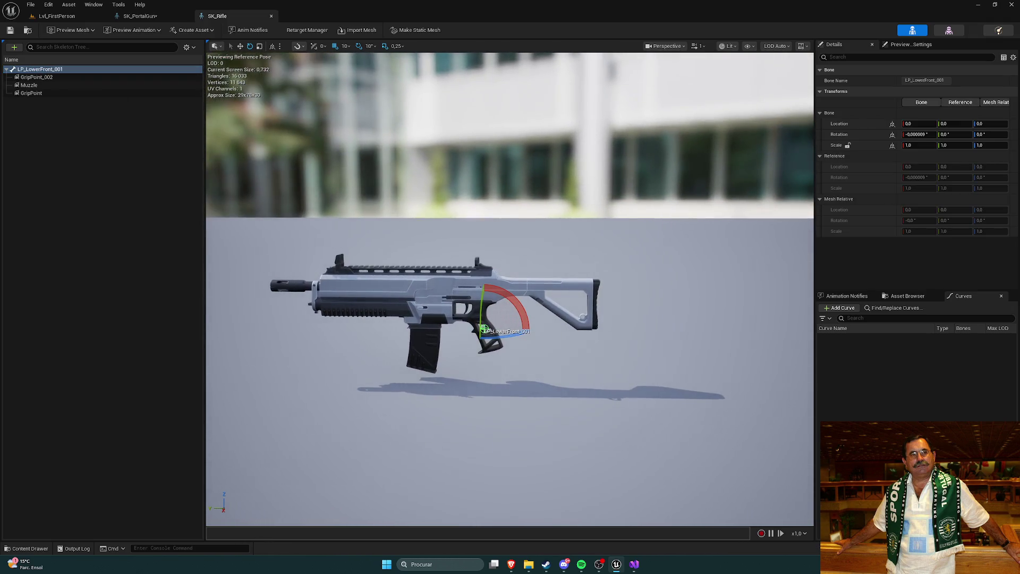
pyautogui.click(36, 77)
pyautogui.press('Down')
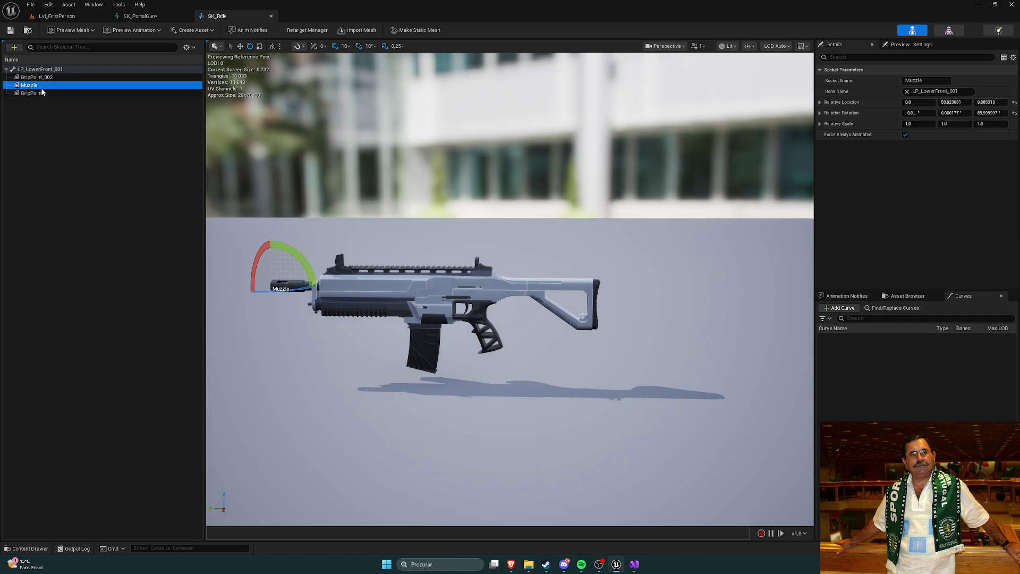
pyautogui.click(46, 92)
pyautogui.click(30, 85)
pyautogui.press('f')
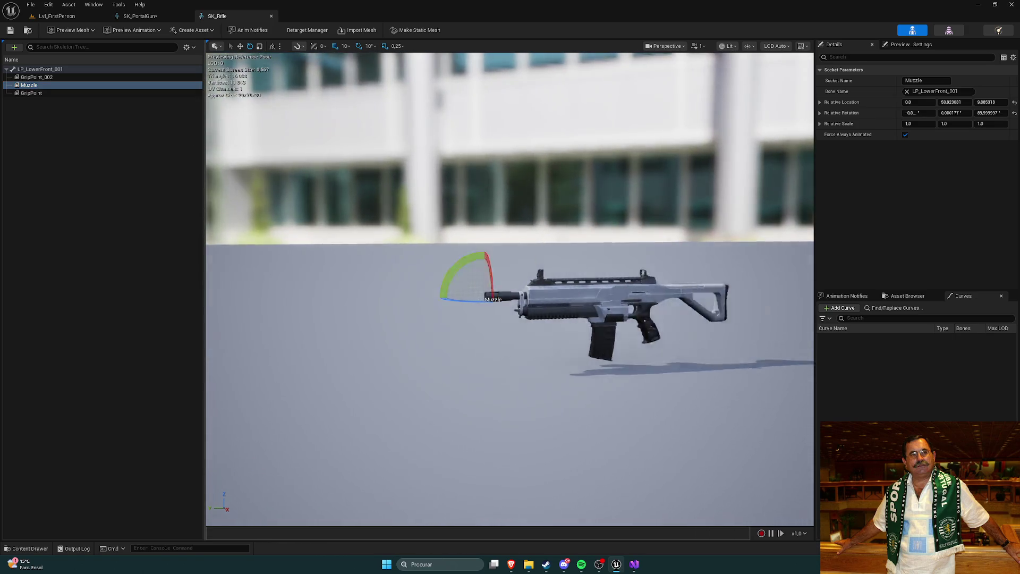
pyautogui.click(152, 17)
pyautogui.hotkey('ctrl', 'space')
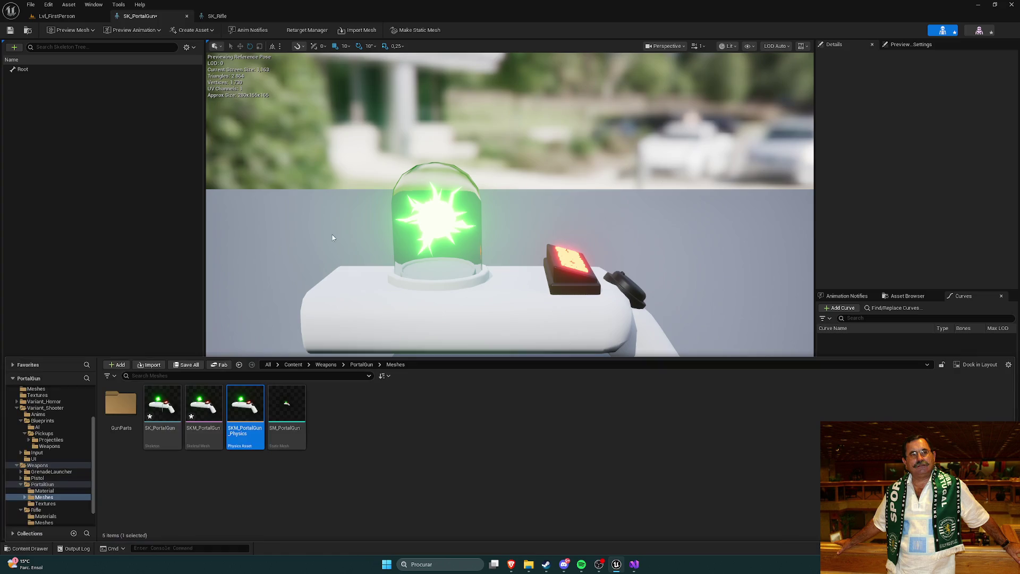
# Preview the SKM_PortalGun mesh from the Content Drawer, then close its editor.
pyautogui.click(369, 445)
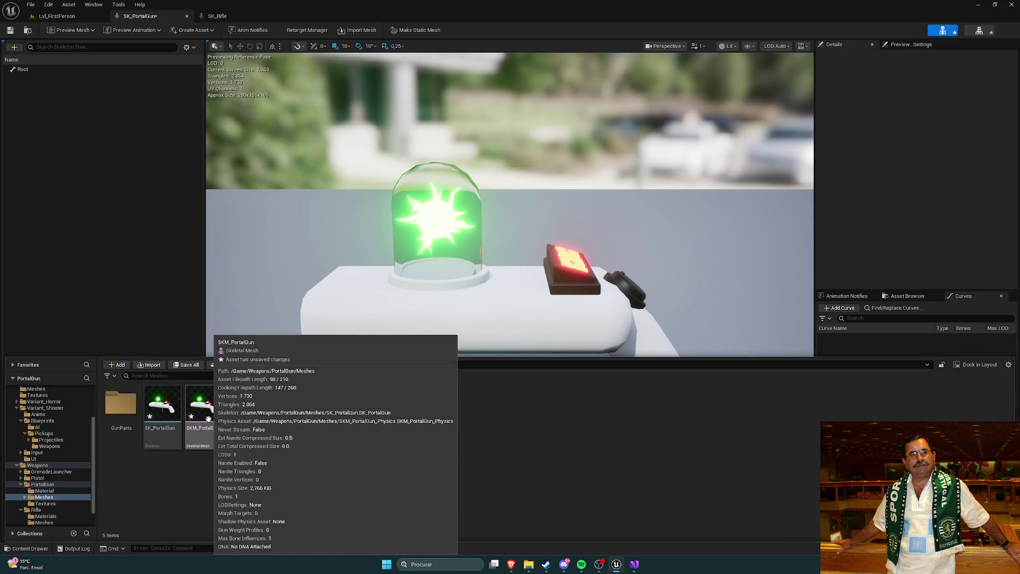
pyautogui.click(174, 411)
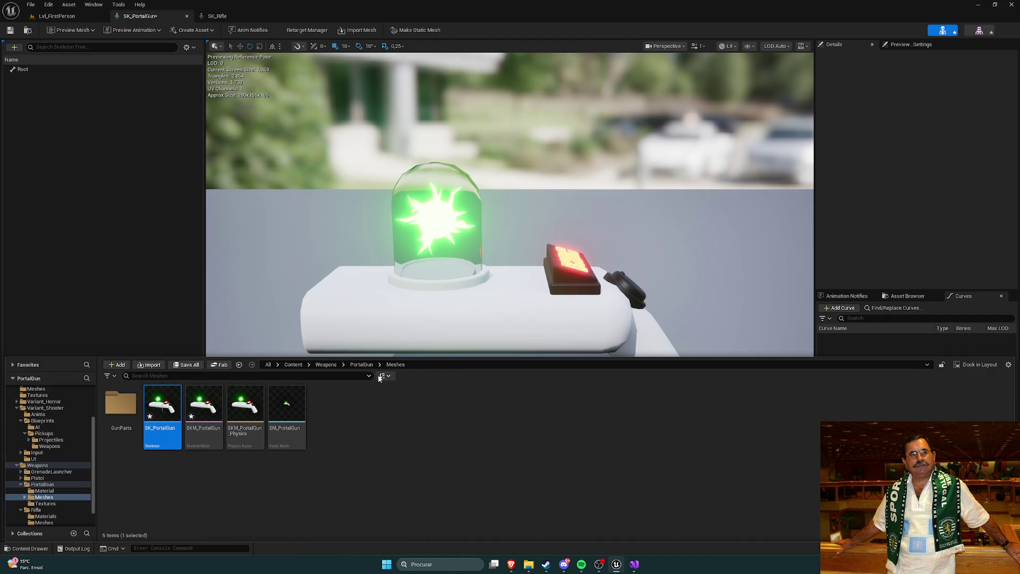
pyautogui.click(275, 476)
pyautogui.click(162, 398)
pyautogui.click(336, 440)
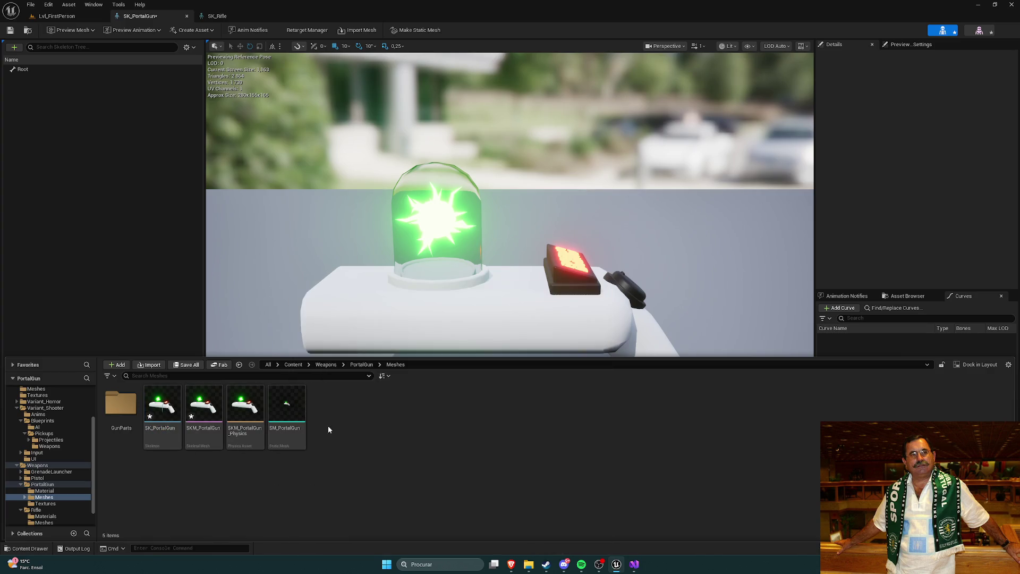
pyautogui.doubleClick(203, 406)
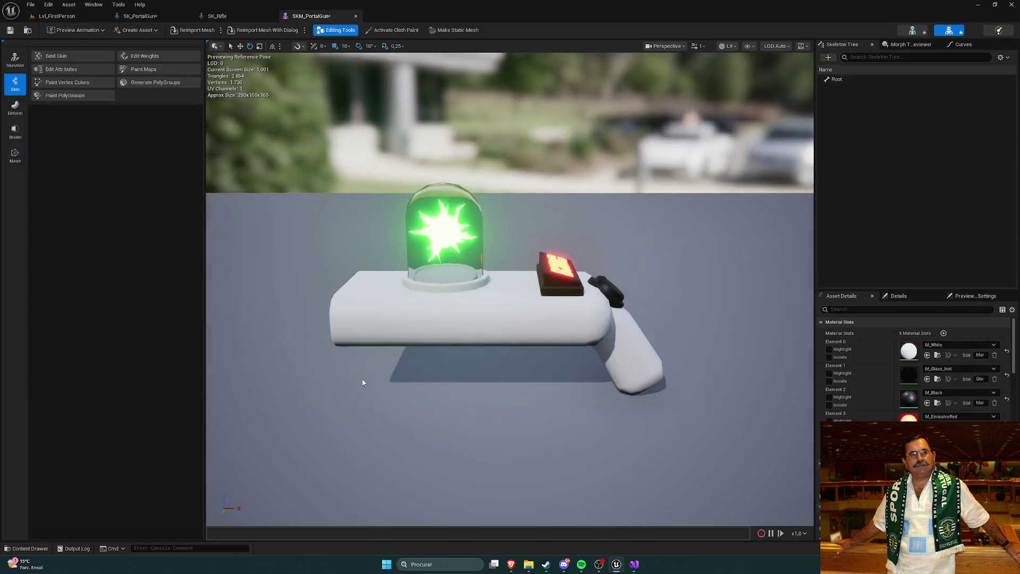
pyautogui.moveTo(315, 139)
pyautogui.mouseDown()
pyautogui.moveTo(336, 140)
pyautogui.moveTo(303, 139)
pyautogui.mouseUp()
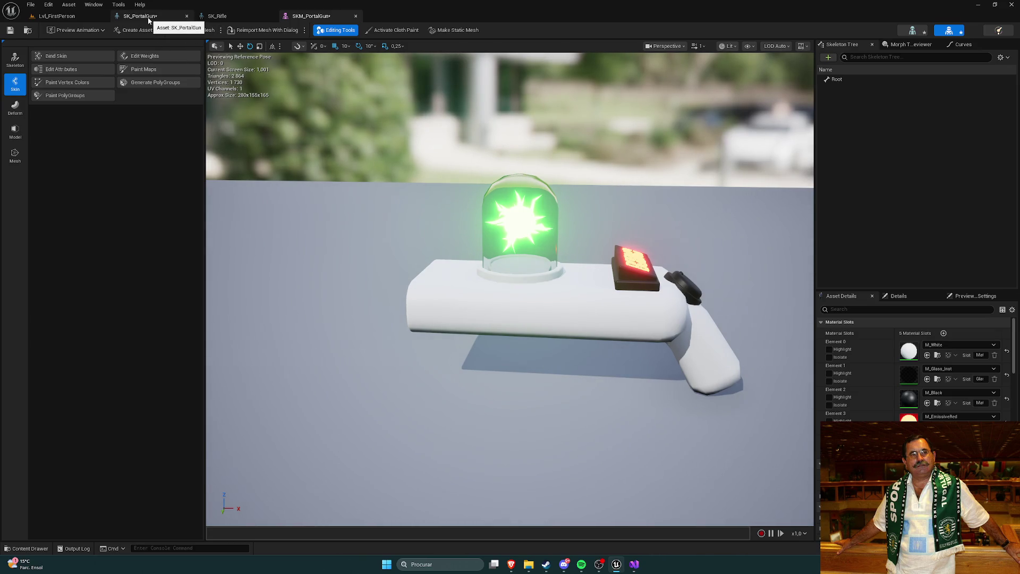
pyautogui.click(356, 16)
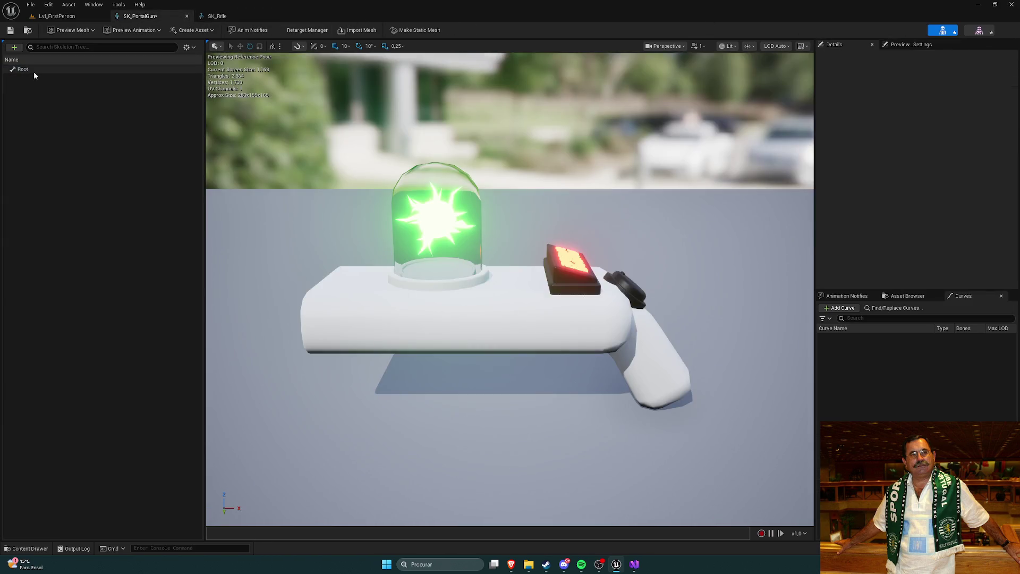
# Add RootSocket, RootSocket_0 and RootSocket_1 under the SK_PortalGun Root bone.
pyautogui.rightClick(30, 70)
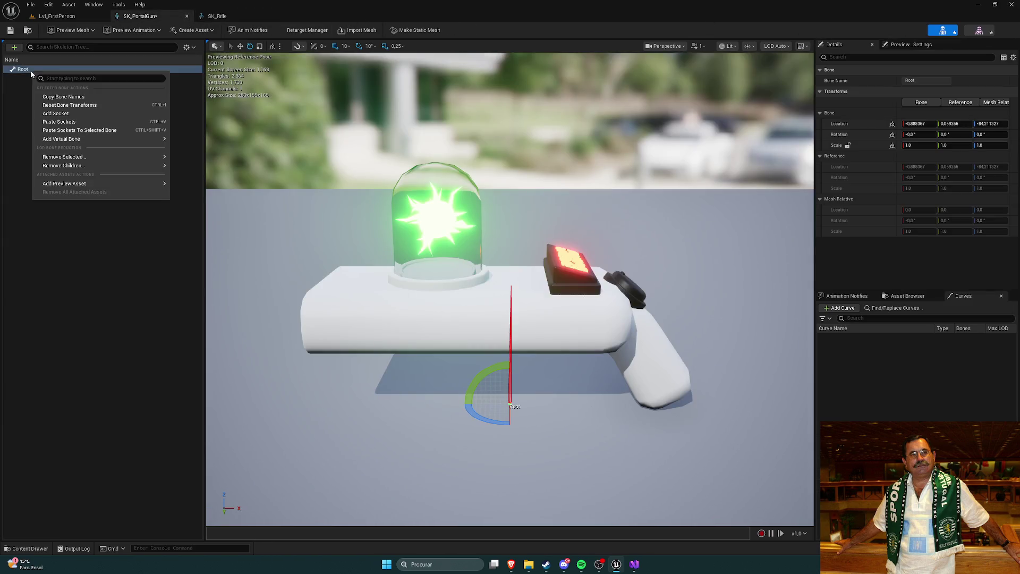
pyautogui.click(68, 118)
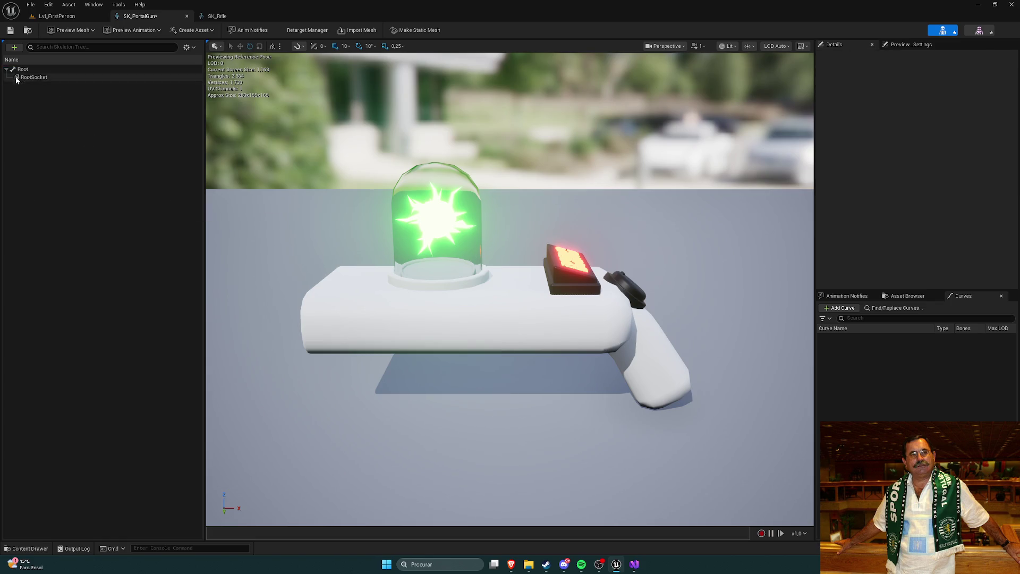
pyautogui.rightClick(21, 69)
pyautogui.click(42, 109)
pyautogui.rightClick(30, 77)
pyautogui.moveTo(57, 120)
pyautogui.click(16, 116)
pyautogui.rightClick(21, 69)
pyautogui.click(63, 118)
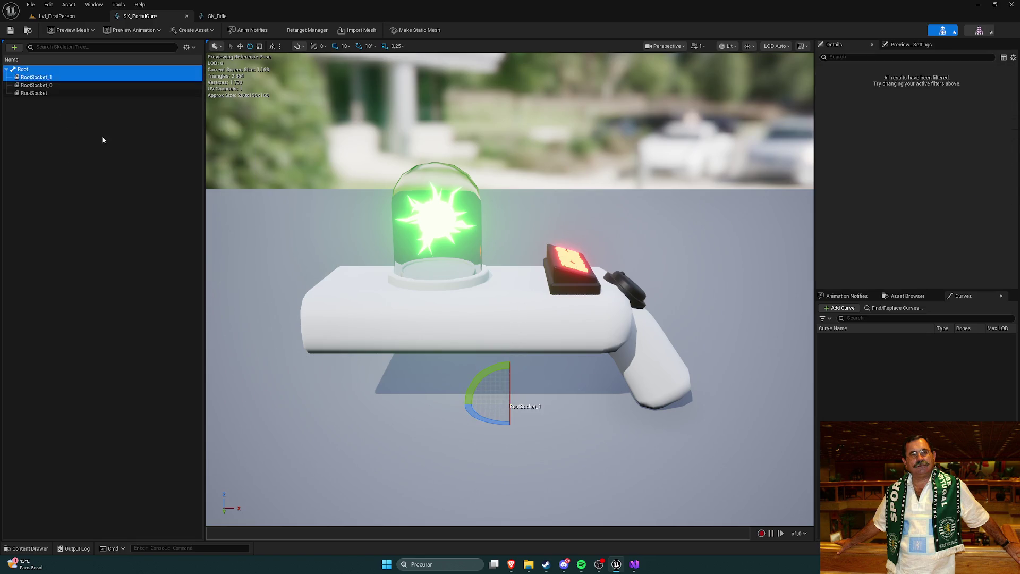
# Check SK_Rifle's GripPoint socket details, then select RootSocket's name field for renaming.
pyautogui.click(213, 16)
pyautogui.click(42, 93)
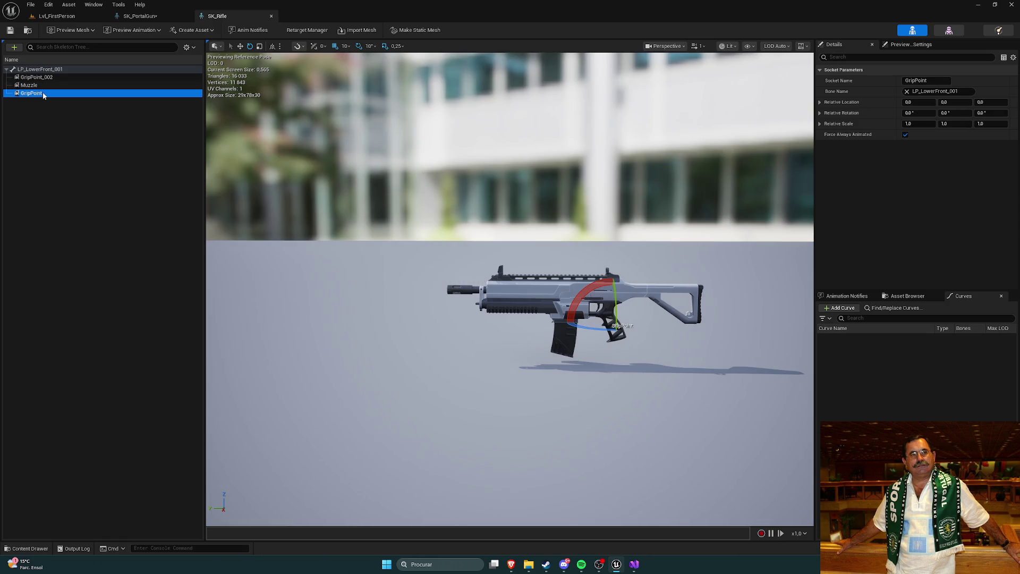
pyautogui.click(137, 15)
pyautogui.click(37, 93)
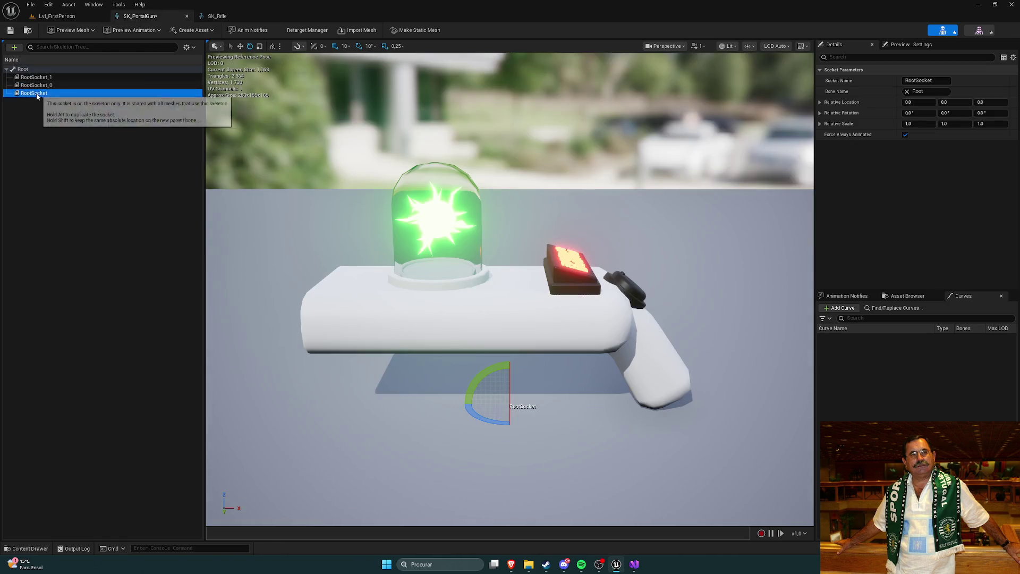
pyautogui.rightClick(37, 93)
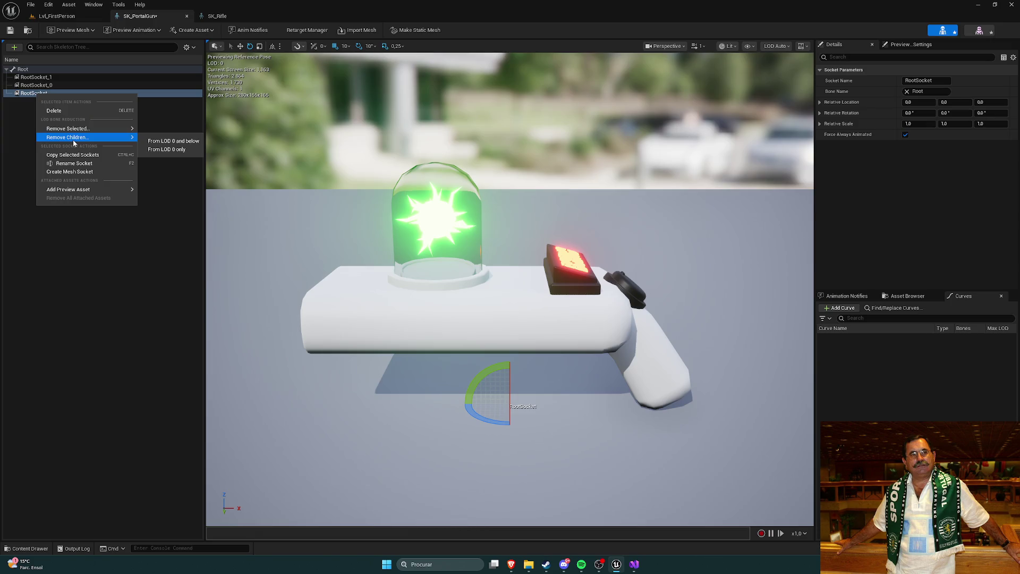
pyautogui.click(40, 112)
pyautogui.click(39, 94)
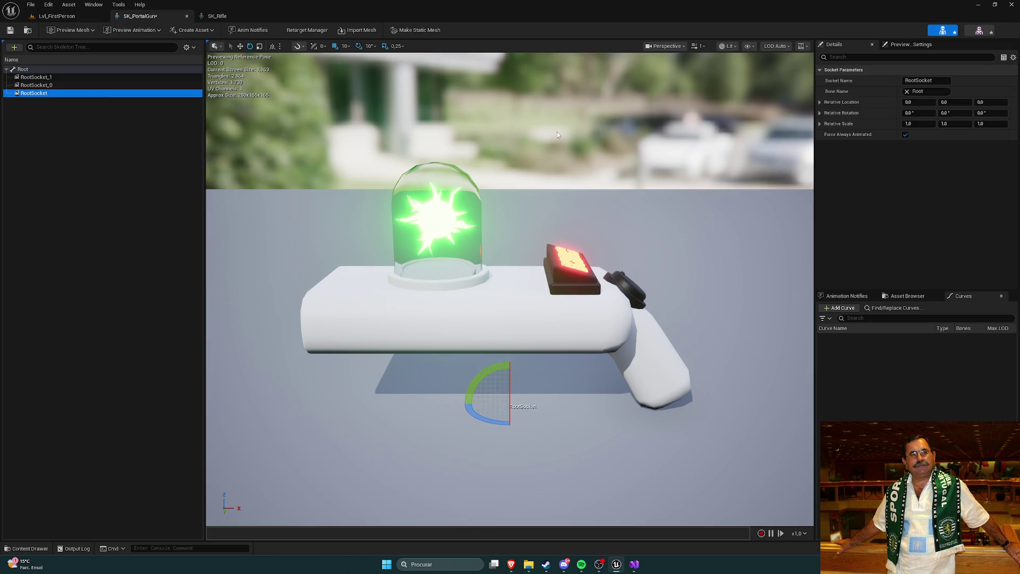
pyautogui.click(915, 81)
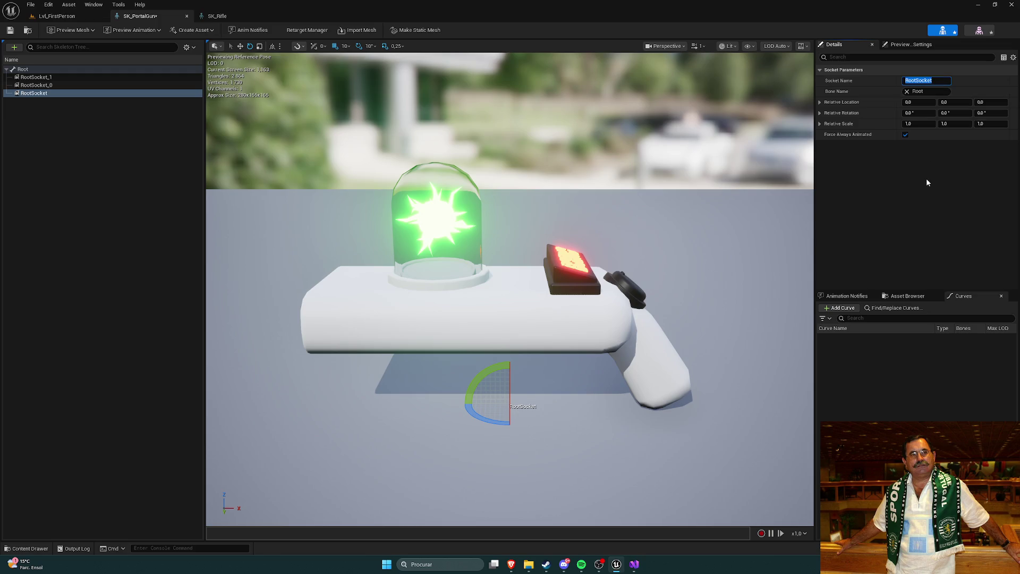
# Rename RootSocket to GripSocket01, then correct it to GripPoint.
pyautogui.write('GripS')
pyautogui.write('ocket')
pyautogui.write('01')
pyautogui.press('Return')
pyautogui.click(56, 112)
pyautogui.click(226, 19)
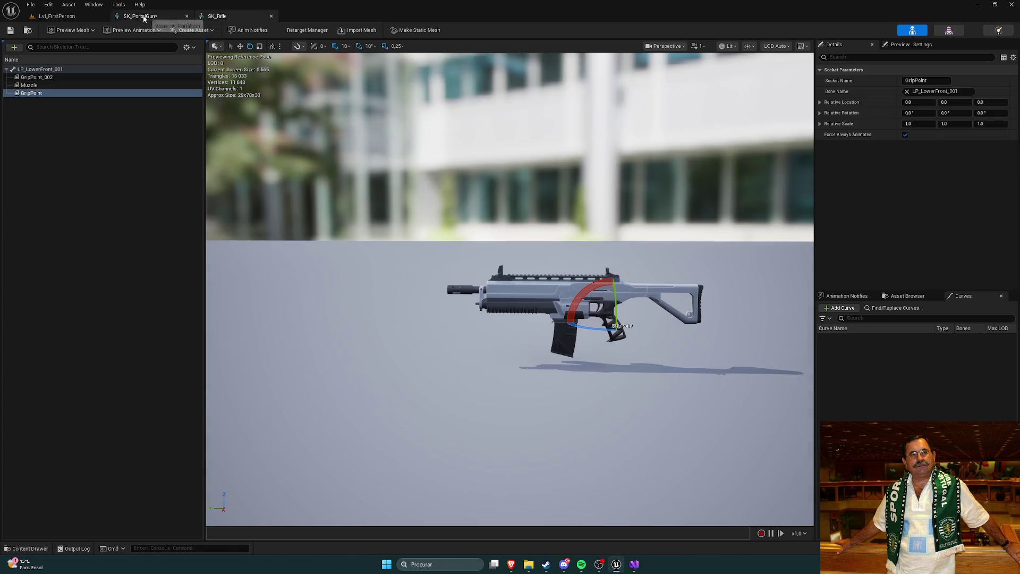
pyautogui.click(144, 18)
pyautogui.click(48, 95)
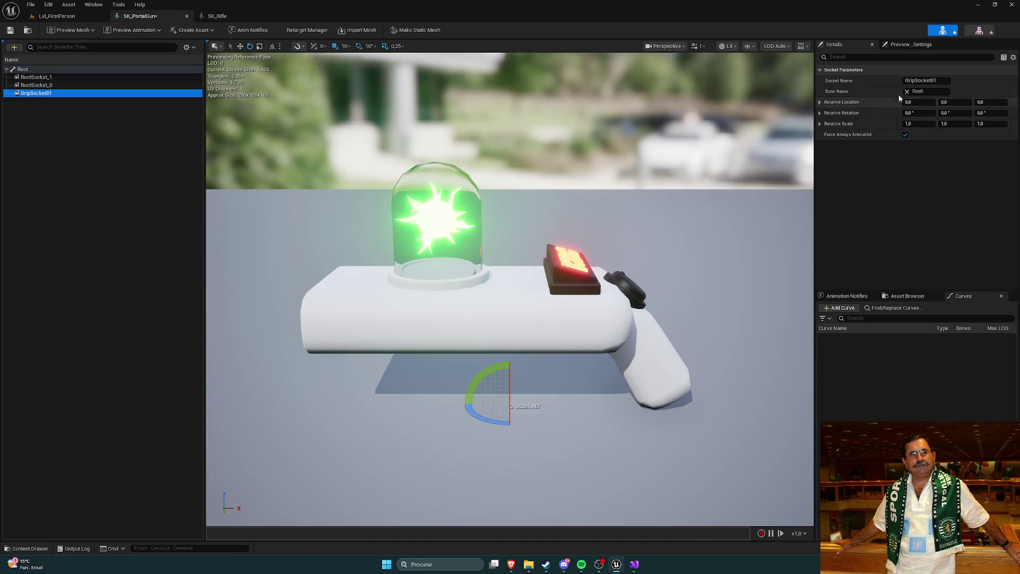
pyautogui.click(938, 81)
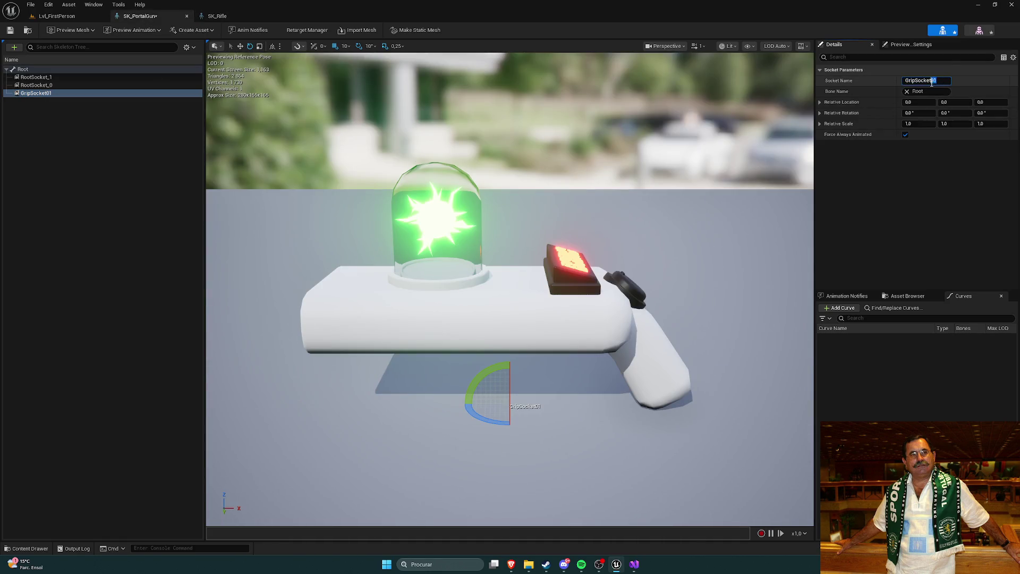
pyautogui.write('Poin')
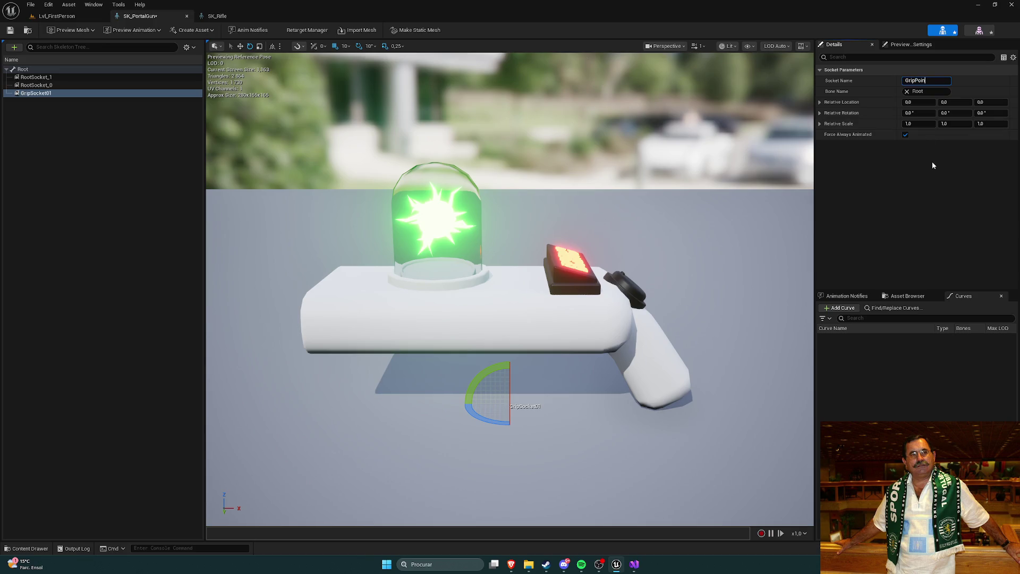
pyautogui.press('Return')
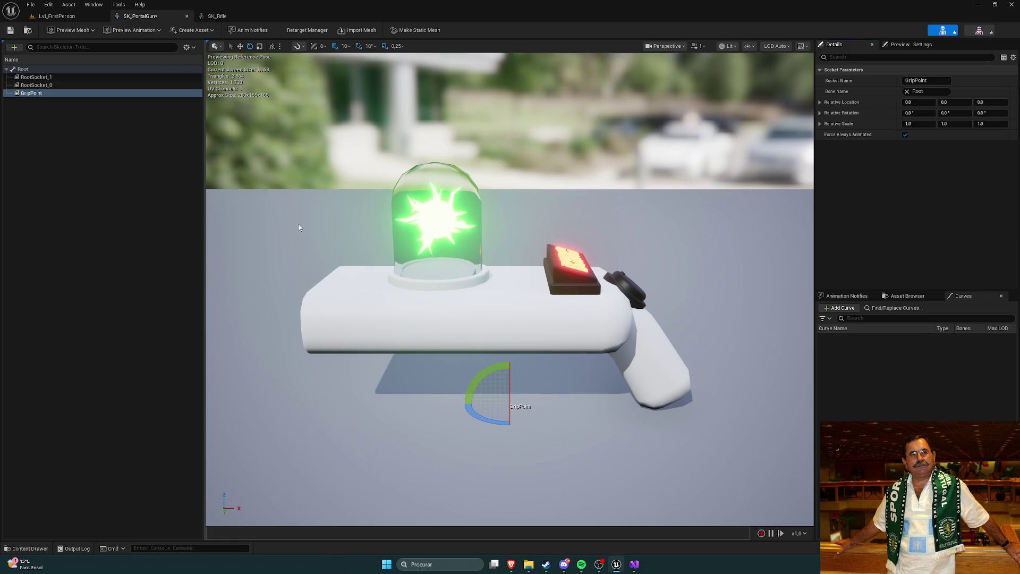
# Compare the portal gun's GripPoint socket with SK_Rifle's GripPoint socket details.
pyautogui.click(57, 126)
pyautogui.click(215, 17)
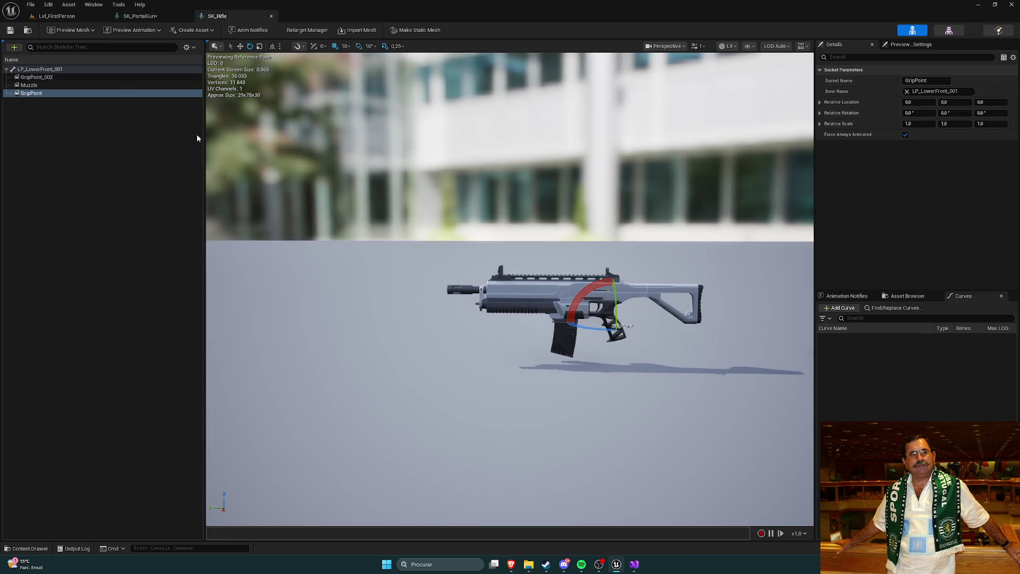
pyautogui.click(57, 101)
pyautogui.click(63, 95)
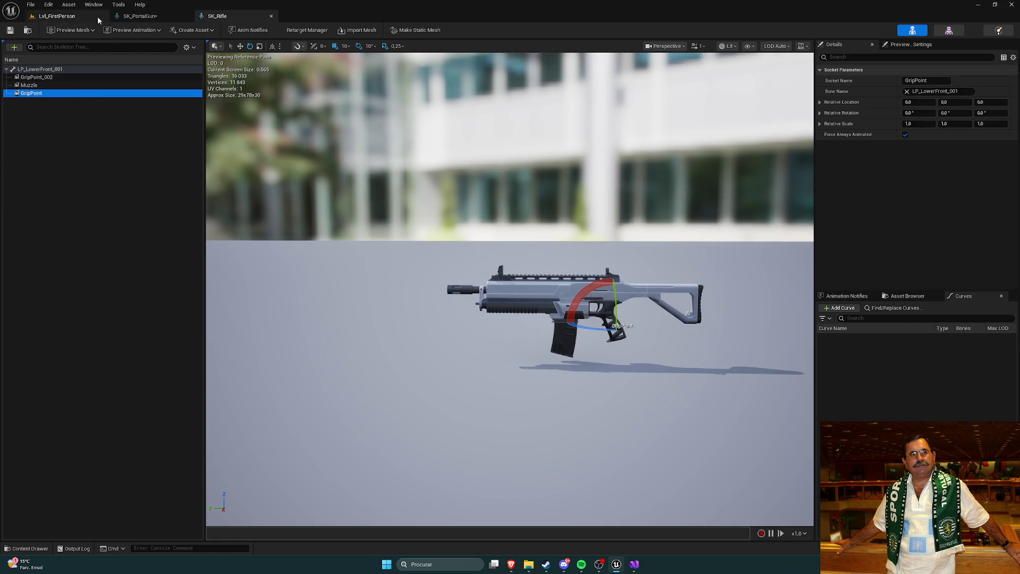
pyautogui.click(139, 16)
pyautogui.click(59, 93)
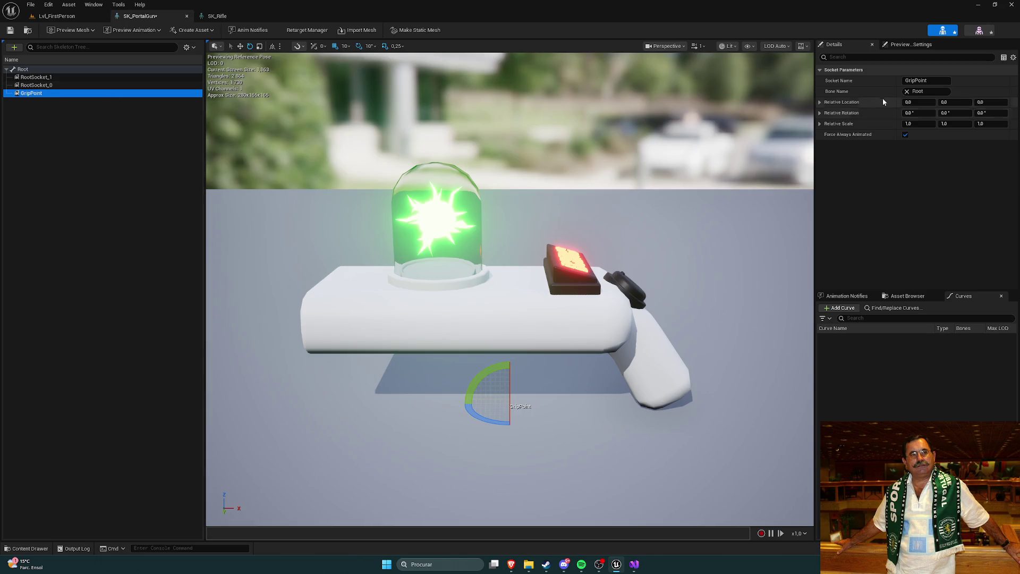
pyautogui.click(217, 16)
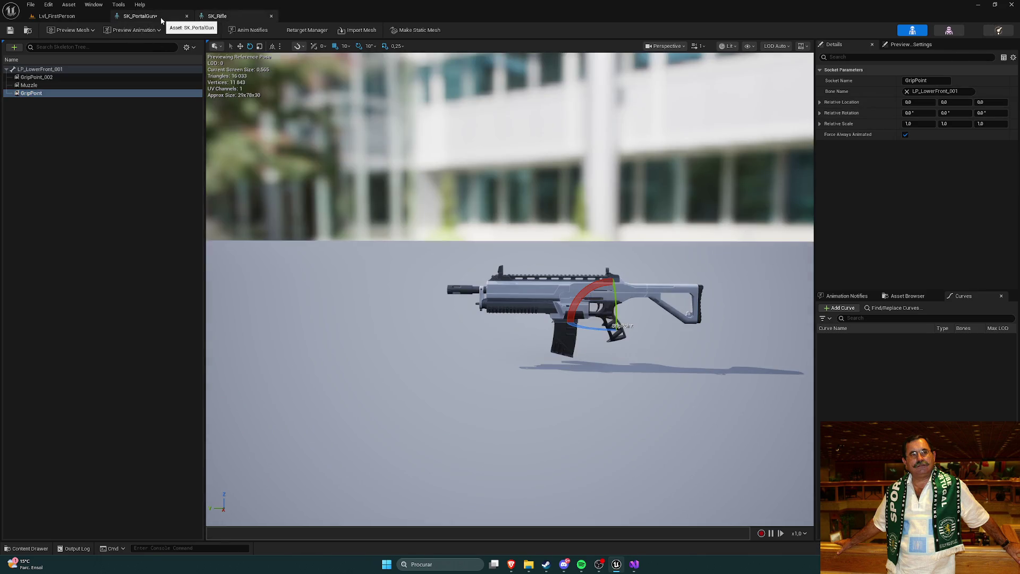
pyautogui.click(167, 20)
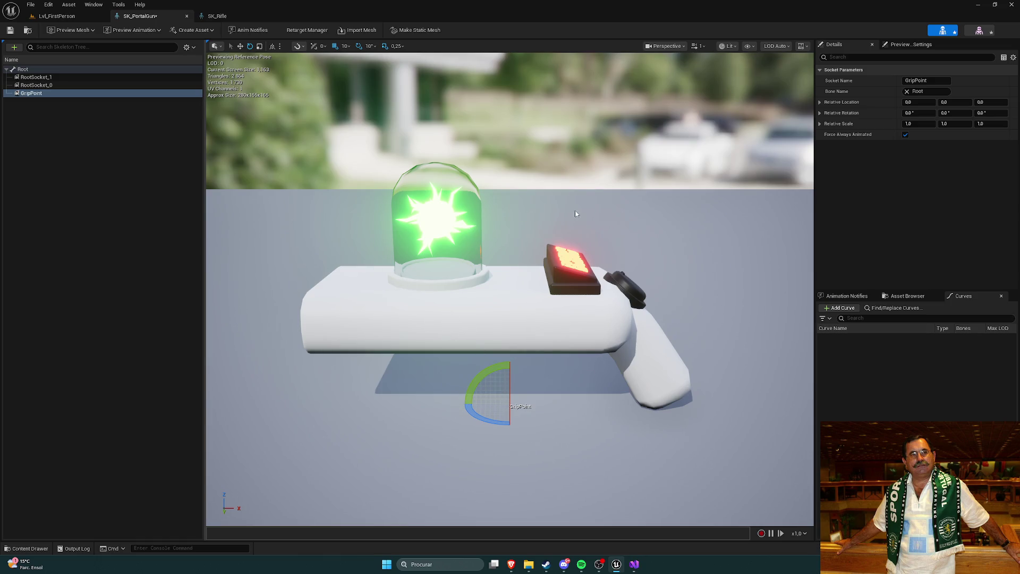
pyautogui.moveTo(546, 256)
pyautogui.mouseDown()
pyautogui.moveTo(546, 297)
pyautogui.moveTo(547, 287)
pyautogui.moveTo(596, 306)
pyautogui.moveTo(447, 306)
pyautogui.moveTo(446, 287)
pyautogui.moveTo(680, 282)
pyautogui.mouseUp()
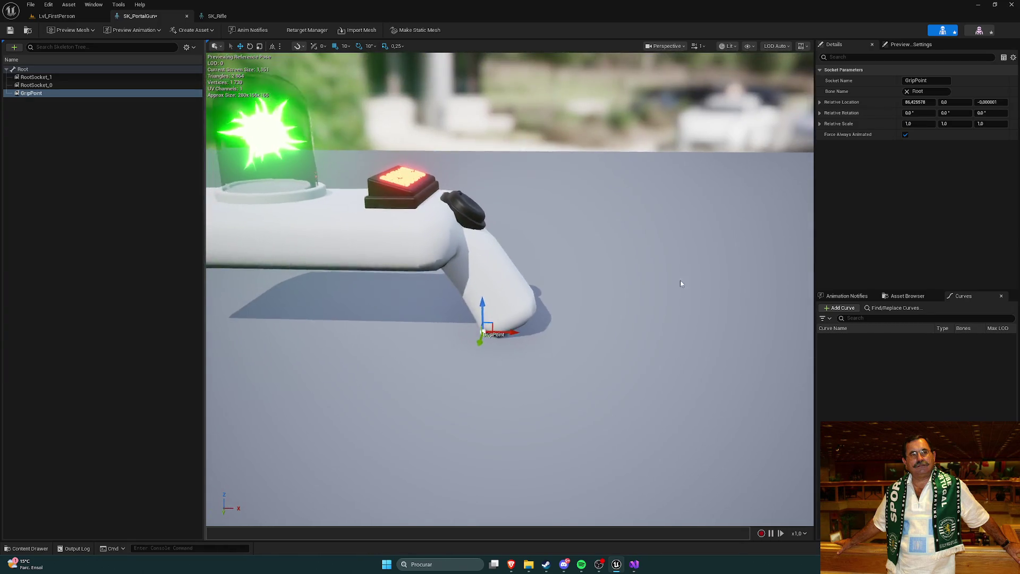
# Raise GripPoint into the gun's handle and compare it against SK_Rifle's Muzzle socket.
pyautogui.moveTo(489, 272)
pyautogui.mouseDown()
pyautogui.moveTo(489, 245)
pyautogui.moveTo(478, 272)
pyautogui.moveTo(382, 261)
pyautogui.moveTo(212, 268)
pyautogui.moveTo(223, 255)
pyautogui.moveTo(249, 250)
pyautogui.moveTo(239, 260)
pyautogui.moveTo(298, 234)
pyautogui.moveTo(297, 276)
pyautogui.moveTo(330, 239)
pyautogui.moveTo(335, 213)
pyautogui.moveTo(324, 255)
pyautogui.moveTo(582, 255)
pyautogui.mouseUp()
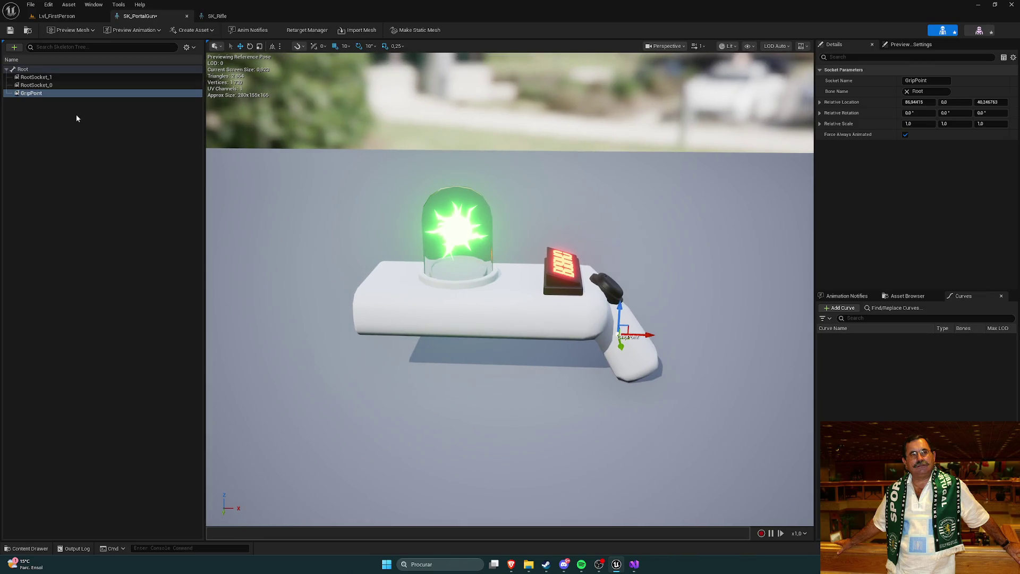
pyautogui.click(74, 85)
pyautogui.click(217, 16)
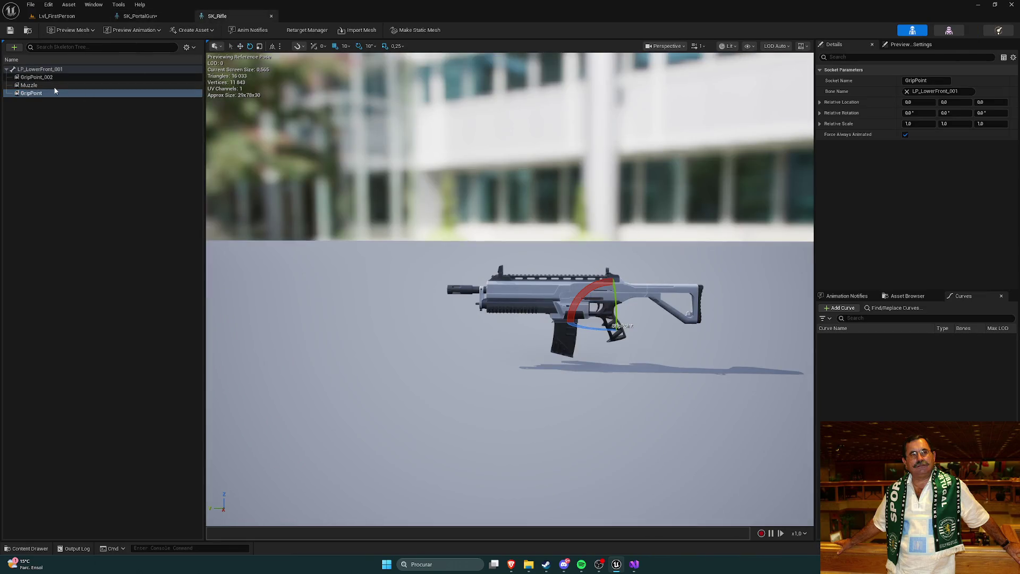
pyautogui.click(31, 85)
pyautogui.click(141, 16)
pyautogui.click(31, 93)
# Select RootSocket_0 and begin replacing its name in the Details panel.
pyautogui.click(34, 85)
pyautogui.click(931, 79)
pyautogui.doubleClick(931, 80)
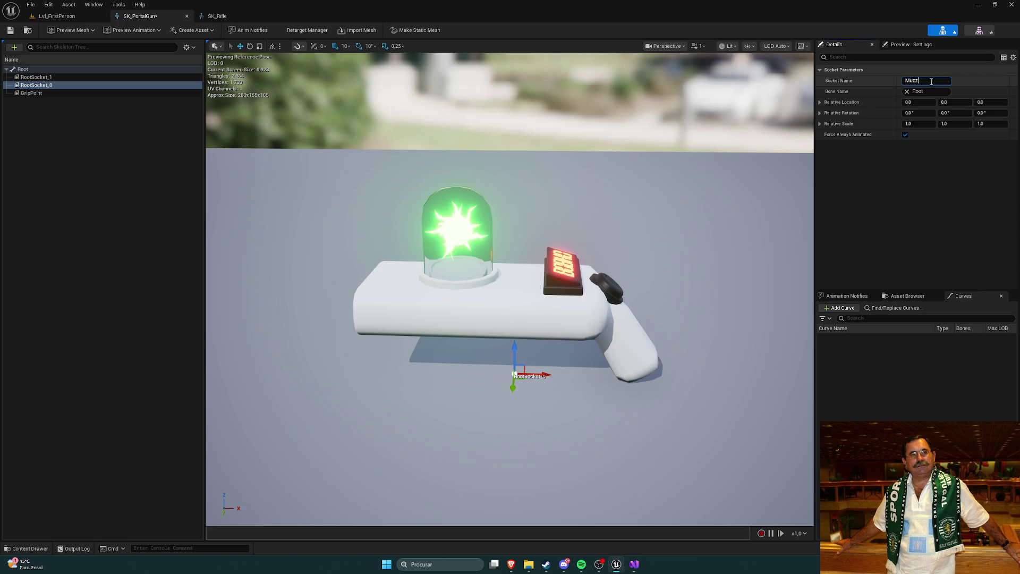
# Confirm the new socket name Muzzle and reselect it.
pyautogui.press('Return')
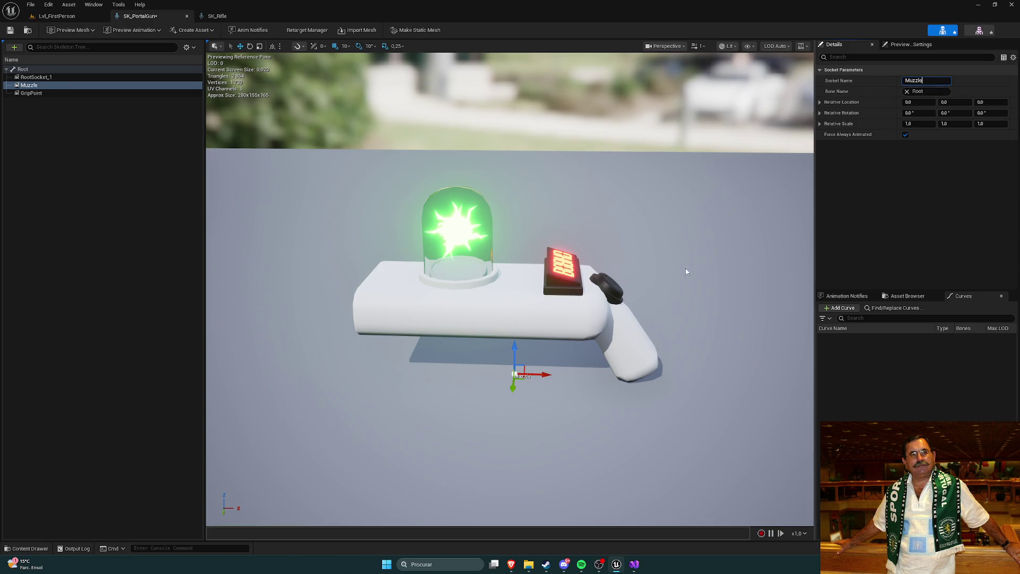
pyautogui.click(108, 133)
pyautogui.click(53, 85)
# Drag Muzzle forward and up onto the front tip of the portal gun's barrel.
pyautogui.moveTo(555, 377); pyautogui.dragTo(470, 378)
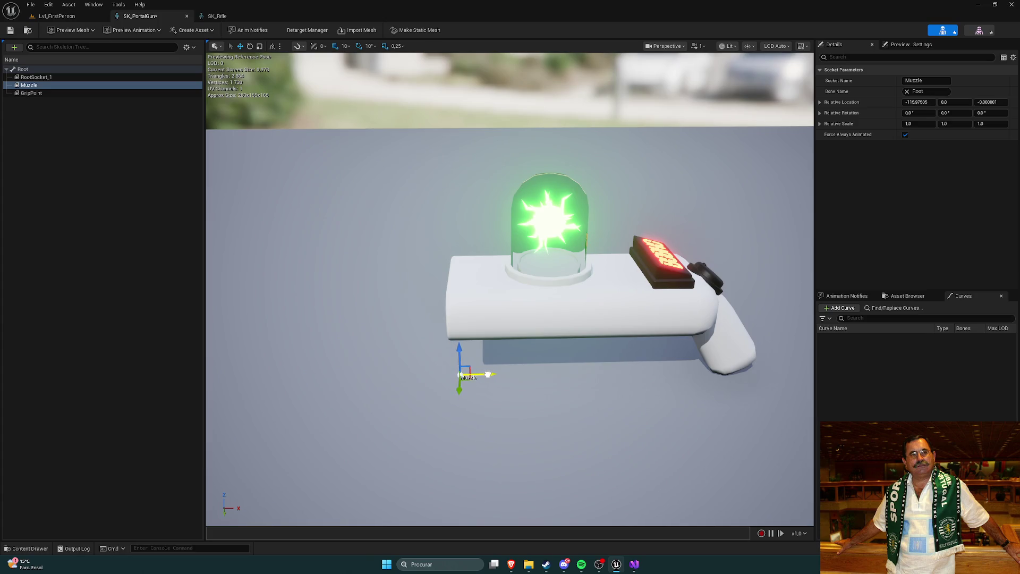
pyautogui.moveTo(458, 354); pyautogui.dragTo(459, 266)
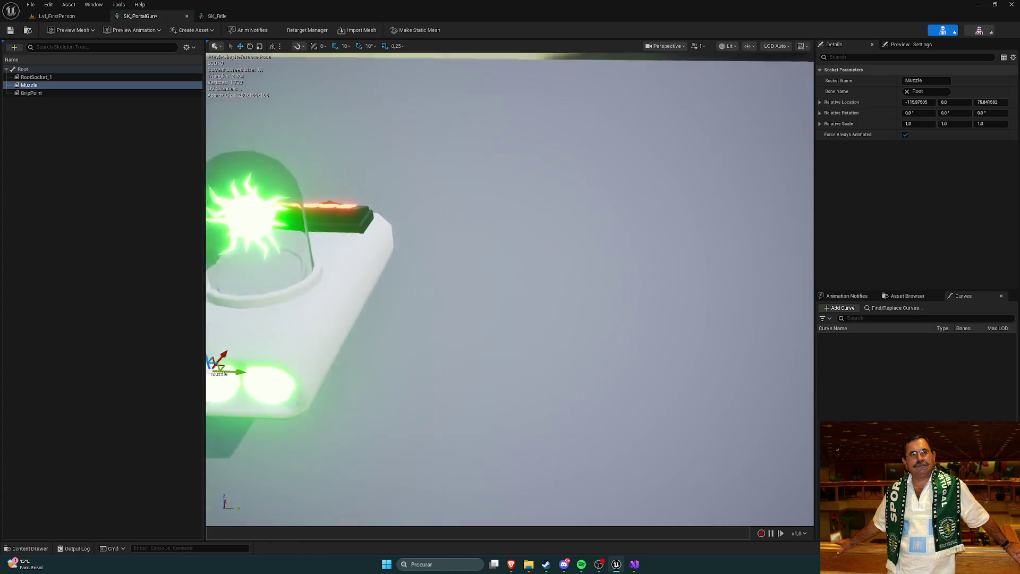
pyautogui.moveTo(376, 276); pyautogui.dragTo(319, 276)
pyautogui.scroll(5, 375, 277)
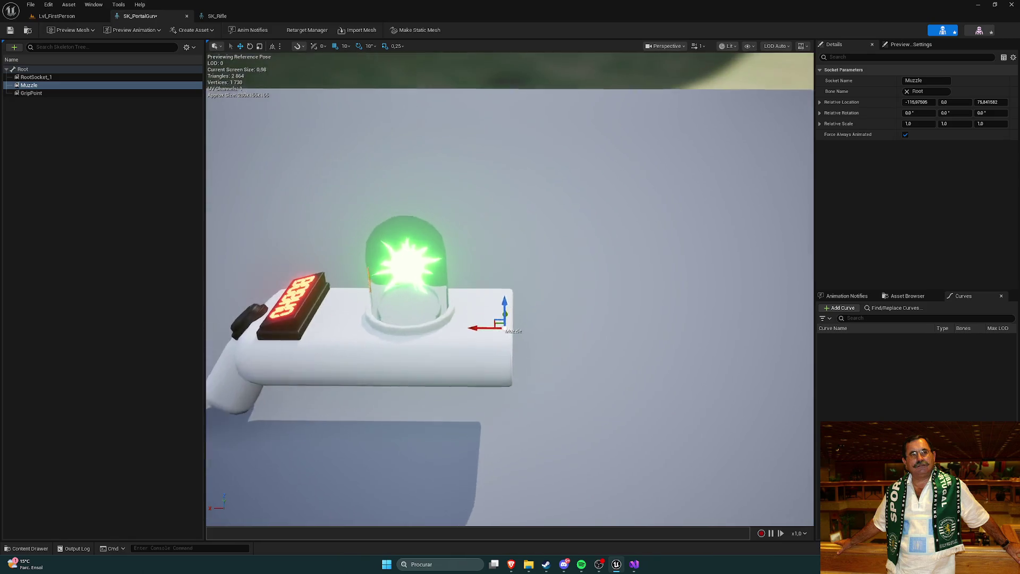
pyautogui.moveTo(495, 297)
pyautogui.mouseDown()
pyautogui.moveTo(510, 298)
pyautogui.moveTo(478, 266)
pyautogui.mouseUp()
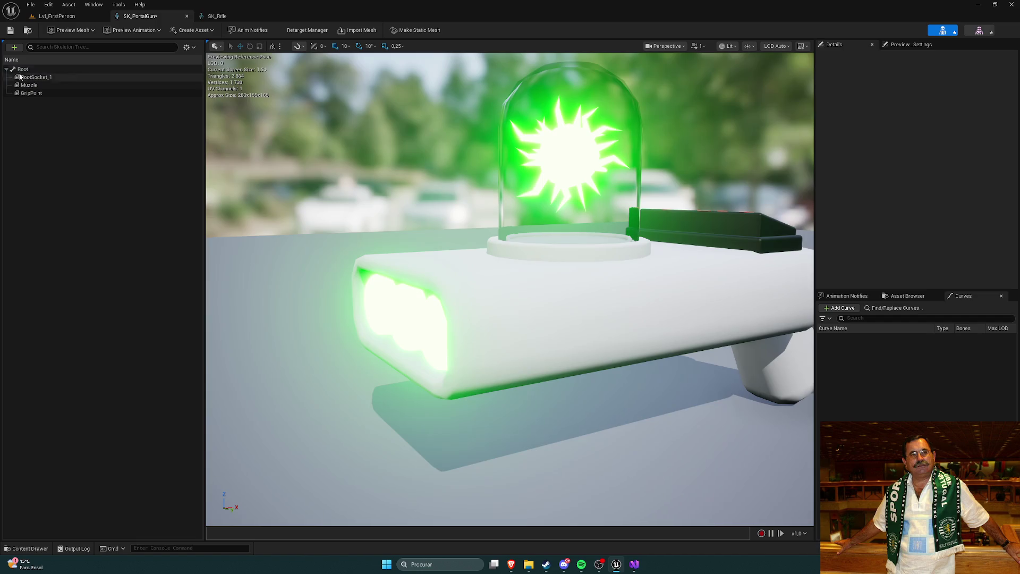
pyautogui.click(43, 77)
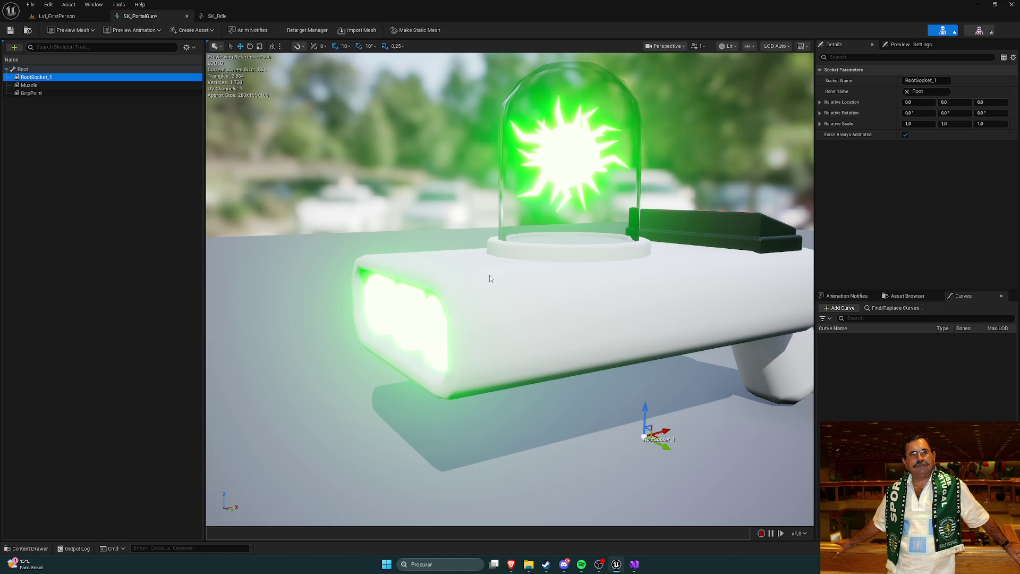
# Review the Sketchfab portal gun references, orbiting the model to a front view.
pyautogui.moveTo(511, 564)
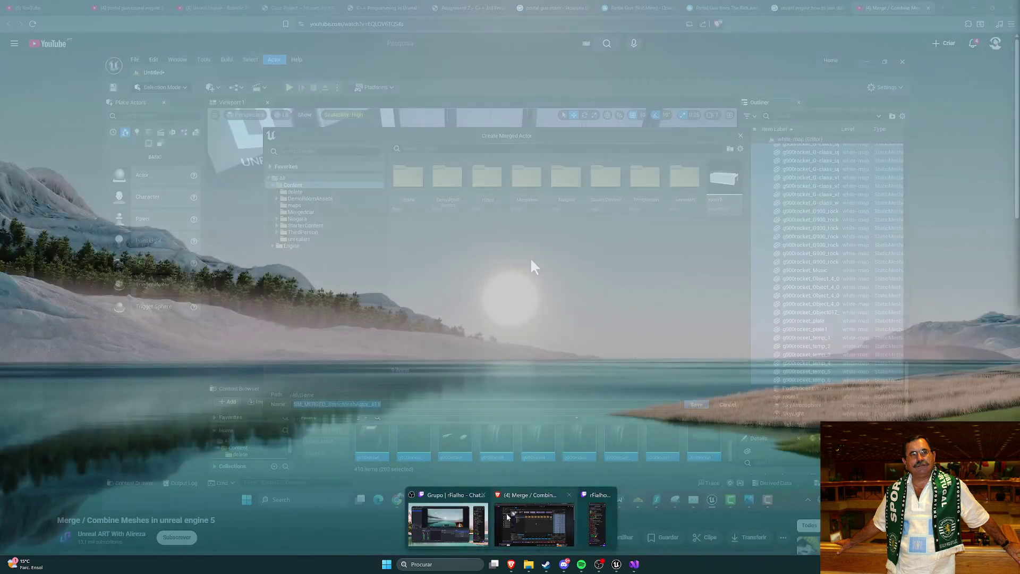
pyautogui.click(445, 518)
pyautogui.hotkey('ctrl', 'shift', 'Tab')
pyautogui.hotkey('ctrl', 'shift', 'Tab')
pyautogui.hotkey('ctrl', 'shift', 'Tab')
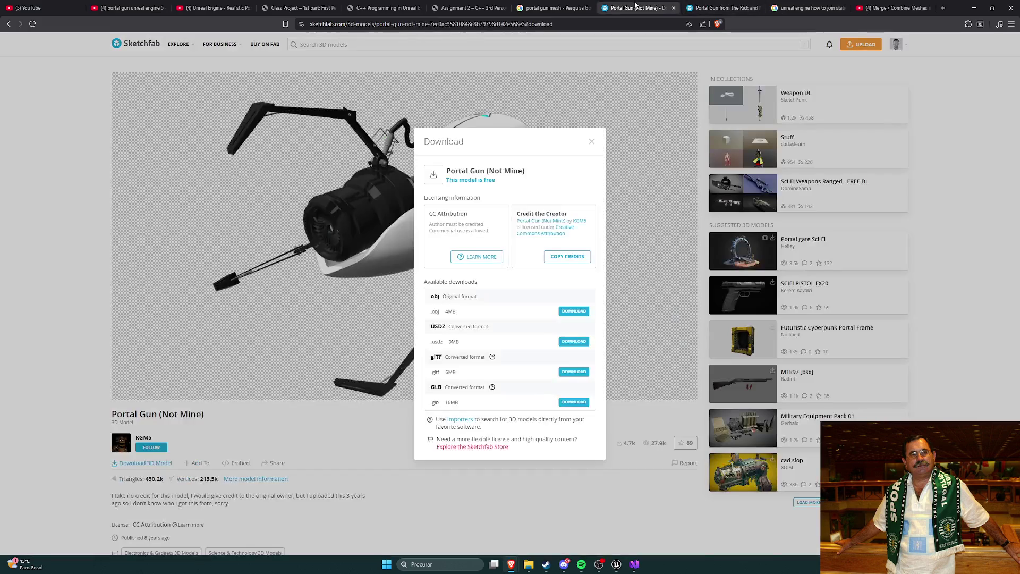
pyautogui.hotkey('ctrl', 'Tab')
pyautogui.moveTo(401, 221)
pyautogui.mouseDown()
pyautogui.moveTo(375, 209)
pyautogui.moveTo(448, 230)
pyautogui.moveTo(266, 177)
pyautogui.moveTo(452, 117)
pyautogui.moveTo(619, 36)
pyautogui.mouseUp()
# Close the download window, both portal gun pages and the search tab, then return to Unreal.
pyautogui.click(589, 143)
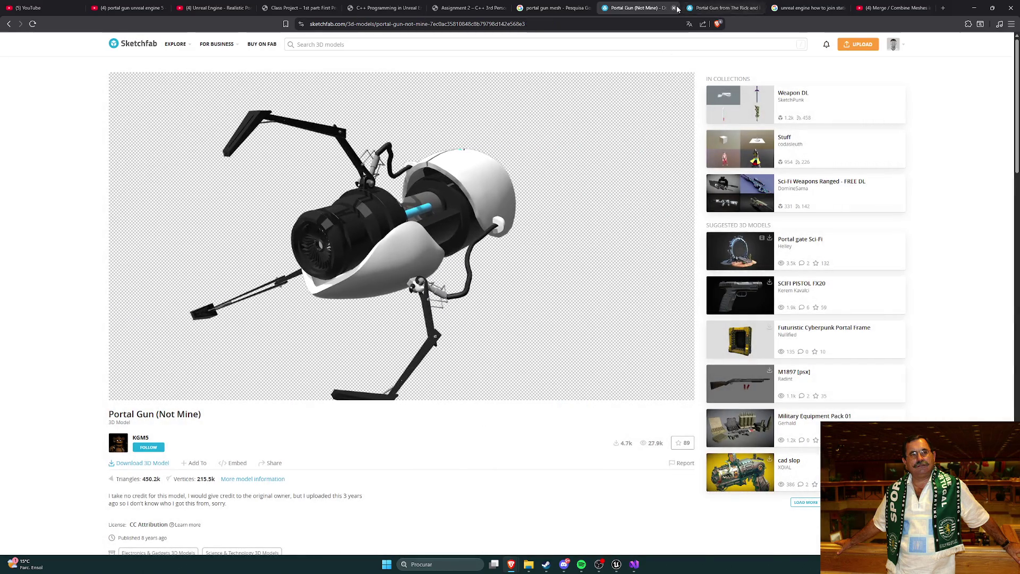
pyautogui.click(673, 8)
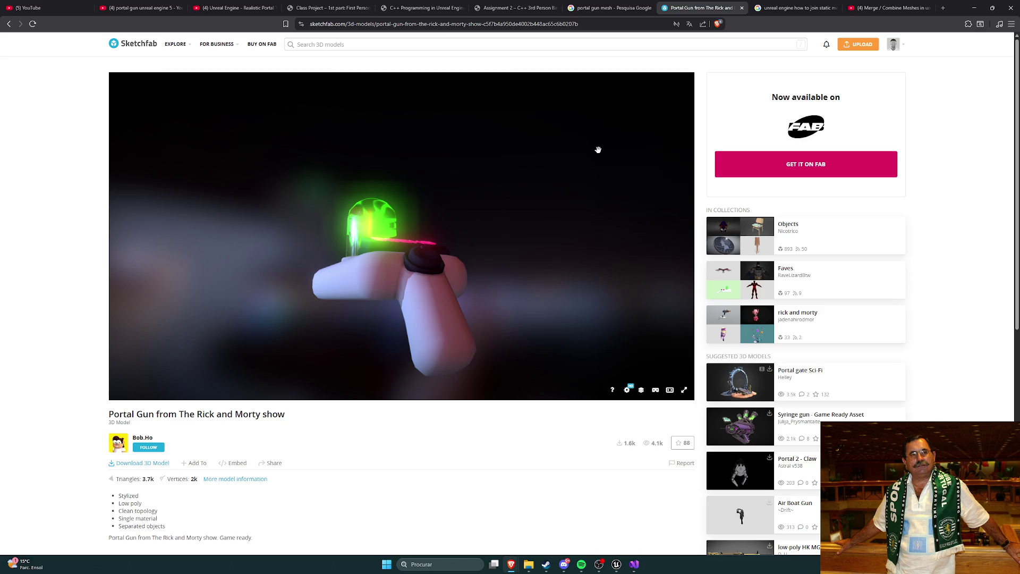
pyautogui.click(741, 8)
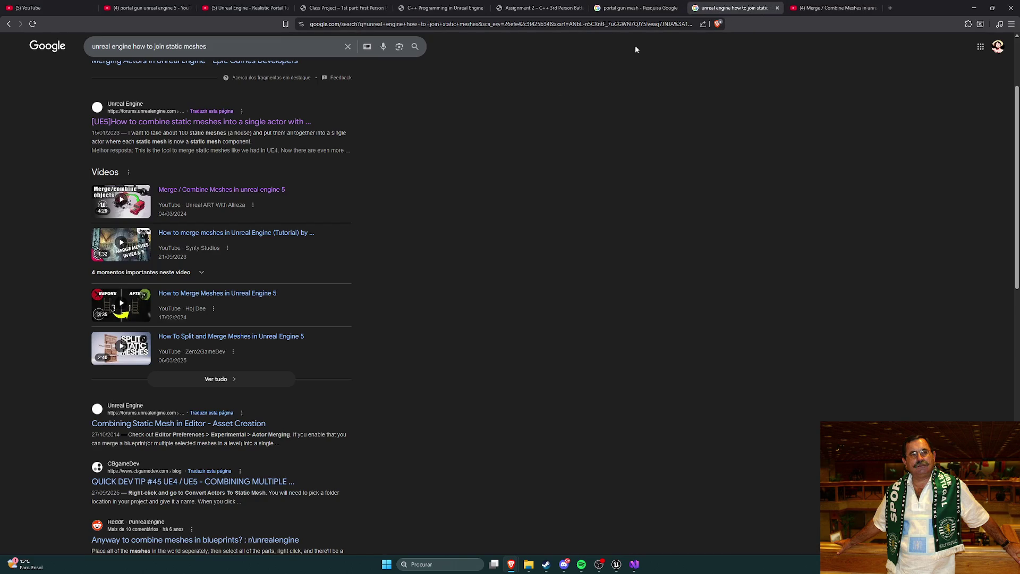
pyautogui.click(777, 8)
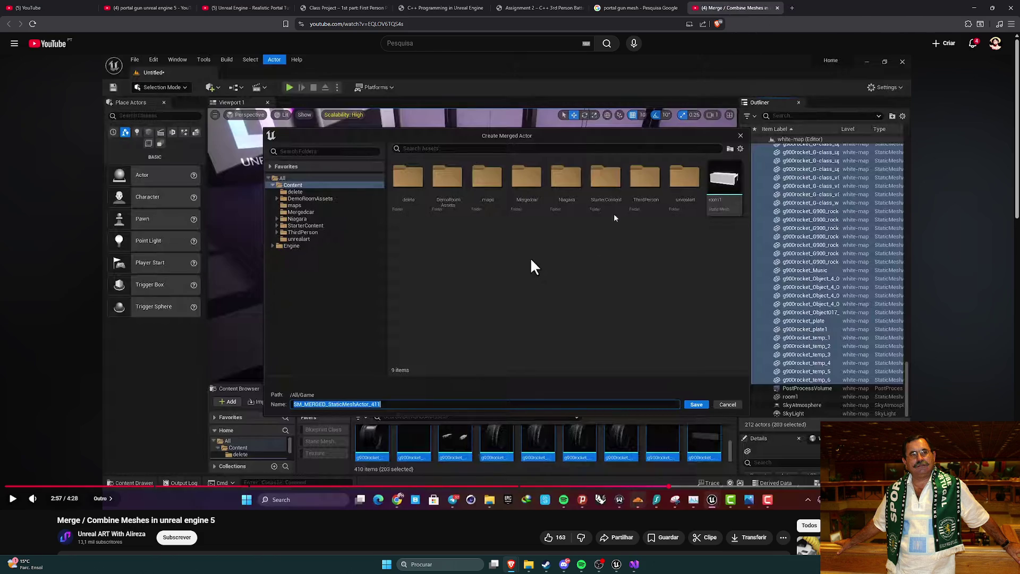
pyautogui.hotkey('alt', 'Tab')
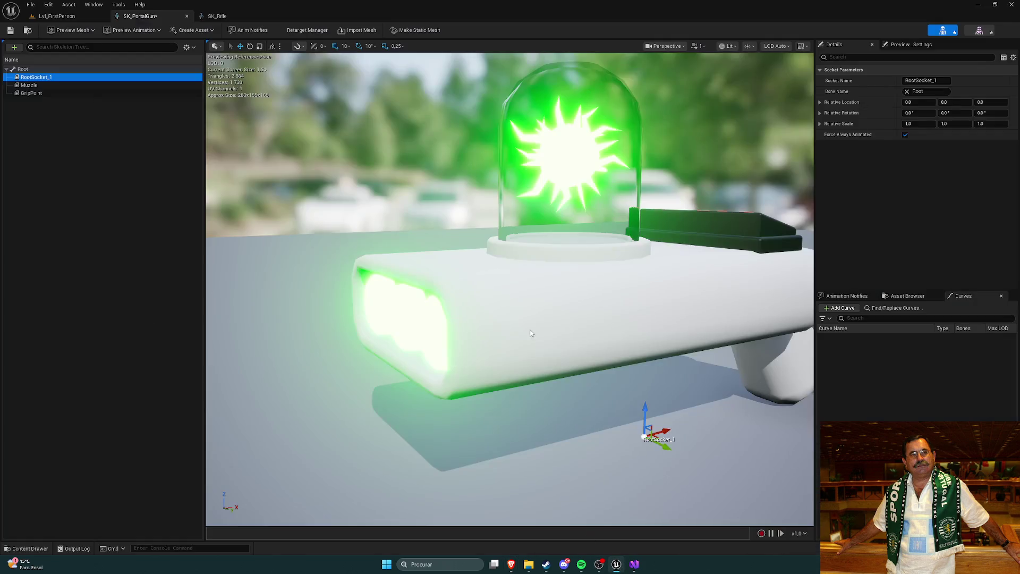
# Raise RootSocket_1 and slide it back along the portal gun's barrel.
pyautogui.scroll(3, 524, 328)
pyautogui.moveTo(511, 366); pyautogui.dragTo(483, 265)
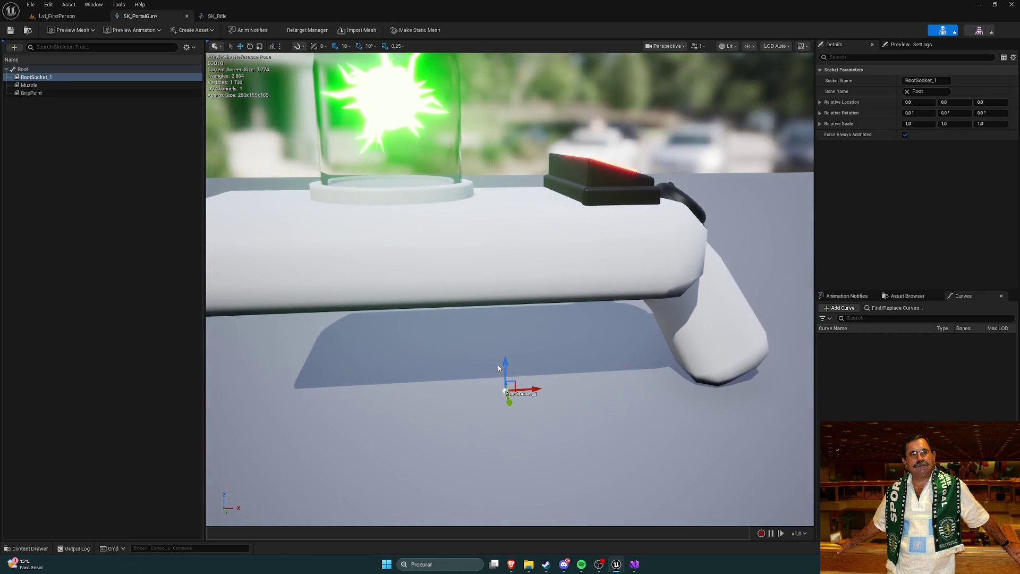
pyautogui.scroll(3, 612, 346)
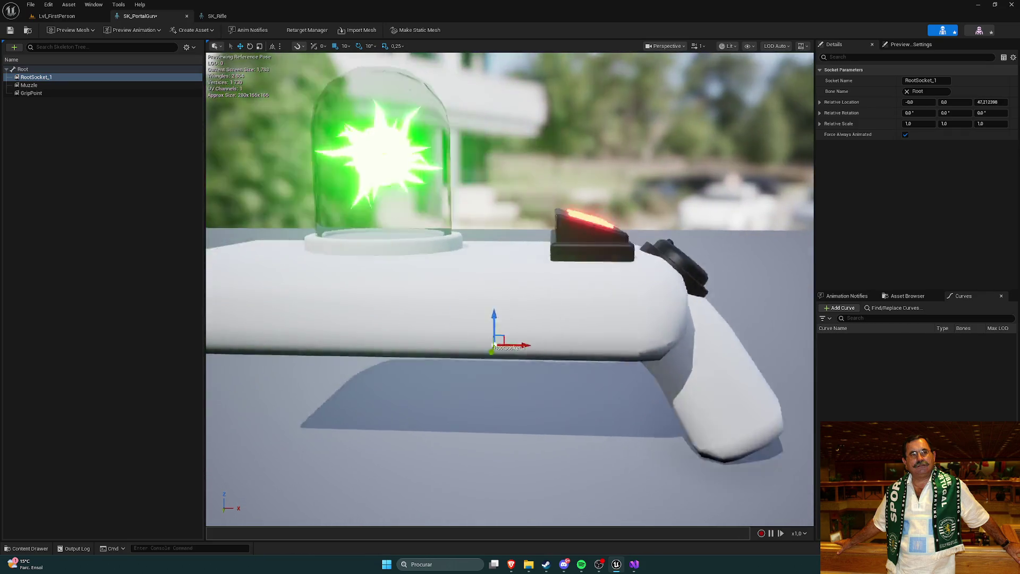
pyautogui.moveTo(611, 346)
pyautogui.mouseDown()
pyautogui.moveTo(218, 364)
pyautogui.moveTo(212, 286)
pyautogui.moveTo(167, 200)
pyautogui.mouseUp()
# Move GripPoint under the barrel to X about -85.94, comparing against SK_Rifle.
pyautogui.click(42, 93)
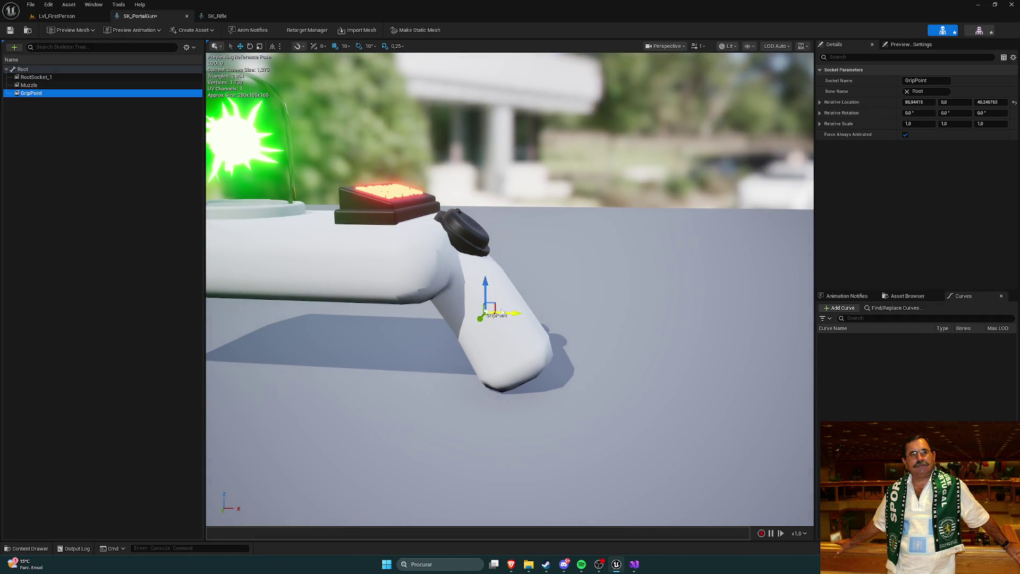
pyautogui.moveTo(500, 306); pyautogui.dragTo(372, 330)
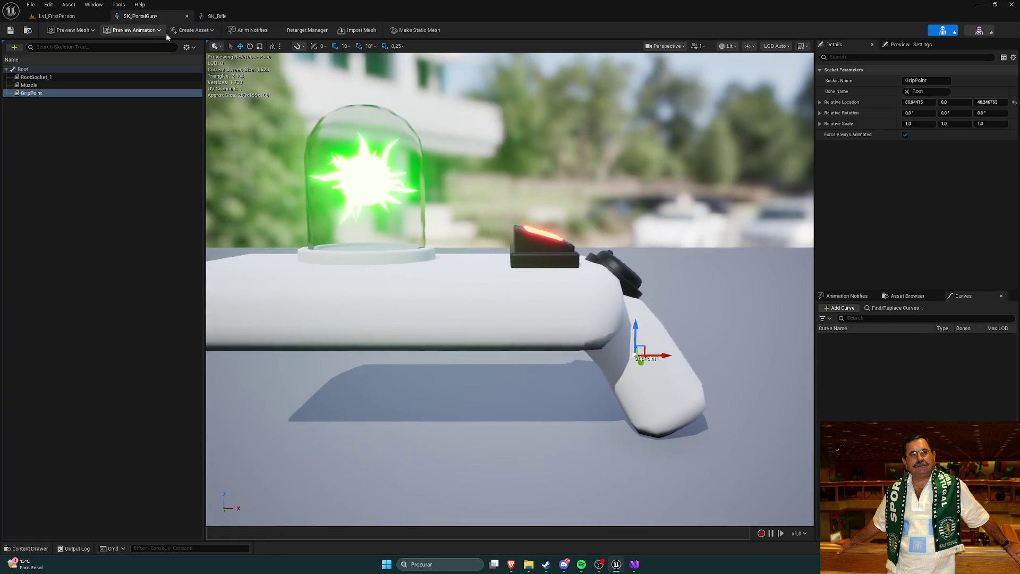
pyautogui.click(217, 16)
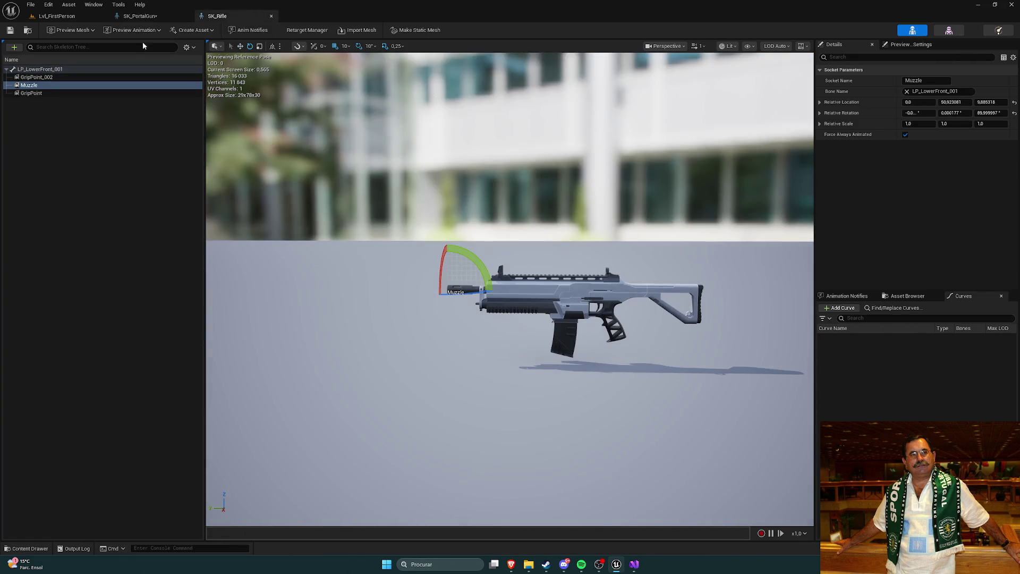
pyautogui.click(139, 16)
pyautogui.moveTo(652, 361); pyautogui.dragTo(371, 364)
pyautogui.press('f')
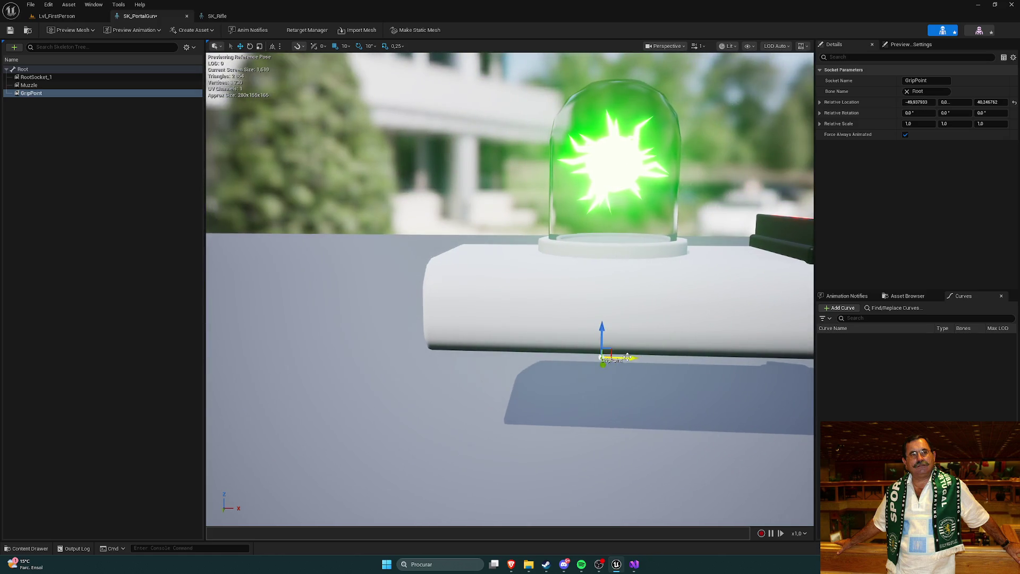
pyautogui.moveTo(602, 340); pyautogui.dragTo(602, 331)
pyautogui.press('f')
# Frame SK_Rifle's GripPoint_002 socket for comparison.
pyautogui.click(217, 16)
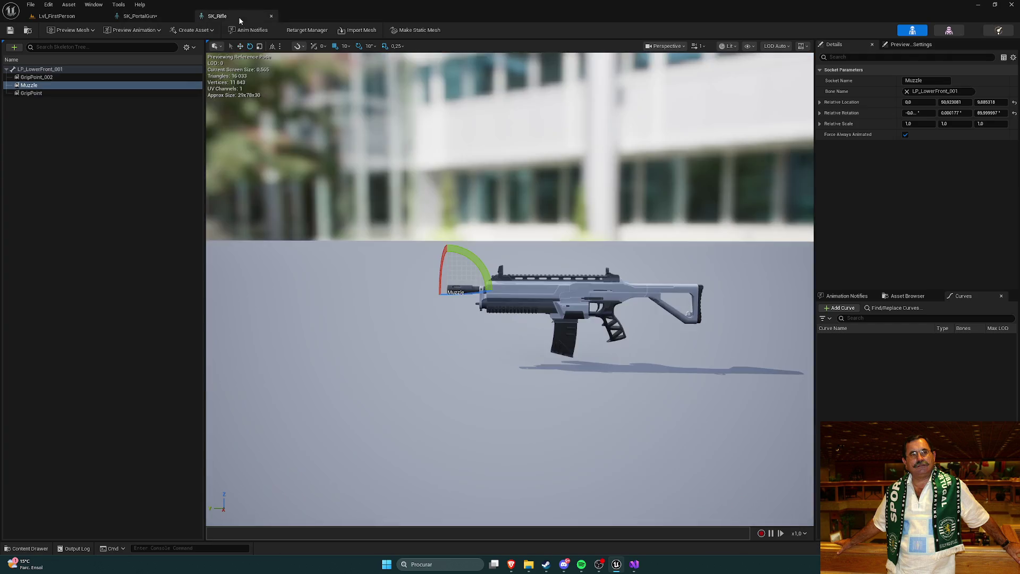
pyautogui.click(48, 78)
pyautogui.press('f')
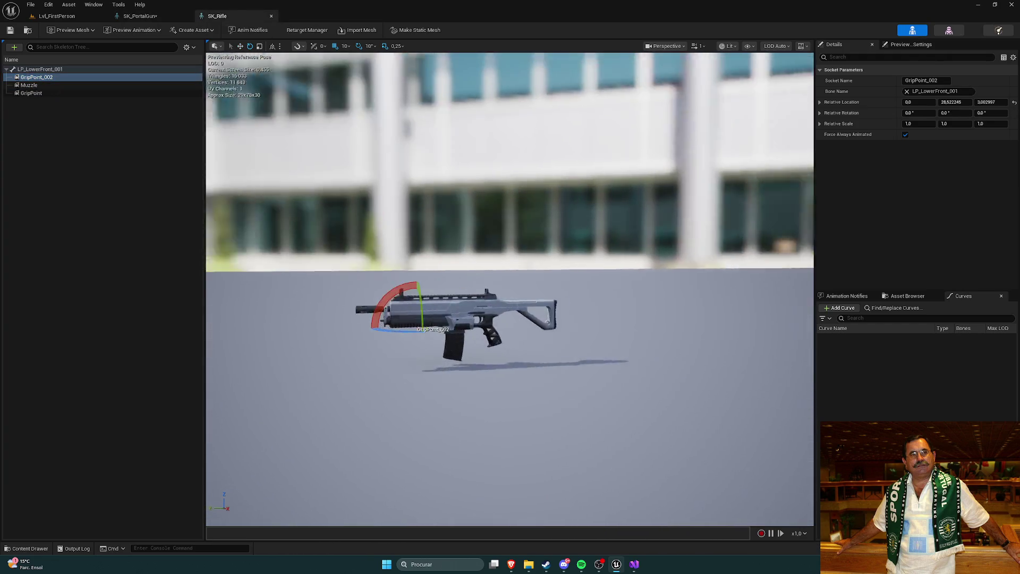
# Adjust GripPoint's height and undo back onto the handle at X about 86.84.
pyautogui.moveTo(451, 210); pyautogui.dragTo(437, 208)
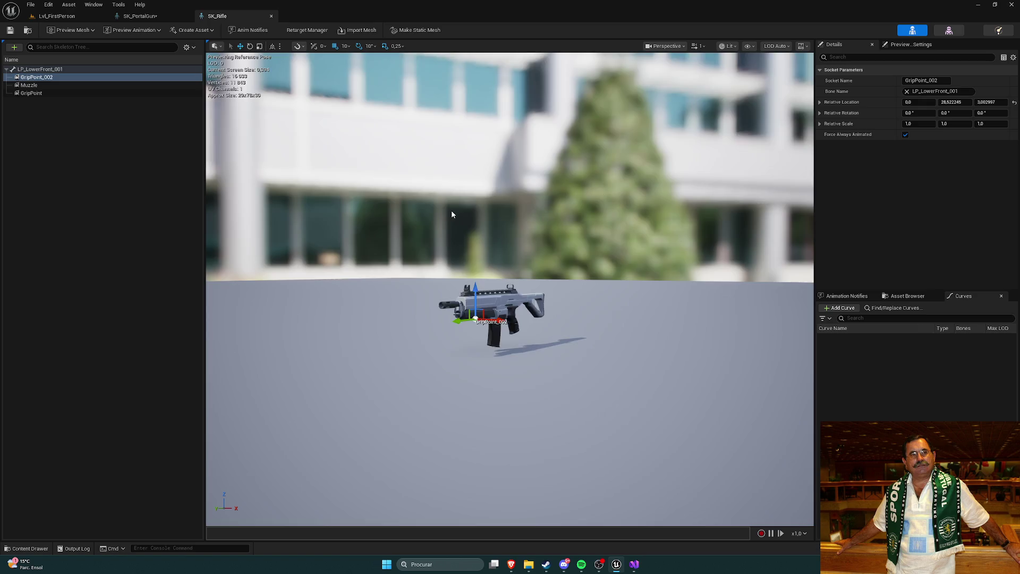
pyautogui.click(142, 16)
pyautogui.moveTo(417, 269); pyautogui.dragTo(418, 280)
pyautogui.moveTo(533, 218); pyautogui.dragTo(532, 202)
pyautogui.moveTo(538, 254); pyautogui.dragTo(538, 254)
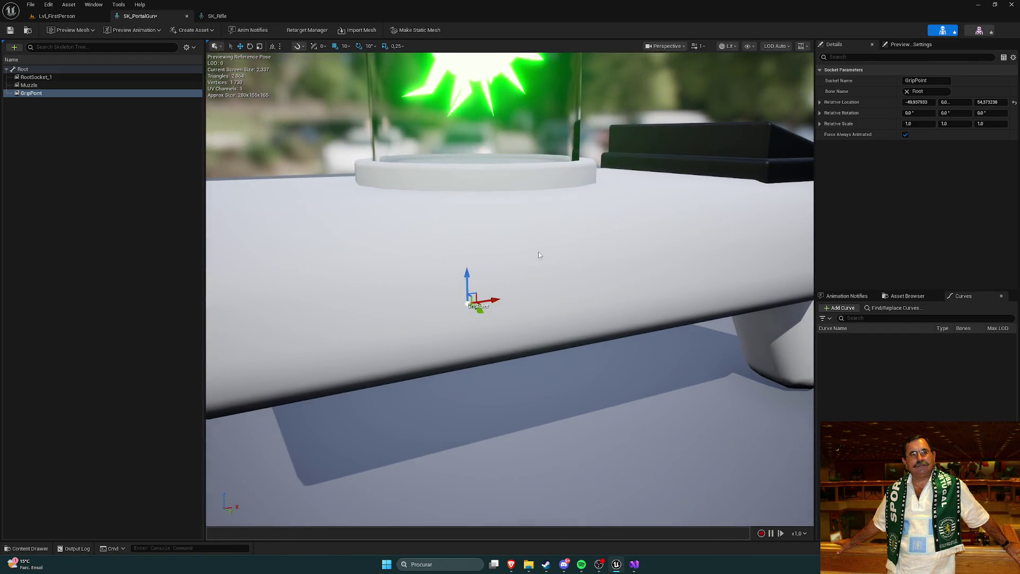
pyautogui.moveTo(476, 309); pyautogui.dragTo(476, 309)
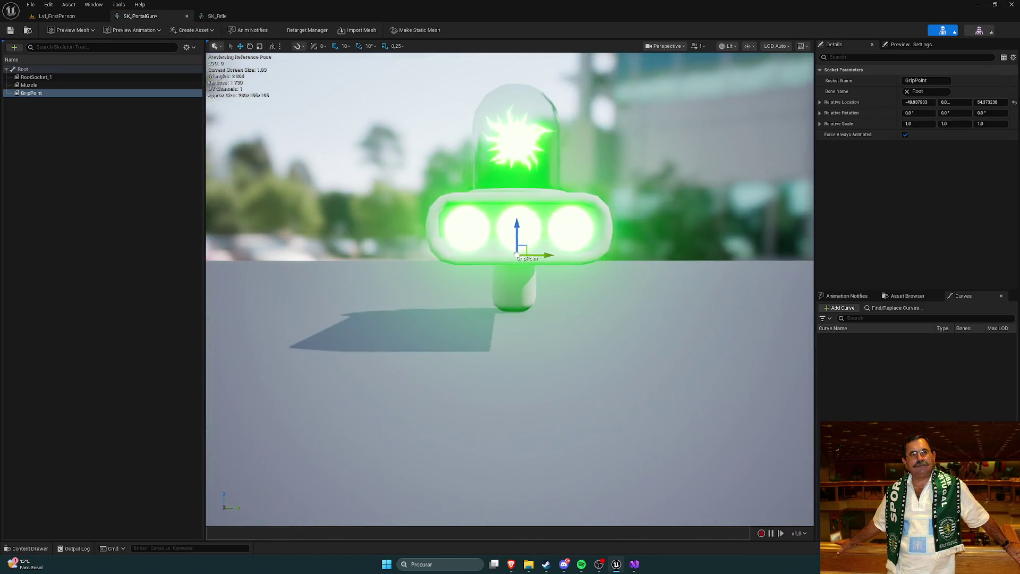
pyautogui.moveTo(496, 231); pyautogui.dragTo(496, 237)
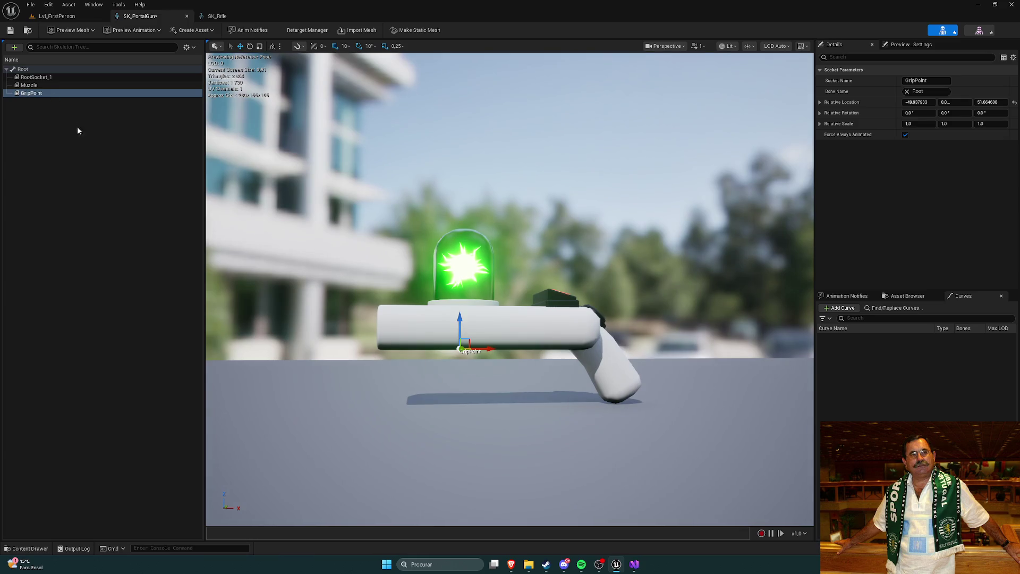
pyautogui.hotkey('ctrl', 'z')
pyautogui.hotkey('ctrl', 'z')
pyautogui.hotkey('ctrl', 'z')
pyautogui.hotkey('ctrl', 'z')
pyautogui.hotkey('ctrl', 'z')
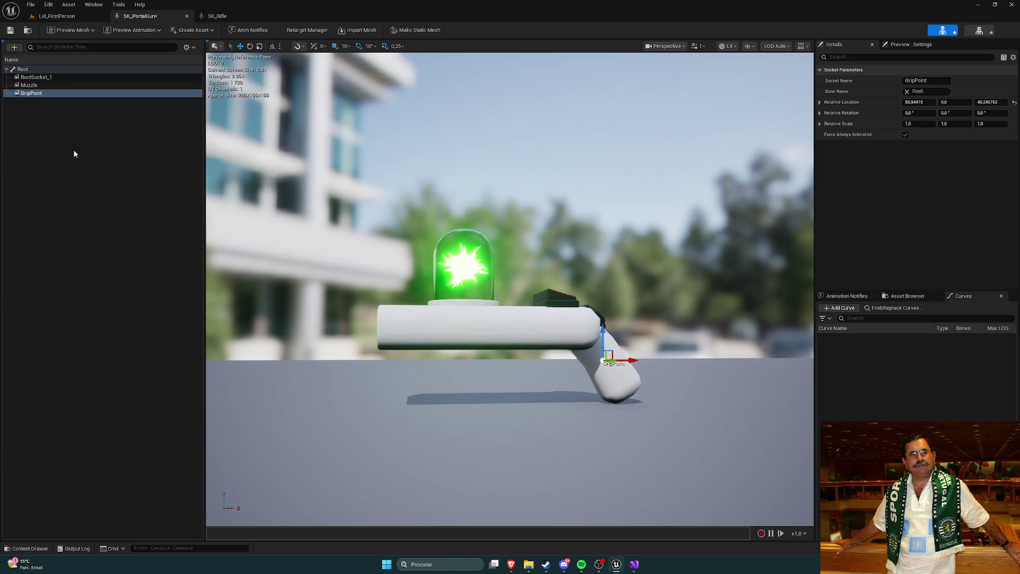
# Push the Muzzle socket out to the barrel's front tip at X -120.34.
pyautogui.click(64, 85)
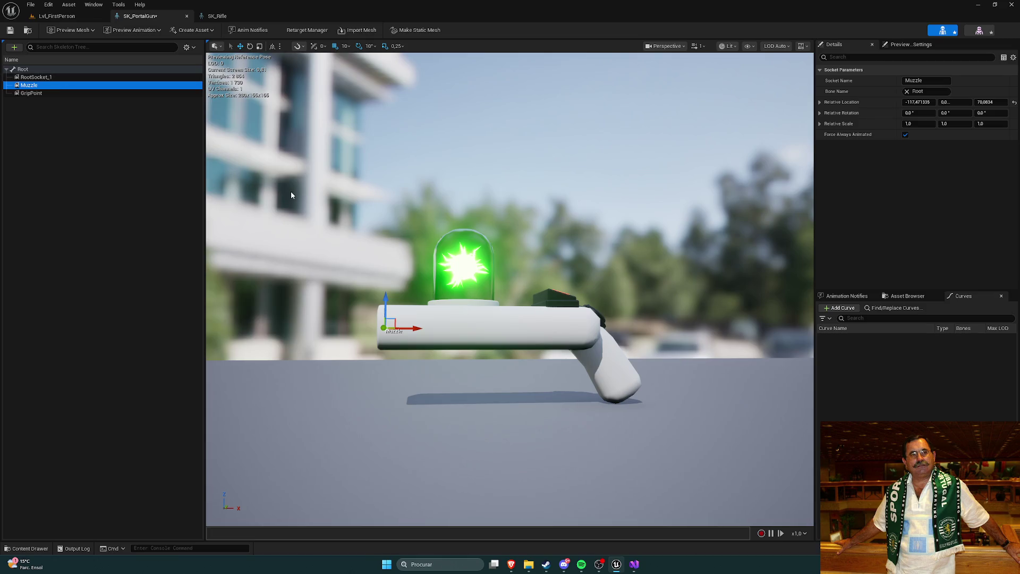
pyautogui.moveTo(402, 323); pyautogui.dragTo(287, 228)
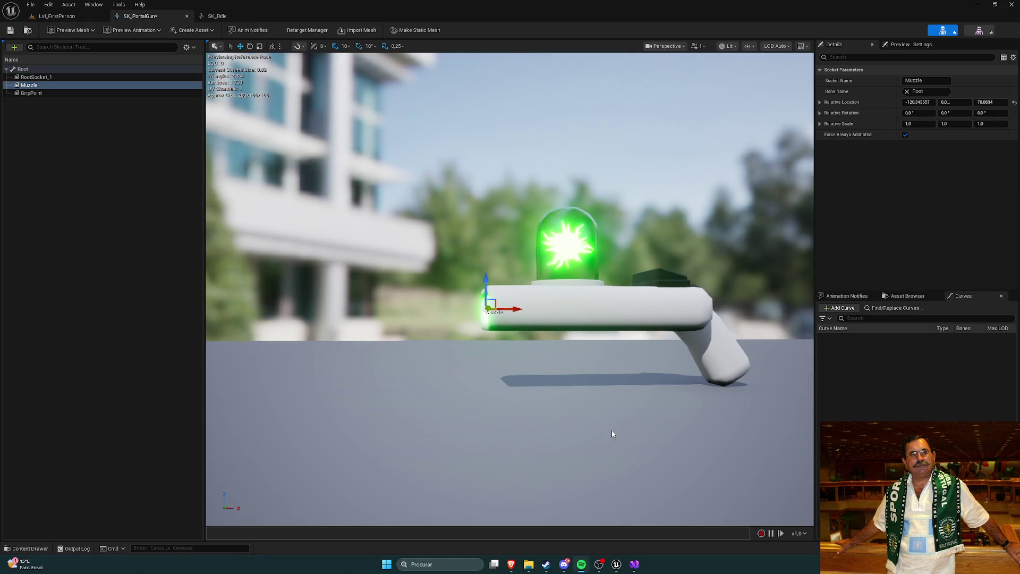
pyautogui.click(581, 565)
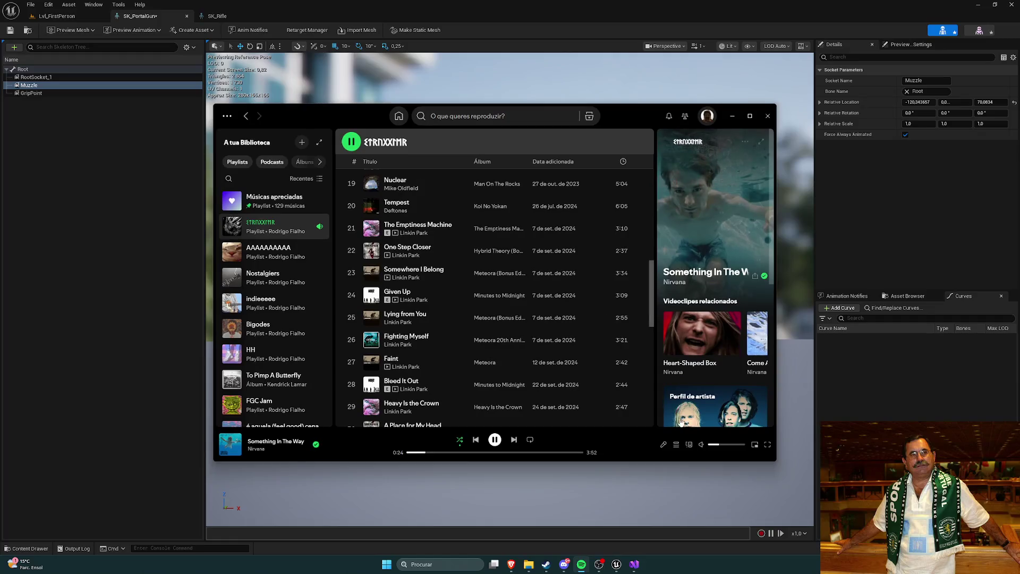
# Adjust the volume and play SUPERSTAR by CACTUS CAT from the AAAAAAAAAA playlist.
pyautogui.moveTo(719, 448); pyautogui.dragTo(744, 449)
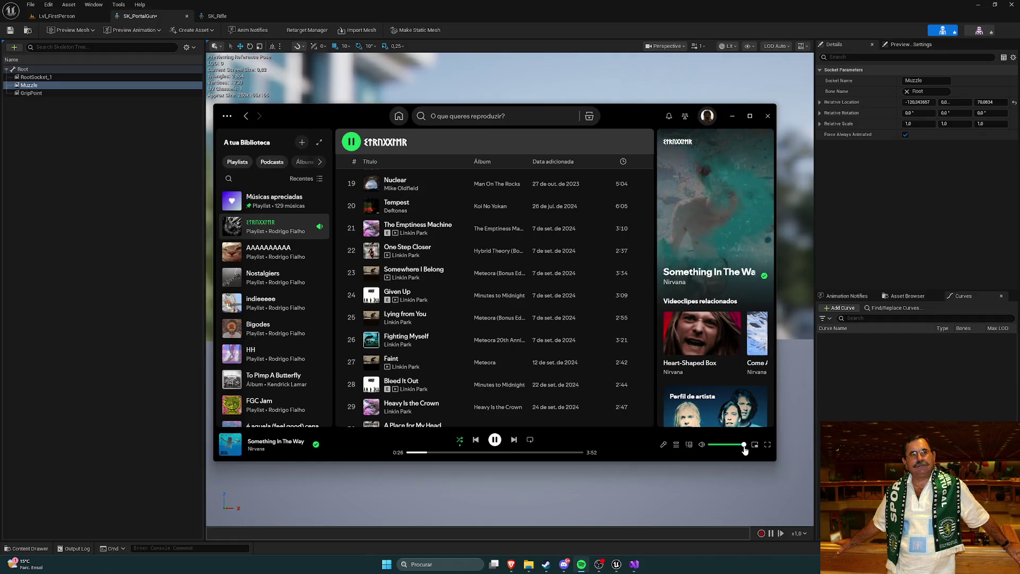
pyautogui.moveTo(745, 450); pyautogui.dragTo(721, 452)
pyautogui.click(281, 251)
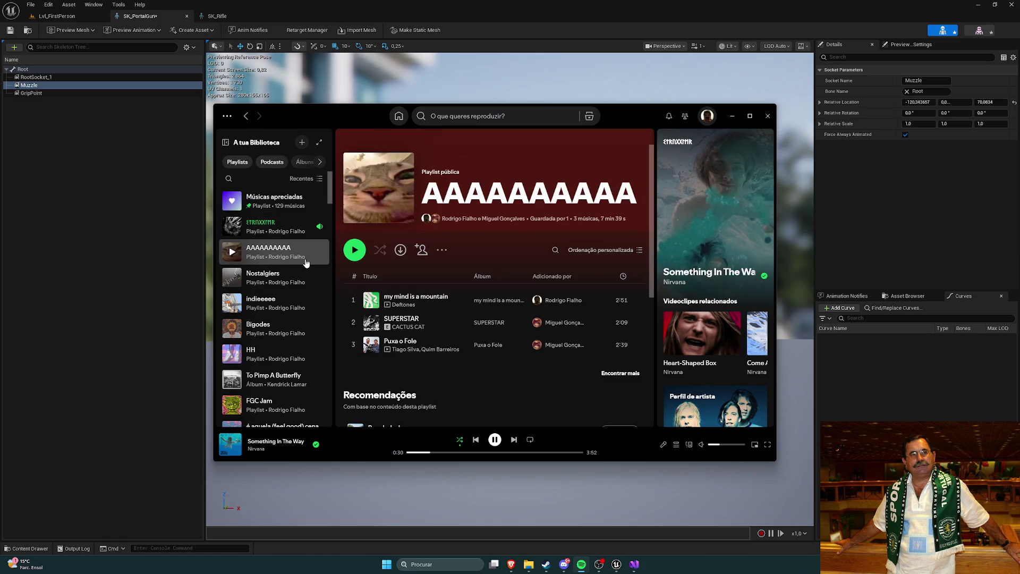
pyautogui.click(353, 322)
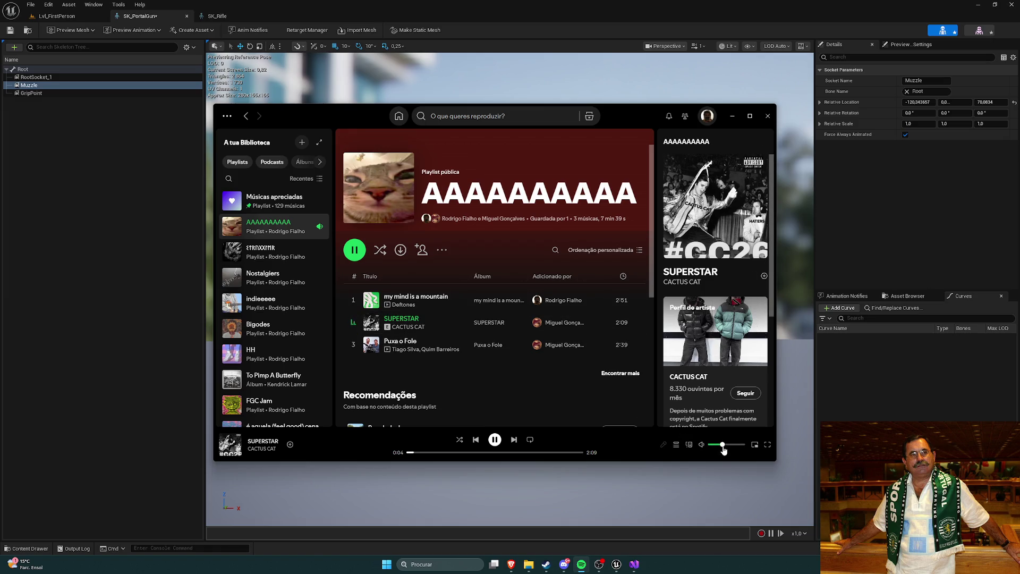
pyautogui.hotkey('alt', 'Tab')
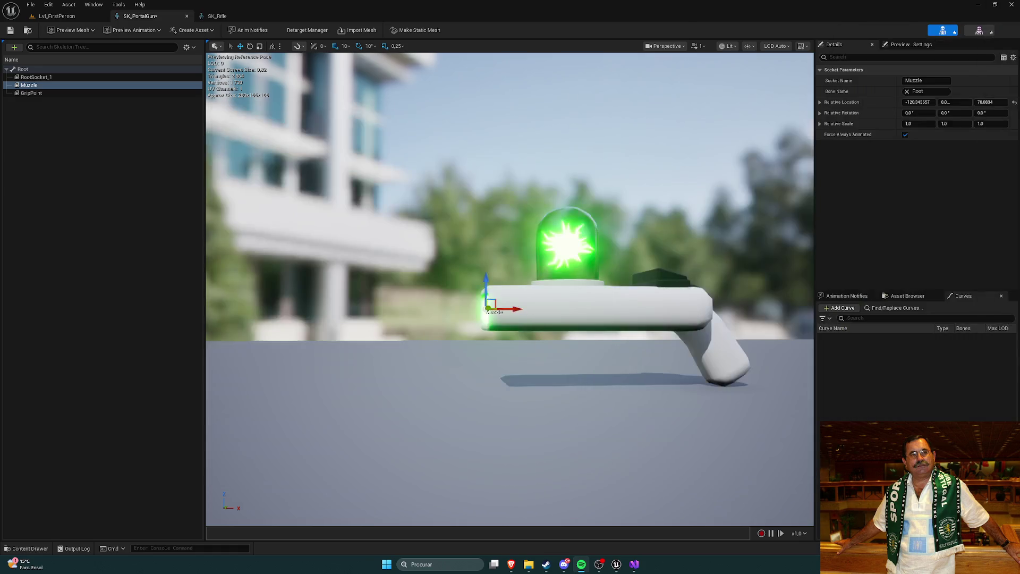
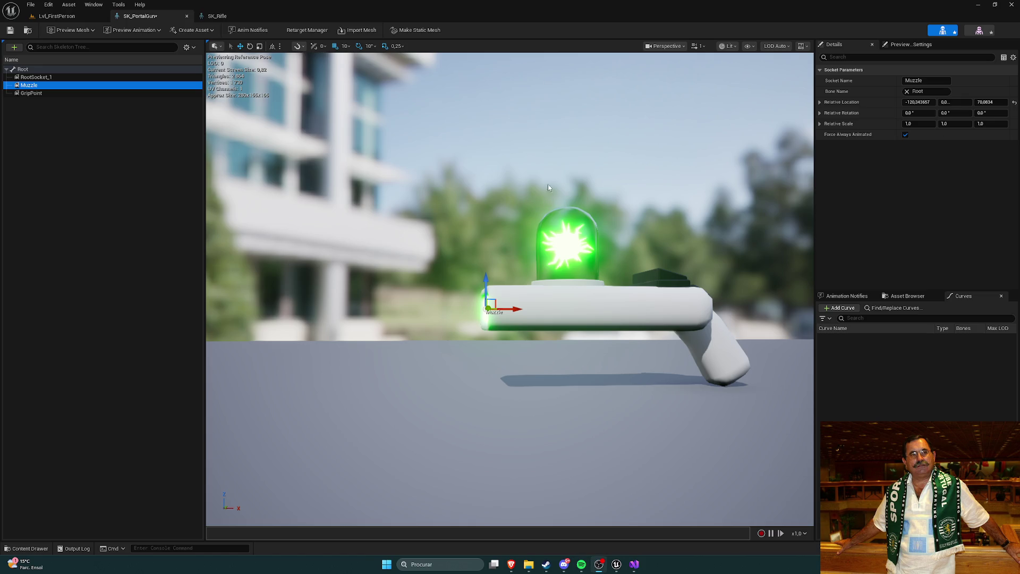
# Move RootSocket_1 back along the portal gun barrel and slightly upward.
pyautogui.moveTo(548, 187)
pyautogui.mouseDown()
pyautogui.moveTo(548, 159)
pyautogui.moveTo(548, 201)
pyautogui.mouseUp()
pyautogui.click(30, 77)
pyautogui.press('f')
pyautogui.moveTo(569, 315)
pyautogui.mouseDown()
pyautogui.moveTo(497, 316)
pyautogui.moveTo(469, 289)
pyautogui.moveTo(553, 287)
pyautogui.moveTo(512, 286)
pyautogui.mouseUp()
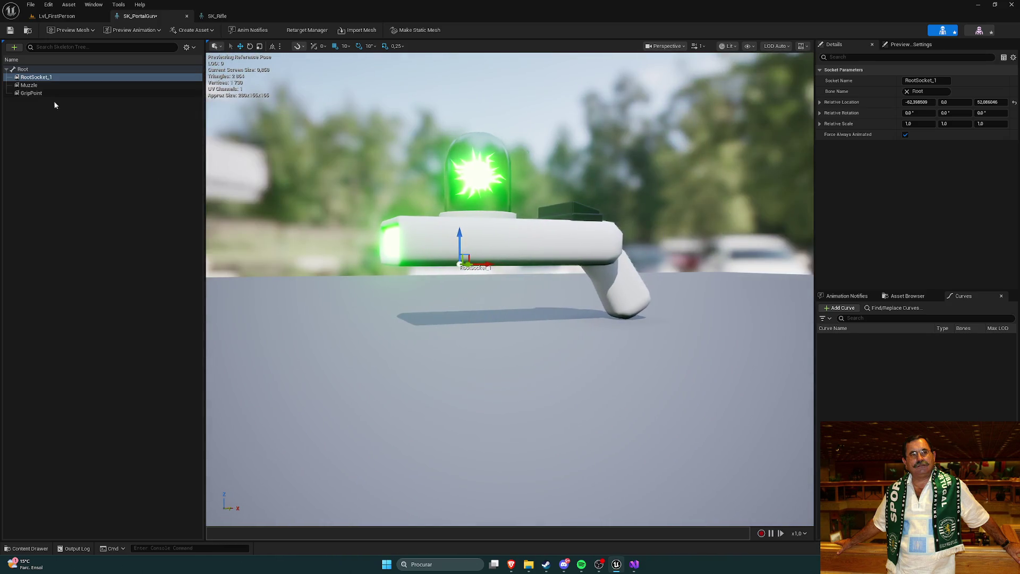
pyautogui.click(215, 16)
pyautogui.click(140, 16)
# Rename the socket to GripPoint_002 in the Details Socket Name field.
pyautogui.click(925, 81)
pyautogui.write('G')
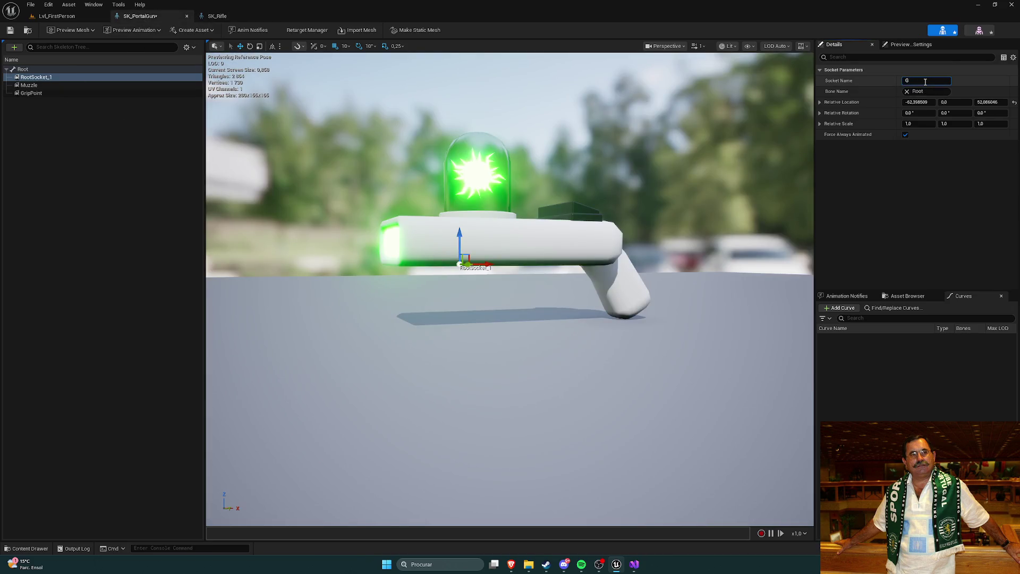
pyautogui.write('ripPoint_')
pyautogui.press('Return')
pyautogui.click(208, 18)
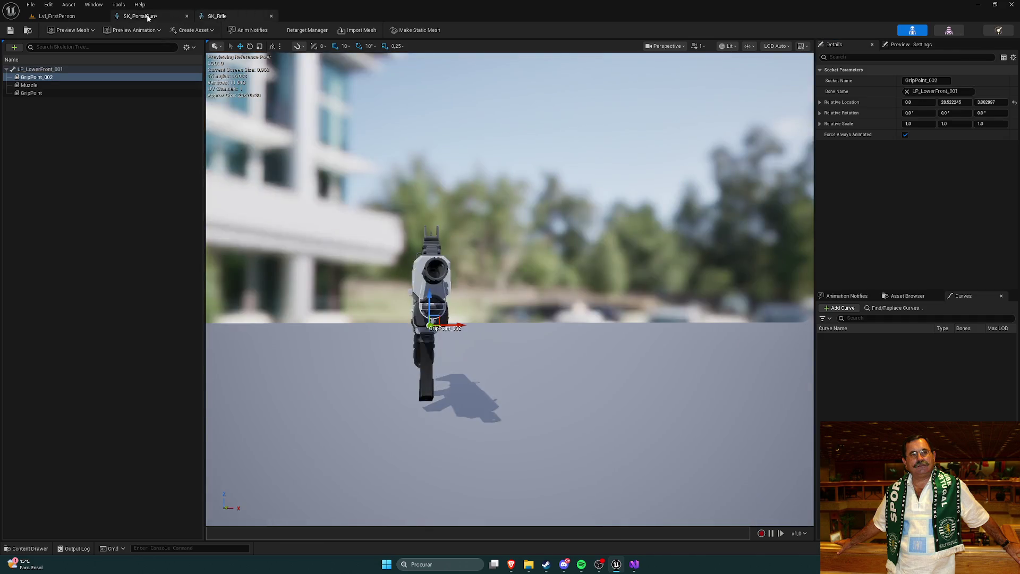
pyautogui.click(154, 16)
pyautogui.rightClick(33, 69)
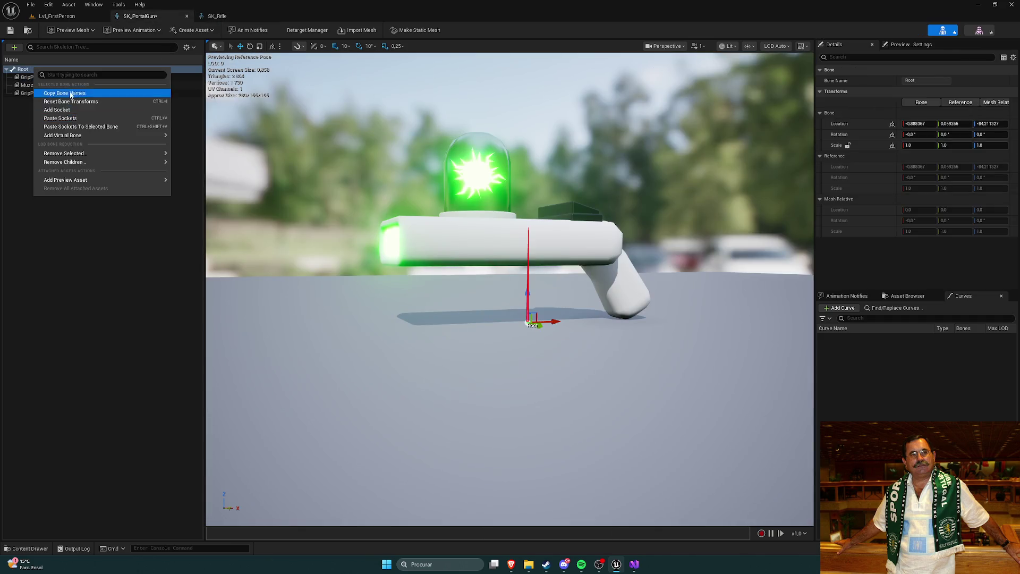
pyautogui.click(24, 137)
pyautogui.click(49, 70)
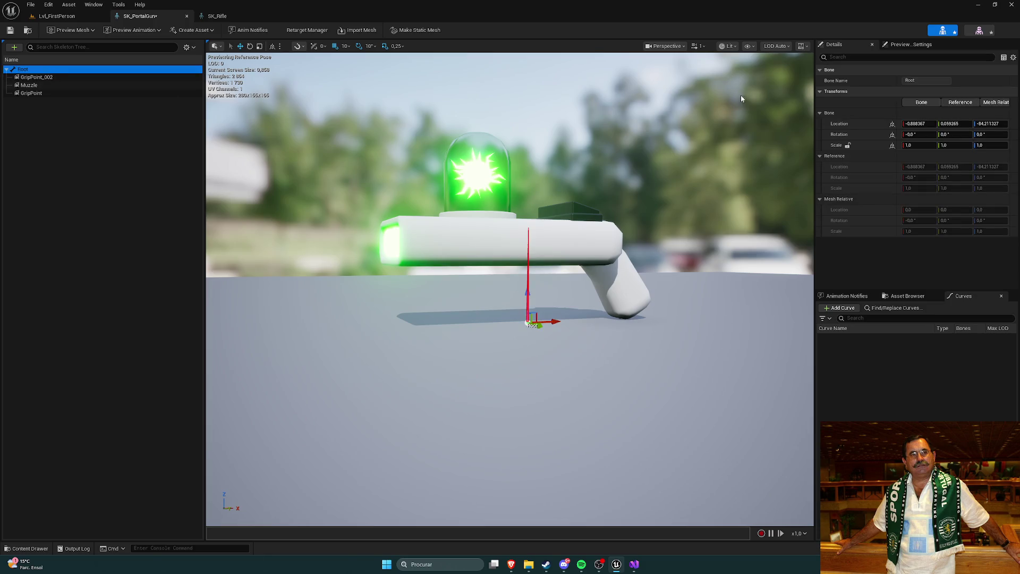
pyautogui.click(924, 80)
pyautogui.click(215, 16)
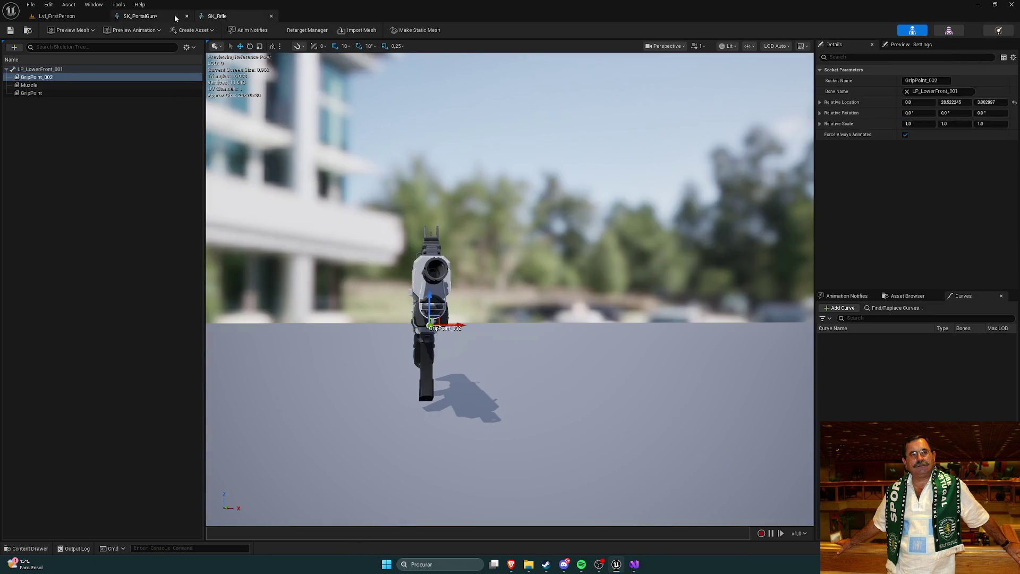
pyautogui.click(139, 16)
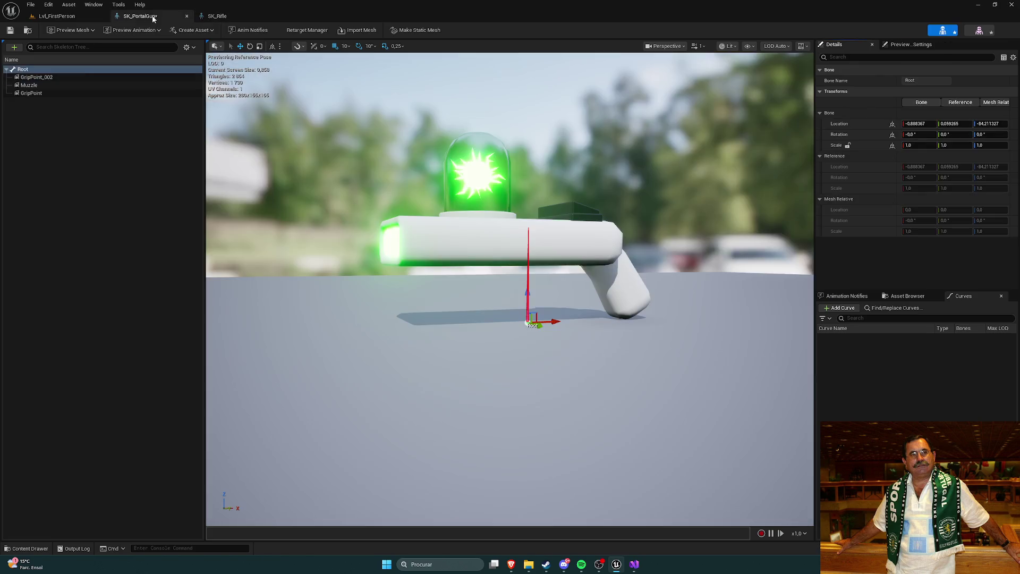
pyautogui.moveTo(436, 180)
pyautogui.mouseDown()
pyautogui.moveTo(397, 117)
pyautogui.moveTo(398, 159)
pyautogui.moveTo(397, 143)
pyautogui.mouseUp()
pyautogui.click(221, 17)
pyautogui.click(69, 66)
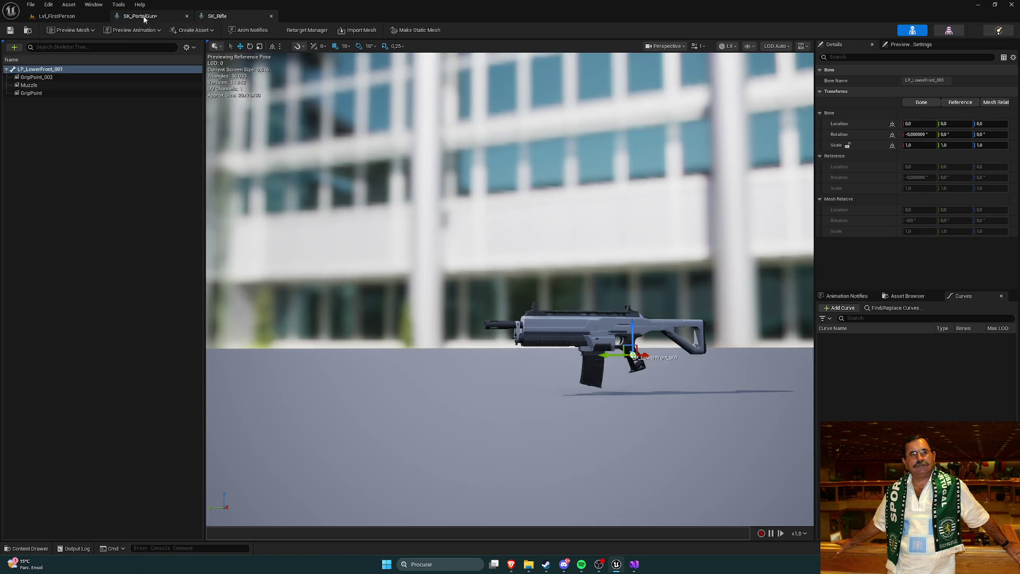
pyautogui.click(140, 16)
pyautogui.click(48, 70)
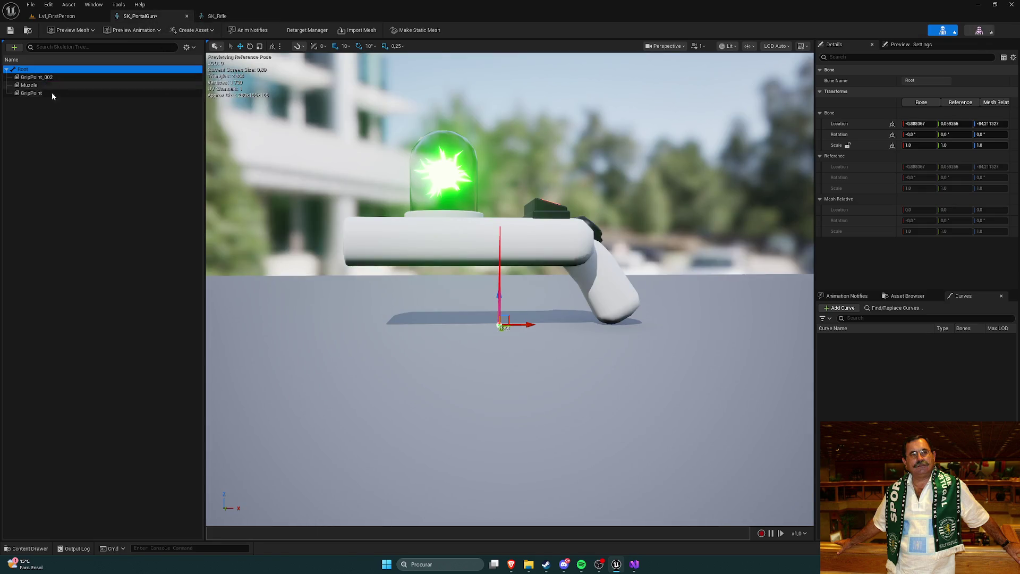
pyautogui.moveTo(455, 253)
pyautogui.mouseDown()
pyautogui.moveTo(455, 265)
pyautogui.moveTo(455, 239)
pyautogui.moveTo(454, 253)
pyautogui.mouseUp()
pyautogui.click(917, 124)
pyautogui.click(936, 376)
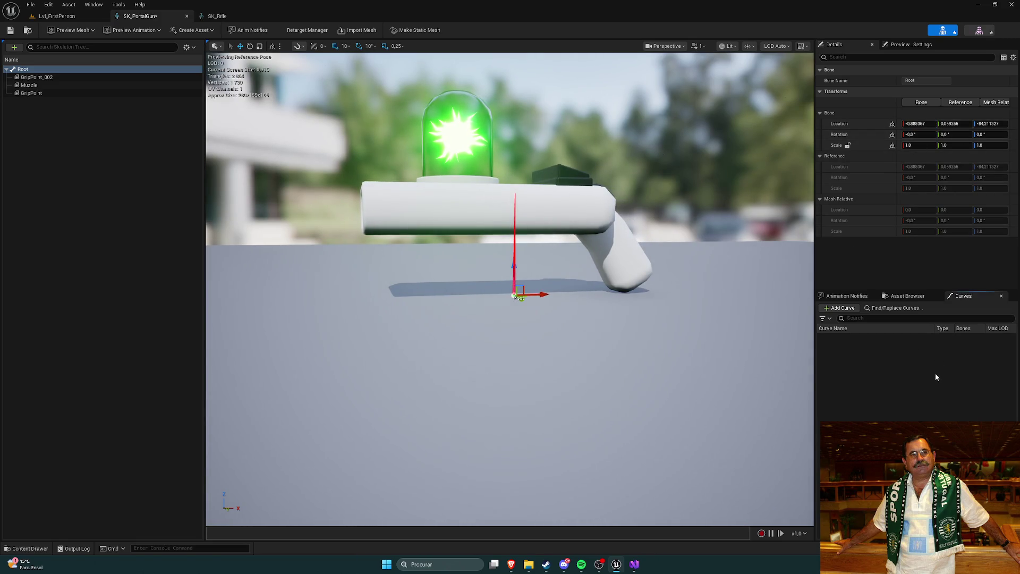
pyautogui.click(49, 78)
pyautogui.click(48, 85)
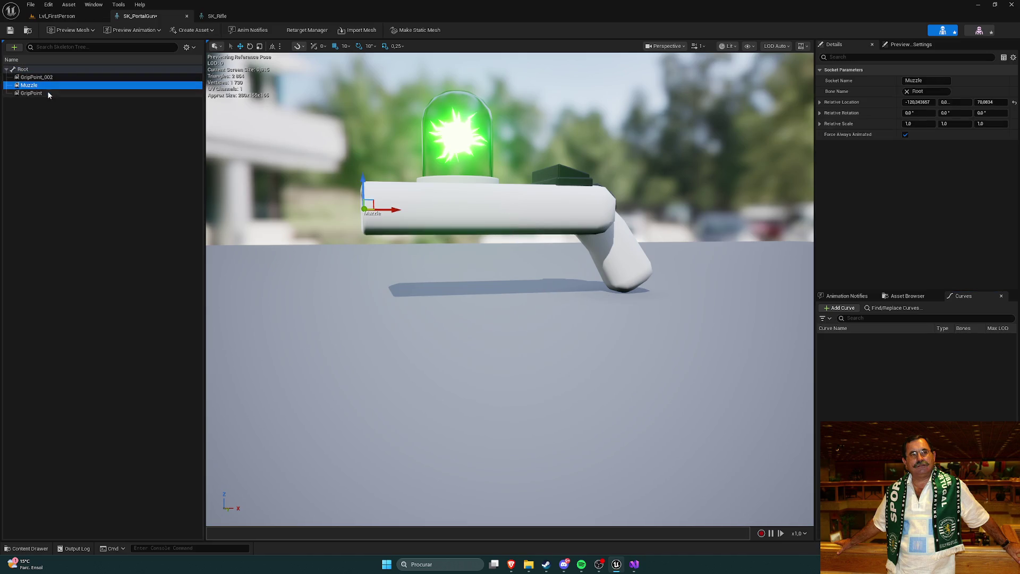
pyautogui.click(47, 93)
pyautogui.click(47, 70)
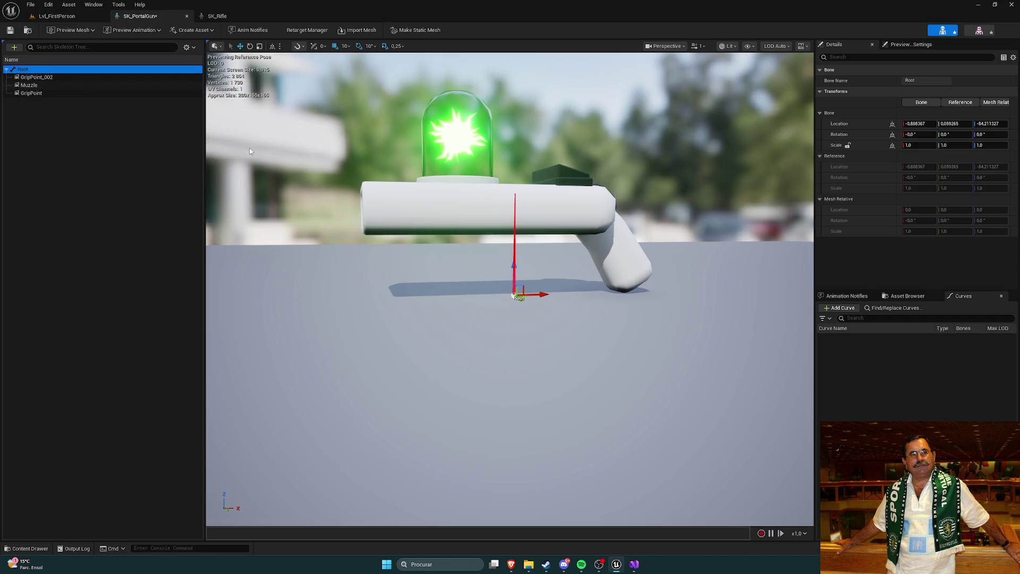
pyautogui.click(217, 16)
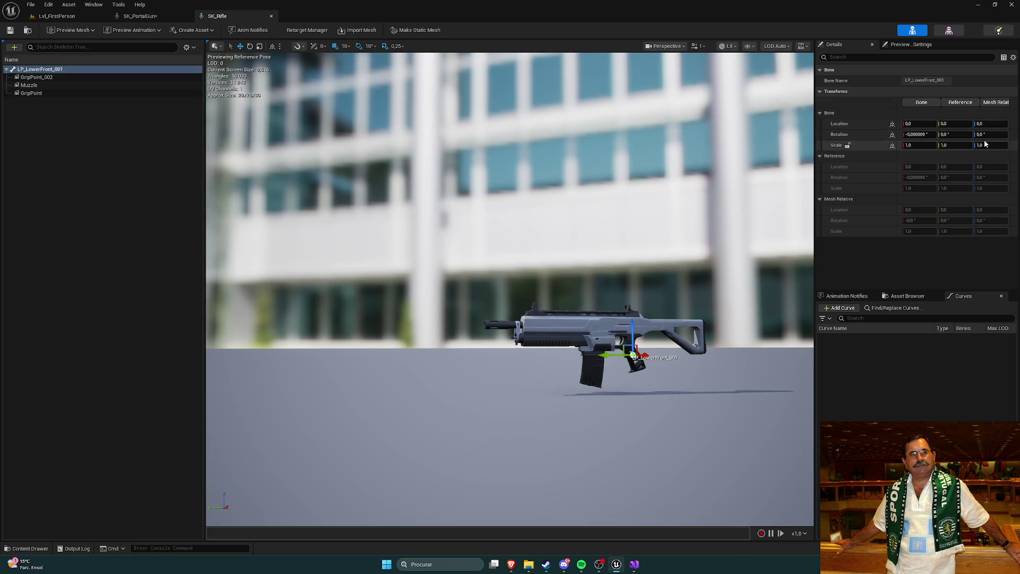
pyautogui.click(139, 15)
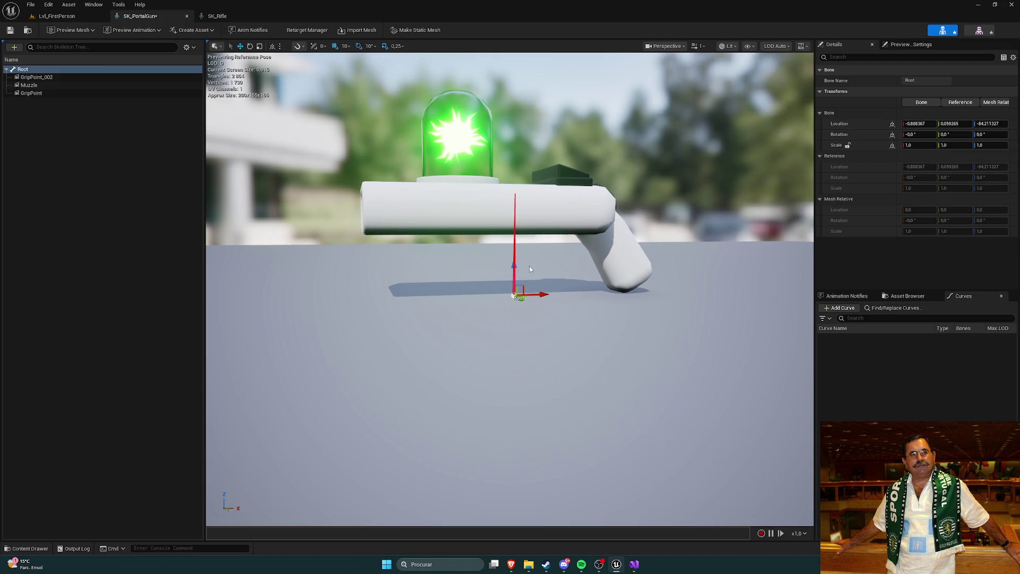
# Try raising the Root bone, undo it, and compare the sockets before reselecting Root.
pyautogui.moveTo(513, 264)
pyautogui.mouseDown()
pyautogui.moveTo(513, 242)
pyautogui.moveTo(477, 251)
pyautogui.mouseUp()
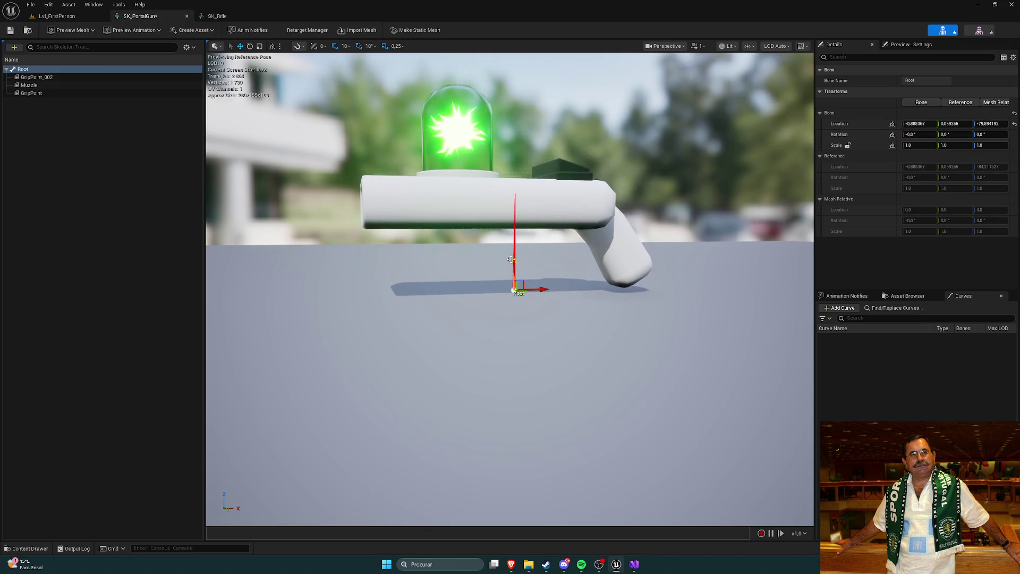
pyautogui.hotkey('ctrl', 'z')
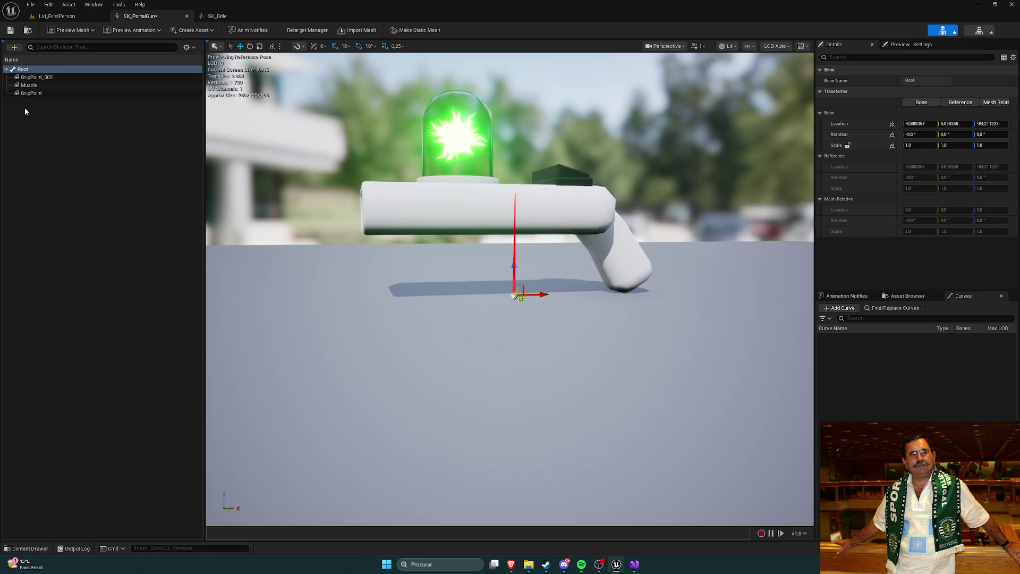
pyautogui.click(32, 93)
pyautogui.click(32, 85)
pyautogui.click(50, 69)
pyautogui.click(48, 78)
pyautogui.click(47, 70)
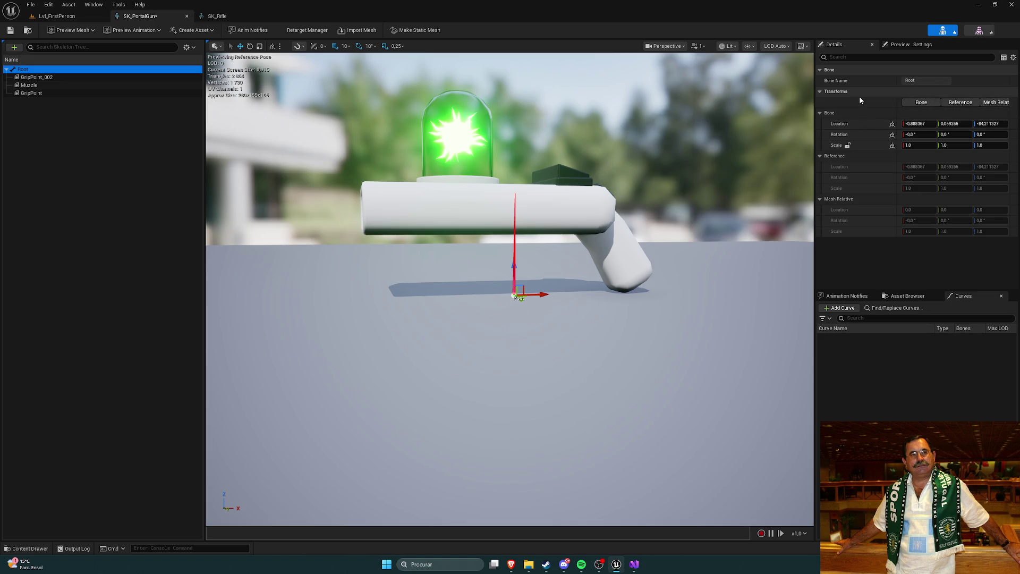
# Set the Root bone's Location X to -0.97 and compare against the rifle skeleton.
pyautogui.click(911, 124)
pyautogui.write('-0.97')
pyautogui.press('Return')
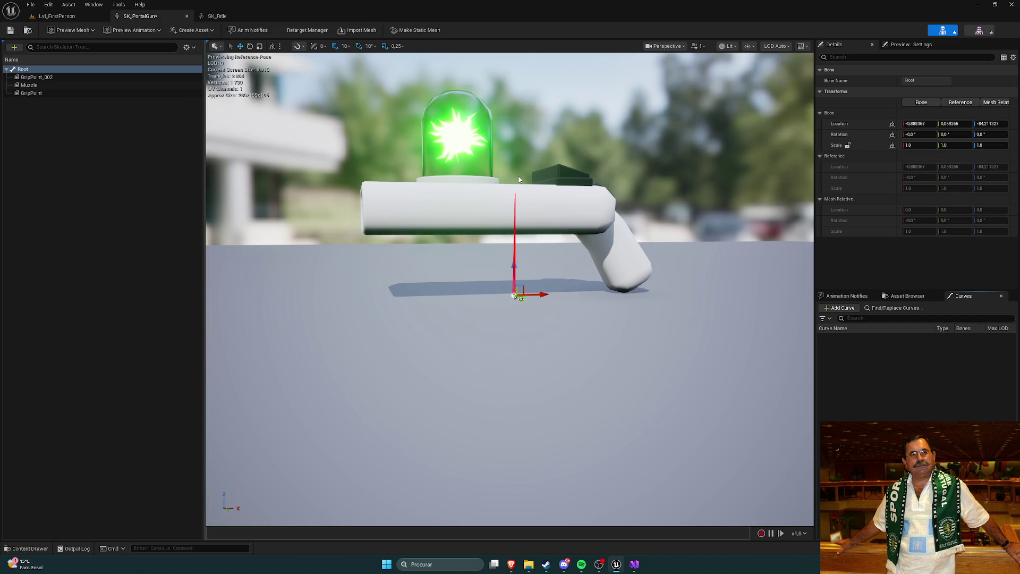
pyautogui.click(227, 16)
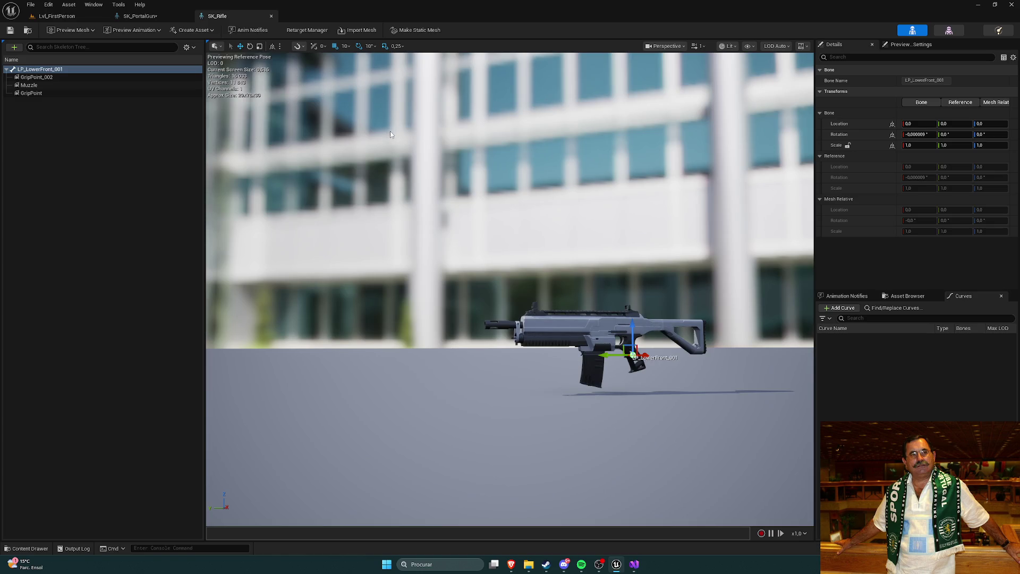
pyautogui.click(151, 16)
# Zero the Root bone's Location X, Y and Z.
pyautogui.click(914, 124)
pyautogui.write('0')
pyautogui.click(956, 124)
pyautogui.write('0')
pyautogui.press('Tab')
pyautogui.write('0')
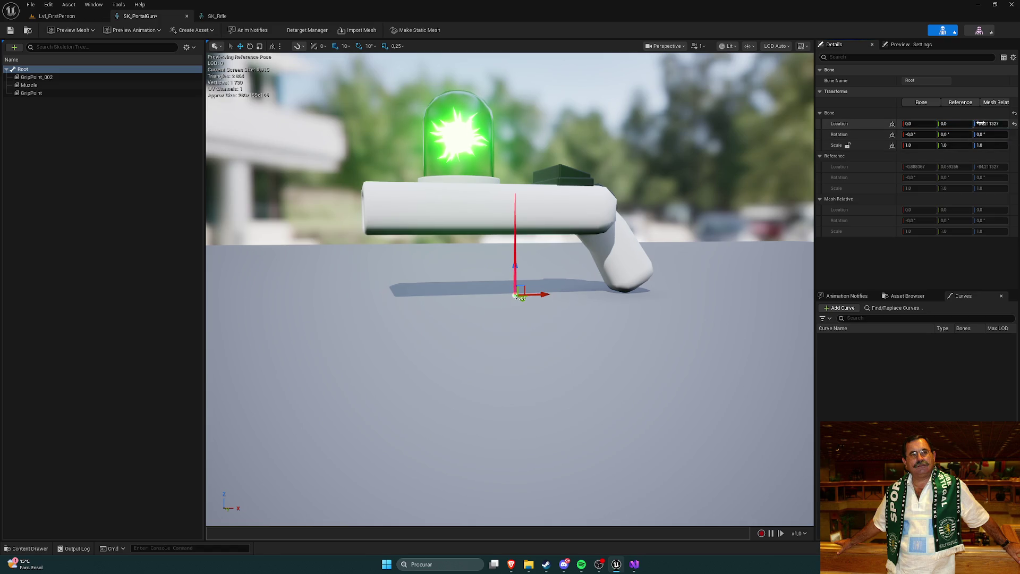
pyautogui.press('Return')
pyautogui.moveTo(767, 244); pyautogui.dragTo(766, 244)
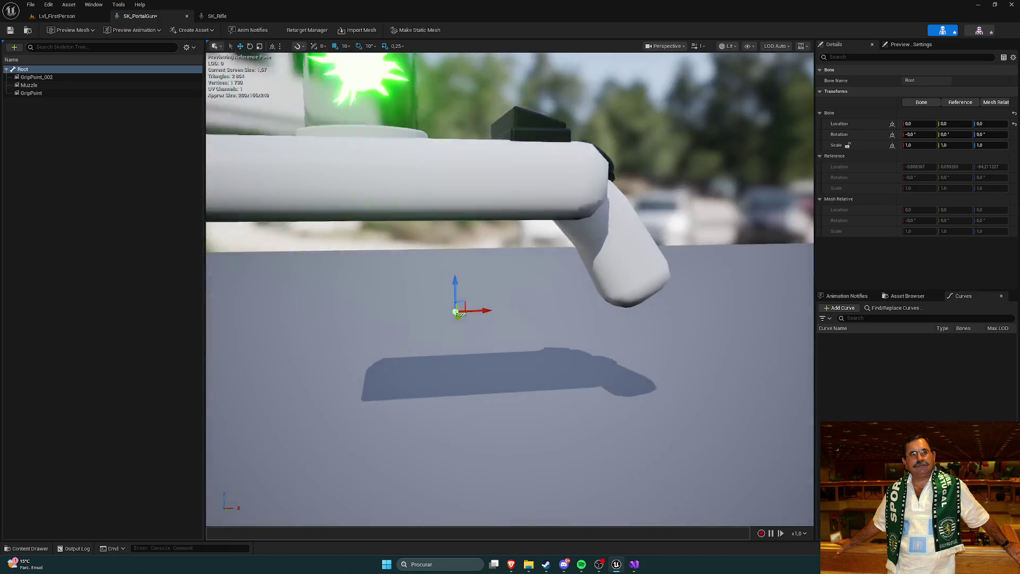
# Compare with the rifle skeleton and review the GripPoint_002, Muzzle and GripPoint sockets.
pyautogui.click(225, 16)
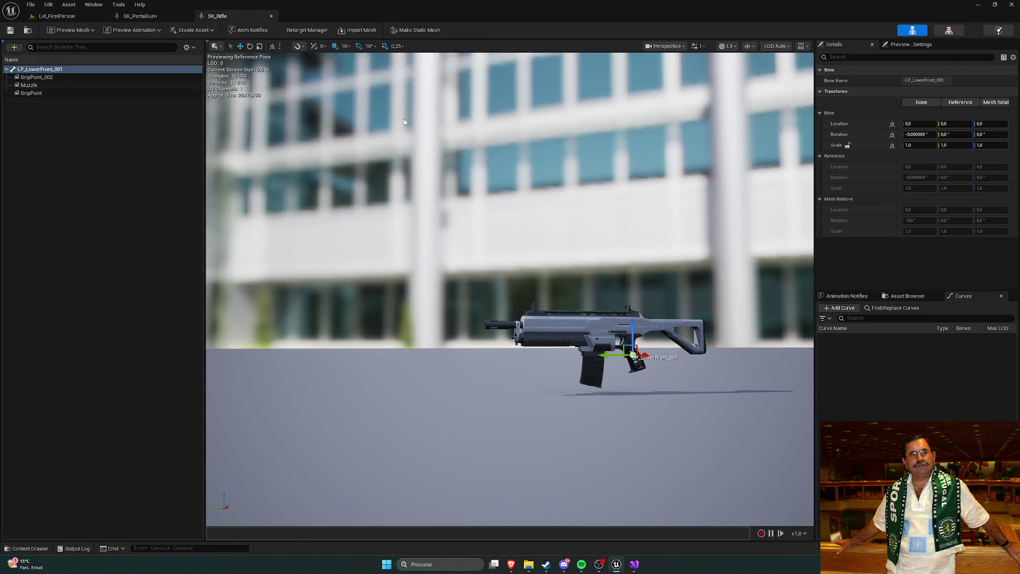
pyautogui.click(153, 20)
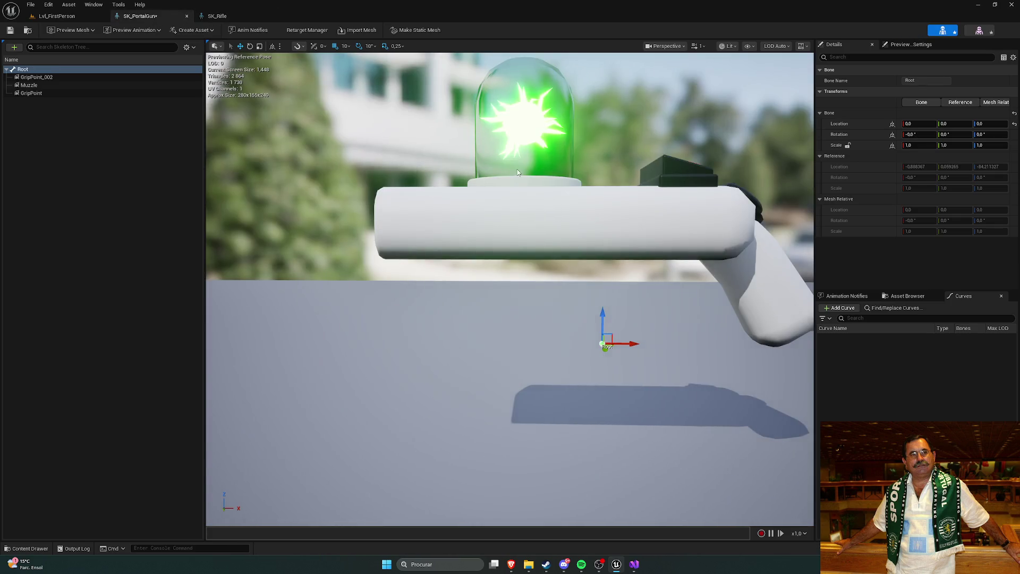
pyautogui.scroll(-5, 518, 171)
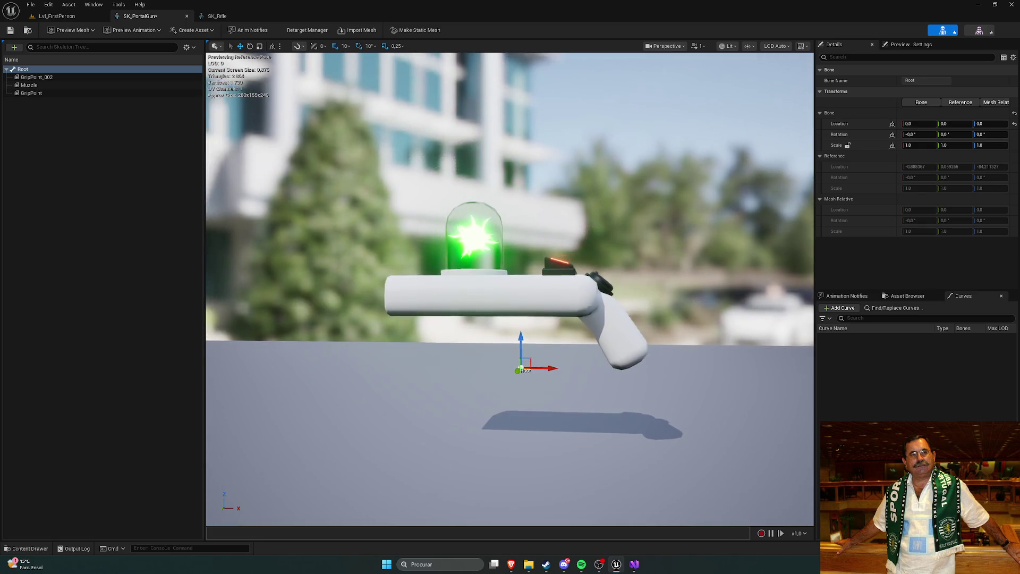
pyautogui.scroll(5, 518, 171)
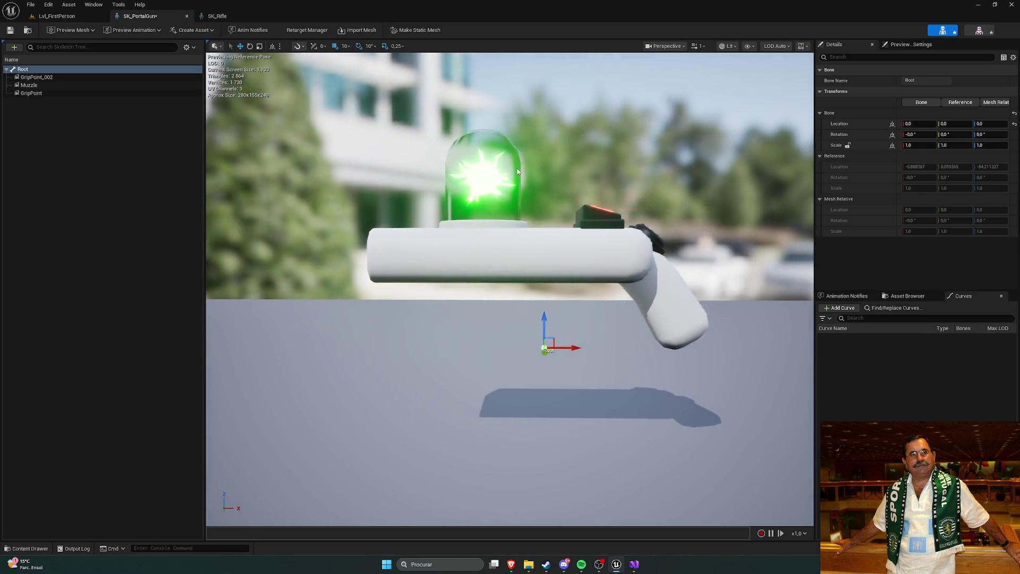
pyautogui.click(38, 77)
pyautogui.click(49, 86)
pyautogui.click(50, 98)
pyautogui.click(45, 94)
pyautogui.click(38, 77)
pyautogui.click(77, 118)
# Save SK_PortalGun and open SKM_PortalGun to check its three sockets.
pyautogui.click(10, 30)
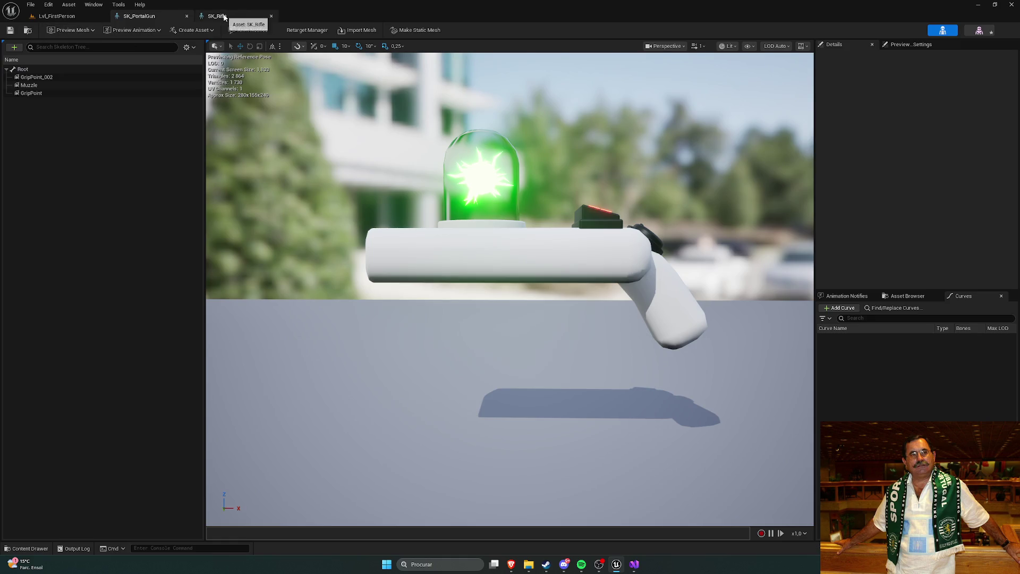
pyautogui.click(217, 16)
pyautogui.hotkey('ctrl', 'space')
pyautogui.click(435, 458)
pyautogui.doubleClick(204, 408)
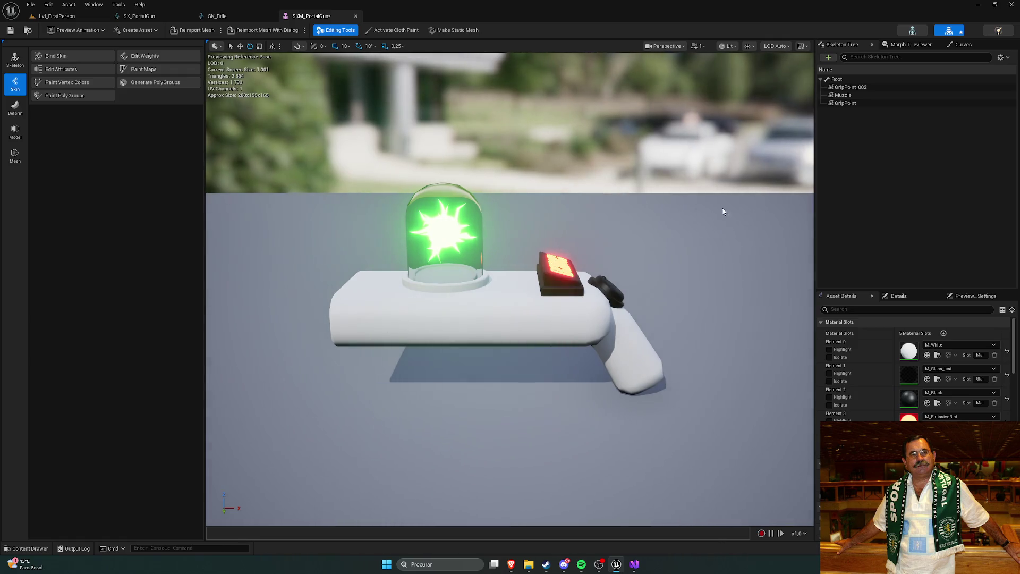
pyautogui.click(850, 103)
pyautogui.click(852, 95)
pyautogui.click(856, 87)
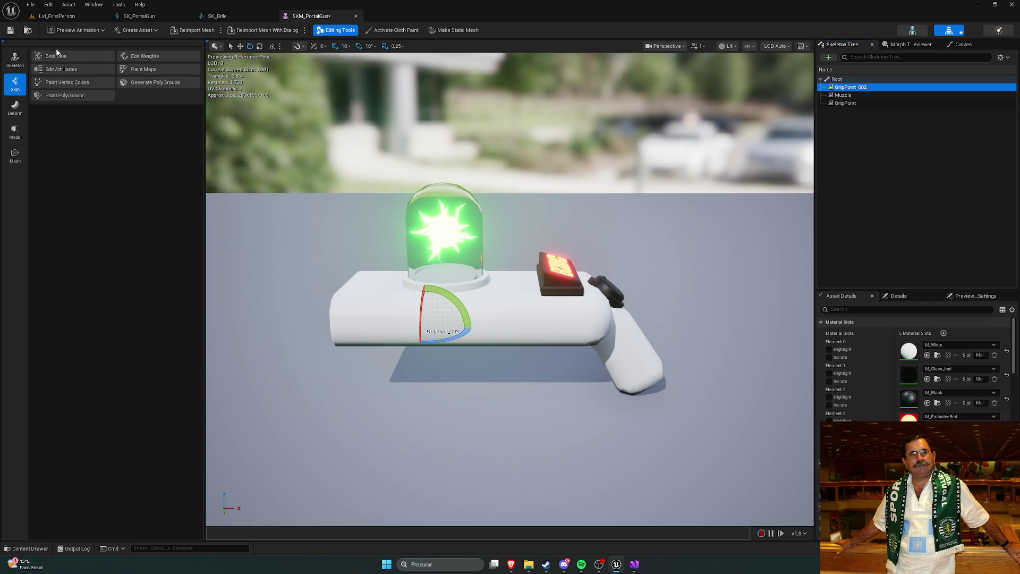
# Close the SK_Rifle and SK_PortalGun editor tabs to return to the level.
pyautogui.click(259, 20)
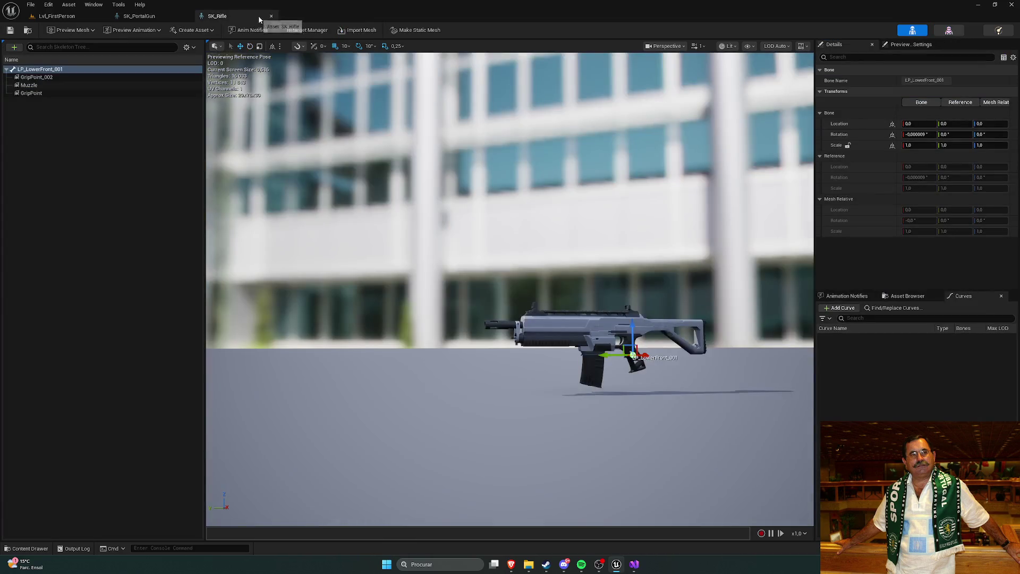
pyautogui.click(271, 16)
pyautogui.click(186, 16)
pyautogui.hotkey('ctrl', 'space')
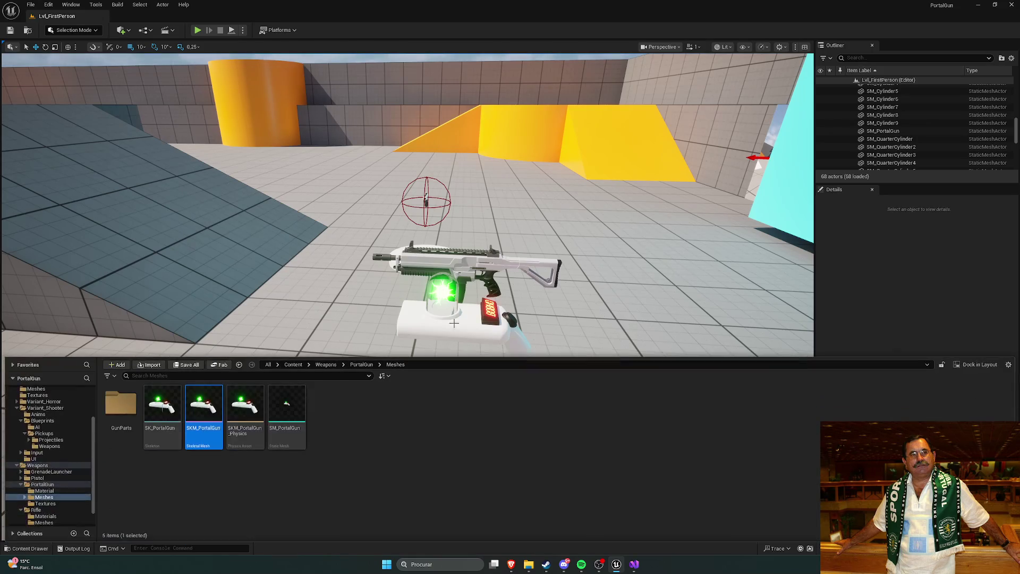
# Delete the portal gun actors standing by the cyan wall in LvL_FirstPerson.
pyautogui.moveTo(380, 244)
pyautogui.mouseDown()
pyautogui.moveTo(367, 246)
pyautogui.moveTo(379, 245)
pyautogui.mouseUp()
pyautogui.click(401, 235)
pyautogui.press('Delete')
pyautogui.click(433, 247)
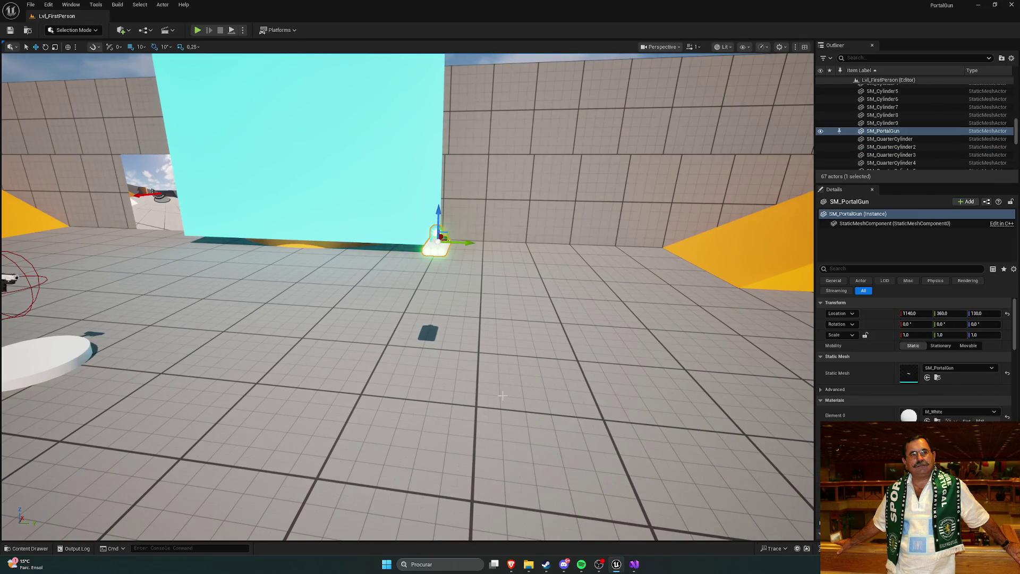
pyautogui.press('Delete')
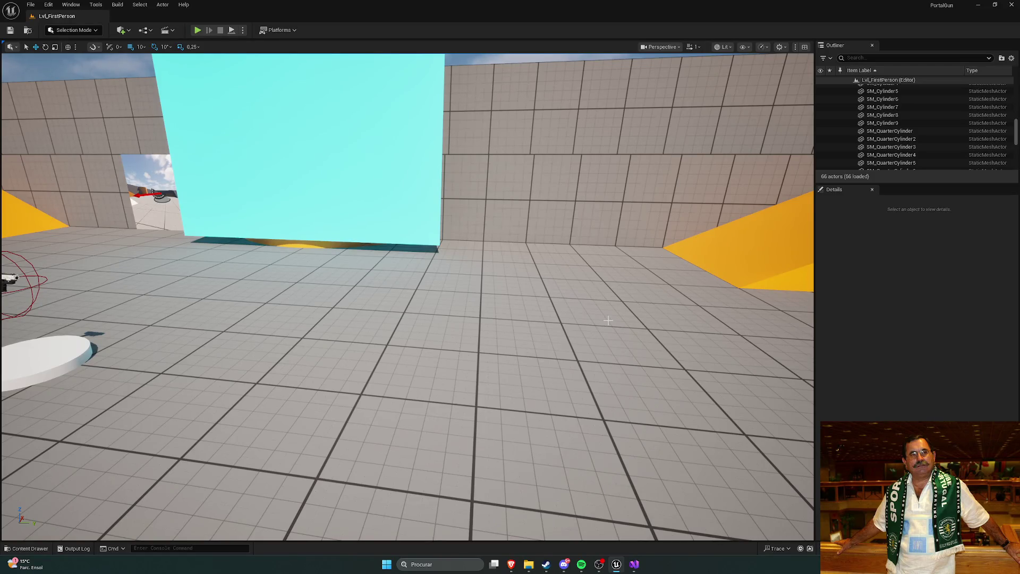
pyautogui.click(581, 564)
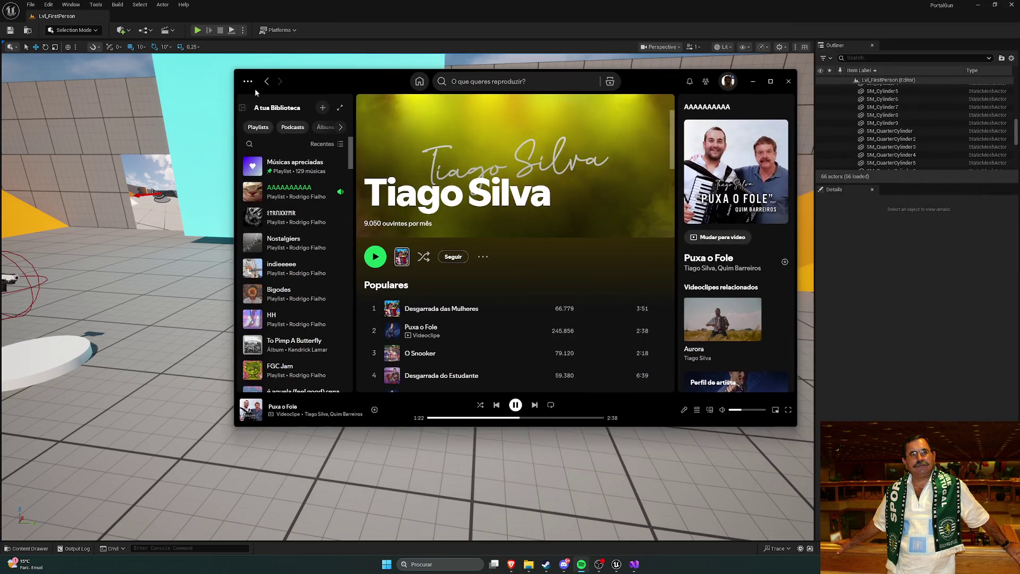
# Browse the Quim Barreiros artist page and full discography from the AAAAAAAAAA playlist.
pyautogui.click(266, 80)
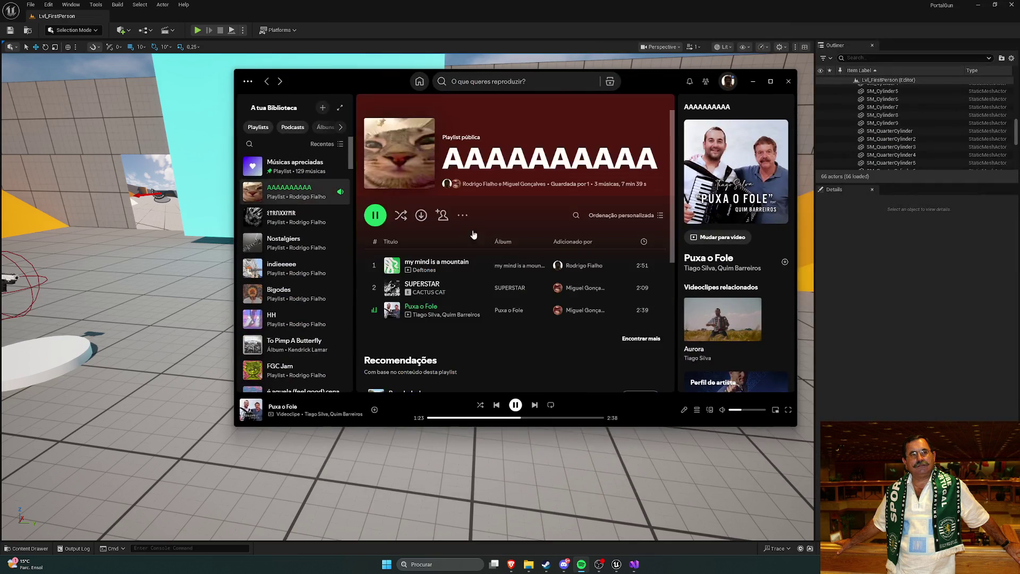
pyautogui.click(455, 323)
pyautogui.scroll(-6, 500, 259)
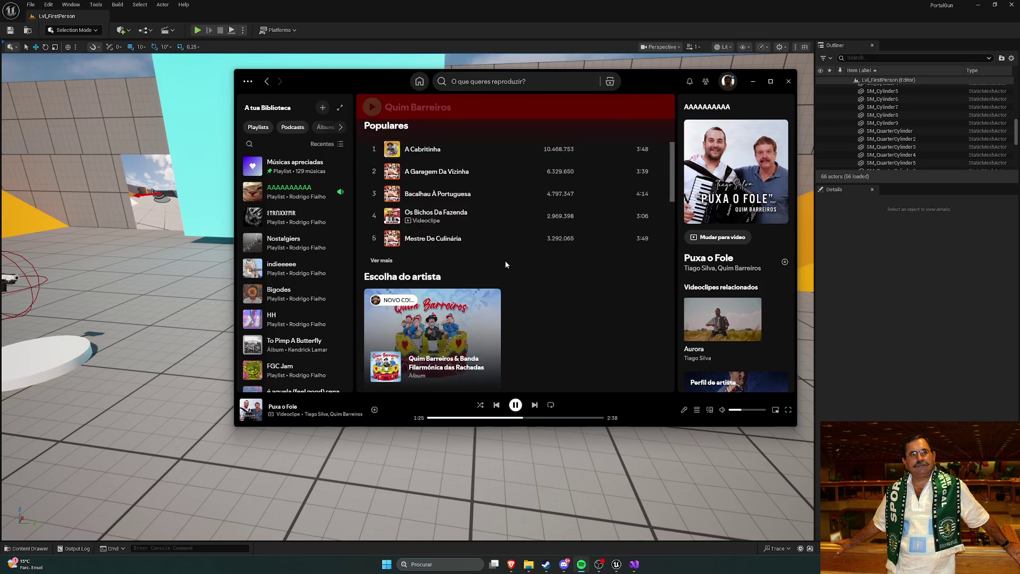
pyautogui.scroll(6, 540, 279)
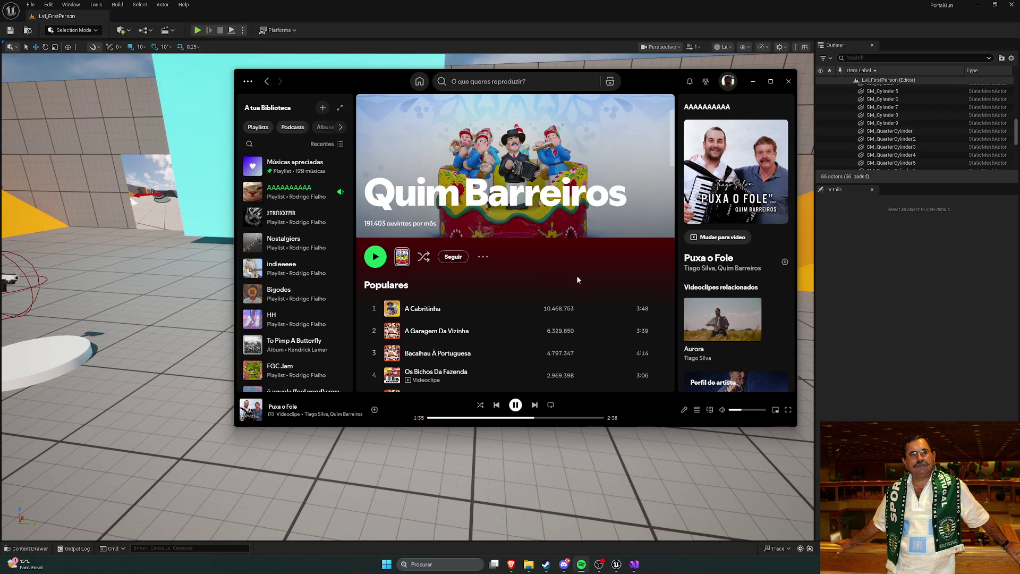
pyautogui.scroll(-3, 531, 269)
pyautogui.scroll(-4, 529, 268)
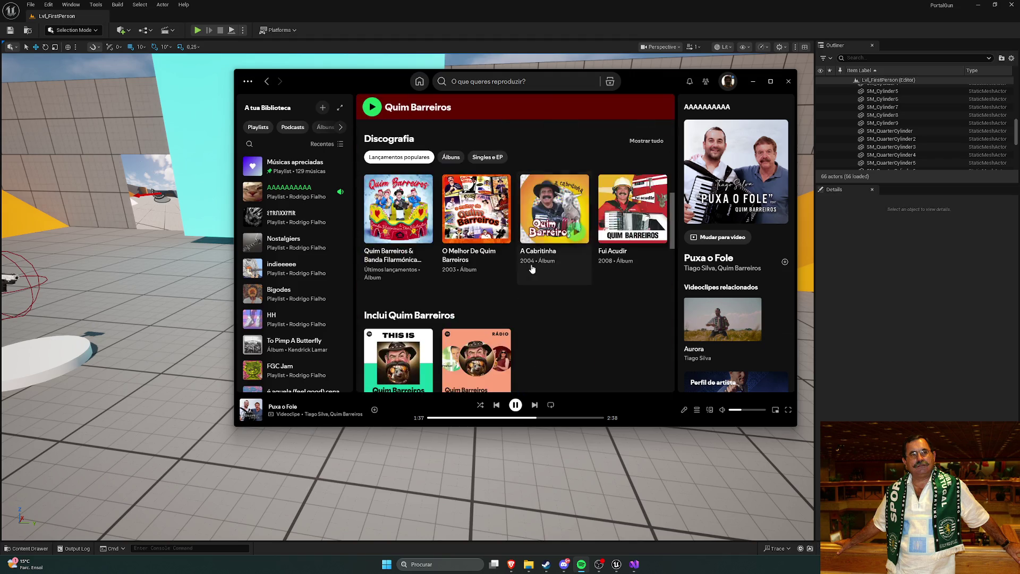
pyautogui.click(646, 141)
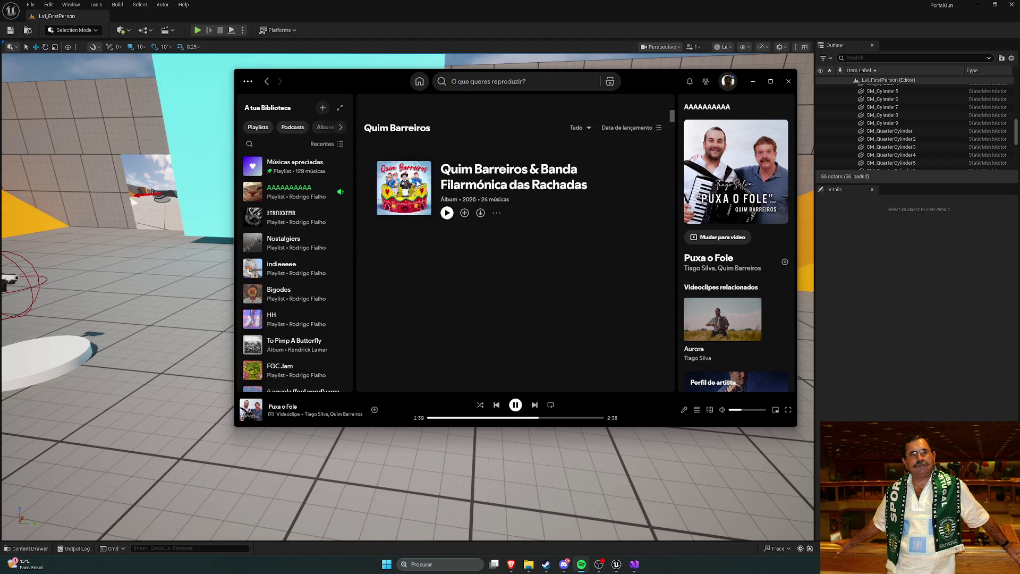
pyautogui.scroll(-3, 543, 201)
pyautogui.scroll(-3, 543, 201)
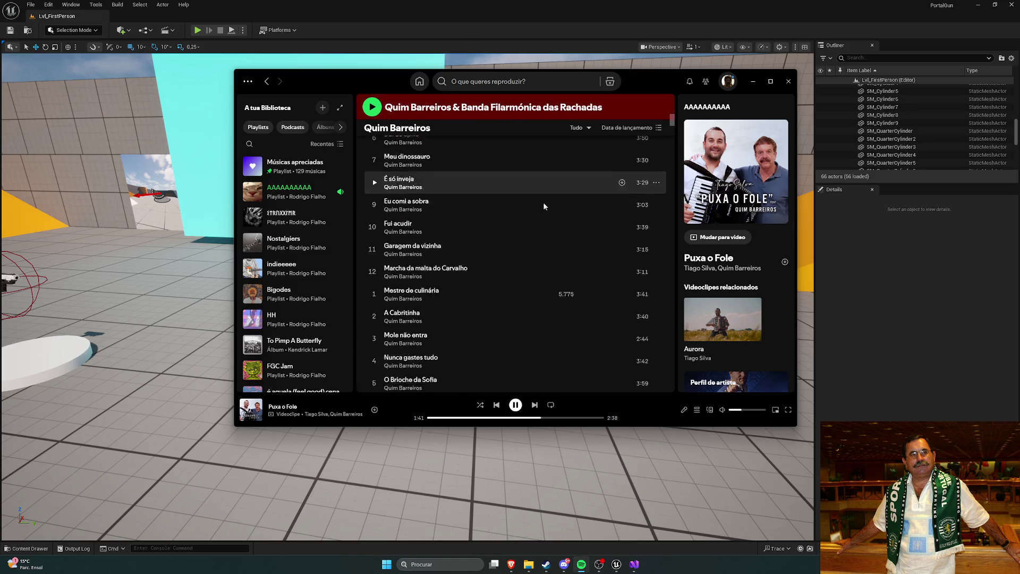
pyautogui.scroll(5, 542, 203)
pyautogui.scroll(1, 543, 207)
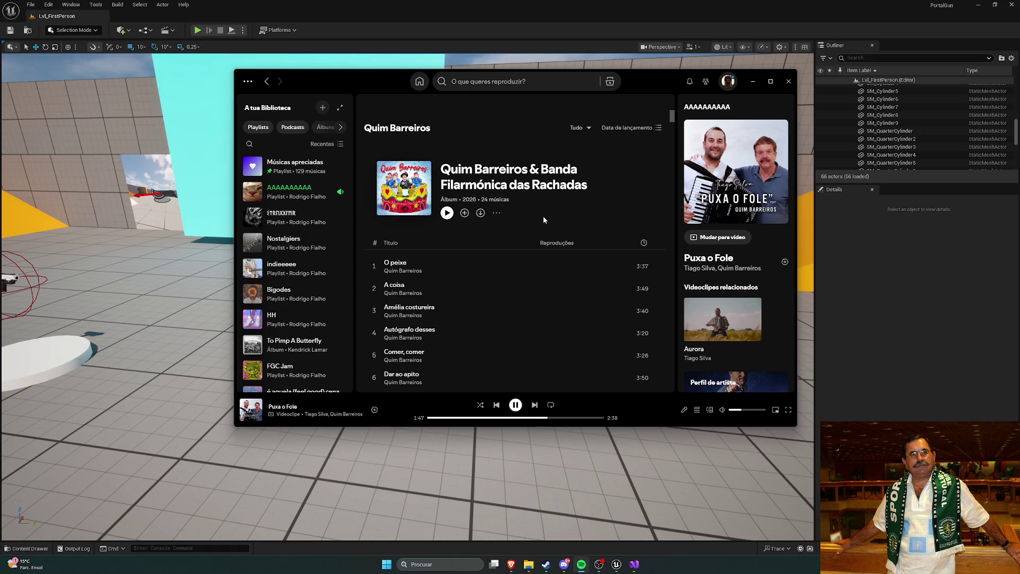
# Search 'tatuagem' and add A Tatuagem do Tomé to the AAAAAAAAAA playlist.
pyautogui.click(537, 81)
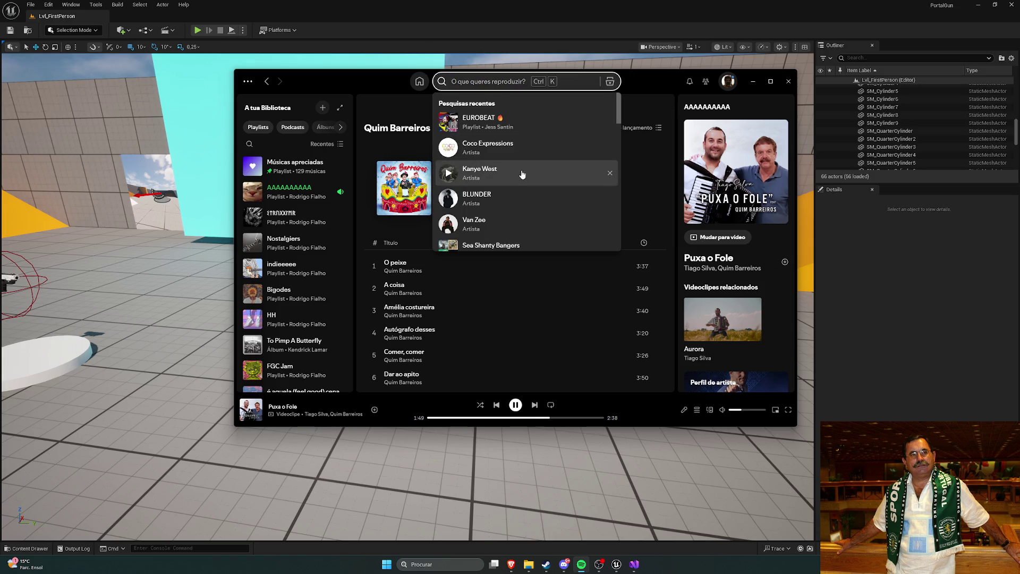
pyautogui.write('tatuagem do')
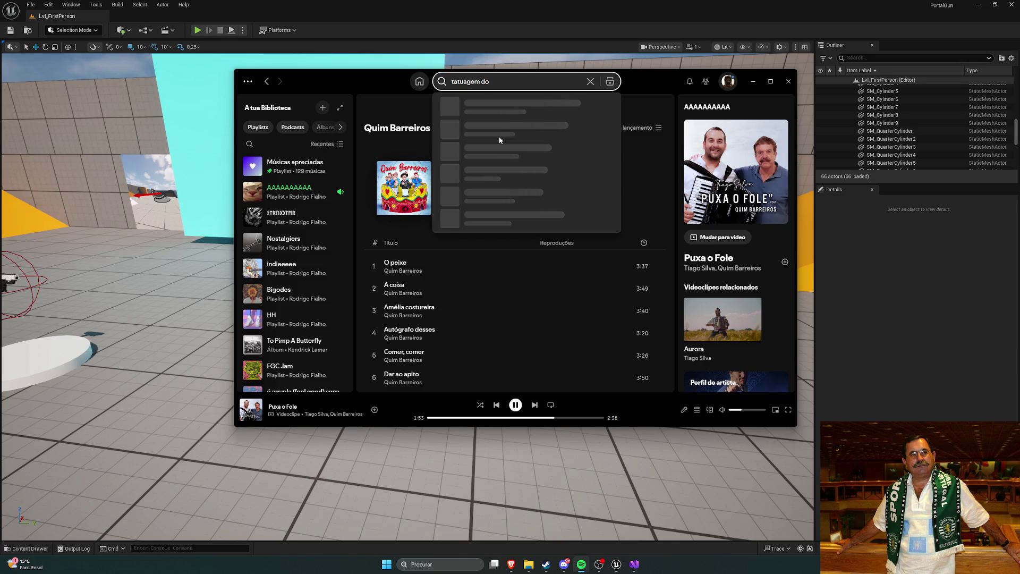
pyautogui.moveTo(390, 84); pyautogui.dragTo(391, 97)
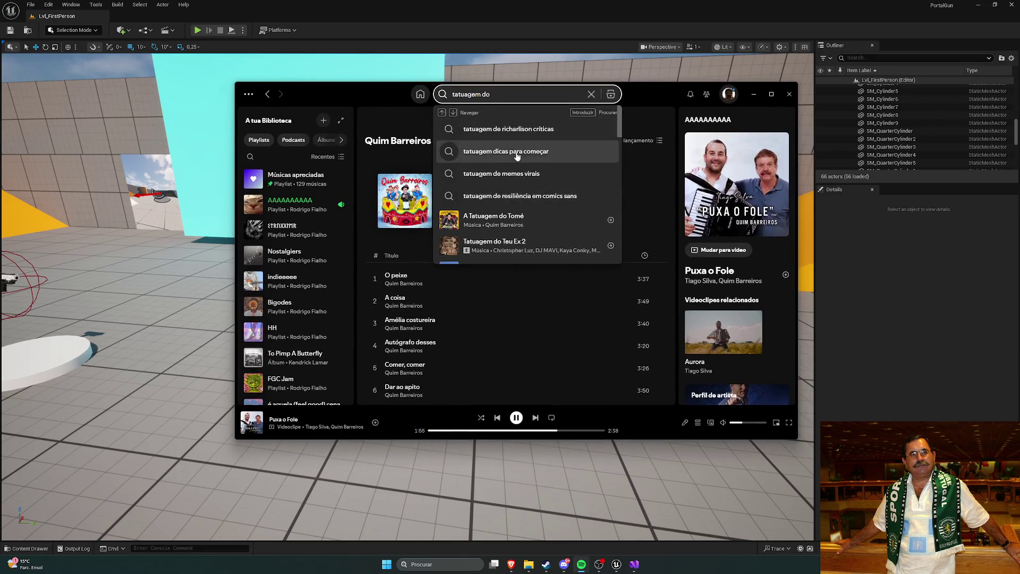
pyautogui.click(597, 219)
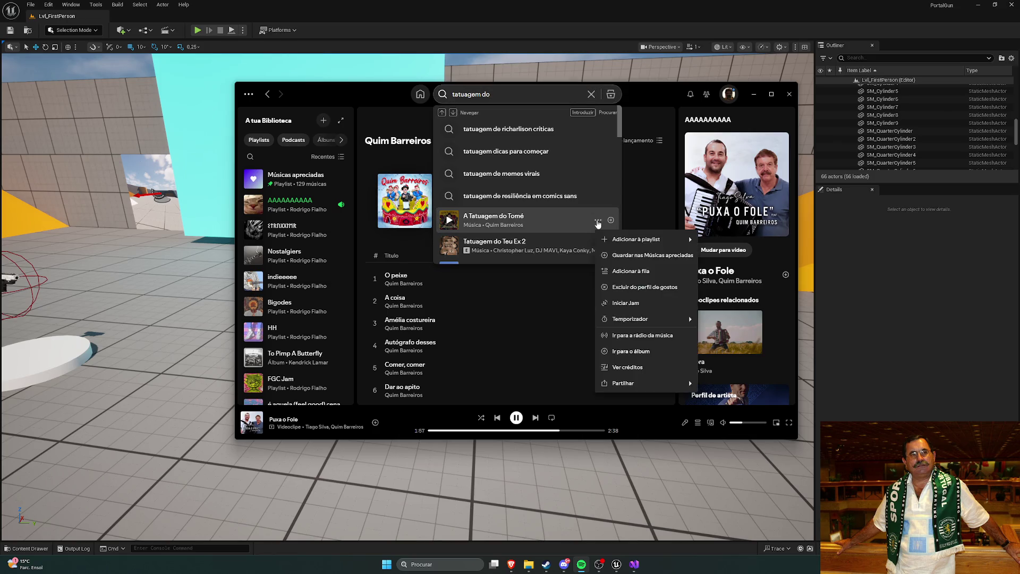
pyautogui.moveTo(637, 239)
pyautogui.click(513, 271)
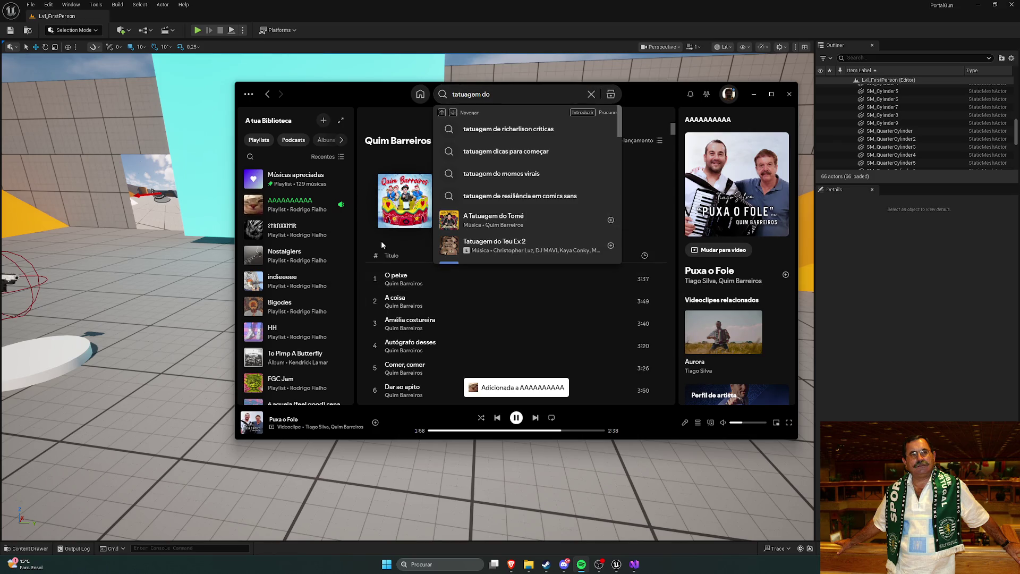
pyautogui.click(290, 204)
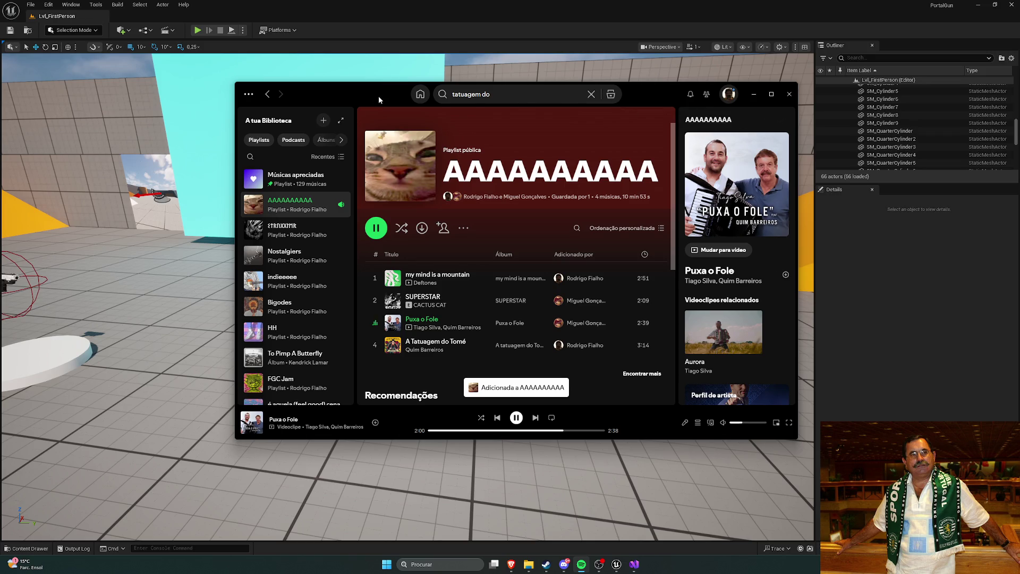
# Set a sleep timer from the track's options and minimize Spotify.
pyautogui.hotkey('alt', 'Tab')
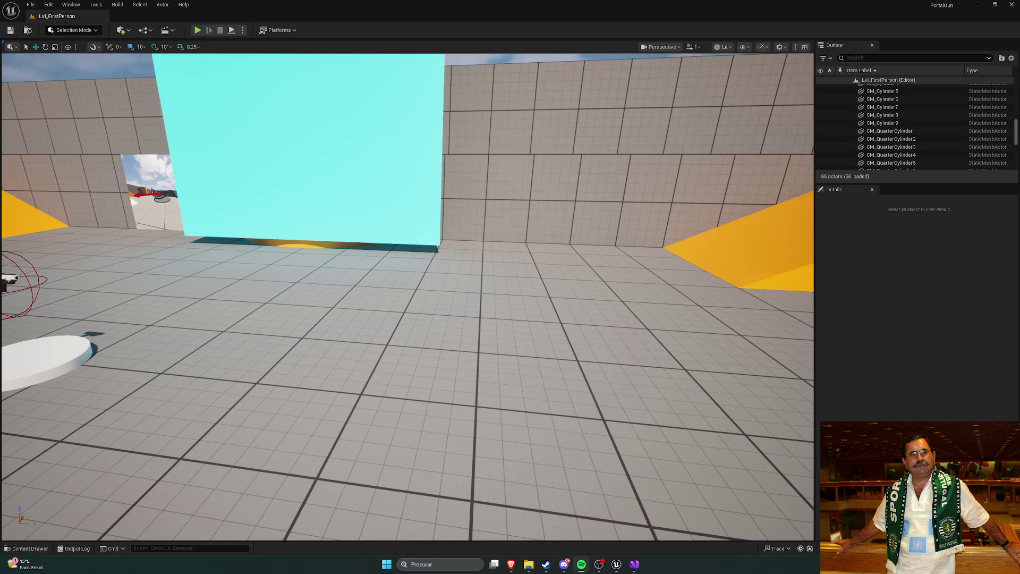
pyautogui.hotkey('alt', 'Tab')
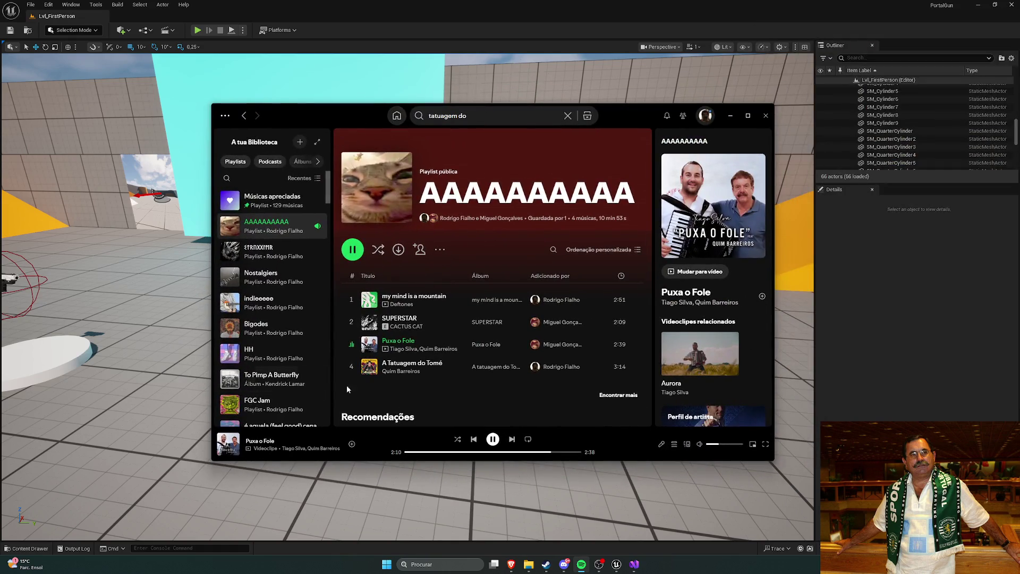
pyautogui.click(633, 367)
pyautogui.moveTo(673, 277)
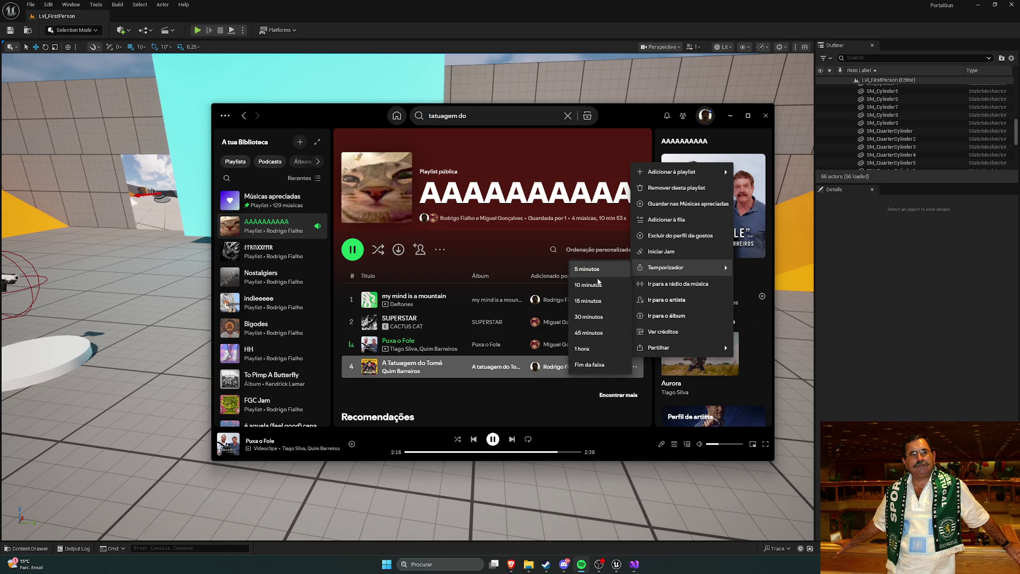
pyautogui.click(607, 277)
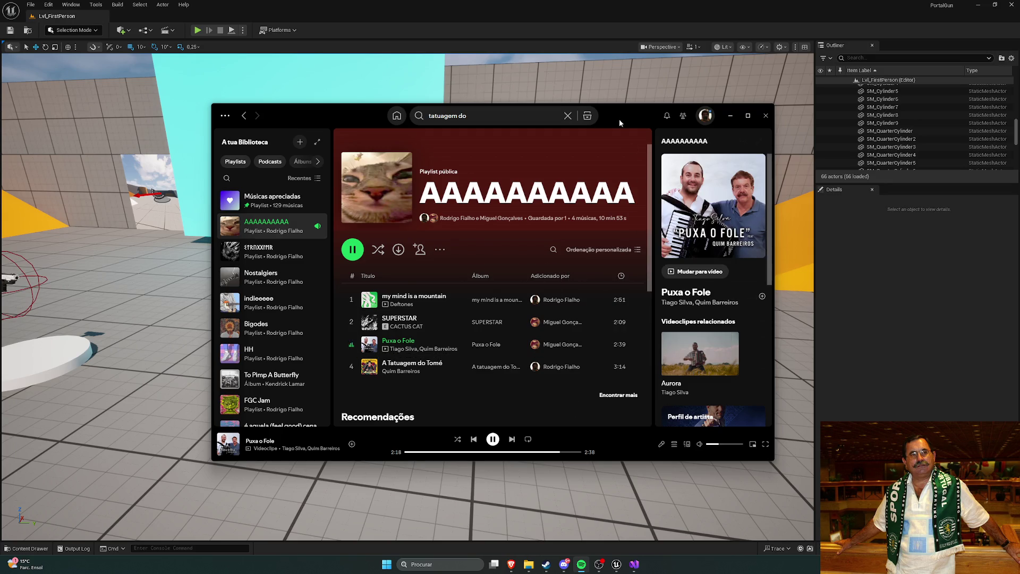
pyautogui.click(730, 116)
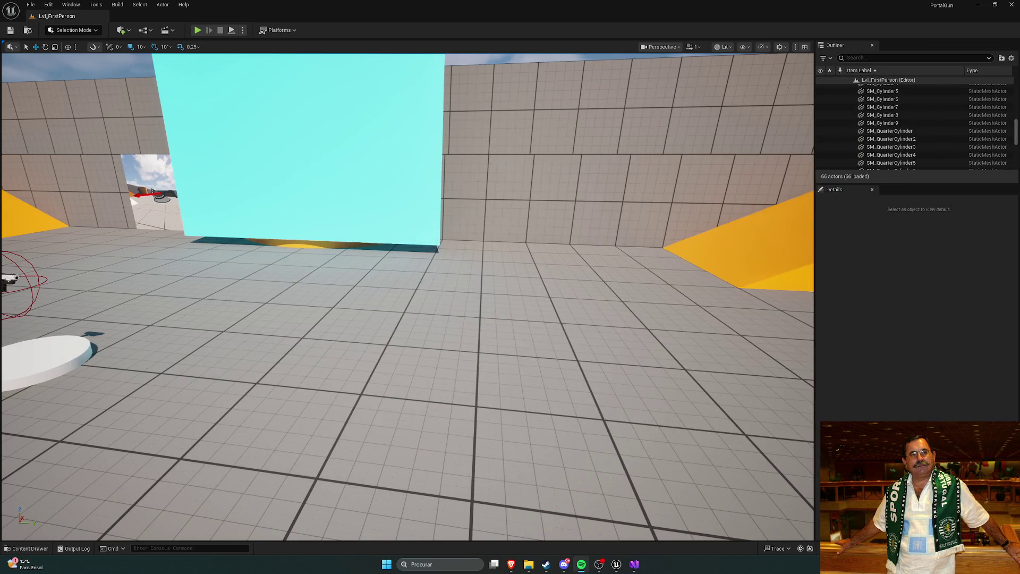
# Open DT_WeaponData from Content/Variant_Shooter/Blueprints/Pickups.
pyautogui.moveTo(165, 108); pyautogui.dragTo(456, 330)
pyautogui.hotkey('ctrl', 'space')
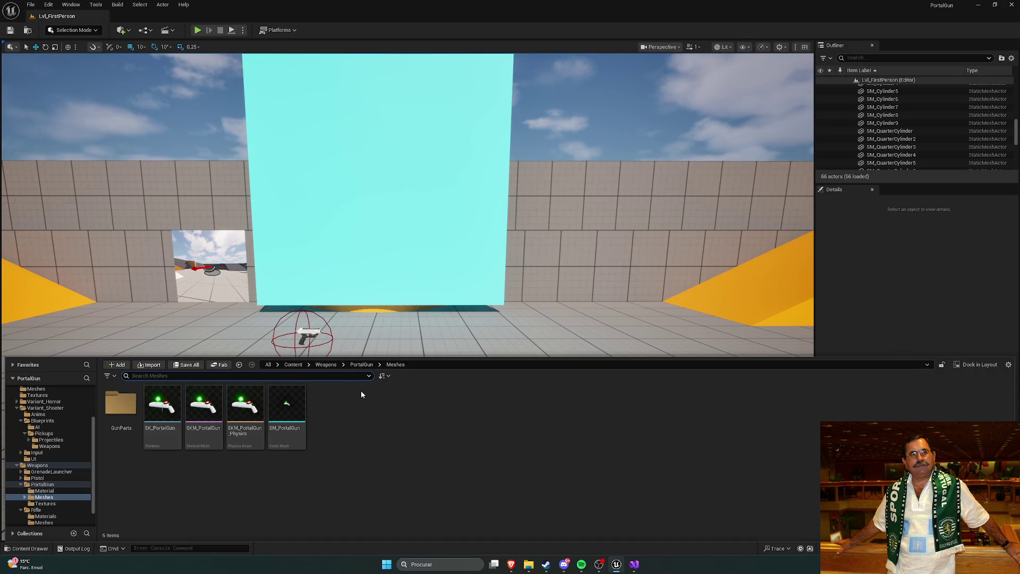
pyautogui.click(327, 365)
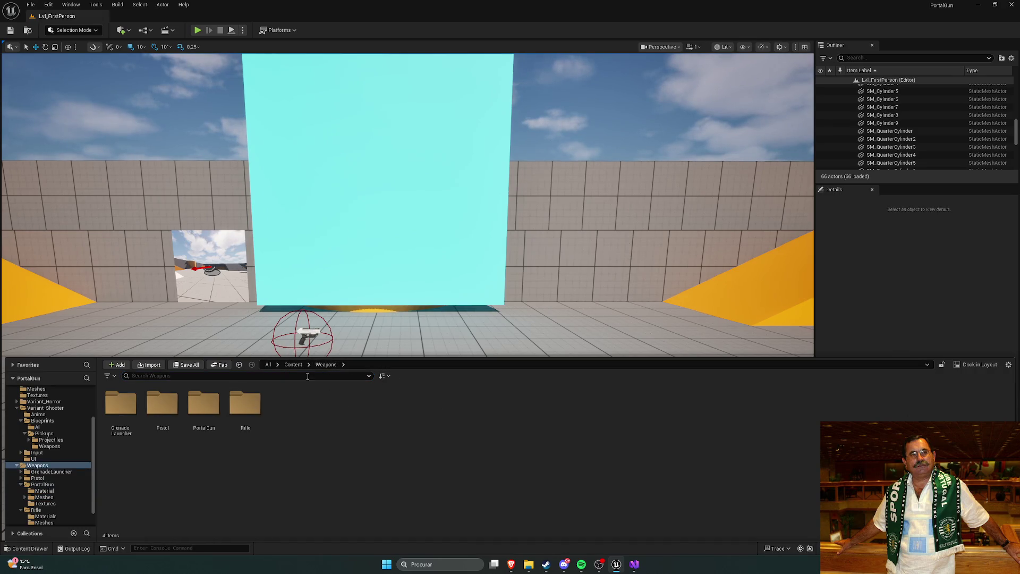
pyautogui.click(294, 364)
pyautogui.click(498, 417)
pyautogui.doubleClick(498, 417)
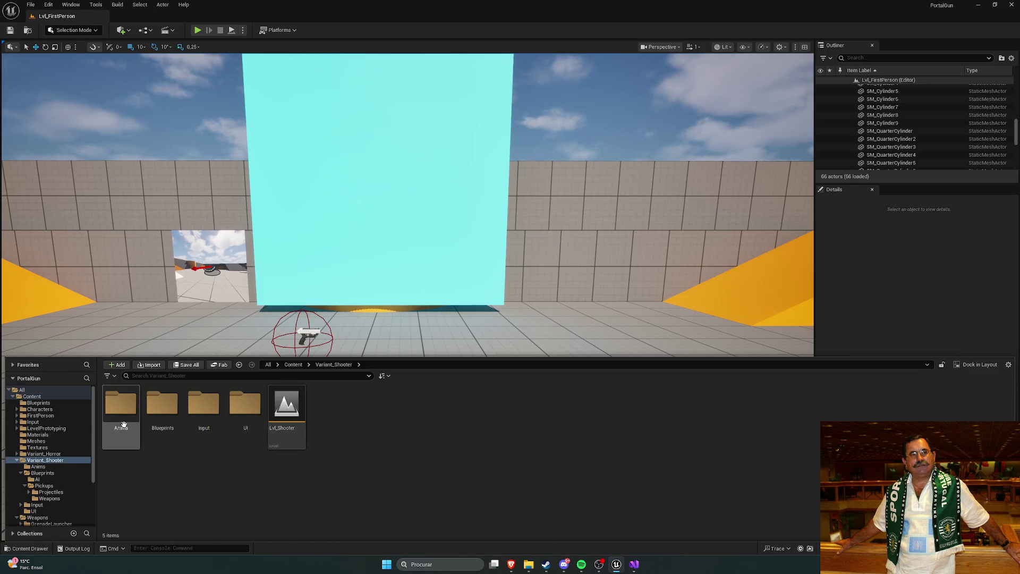
pyautogui.doubleClick(165, 421)
pyautogui.doubleClick(165, 421)
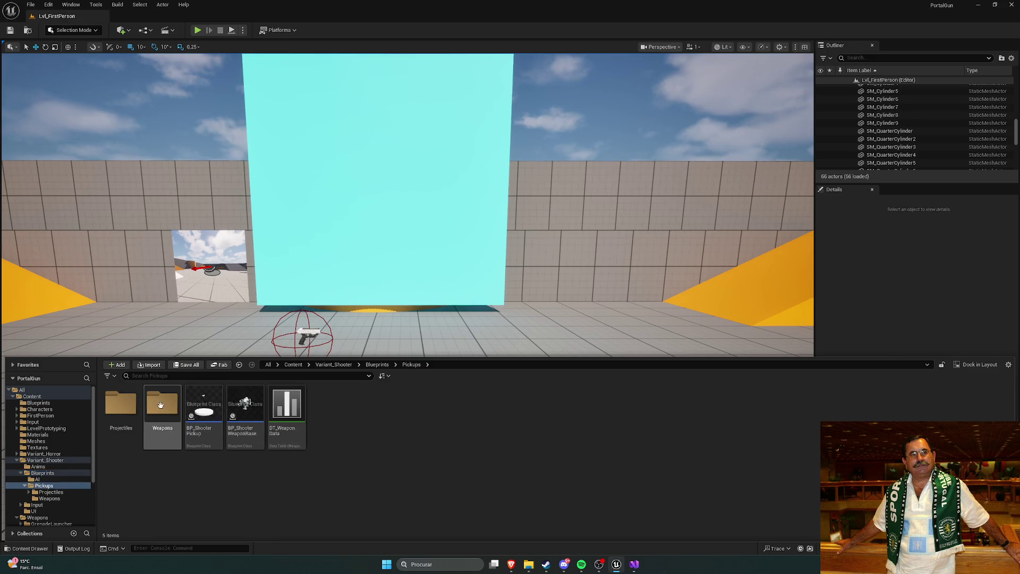
pyautogui.doubleClick(304, 423)
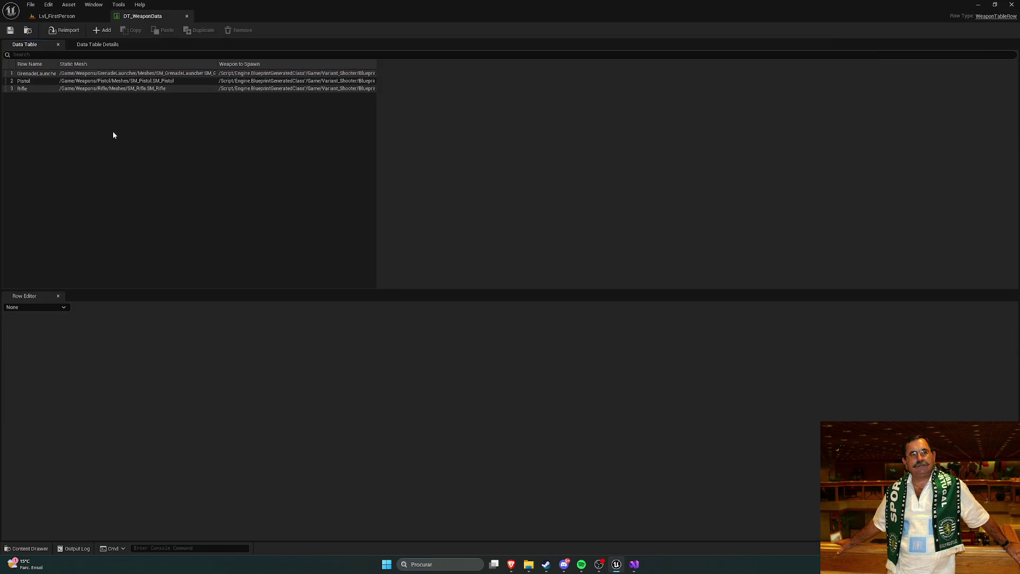
# Add a new row to the weapon table and rename it PortalGun.
pyautogui.click(102, 30)
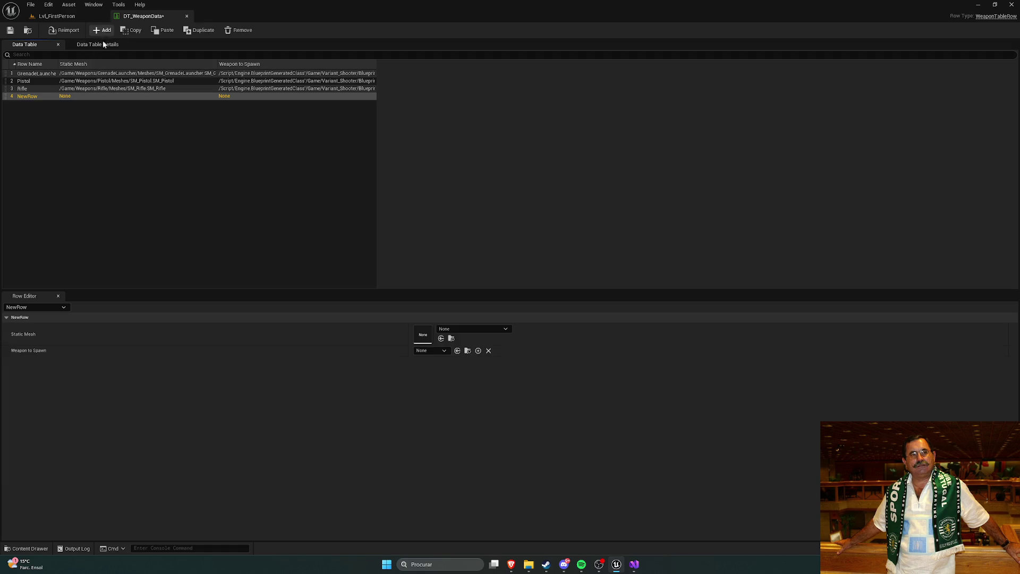
pyautogui.rightClick(28, 97)
pyautogui.click(192, 150)
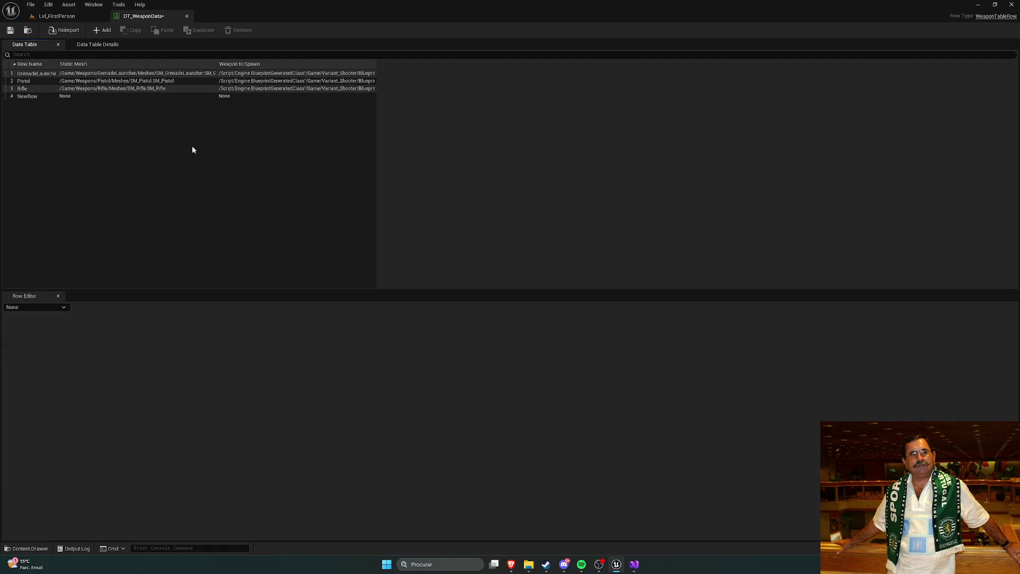
pyautogui.click(37, 98)
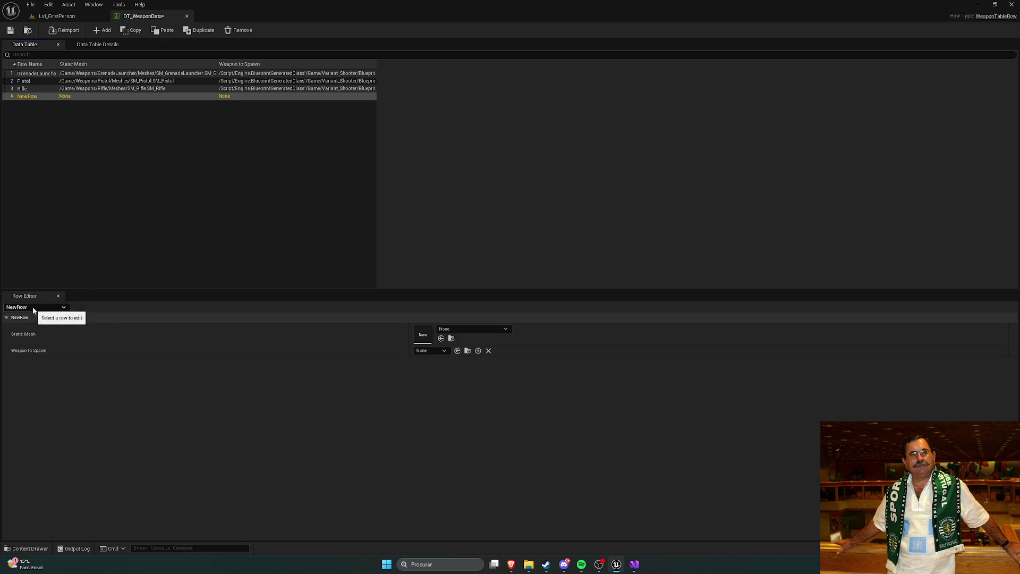
pyautogui.rightClick(31, 97)
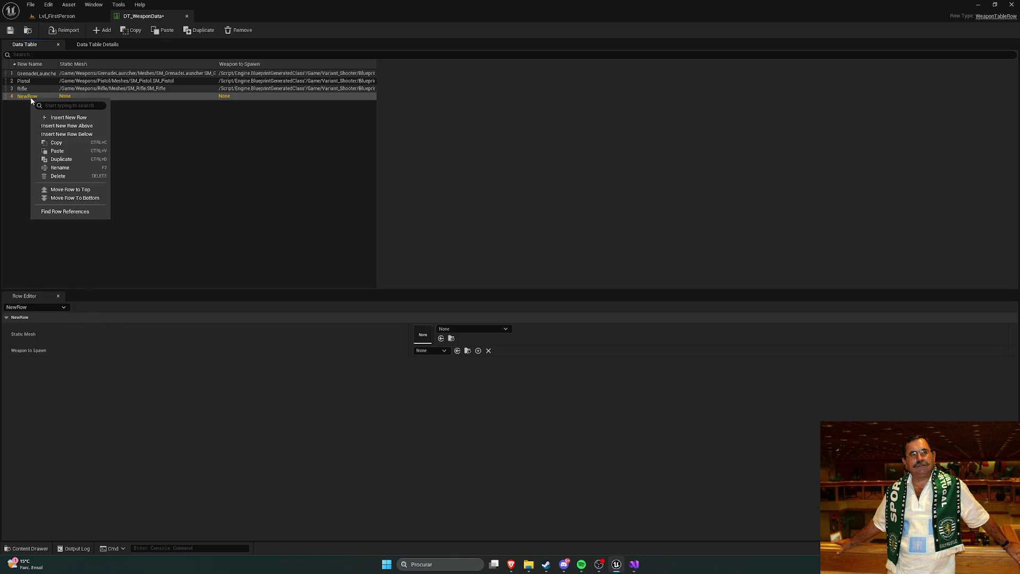
pyautogui.click(59, 167)
pyautogui.write('PortalGun')
pyautogui.press('Return')
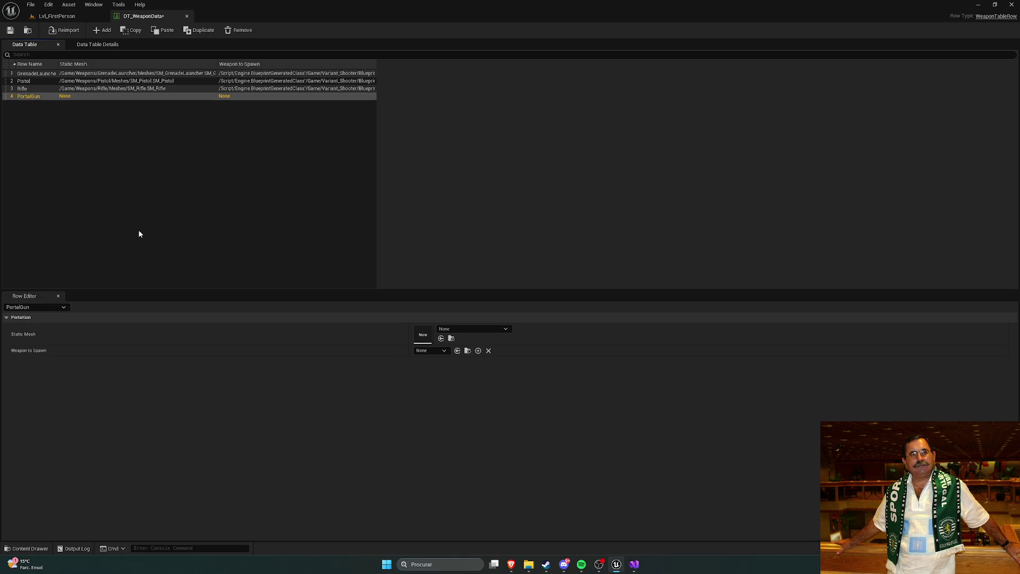
# Set the PortalGun row's Static Mesh to SM_PortalGun, checking the Rifle row for reference.
pyautogui.click(480, 330)
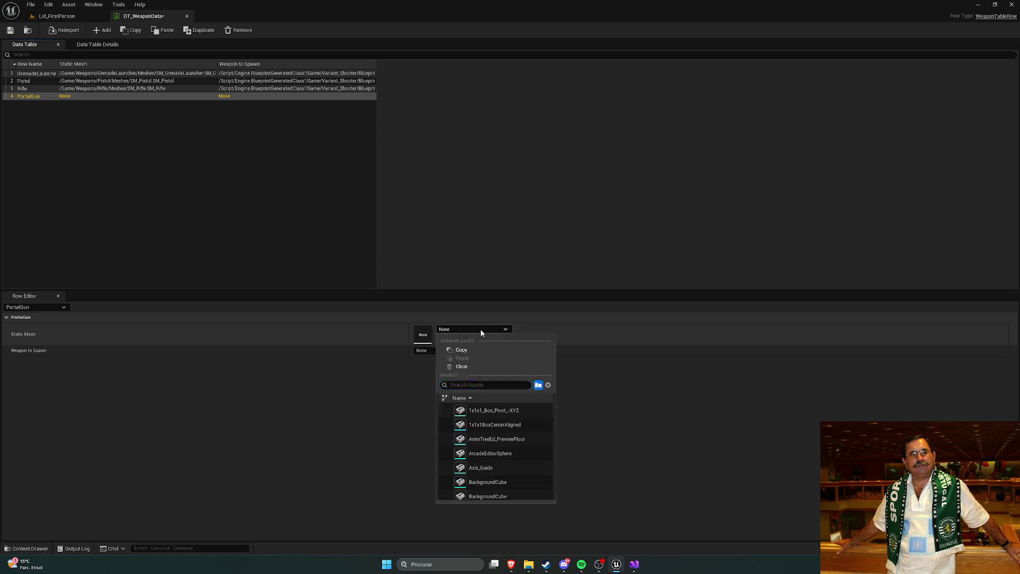
pyautogui.write('portal')
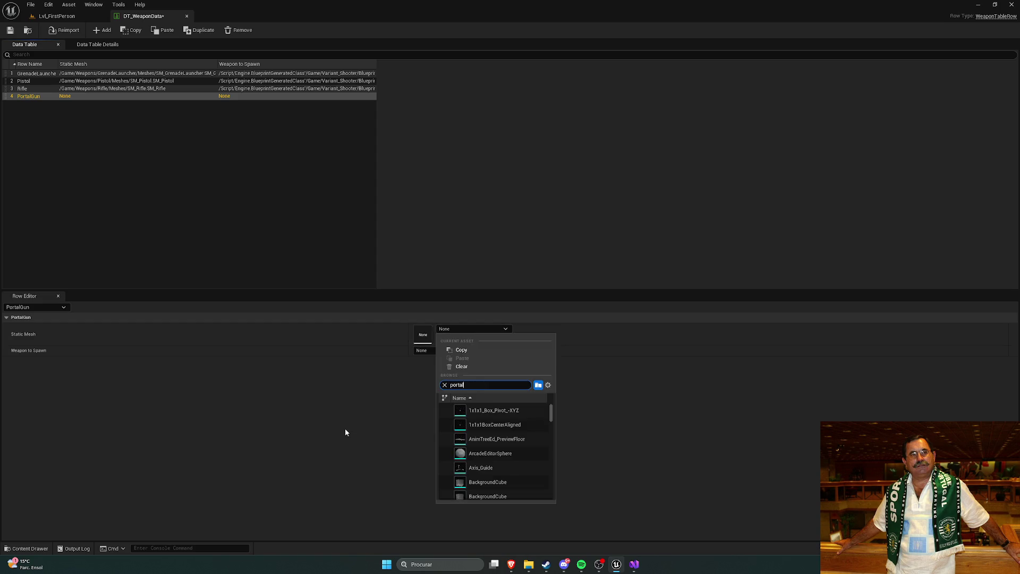
pyautogui.write('Gu')
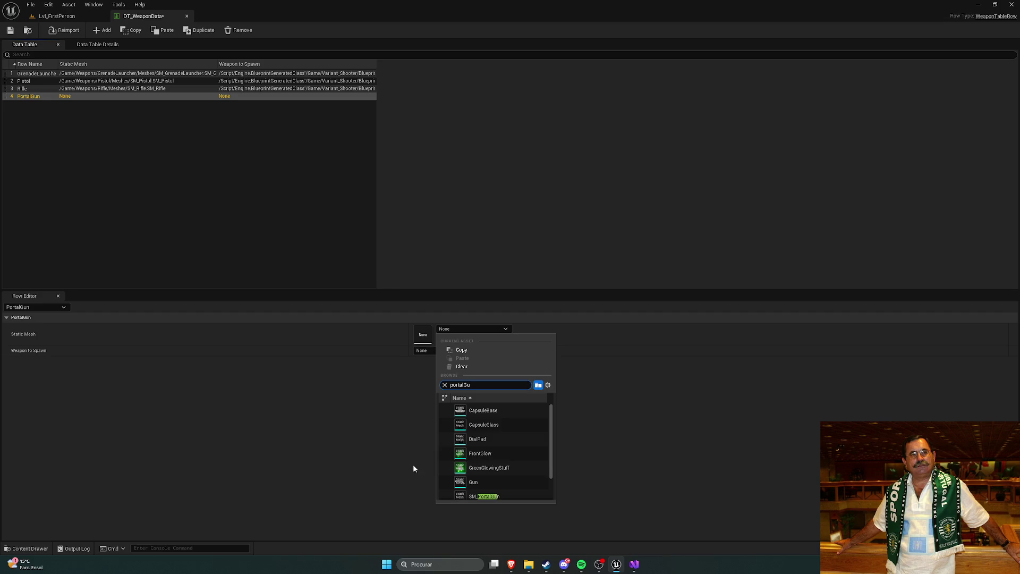
pyautogui.click(484, 496)
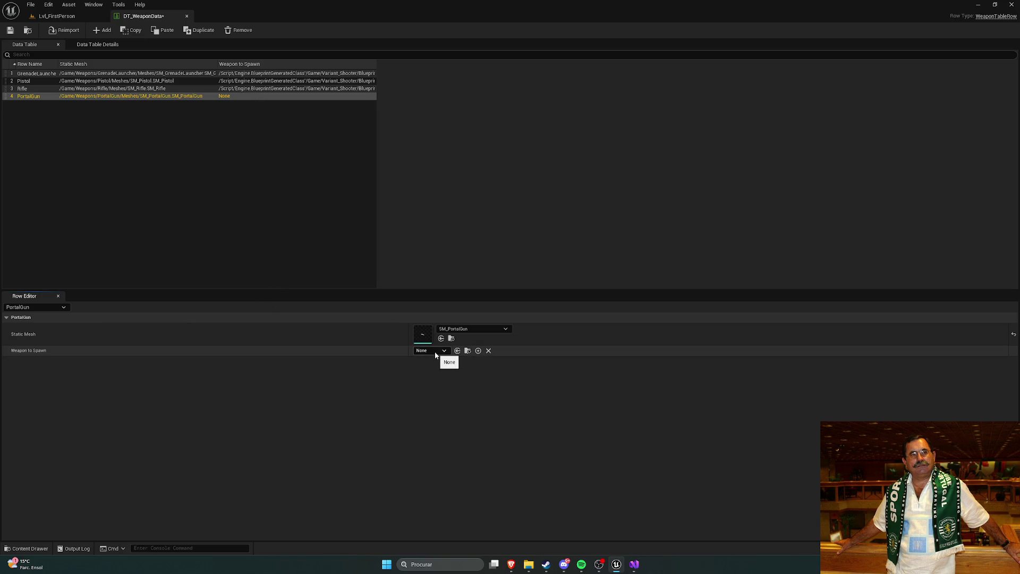
pyautogui.click(117, 88)
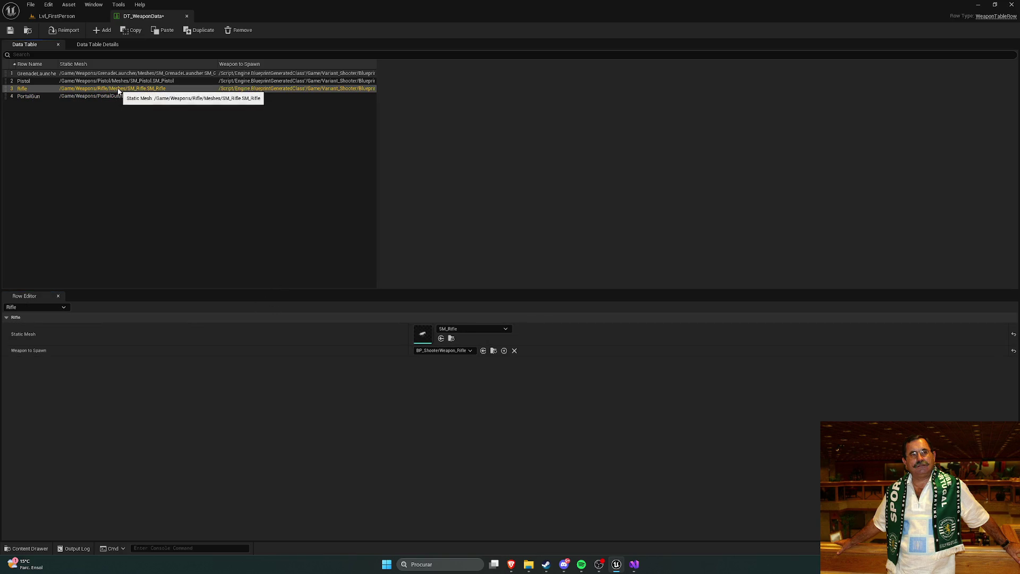
pyautogui.click(444, 350)
pyautogui.click(451, 349)
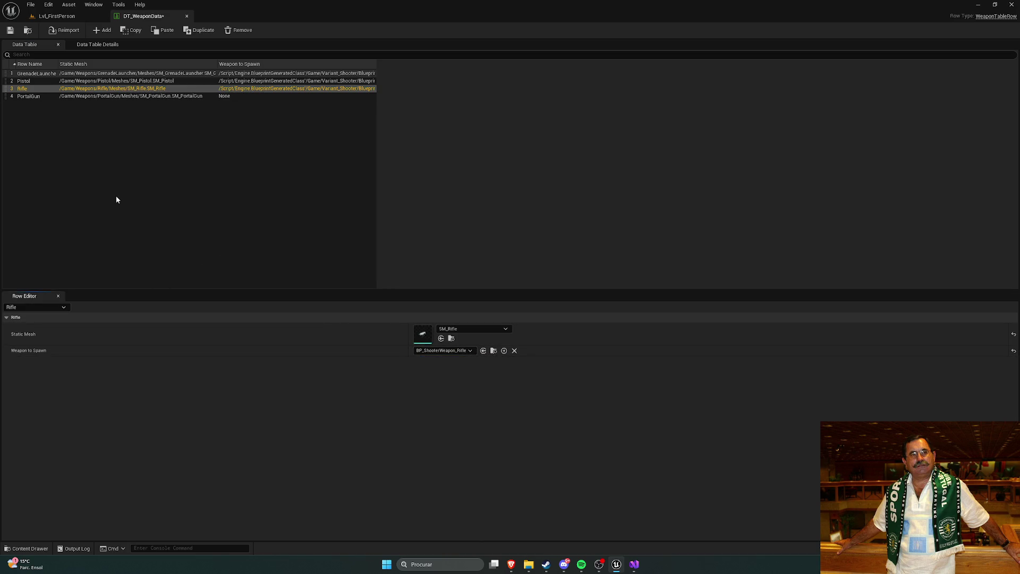
pyautogui.click(40, 97)
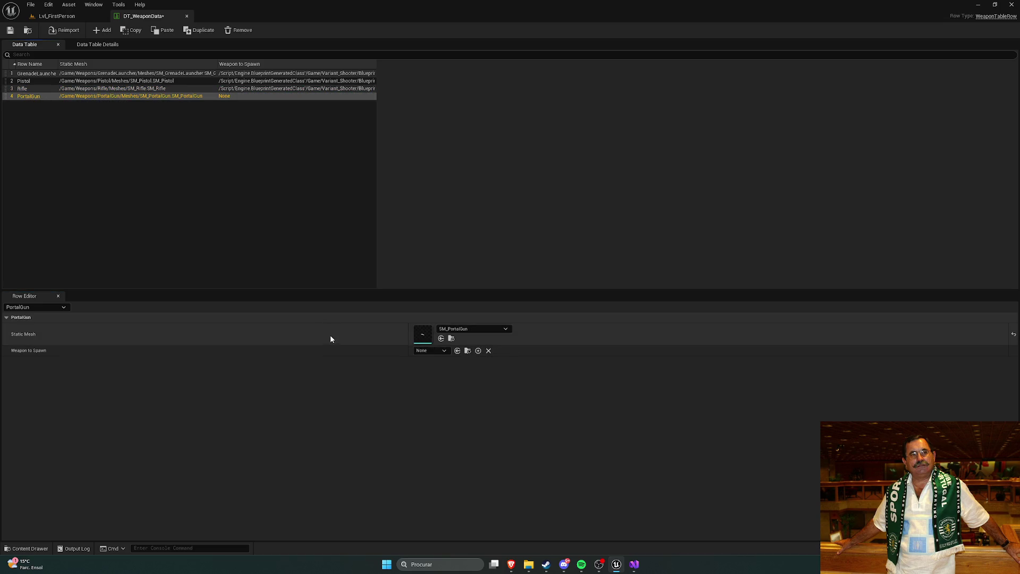
pyautogui.click(57, 16)
pyautogui.hotkey('ctrl', 'space')
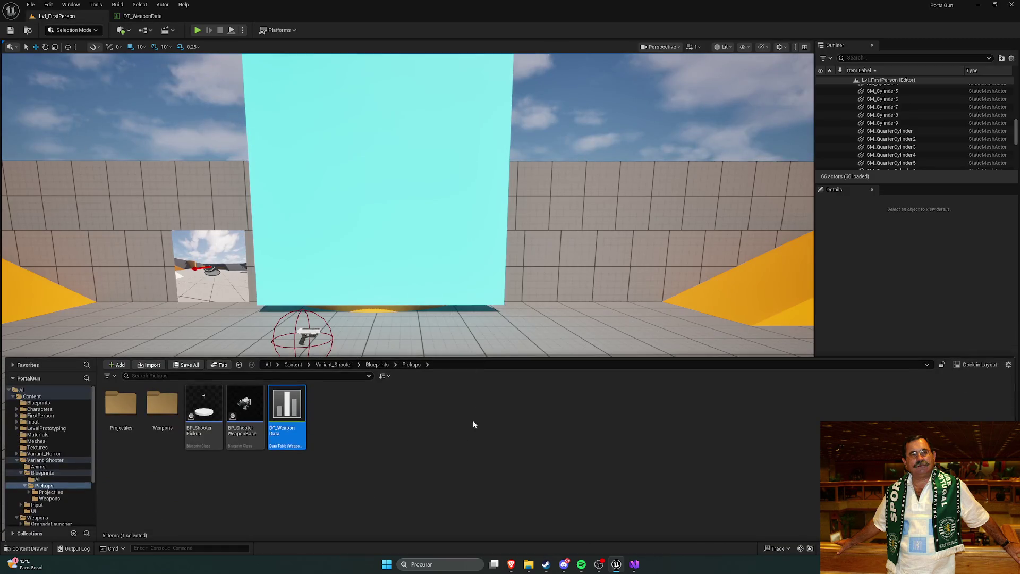
# Open BP_ShooterWeaponBase and review its construction script, viewport and first/third person meshes.
pyautogui.doubleClick(244, 407)
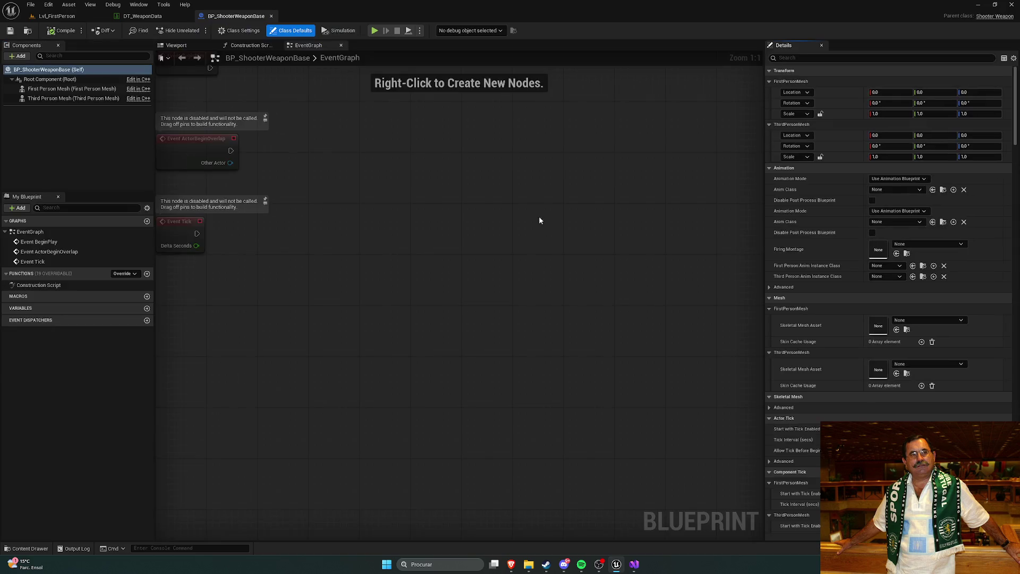
pyautogui.click(248, 47)
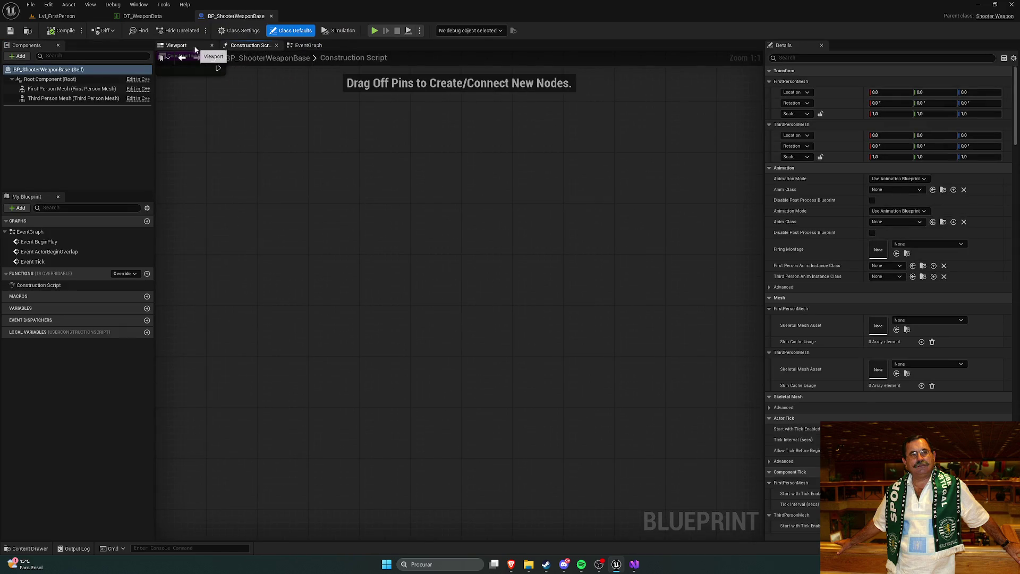
pyautogui.click(195, 48)
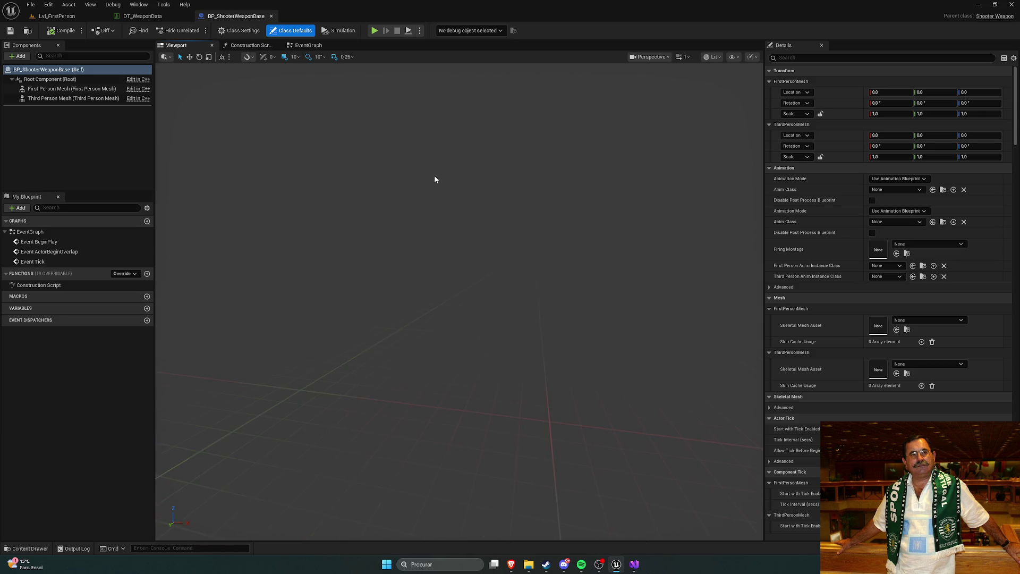
pyautogui.click(53, 89)
pyautogui.click(55, 99)
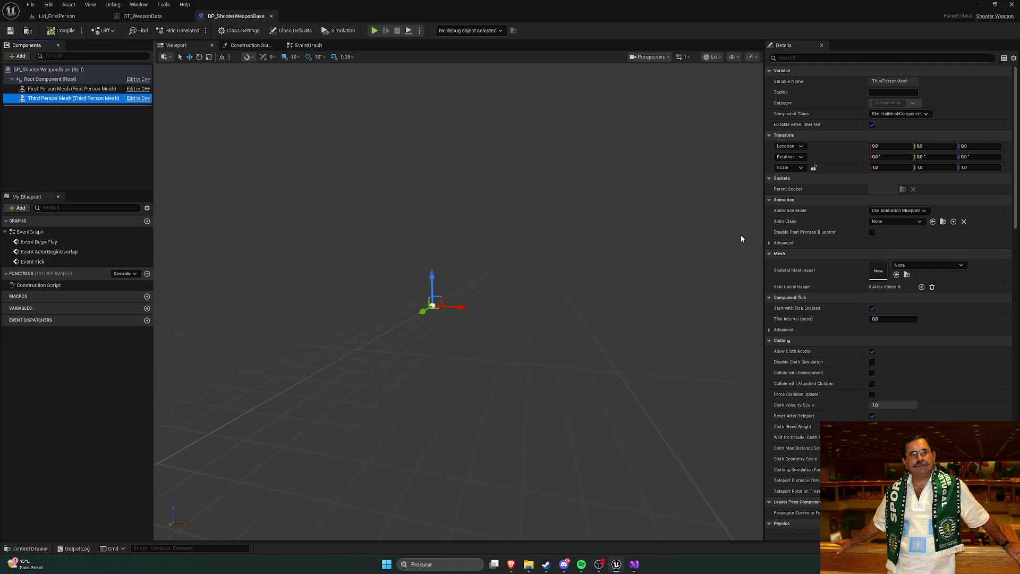
pyautogui.click(75, 89)
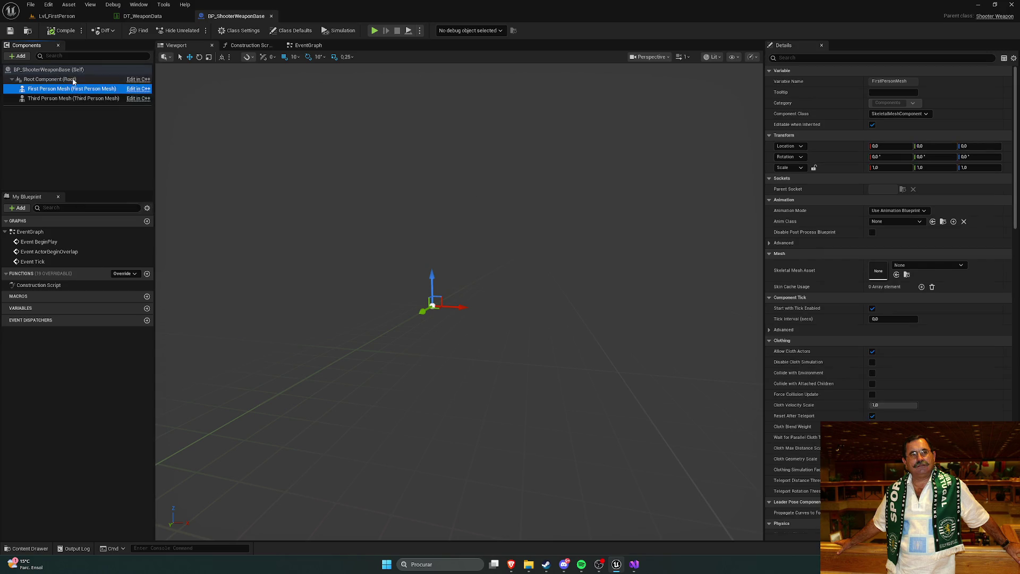
# Review the Rifle, Pistol and GrenadeLauncher rows in DT_WeaponData.
pyautogui.hotkey('ctrl', 'space')
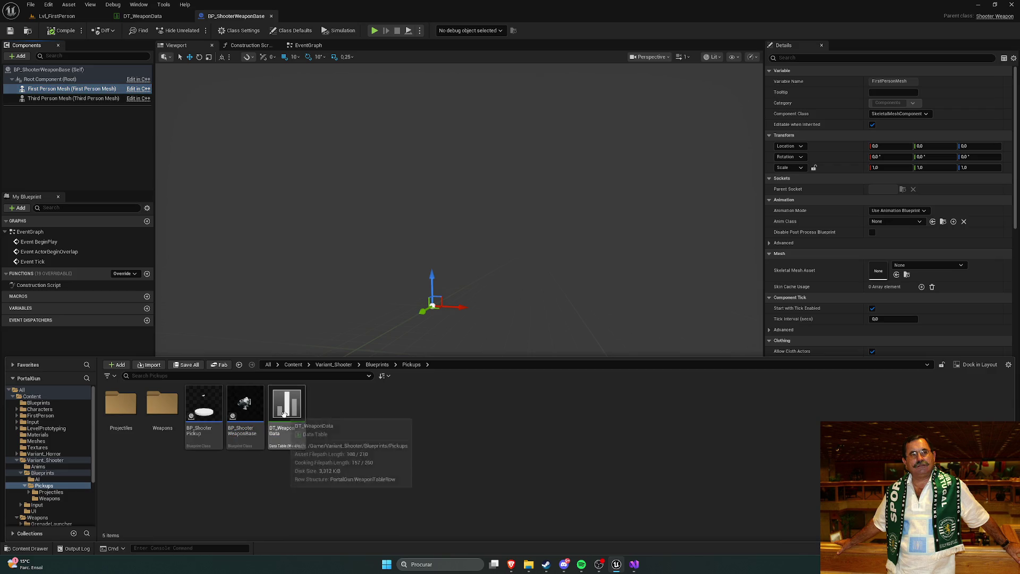
pyautogui.doubleClick(284, 414)
pyautogui.click(140, 88)
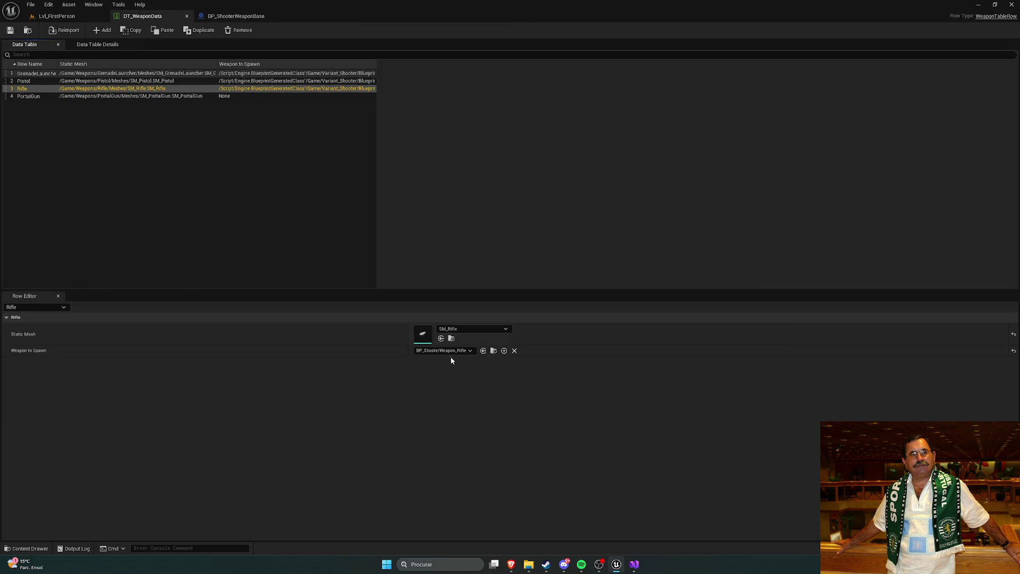
pyautogui.click(154, 81)
pyautogui.click(159, 74)
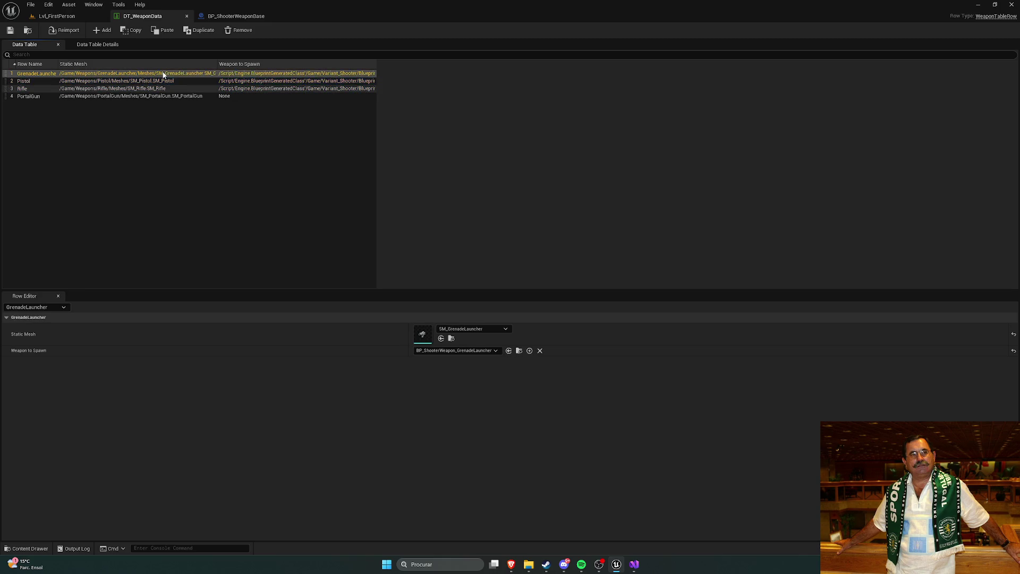
# Open BP_ShooterWeapon_Rifle from the Weapons folder, dock it, and close the base blueprint.
pyautogui.hotkey('ctrl', 'space')
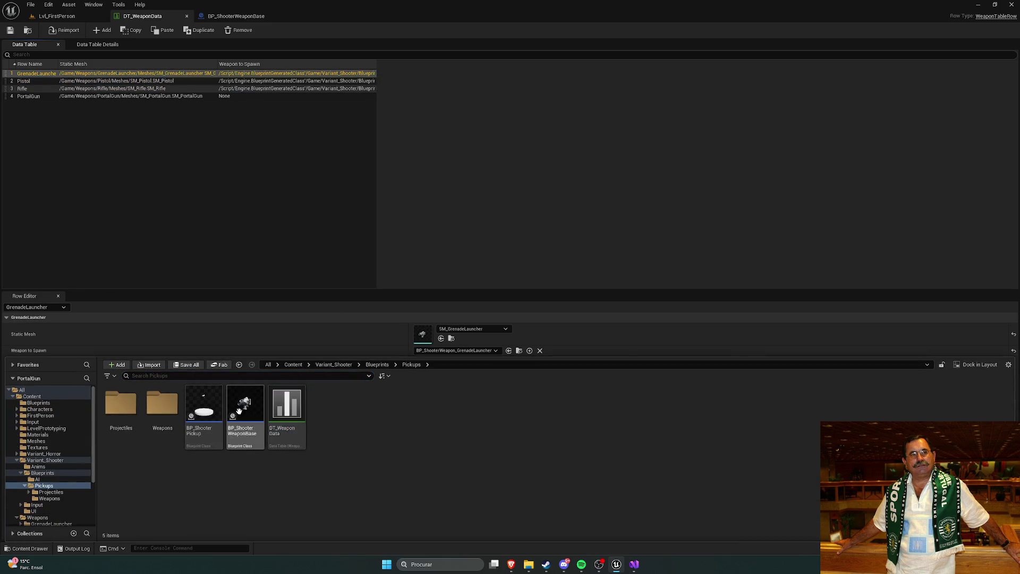
pyautogui.doubleClick(163, 414)
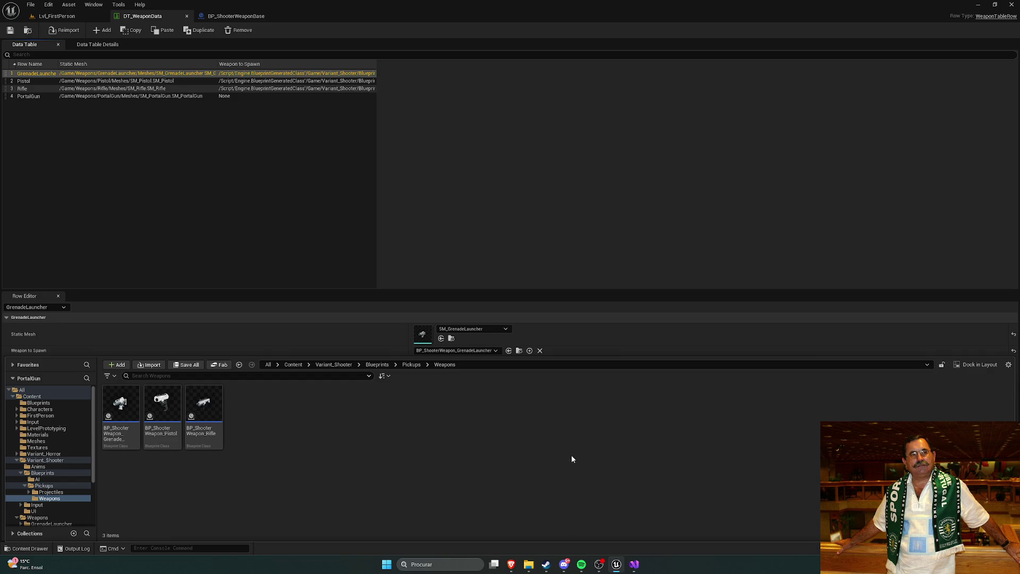
pyautogui.doubleClick(207, 406)
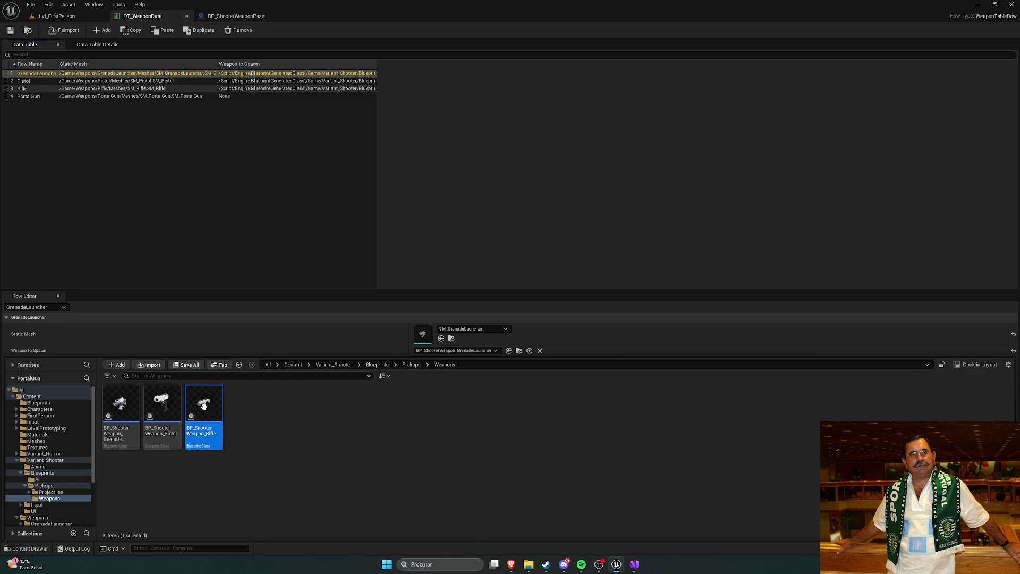
pyautogui.moveTo(246, 112)
pyautogui.mouseDown()
pyautogui.moveTo(298, 28)
pyautogui.moveTo(318, 17)
pyautogui.mouseUp()
pyautogui.click(234, 16)
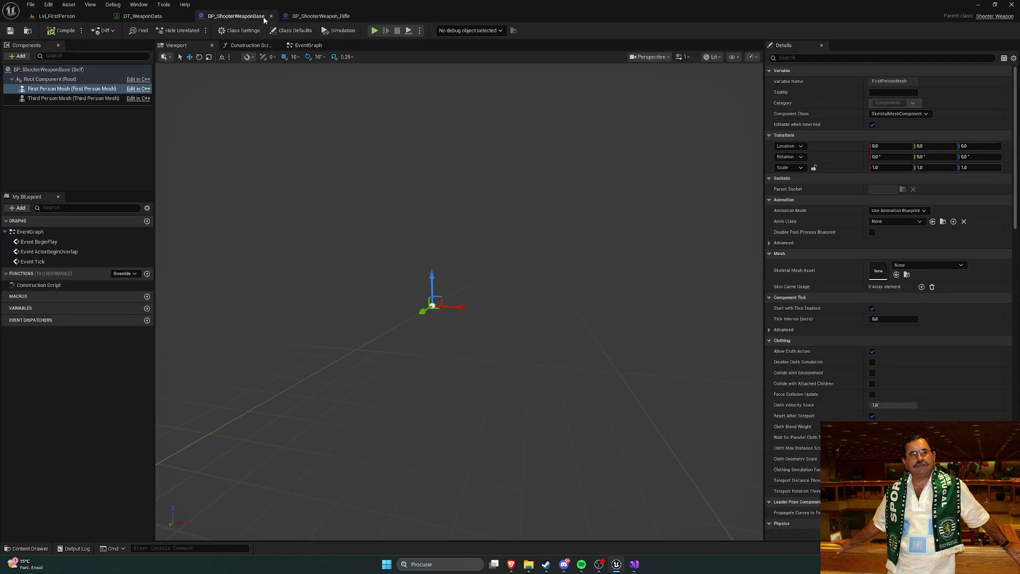
pyautogui.click(271, 16)
pyautogui.click(236, 16)
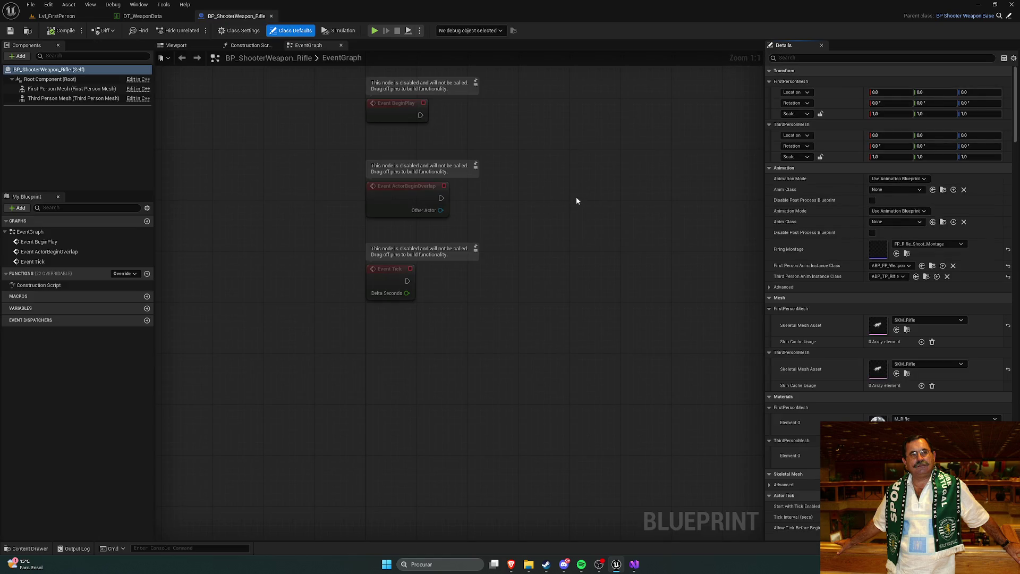
# Review the rifle blueprint's construction script, viewport, event graph and mesh components.
pyautogui.moveTo(243, 45)
pyautogui.mouseDown()
pyautogui.moveTo(190, 52)
pyautogui.moveTo(202, 50)
pyautogui.mouseUp()
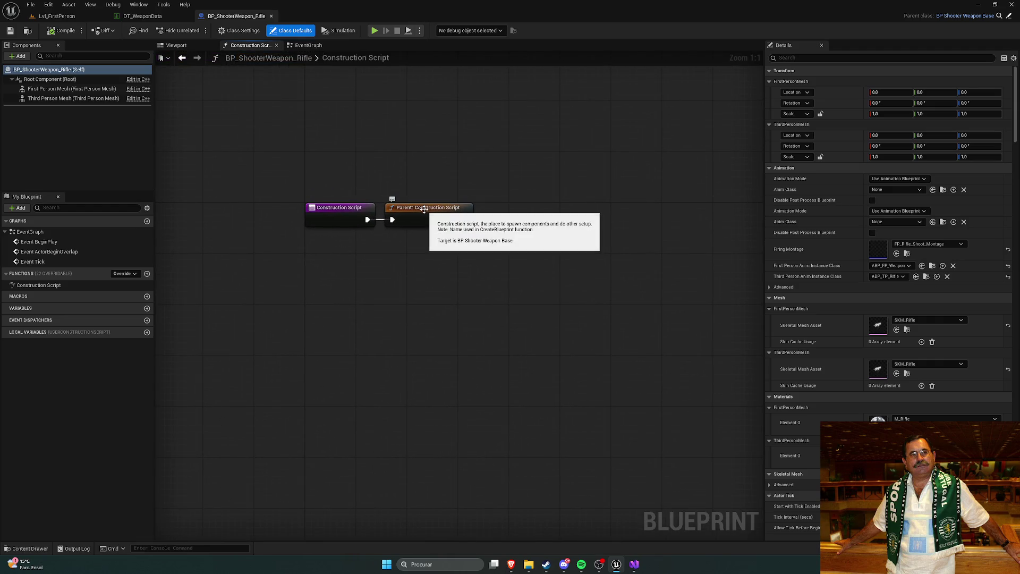
pyautogui.click(176, 46)
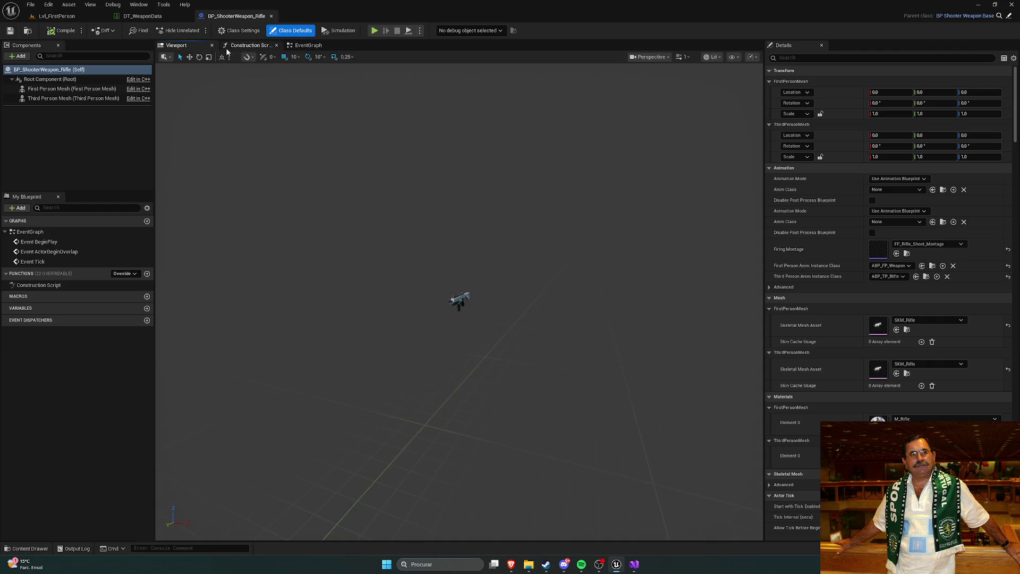
pyautogui.click(247, 48)
pyautogui.click(316, 47)
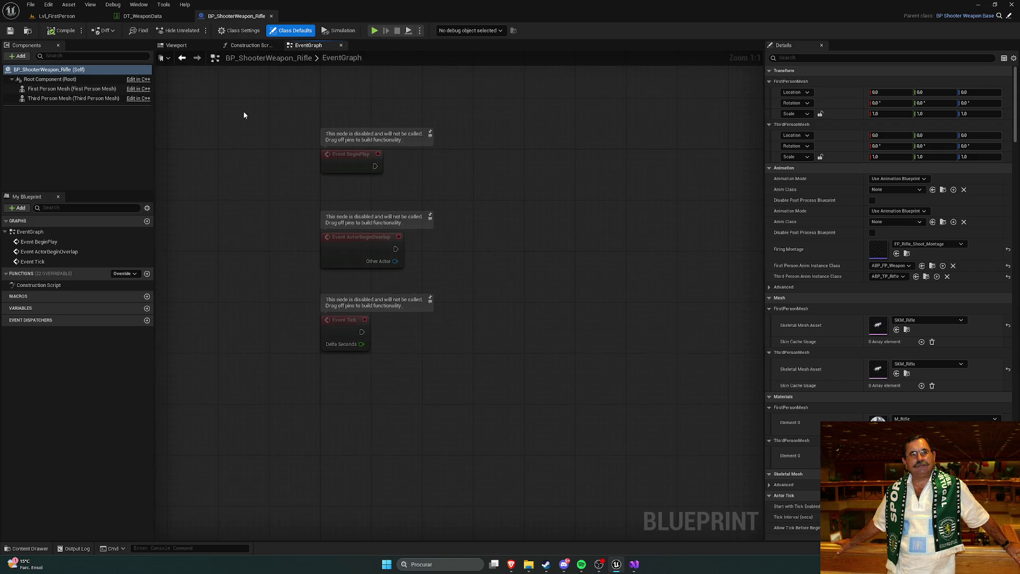
pyautogui.click(66, 89)
pyautogui.click(63, 98)
pyautogui.hotkey('ctrl', 'space')
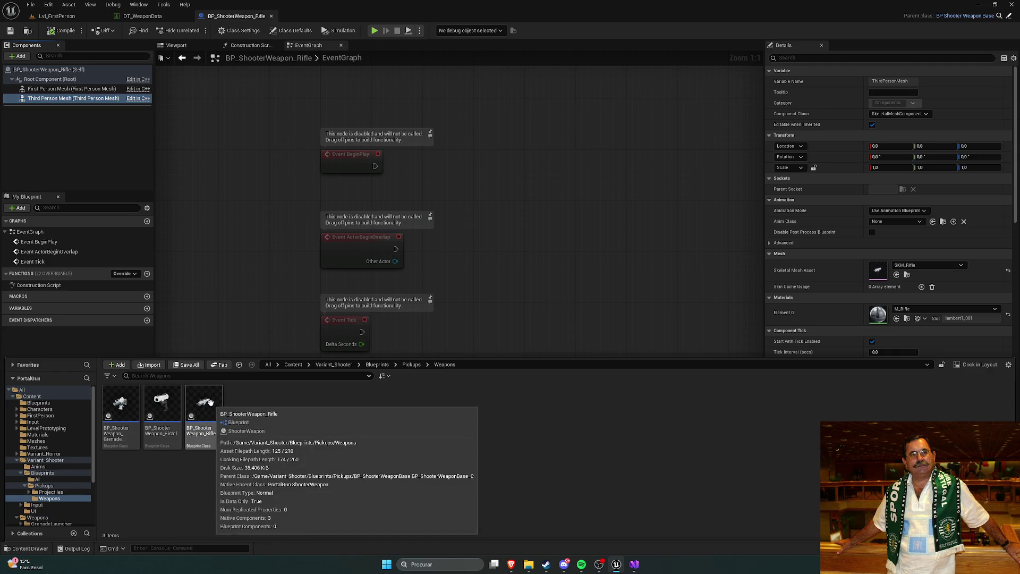
# Duplicate BP_ShooterWeapon_Rifle and name the copy BP_ShooterWeapon_PortalGun.
pyautogui.rightClick(210, 403)
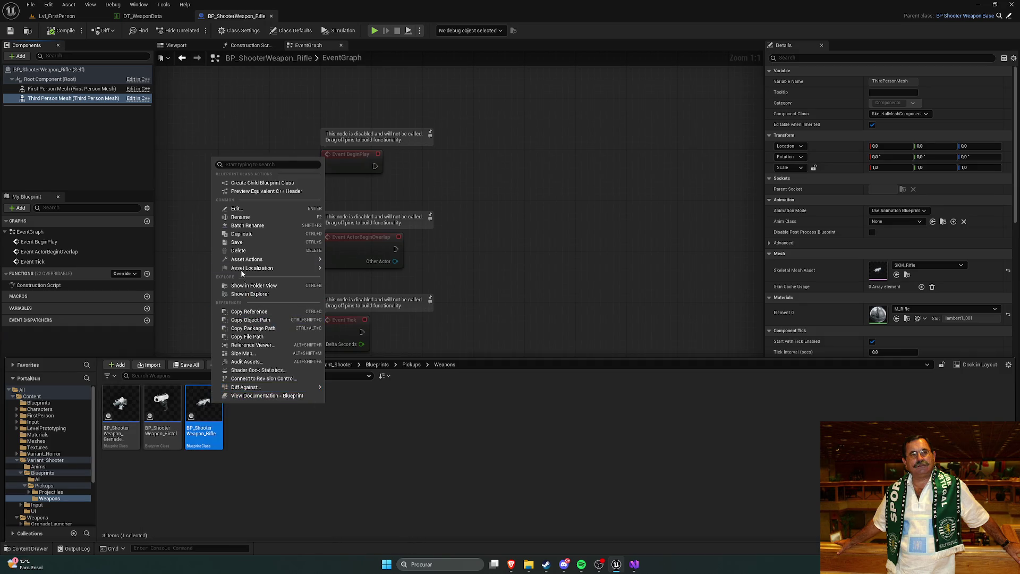
pyautogui.click(243, 235)
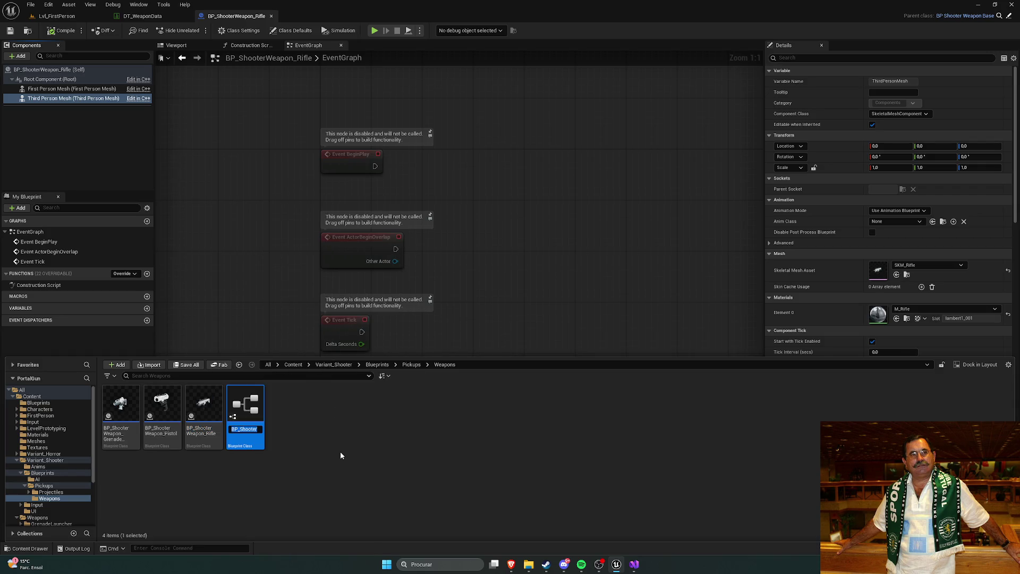
pyautogui.write('BP_S')
pyautogui.write('hooter')
pyautogui.write('Weapon')
pyautogui.write('_')
pyautogui.write('PortalGu')
pyautogui.write('n')
pyautogui.press('Return')
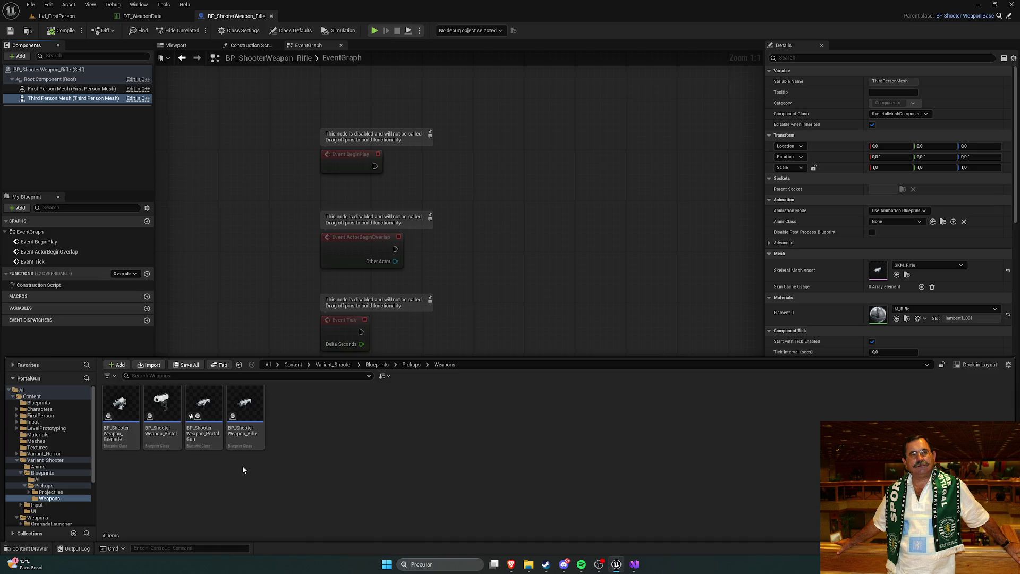
# Open BP_ShooterWeapon_PortalGun, dock it in the main window, and switch to the full Blueprint editor.
pyautogui.moveTo(234, 445)
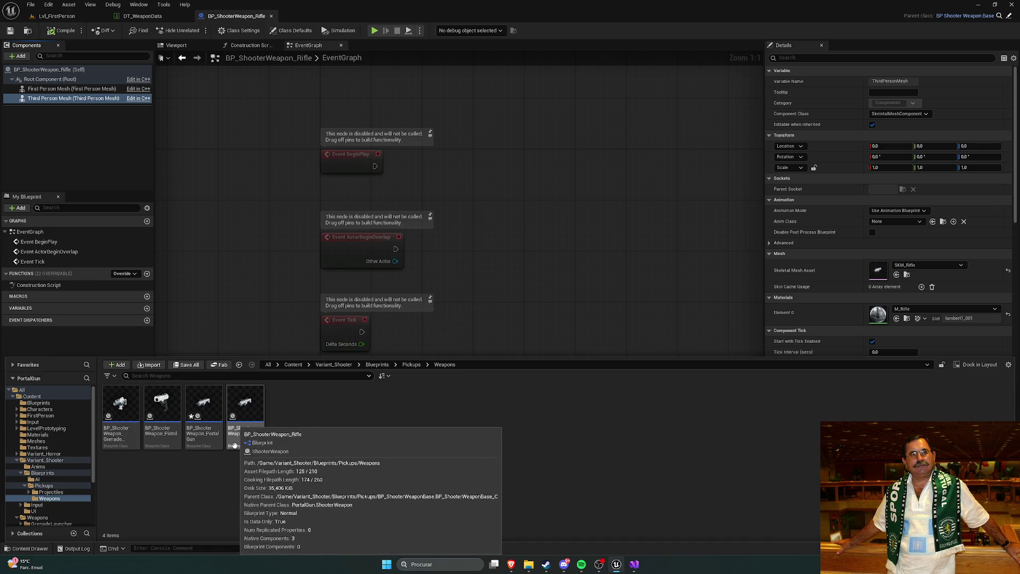
pyautogui.doubleClick(211, 438)
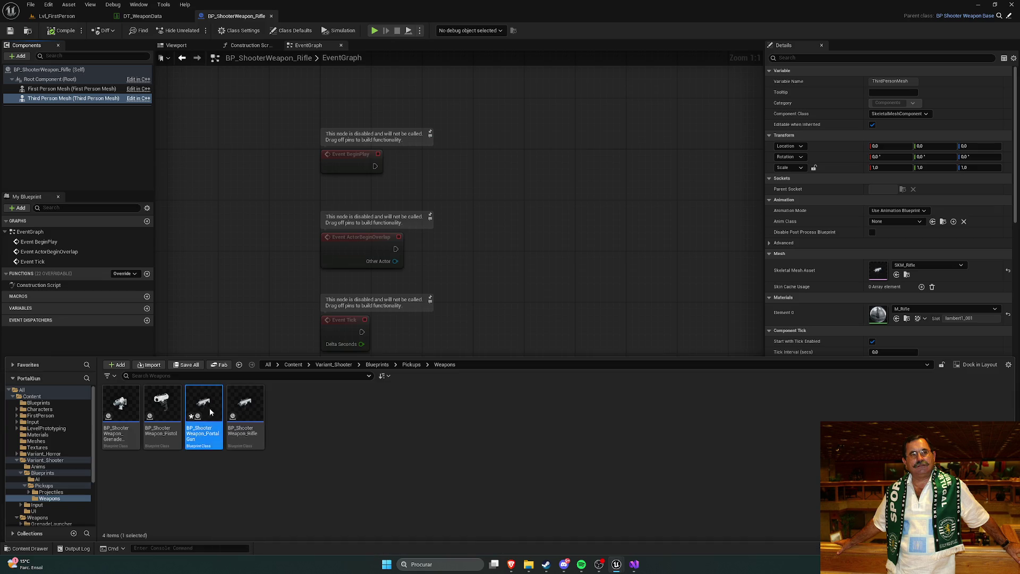
pyautogui.moveTo(250, 105)
pyautogui.mouseDown()
pyautogui.moveTo(297, 13)
pyautogui.moveTo(298, 46)
pyautogui.mouseUp()
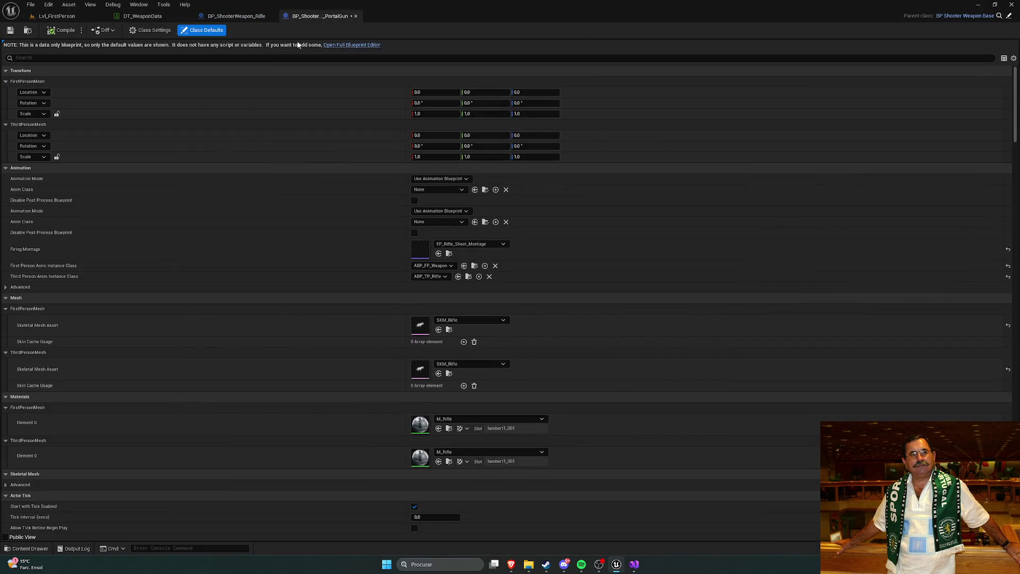
pyautogui.click(351, 45)
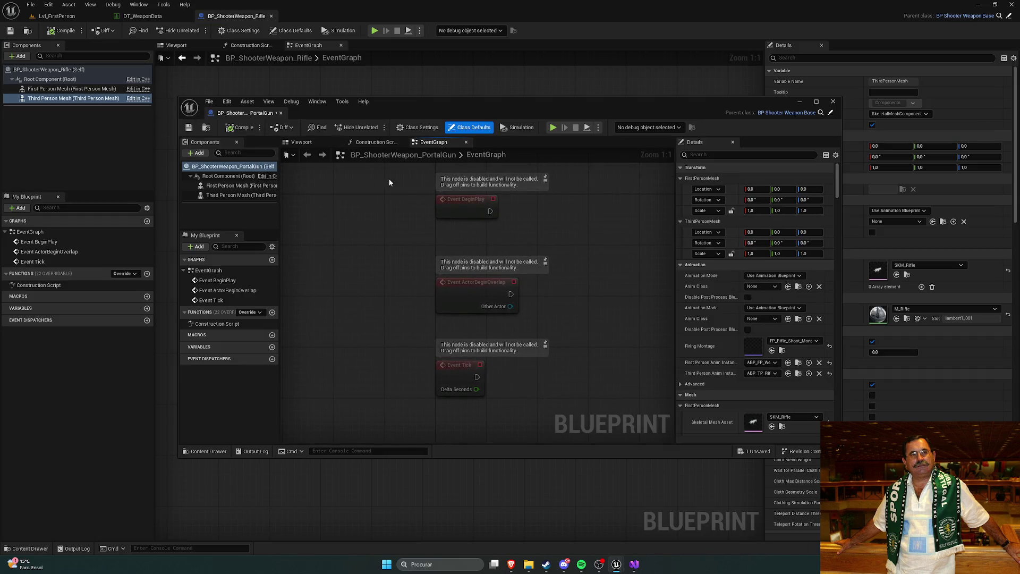
# Dock the PortalGun blueprint and set its First Person Mesh to SKM_PortalGun.
pyautogui.moveTo(241, 116); pyautogui.dragTo(305, 25)
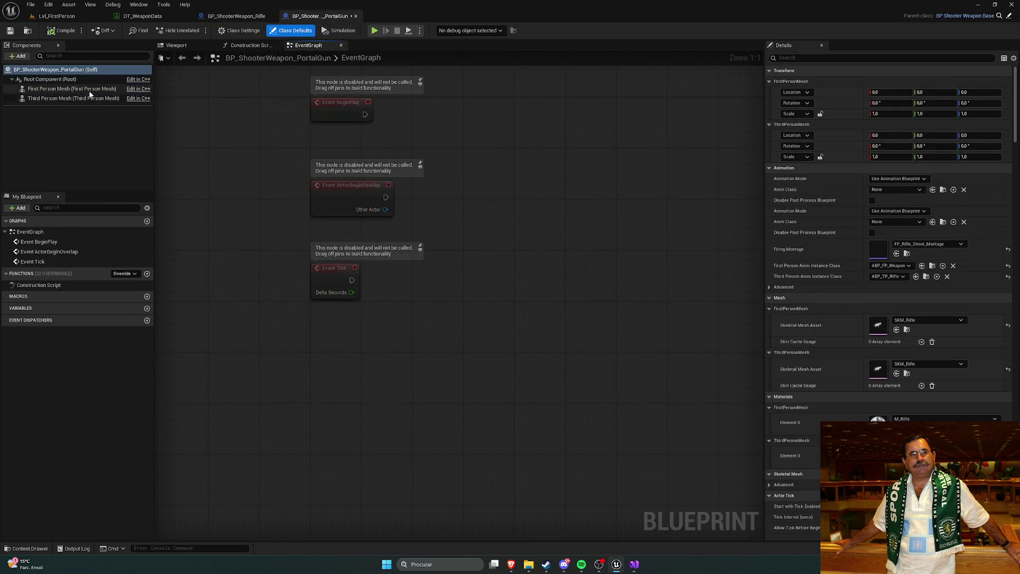
pyautogui.click(89, 89)
pyautogui.click(919, 265)
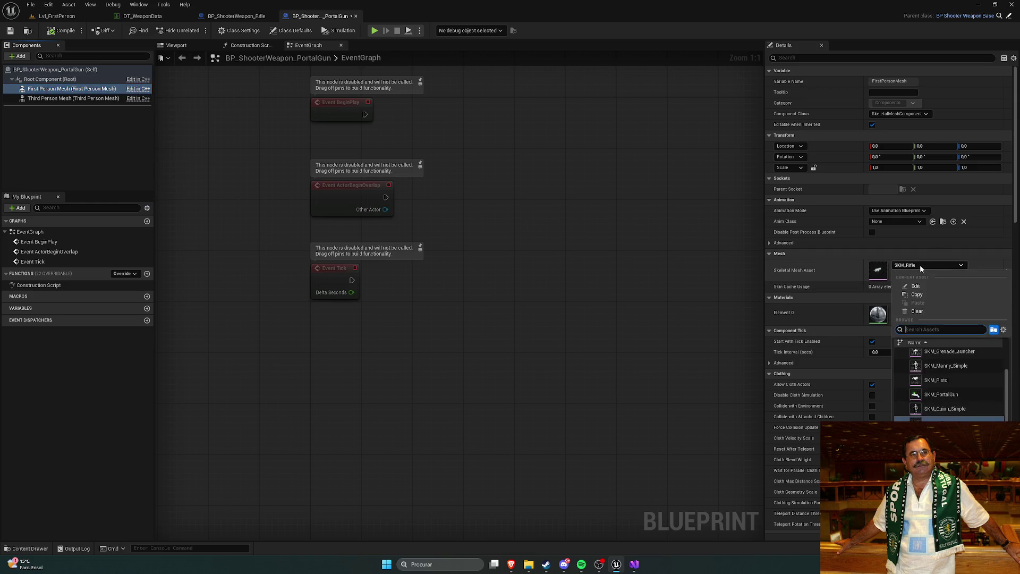
pyautogui.click(943, 395)
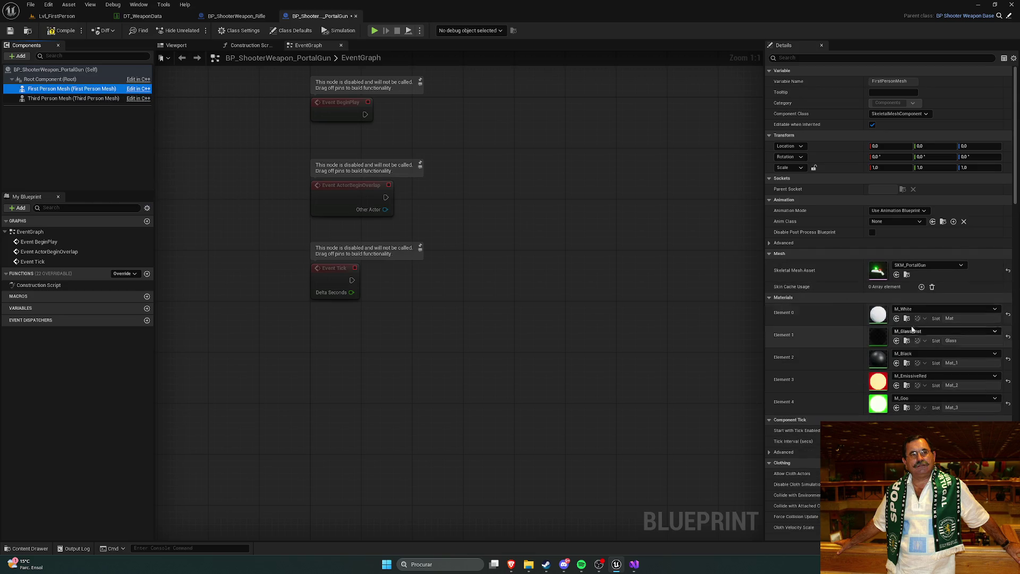
# Set the Third Person Mesh to SKM_PortalGun as well and save the blueprint.
pyautogui.click(258, 47)
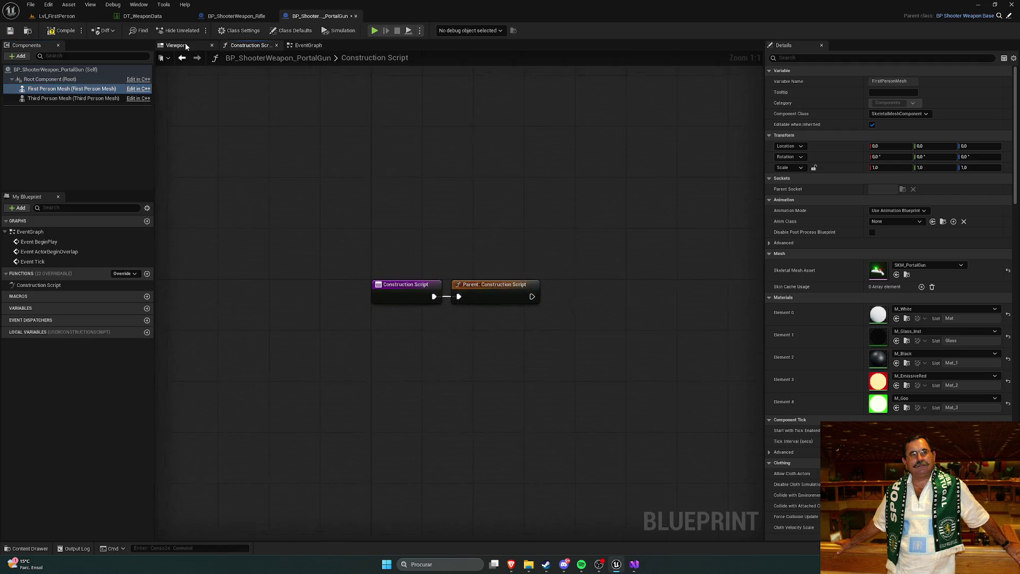
pyautogui.click(184, 44)
pyautogui.click(57, 100)
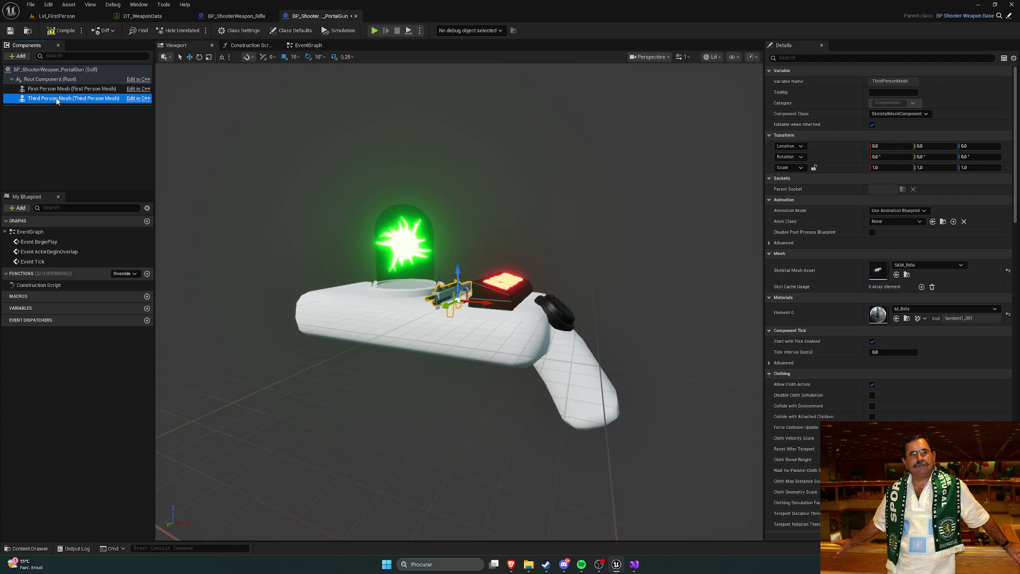
pyautogui.click(927, 264)
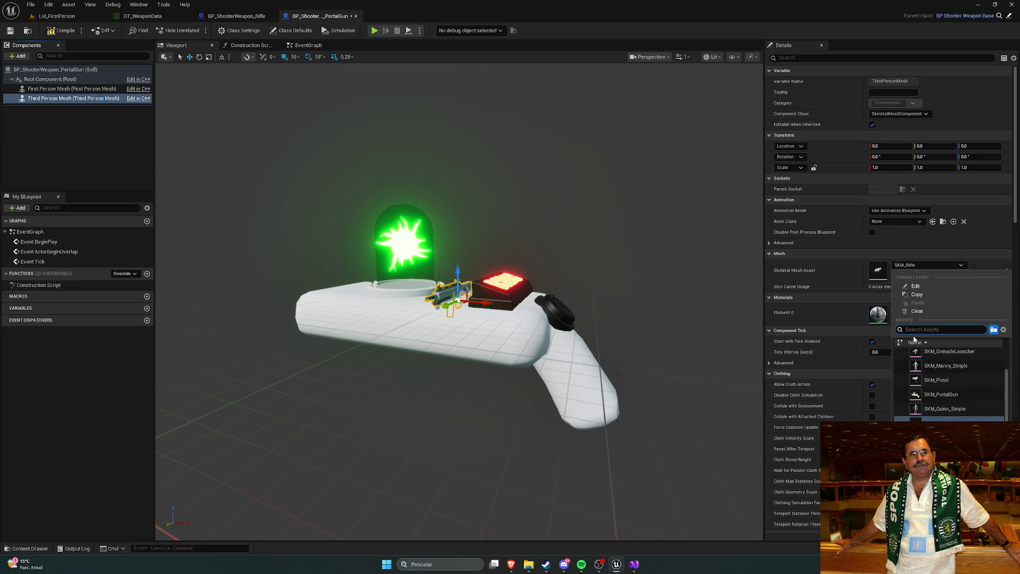
pyautogui.write('por')
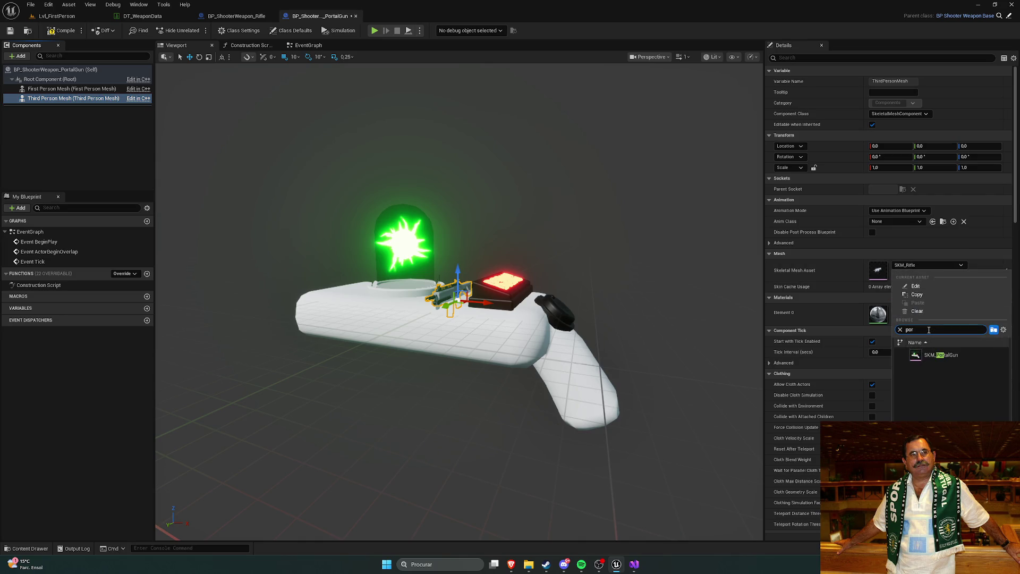
pyautogui.click(941, 354)
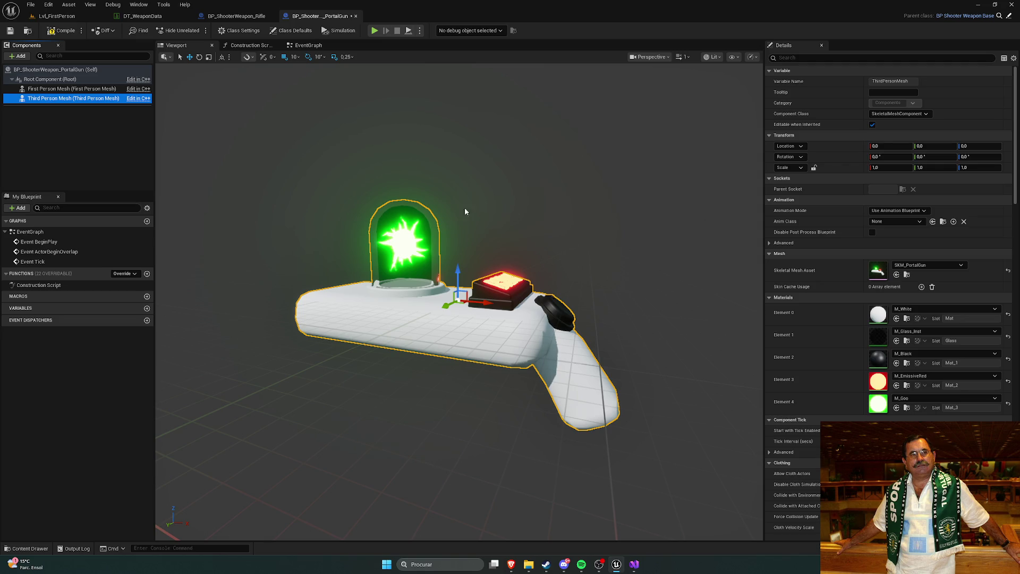
pyautogui.click(54, 145)
# Go to the DT_WeaponData table and select its PortalGun row.
pyautogui.click(10, 31)
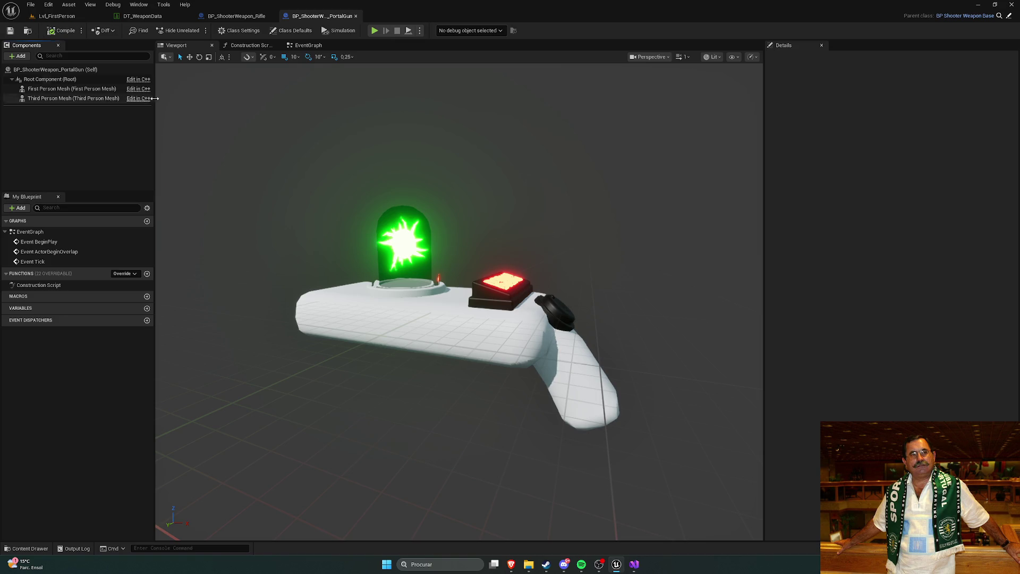
pyautogui.click(234, 16)
pyautogui.click(142, 16)
pyautogui.click(148, 97)
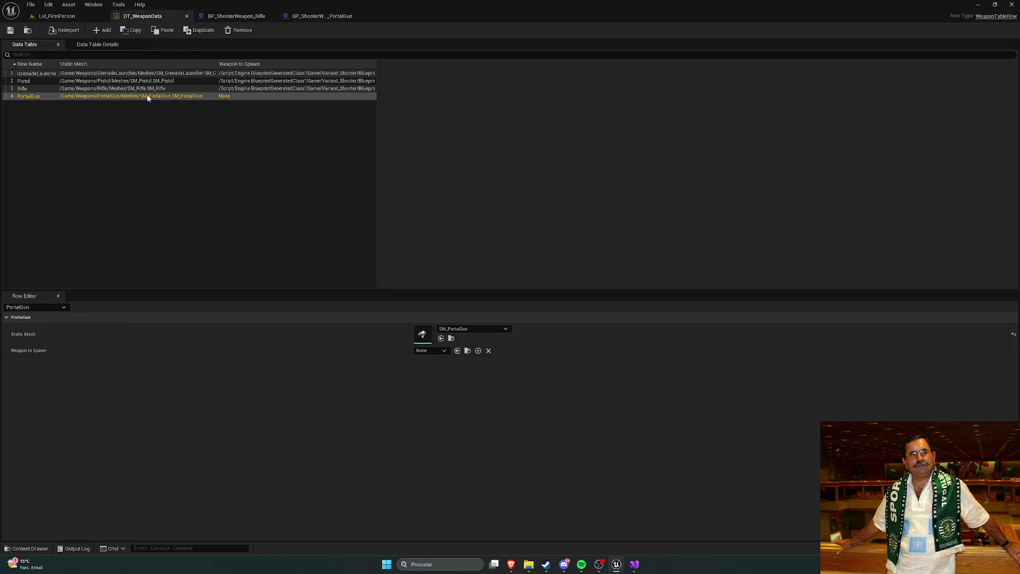
# Set the PortalGun row's Weapon to Spawn to BP_ShooterWeapon_PortalGun, then check the blueprint's First Person Mesh.
pyautogui.click(433, 351)
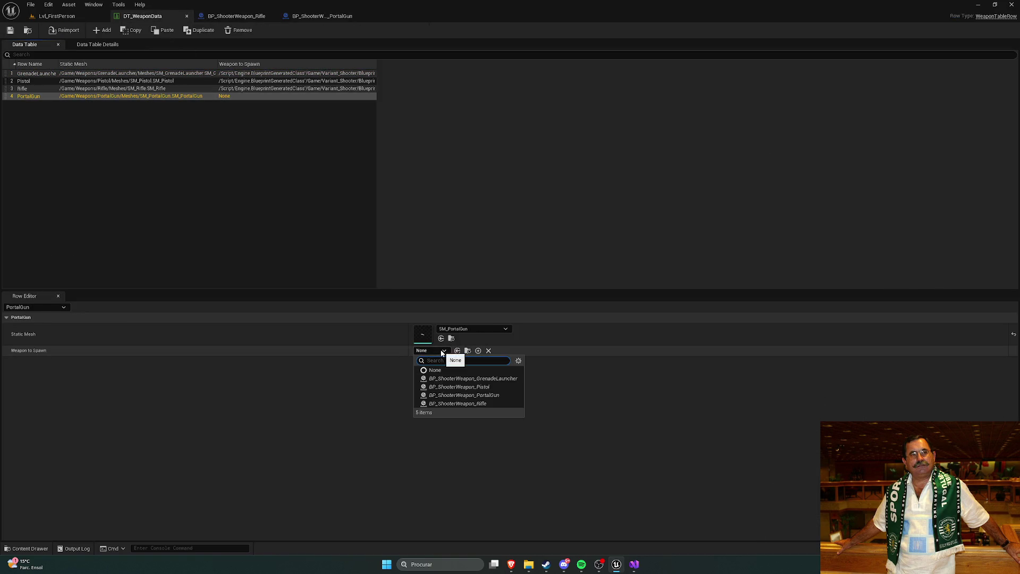
pyautogui.click(481, 395)
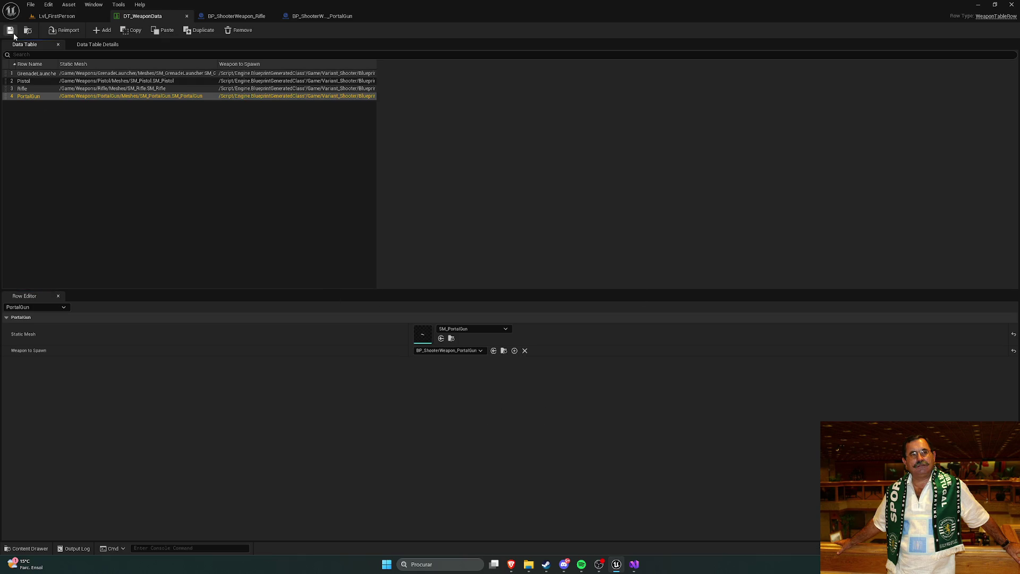
pyautogui.click(310, 16)
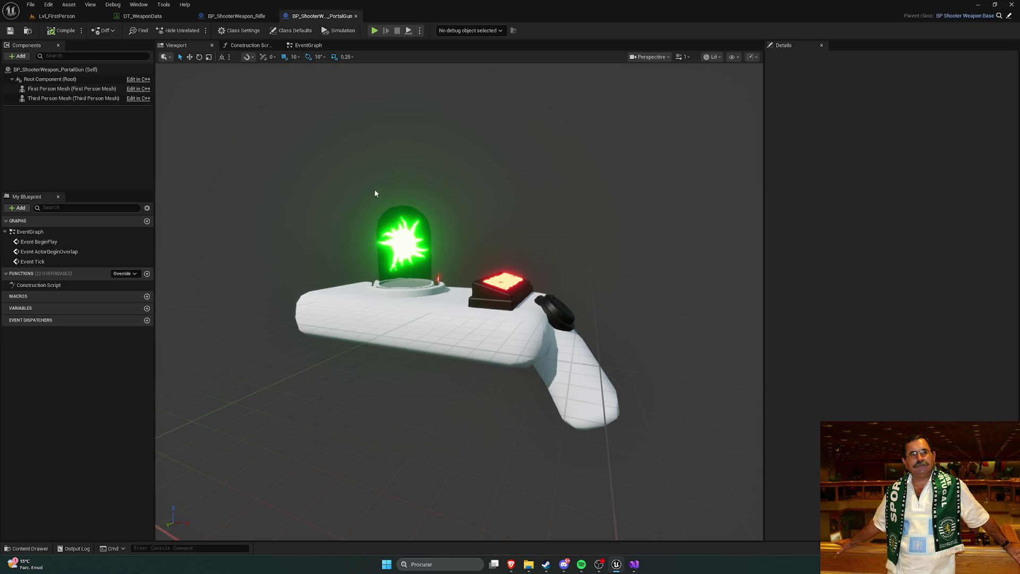
pyautogui.click(74, 88)
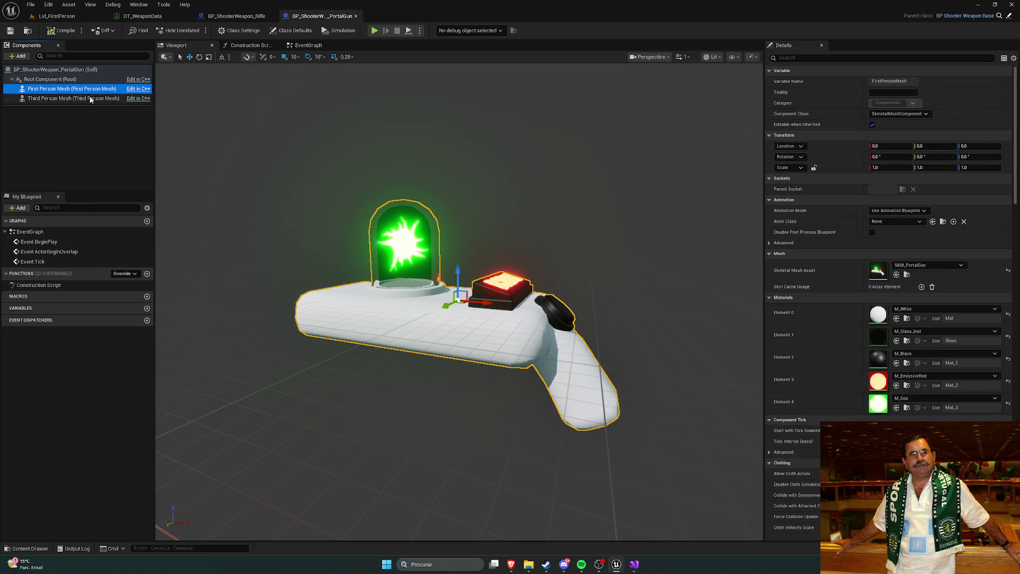
# Compare with the Rifle blueprint's third person mesh, then open the Content Drawer from the PortalGun blueprint.
pyautogui.click(227, 16)
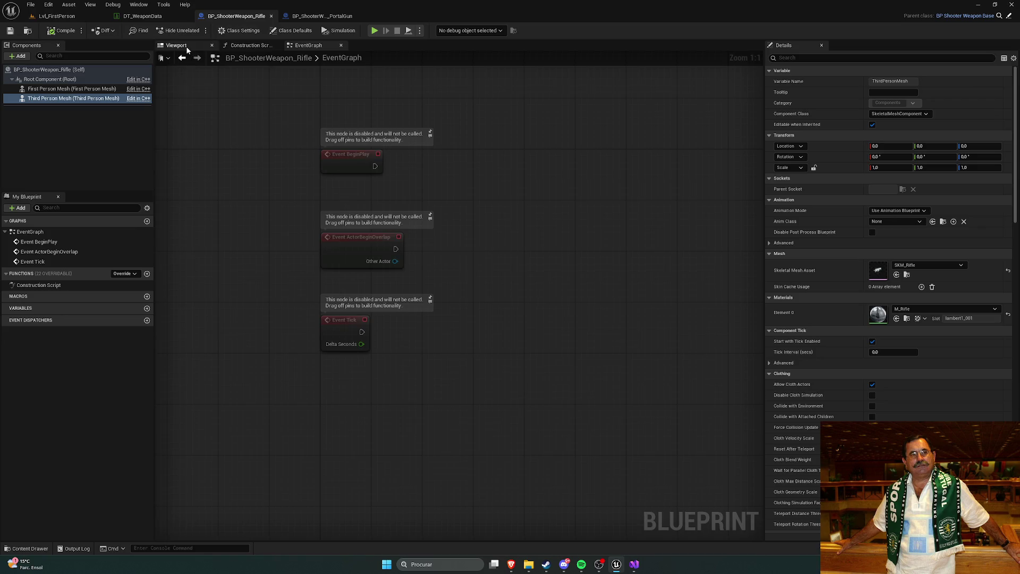
pyautogui.click(187, 47)
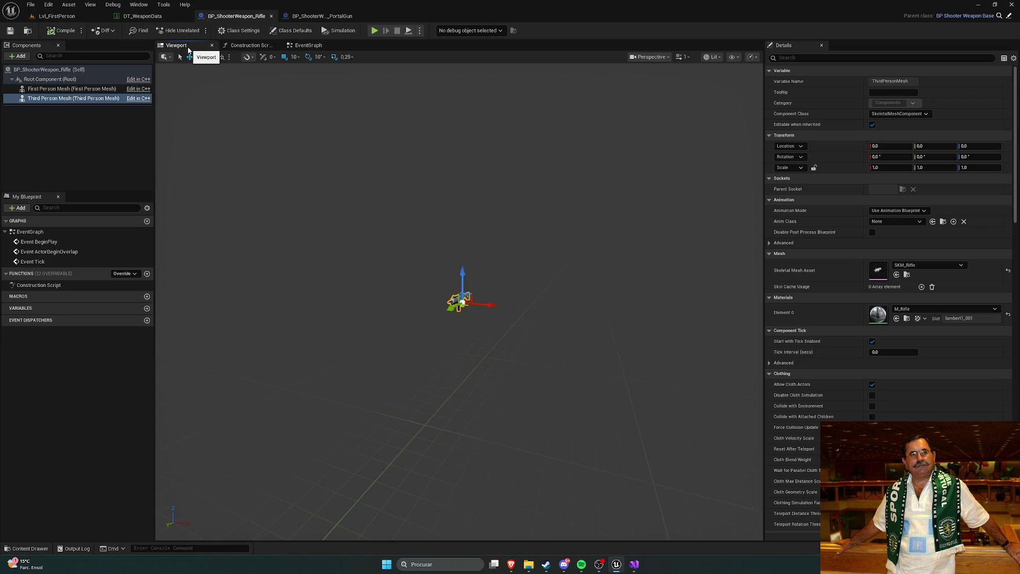
pyautogui.click(90, 98)
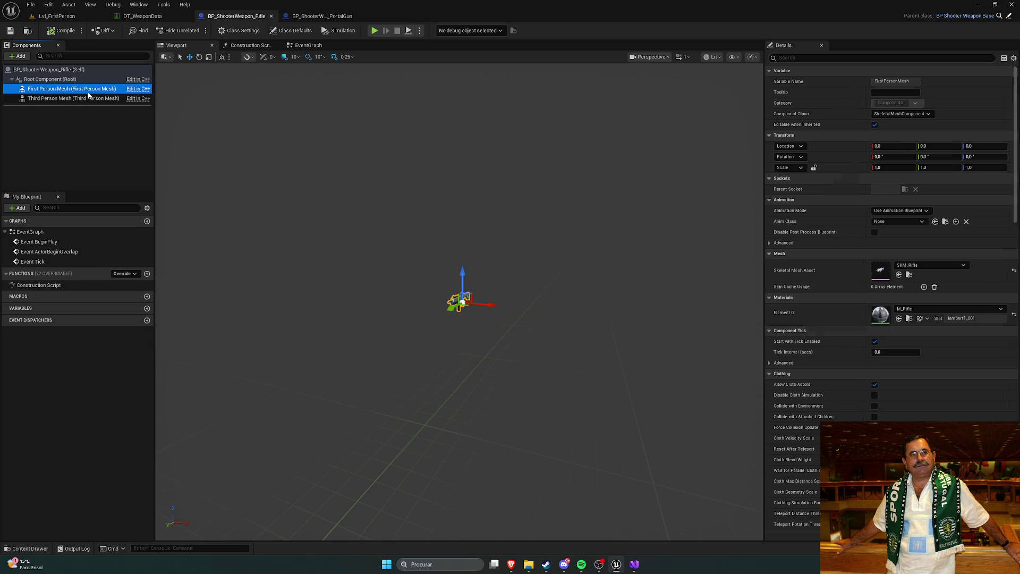
pyautogui.click(322, 16)
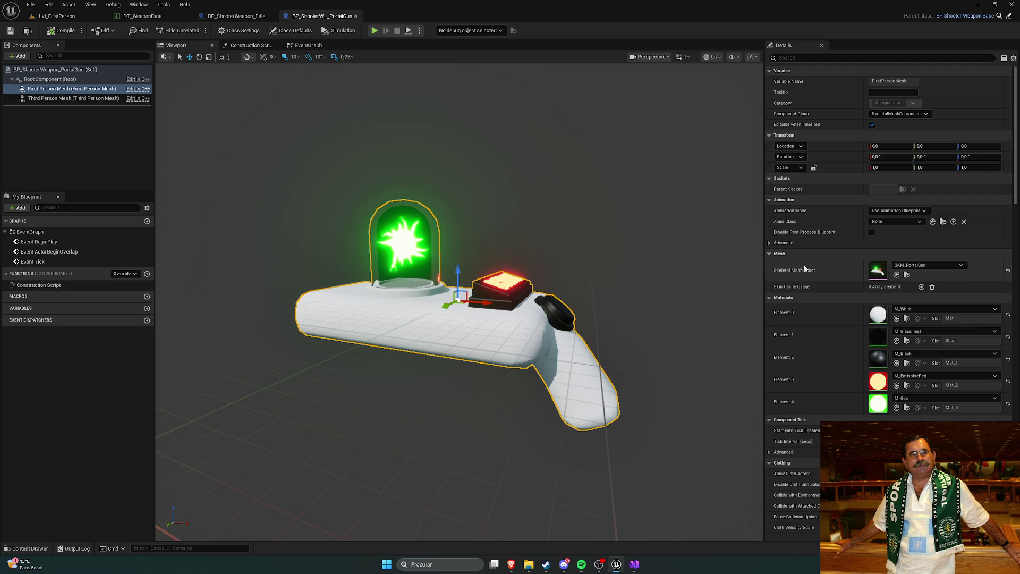
pyautogui.hotkey('ctrl', 'space')
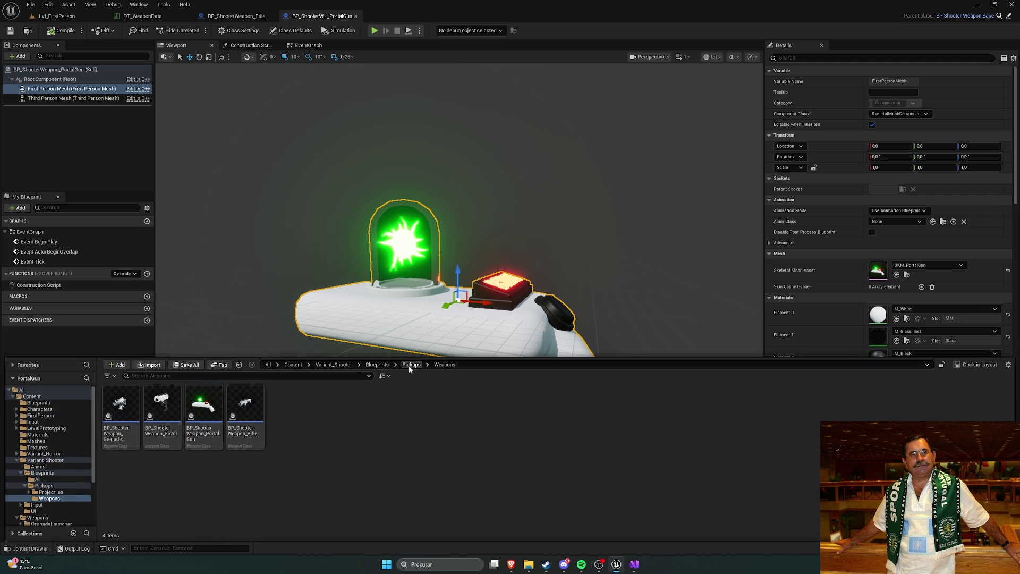
# Browse to Content > Weapons > PortalGun > Meshes and open SKM_PortalGun, then bring Spotify forward.
pyautogui.click(410, 364)
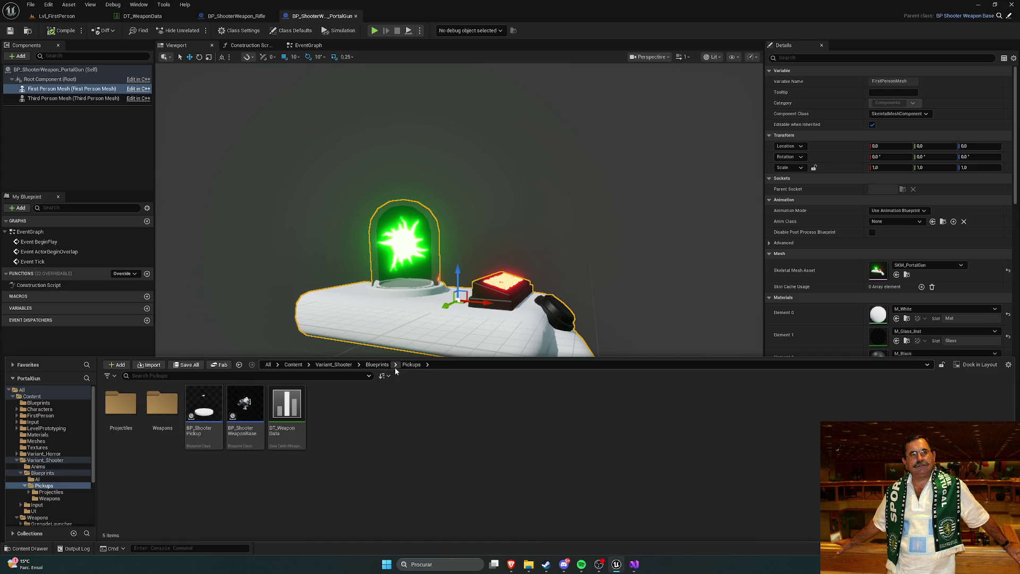
pyautogui.click(293, 365)
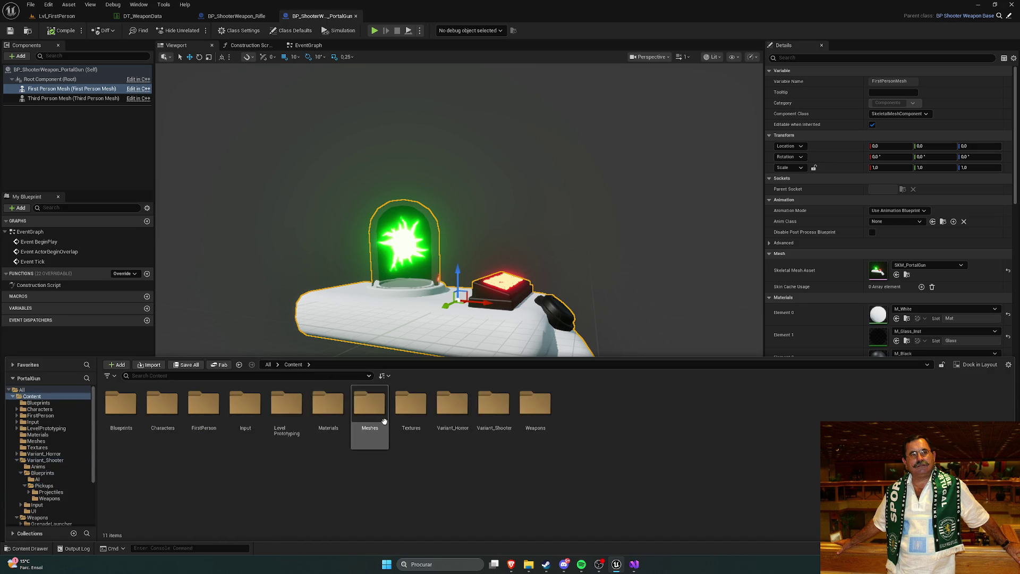
pyautogui.doubleClick(536, 417)
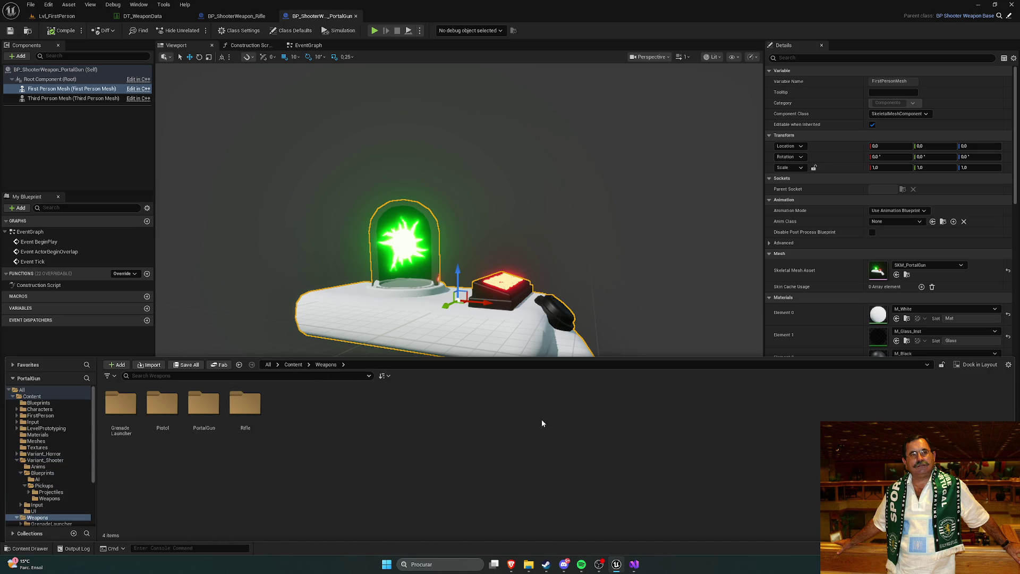
pyautogui.click(207, 412)
pyautogui.doubleClick(208, 413)
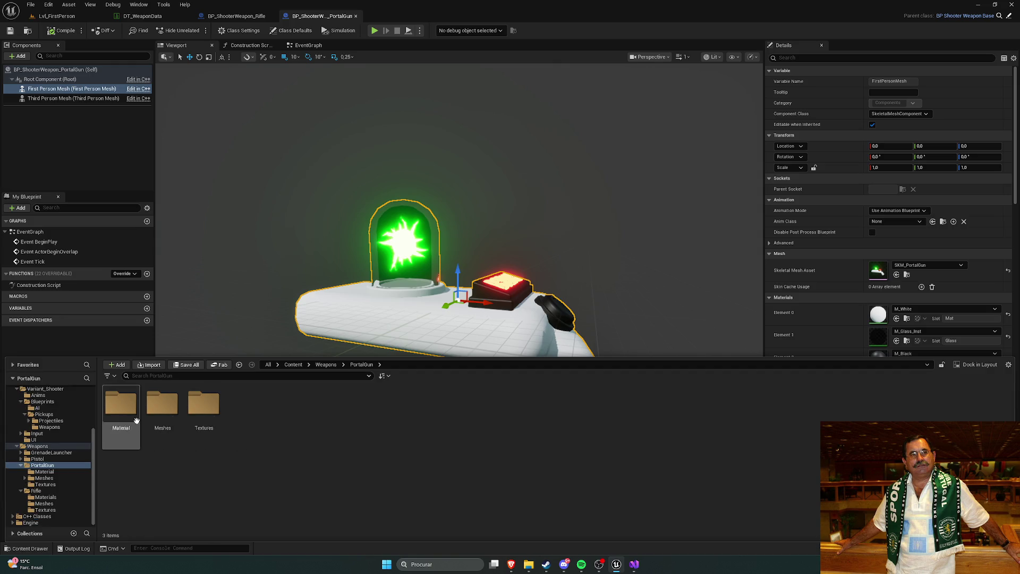
pyautogui.doubleClick(163, 410)
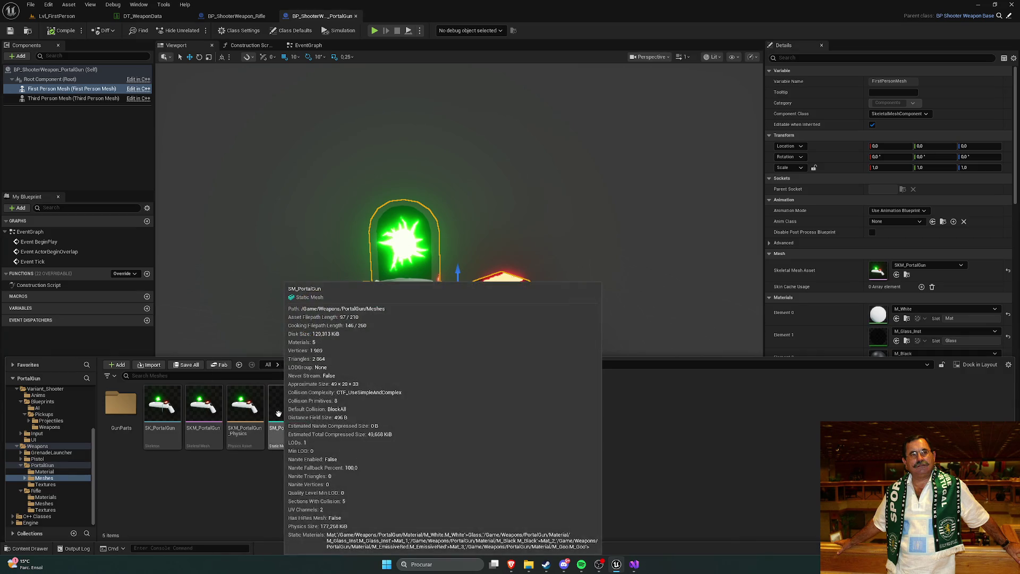
pyautogui.doubleClick(204, 408)
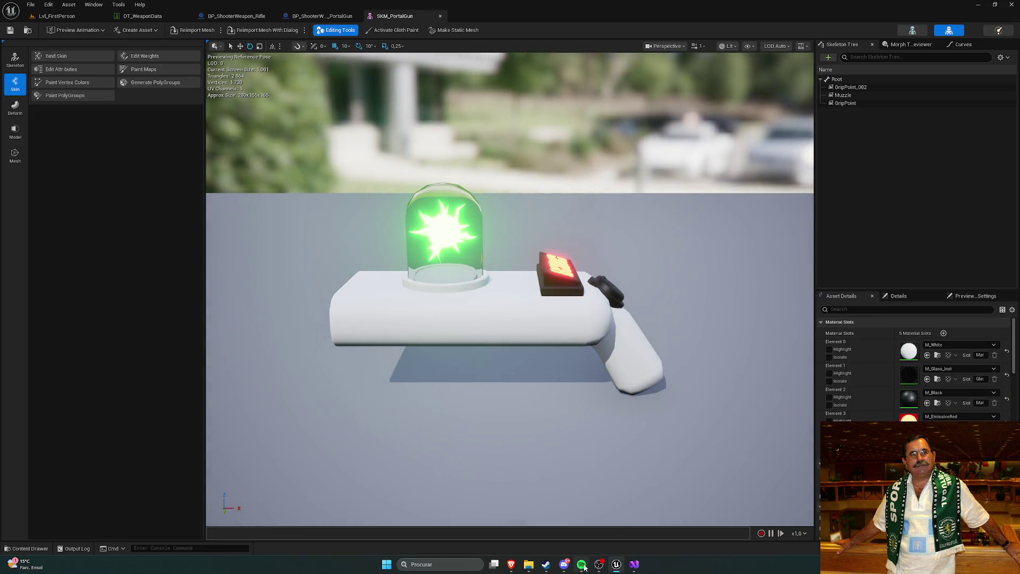
pyautogui.hotkey('alt', 'Tab')
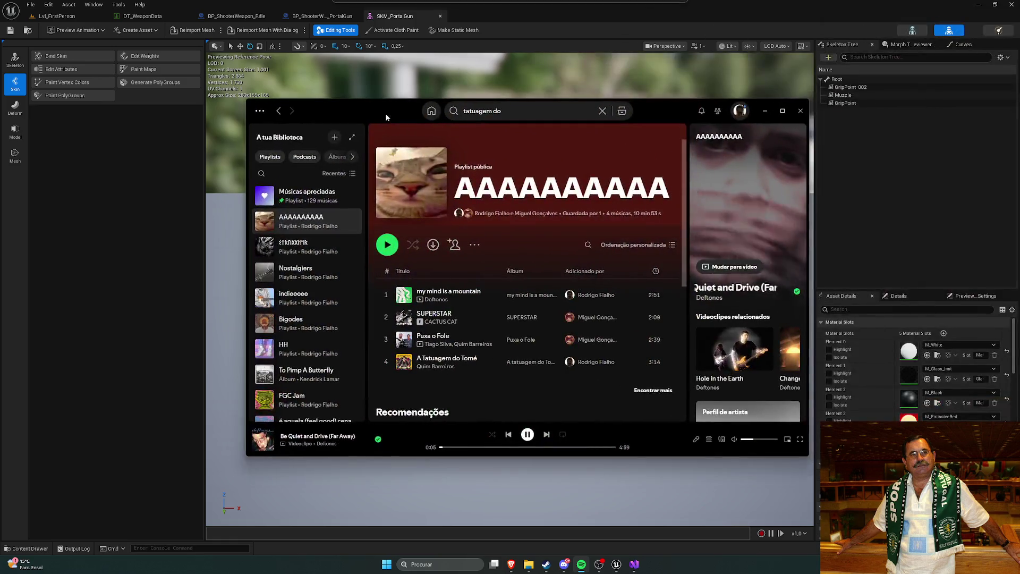
pyautogui.click(319, 250)
pyautogui.click(325, 222)
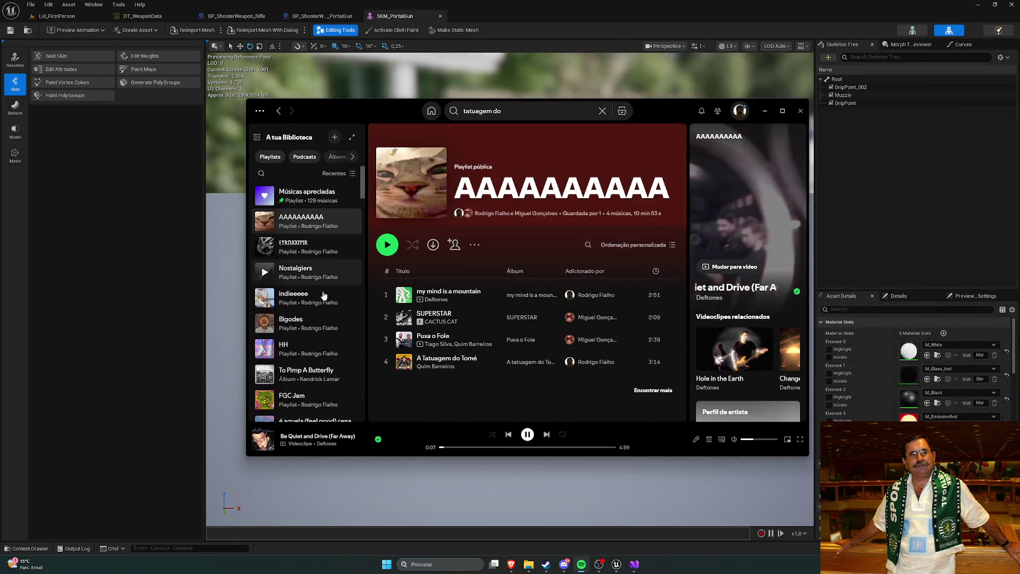
pyautogui.click(298, 348)
pyautogui.scroll(-15, 501, 271)
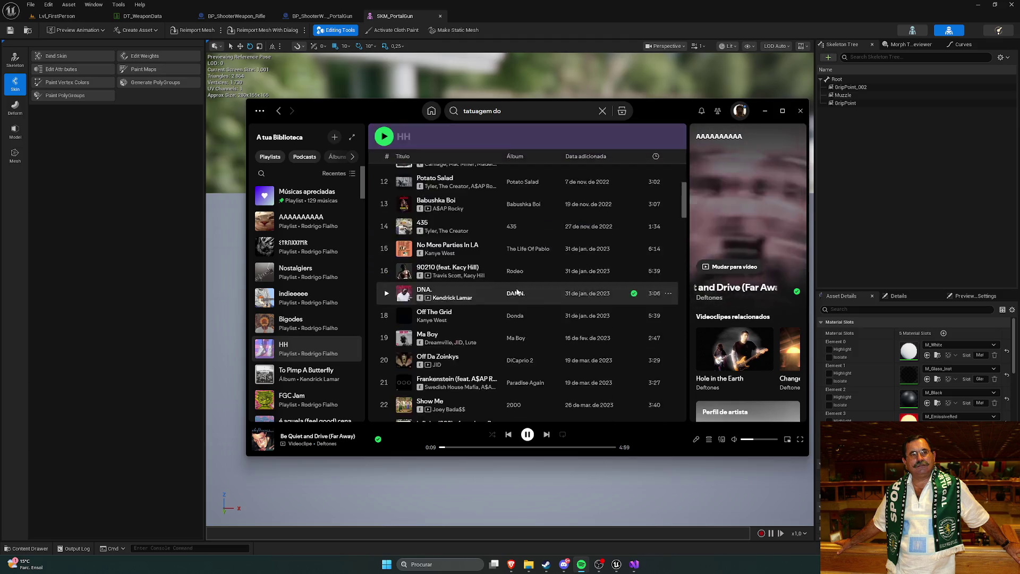
pyautogui.scroll(10, 517, 287)
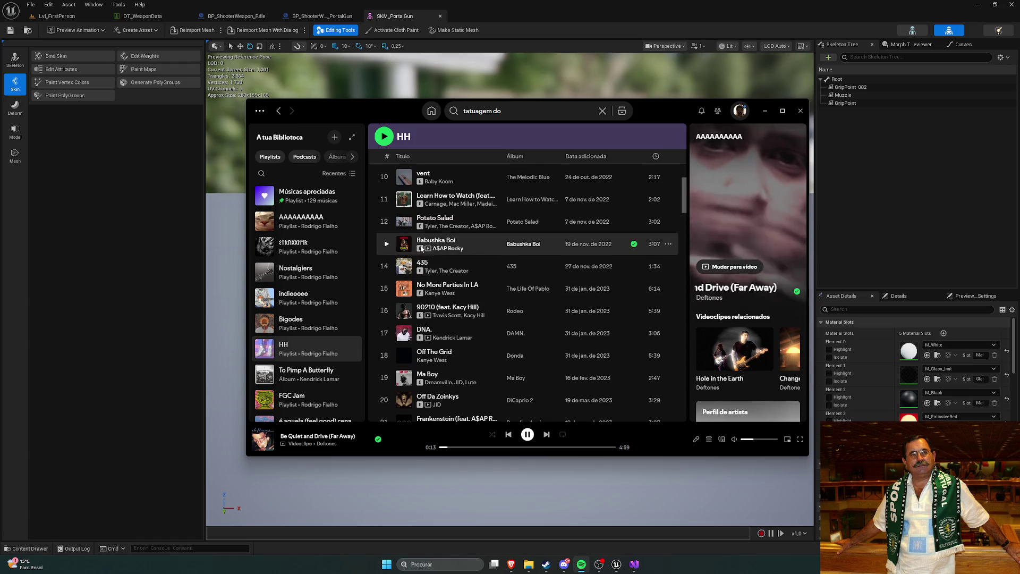
pyautogui.scroll(2, 409, 255)
pyautogui.click(387, 229)
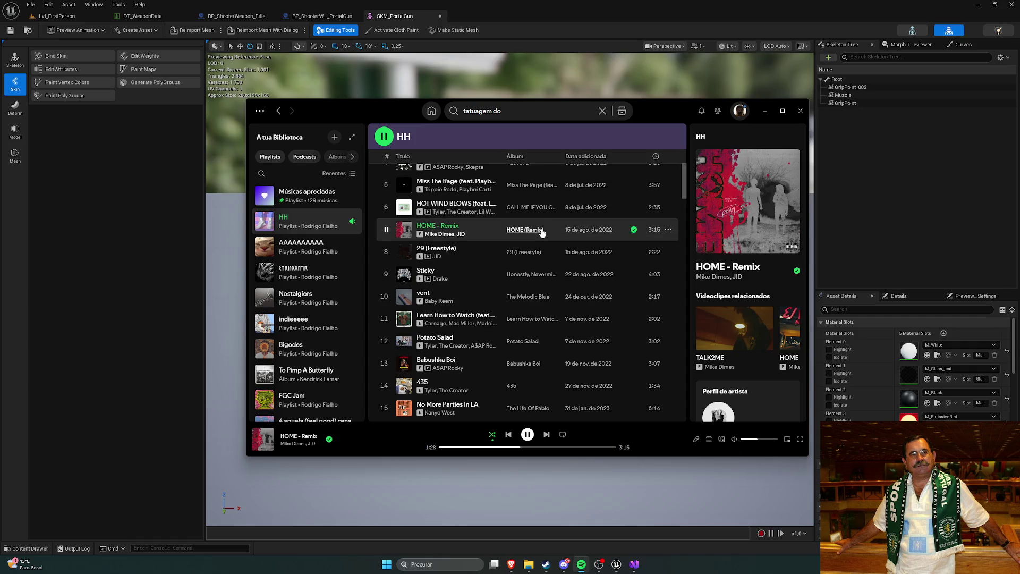
pyautogui.moveTo(670, 107); pyautogui.dragTo(1017, 21)
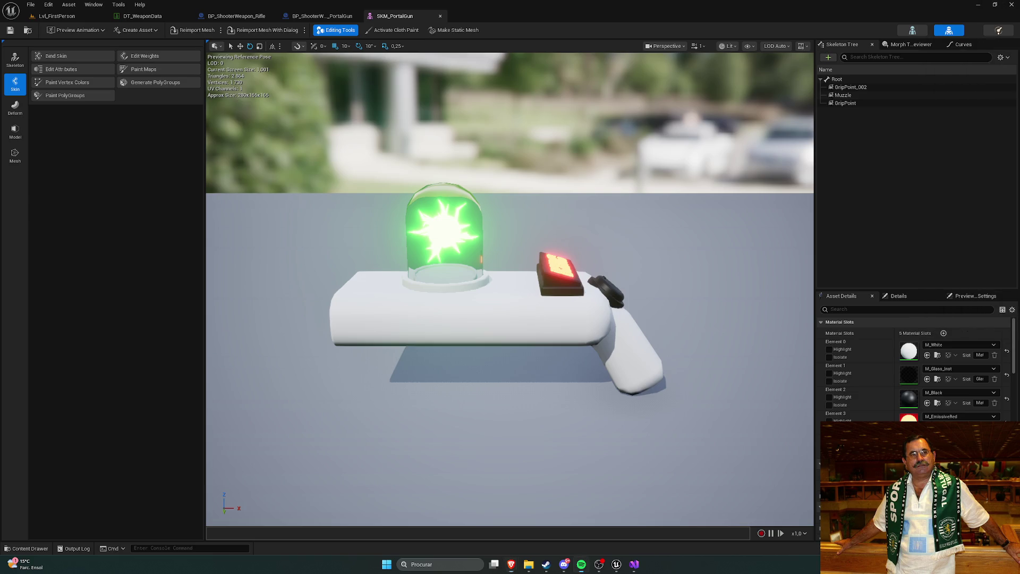
pyautogui.moveTo(511, 564)
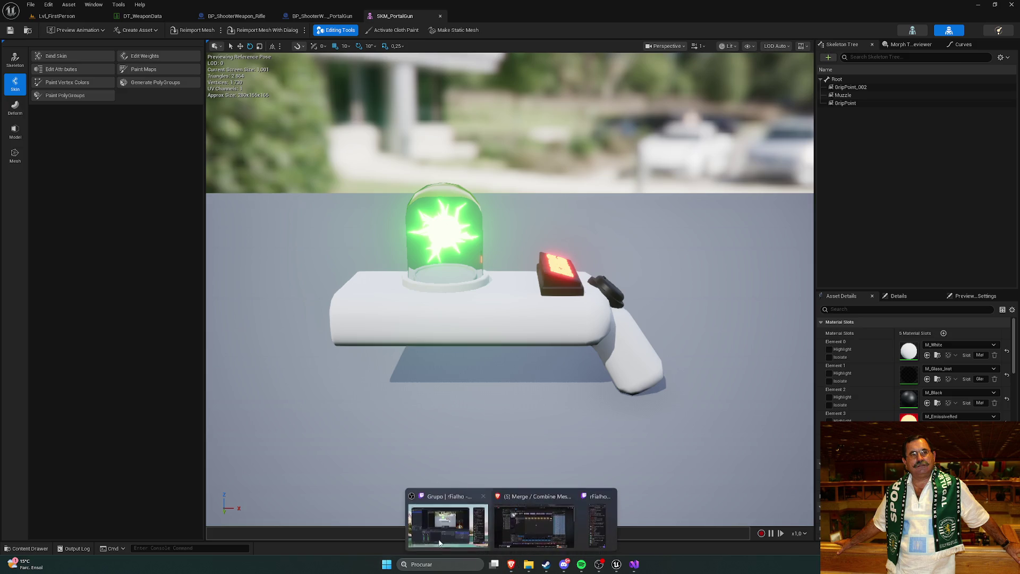
pyautogui.click(542, 520)
pyautogui.hotkey('ctrl', 't')
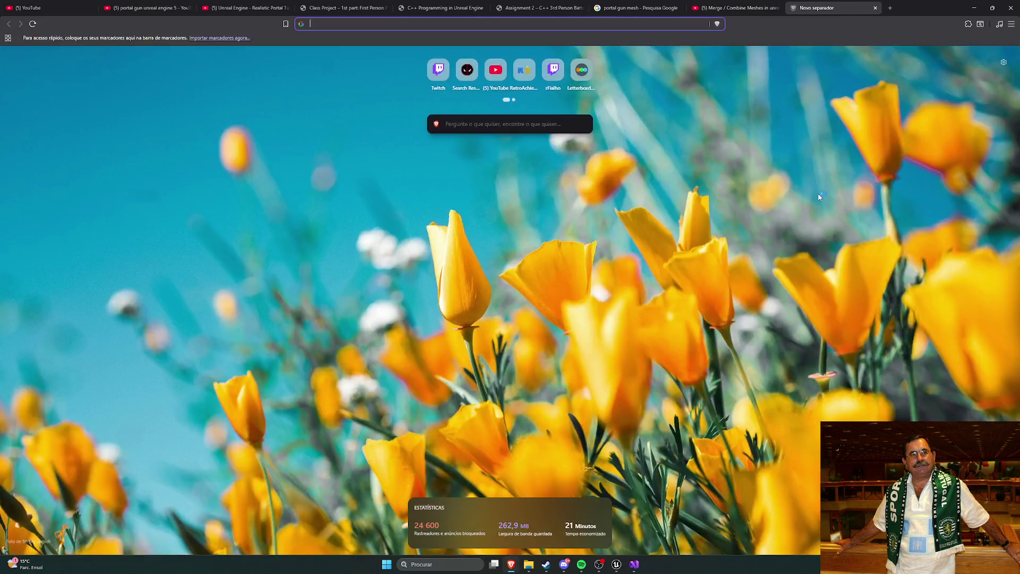
pyautogui.write('7tv')
pyautogui.press('Return')
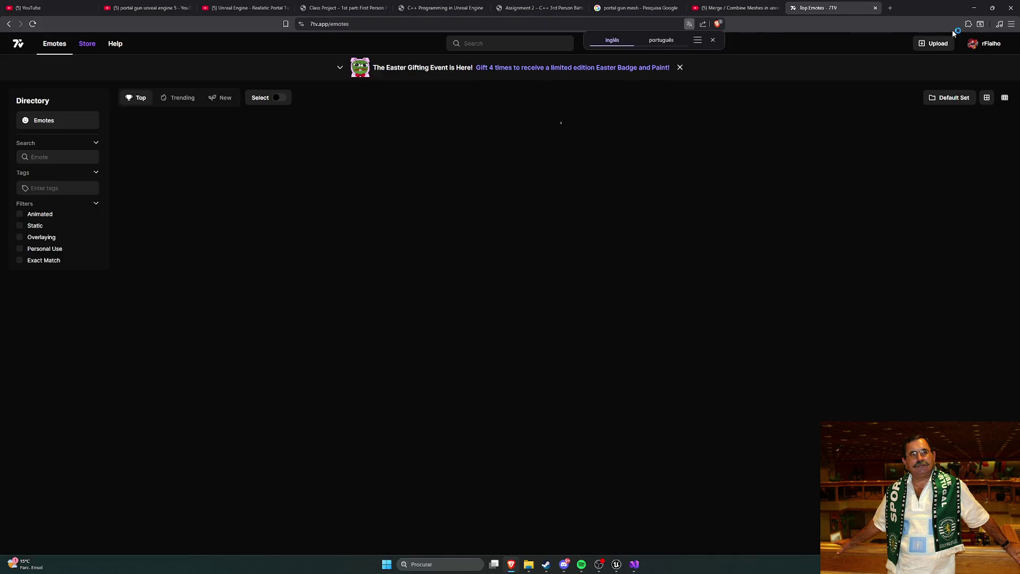
pyautogui.hotkey('ctrl', 'w')
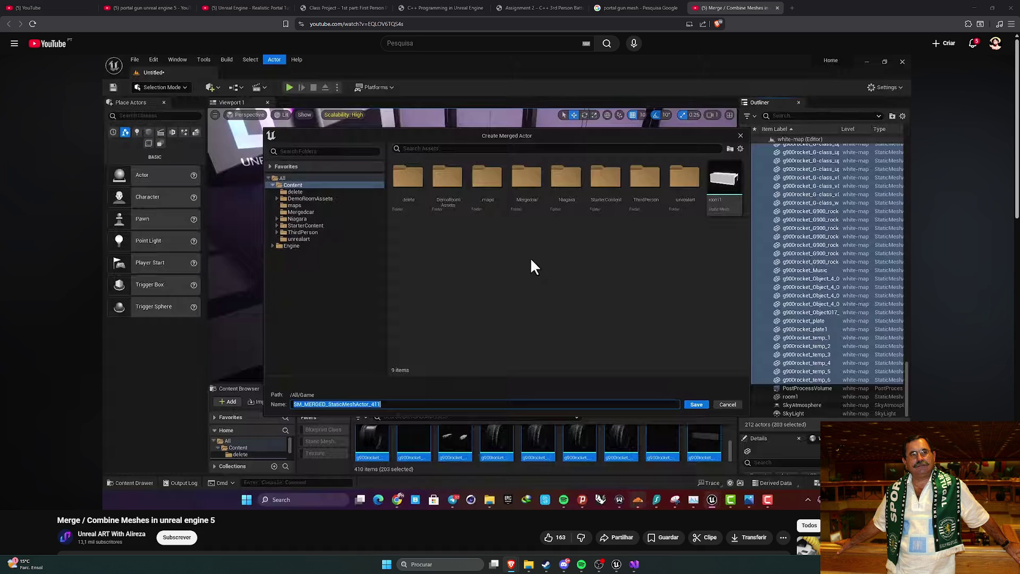
pyautogui.moveTo(488, 255)
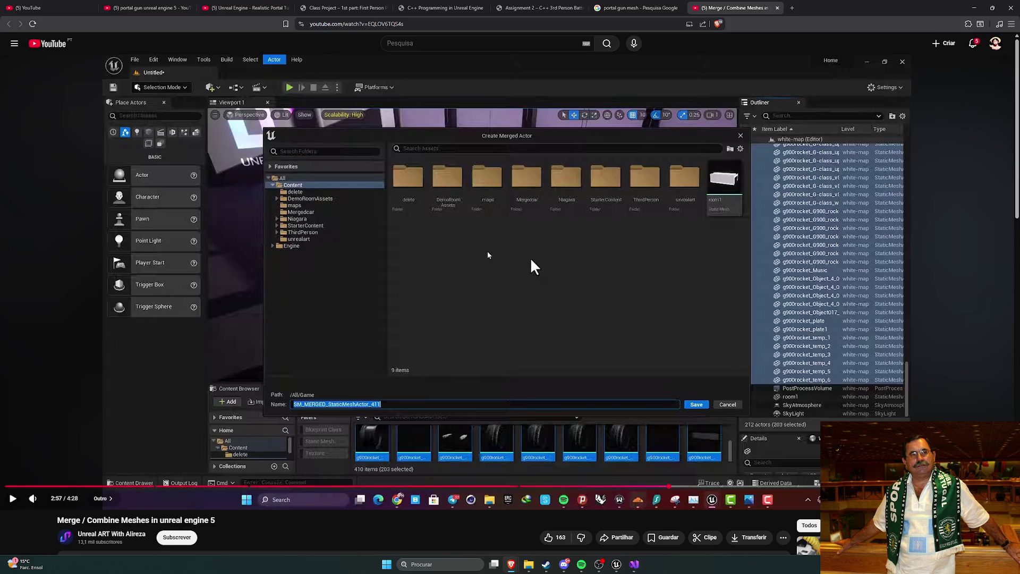
pyautogui.hotkey('alt', 'Tab')
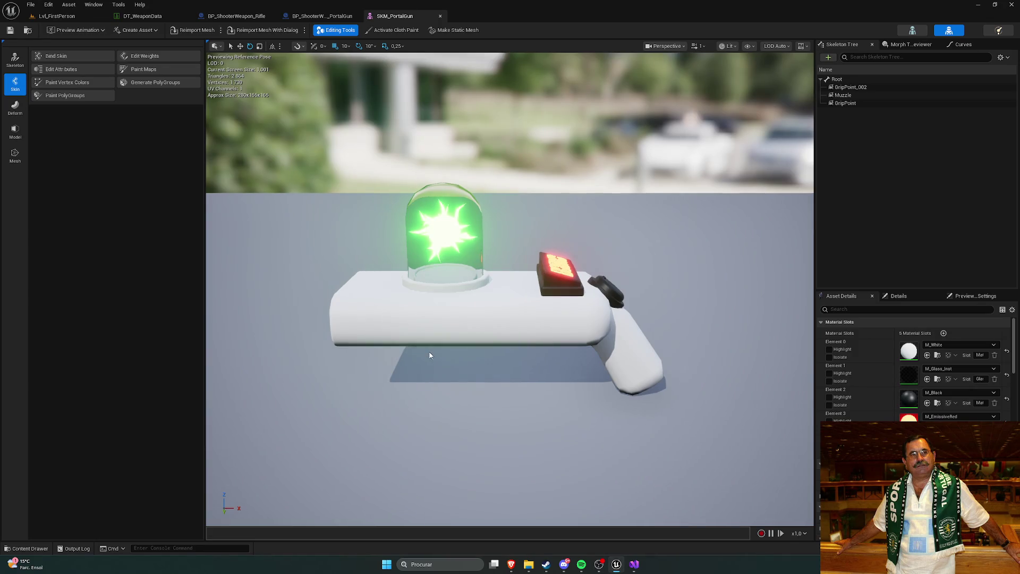
# Close the SKM_PortalGun editor and orbit and zoom the portal gun preview.
pyautogui.click(440, 16)
pyautogui.moveTo(376, 130); pyautogui.dragTo(324, 133)
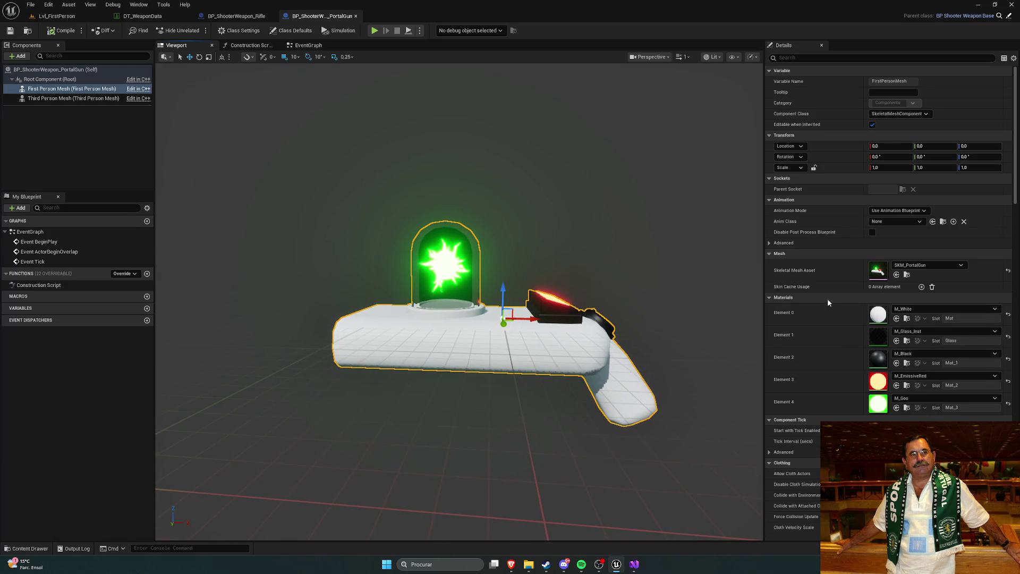
pyautogui.scroll(-2, 827, 298)
pyautogui.scroll(-4, 829, 313)
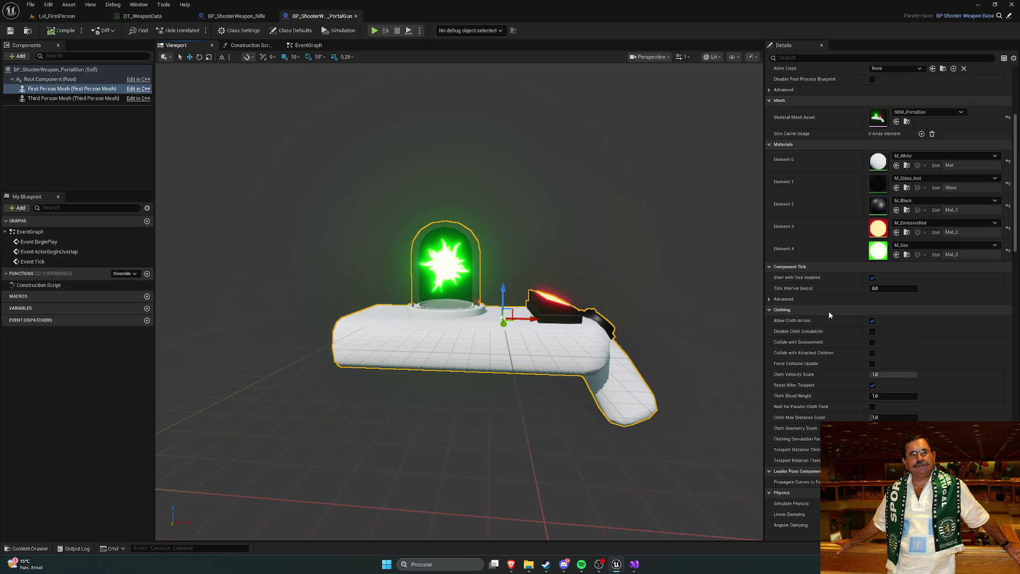
pyautogui.scroll(-4, 828, 316)
pyautogui.scroll(-2, 828, 315)
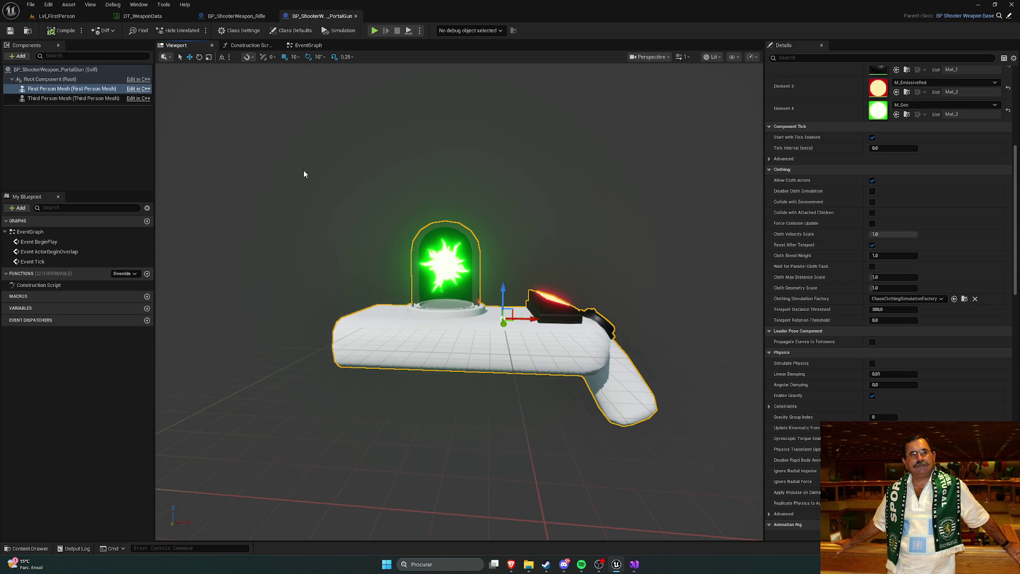
# Inspect the Rifle blueprint's First Person Mesh from a side view, then return to the portal gun.
pyautogui.click(237, 16)
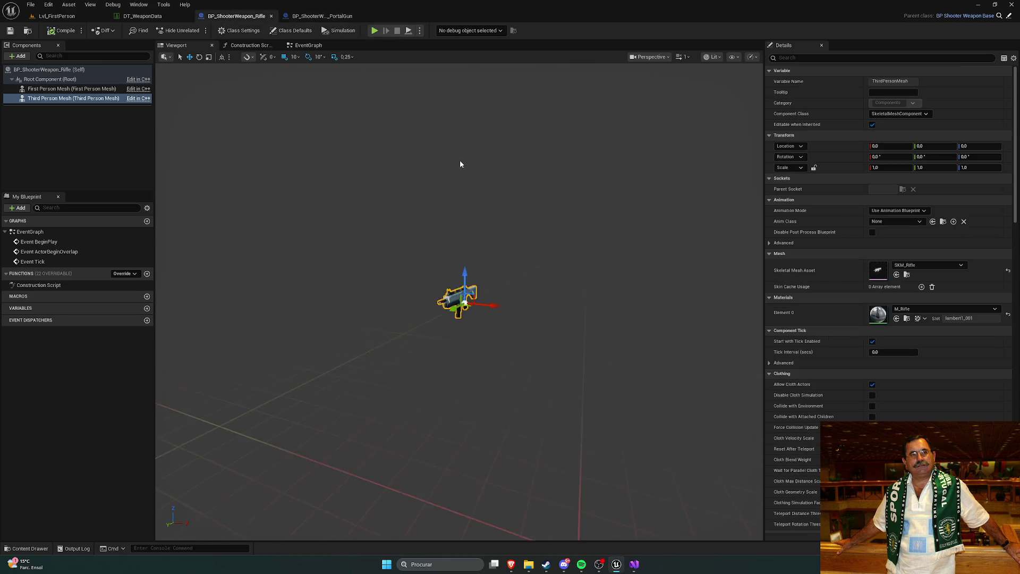
pyautogui.moveTo(454, 164); pyautogui.dragTo(242, 152)
pyautogui.click(81, 99)
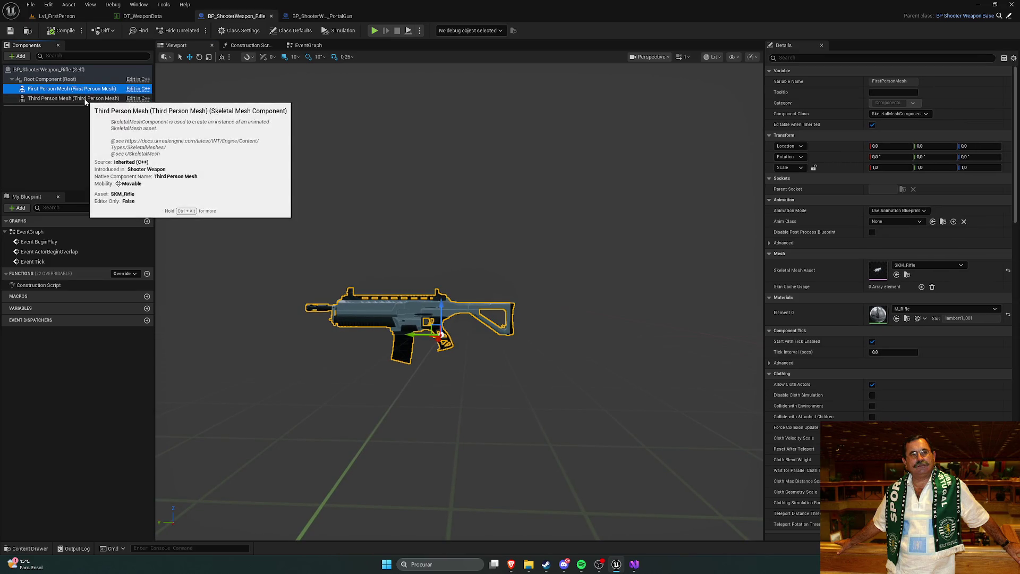
pyautogui.click(322, 16)
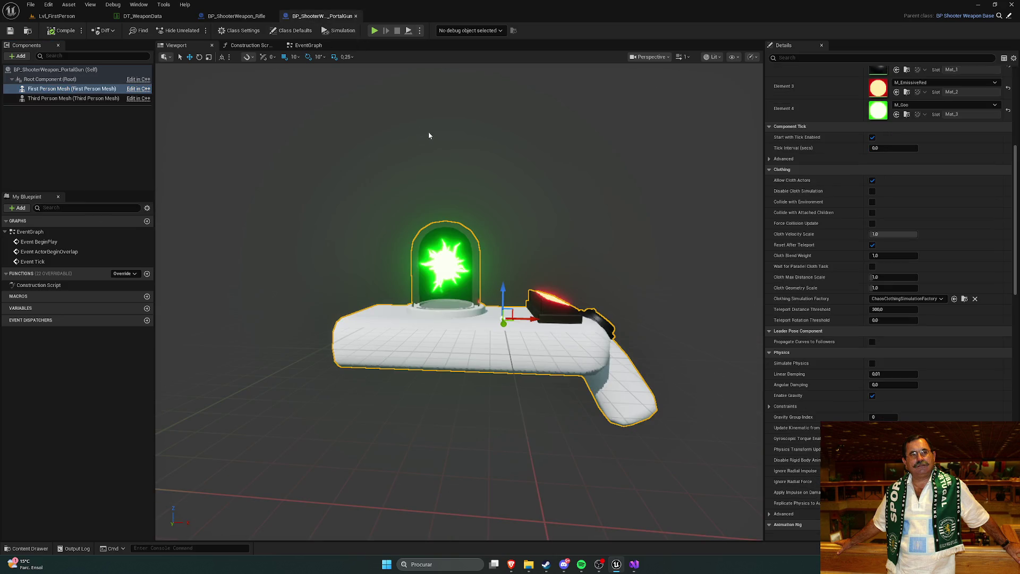
pyautogui.scroll(10, 822, 268)
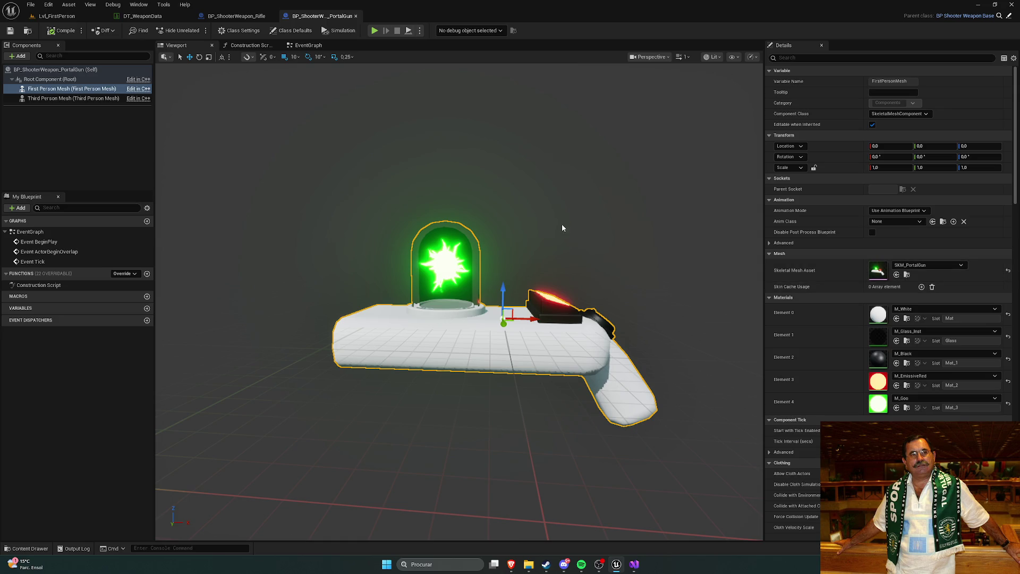
# Flip repeatedly between the Rifle and PortalGun blueprints to compare their meshes.
pyautogui.click(236, 16)
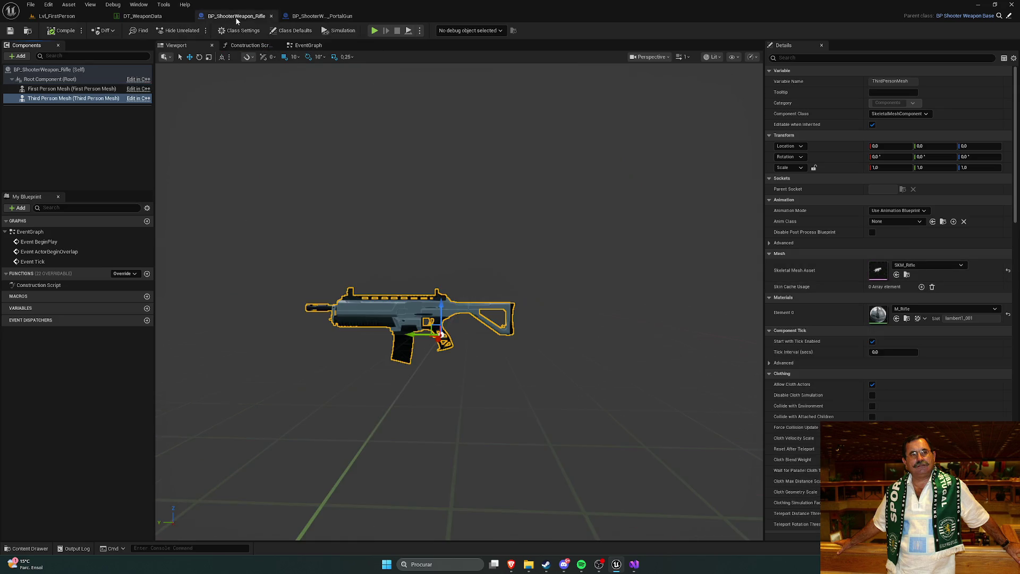
pyautogui.click(326, 17)
pyautogui.click(247, 16)
pyautogui.click(325, 16)
pyautogui.click(245, 17)
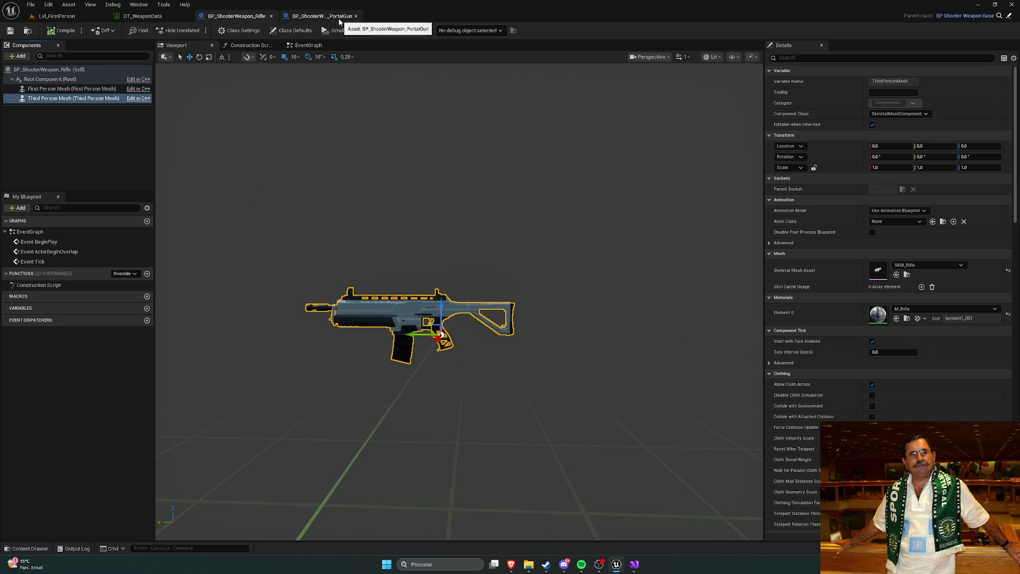
pyautogui.click(338, 17)
pyautogui.click(268, 17)
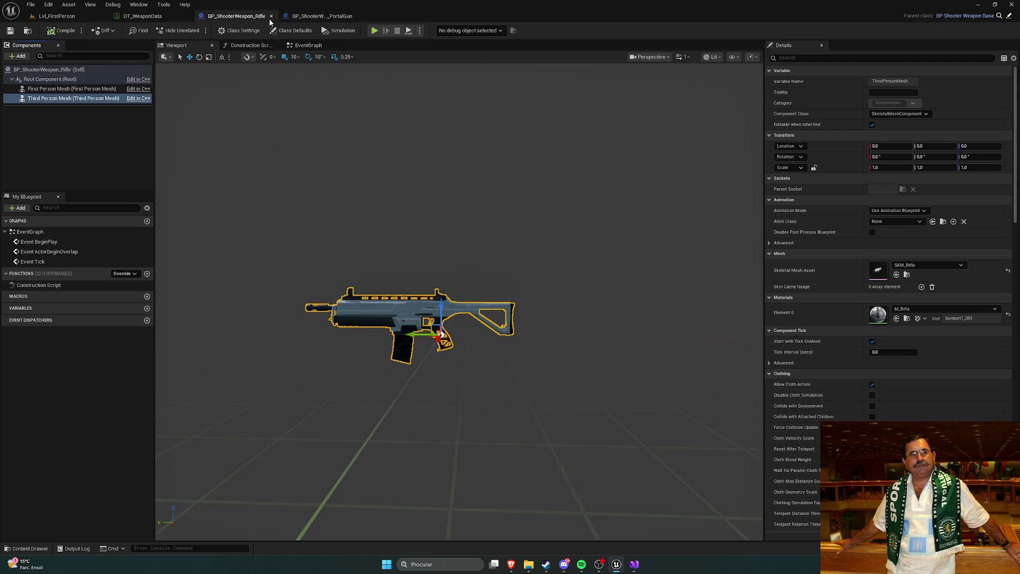
pyautogui.click(325, 17)
# Frame the rifle with F, orbit it, and keep comparing it against the portal gun.
pyautogui.scroll(-3, 458, 183)
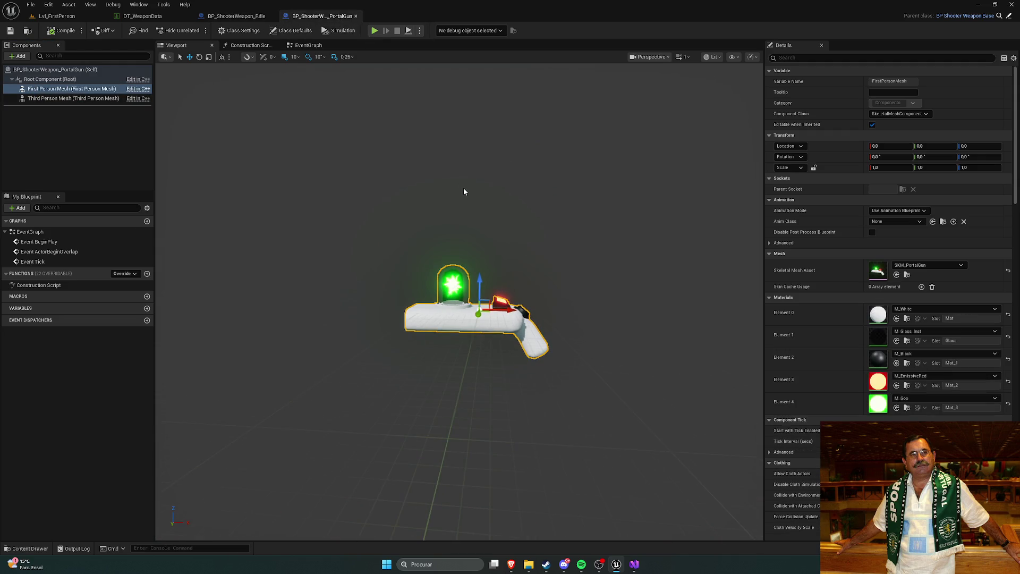
pyautogui.click(238, 17)
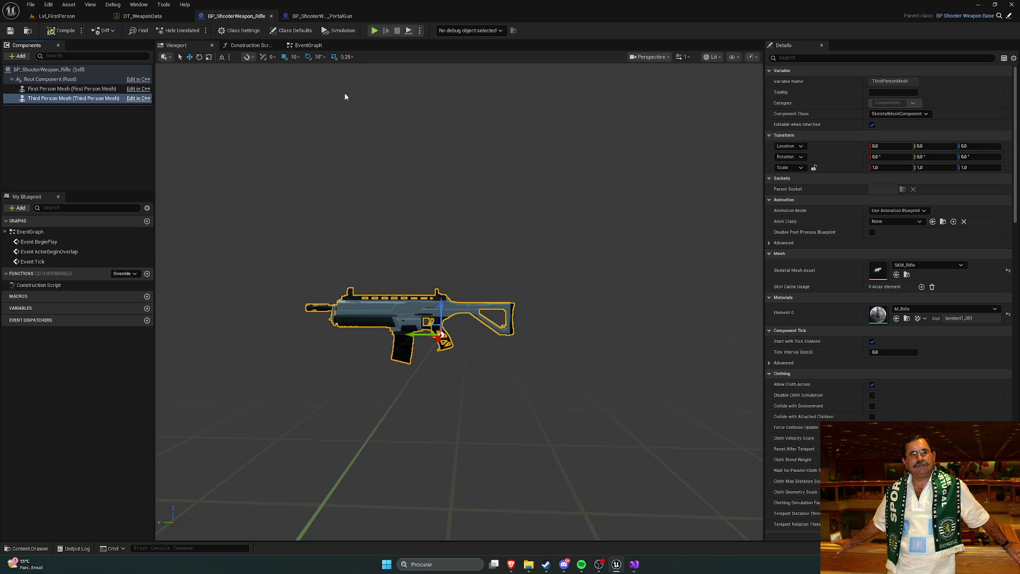
pyautogui.scroll(-5, 407, 165)
pyautogui.press('f')
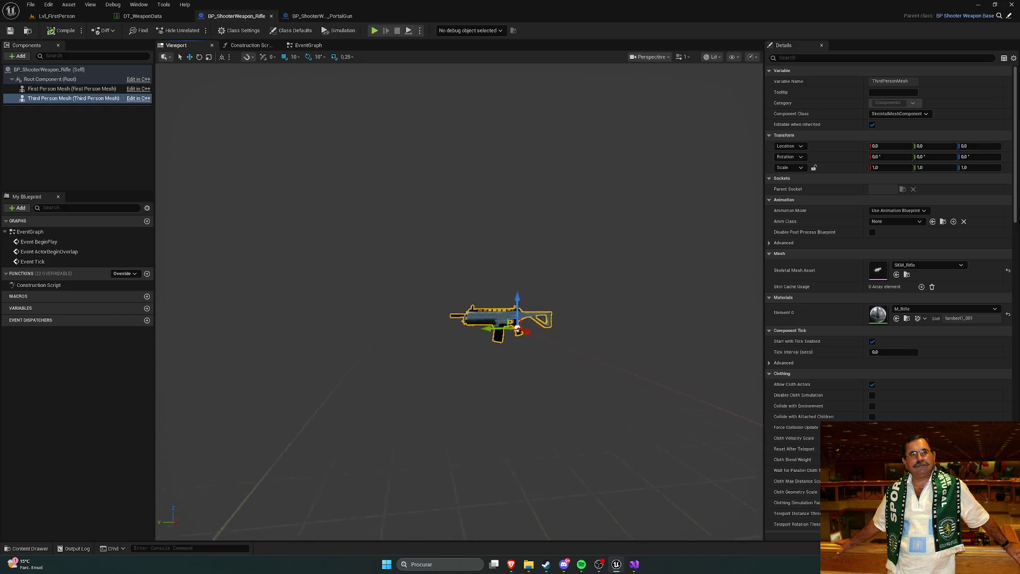
pyautogui.moveTo(414, 139); pyautogui.dragTo(414, 139)
pyautogui.click(340, 16)
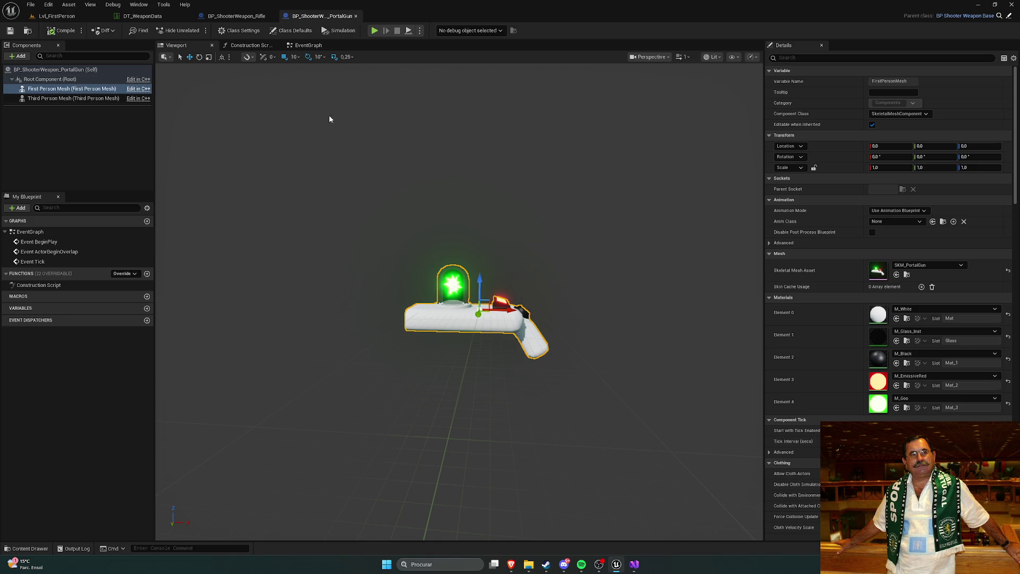
pyautogui.click(237, 16)
pyautogui.click(321, 16)
# Select the portal gun's First Person Mesh and open SKM_PortalGun from the Content Drawer.
pyautogui.moveTo(424, 241); pyautogui.dragTo(425, 241)
pyautogui.click(72, 91)
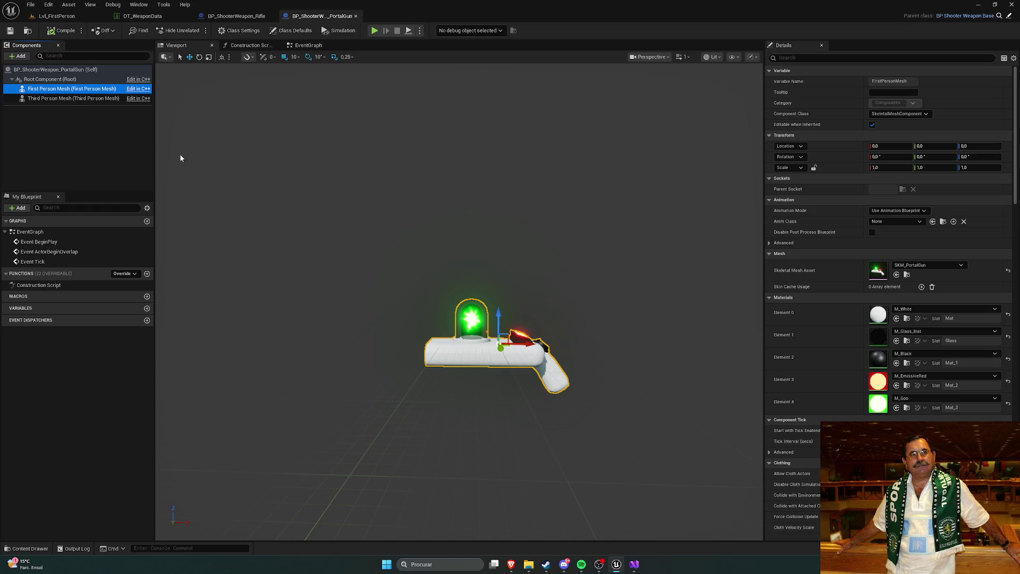
pyautogui.hotkey('ctrl', 'space')
pyautogui.doubleClick(207, 414)
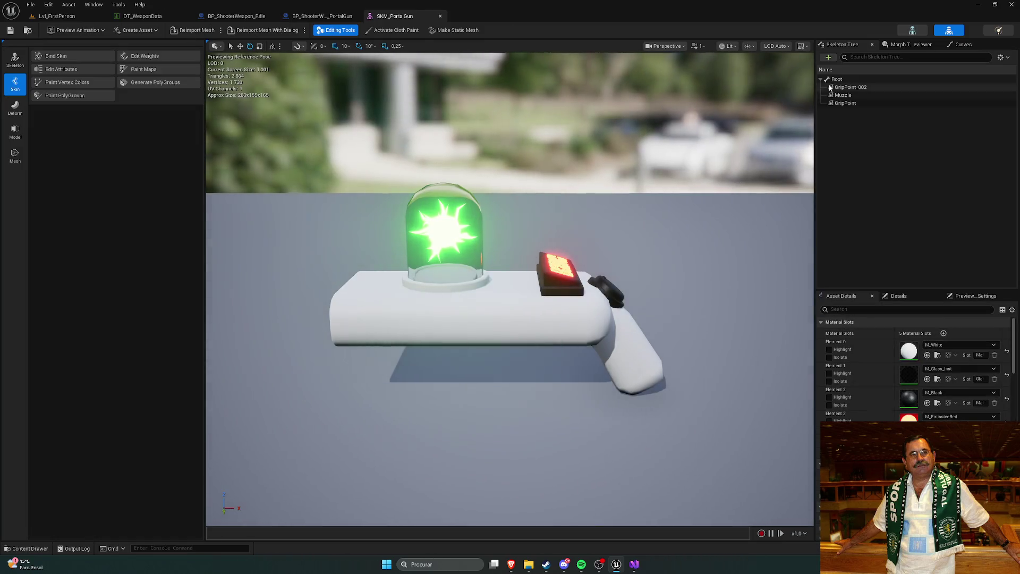
# Select the Root bone and undo an accidental move of it.
pyautogui.click(597, 271)
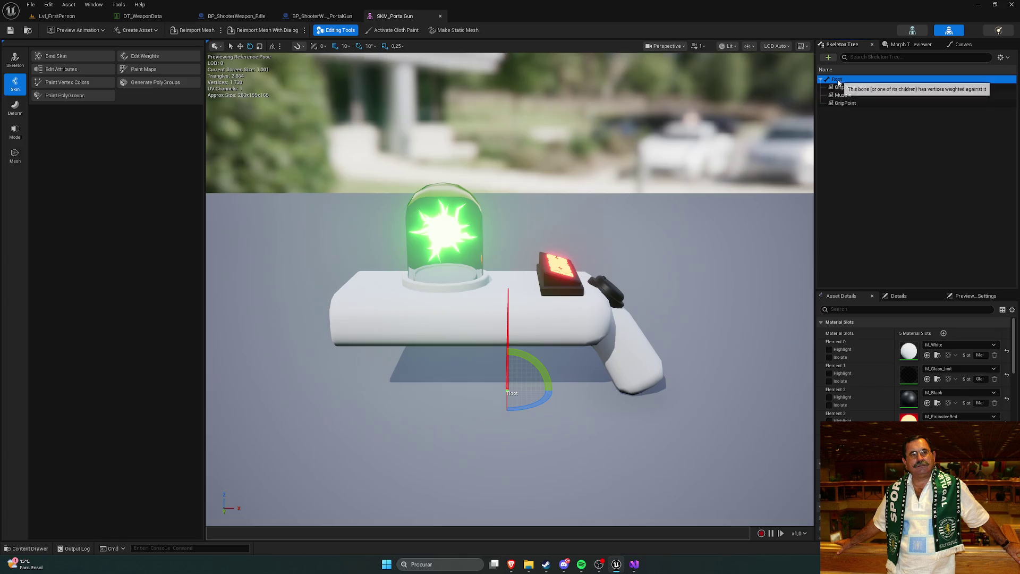
pyautogui.moveTo(538, 389); pyautogui.dragTo(586, 399)
pyautogui.hotkey('ctrl', 'z')
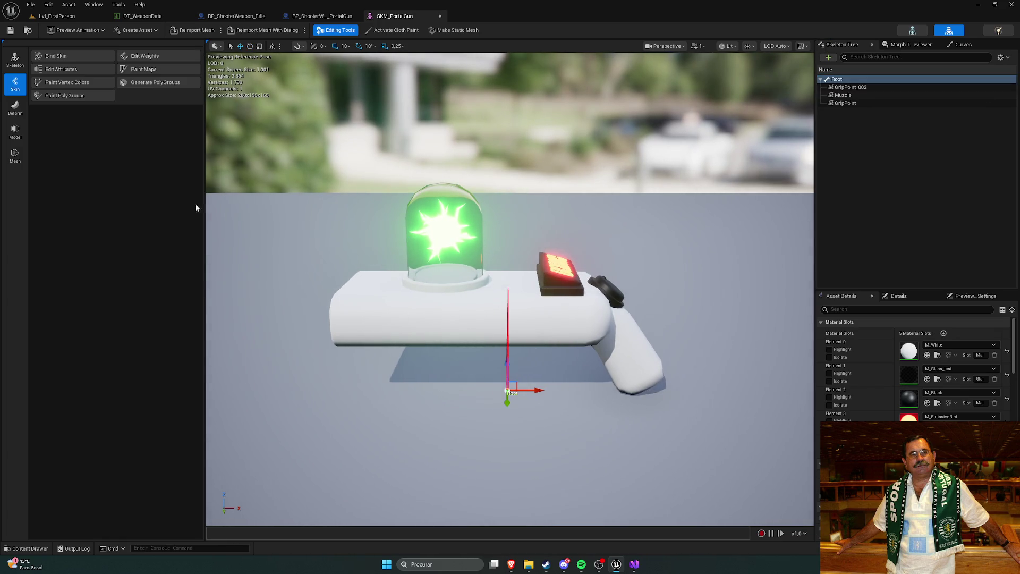
# Inspect the GripPoint_002 and GripPoint sockets and the Root bone's actions without changing anything.
pyautogui.click(850, 94)
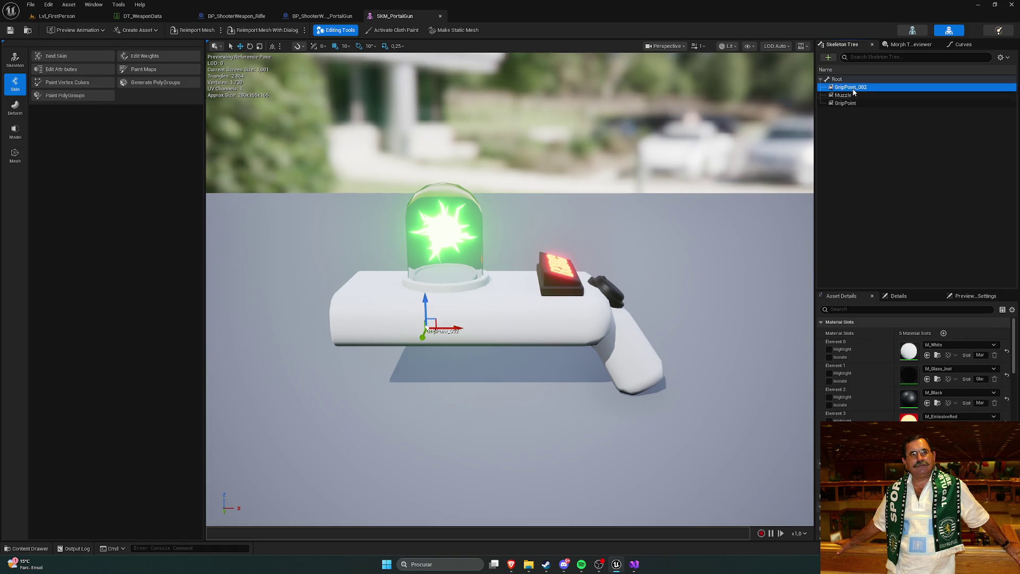
pyautogui.click(845, 103)
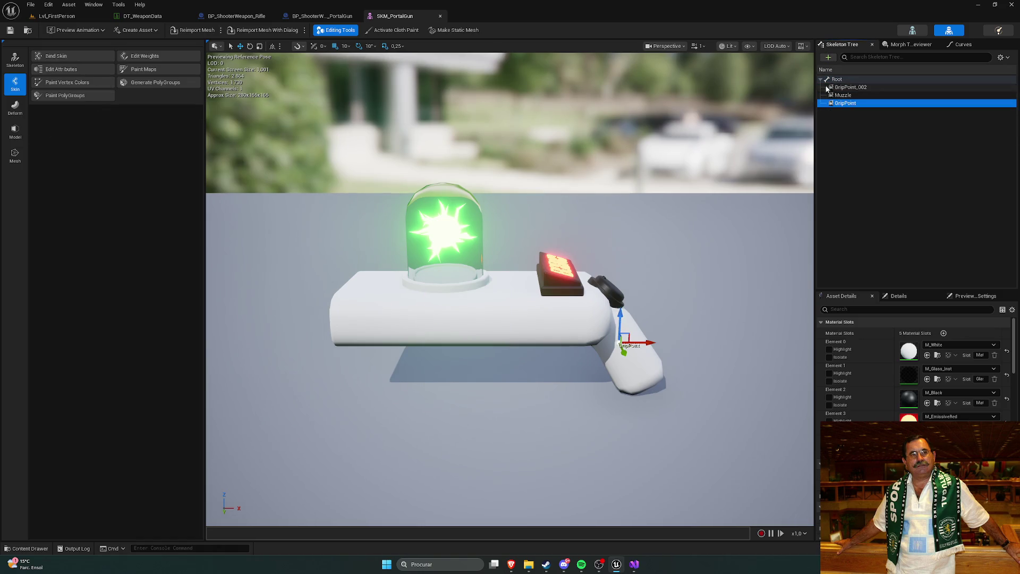
pyautogui.click(838, 80)
pyautogui.rightClick(840, 83)
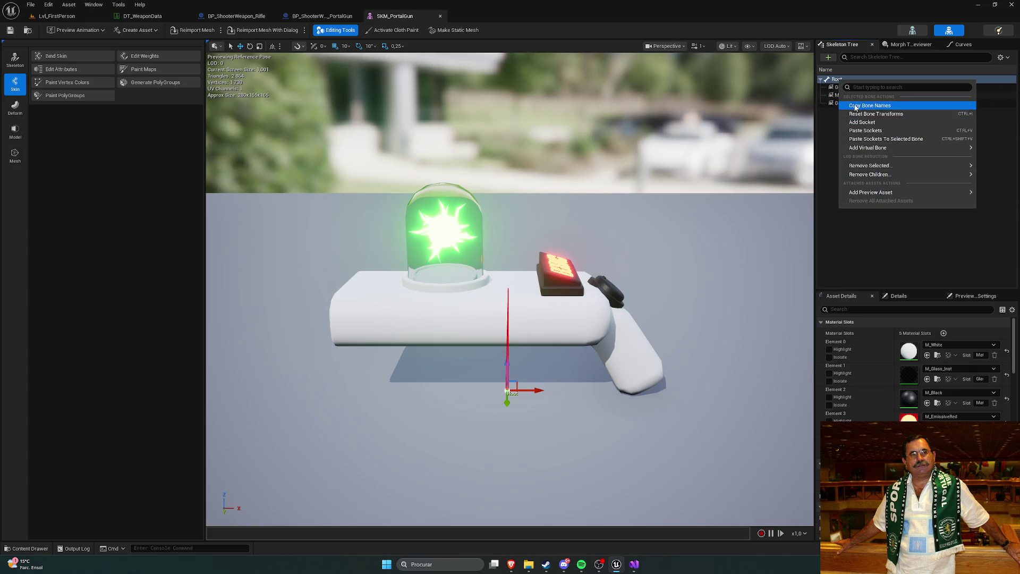
pyautogui.moveTo(869, 168)
pyautogui.moveTo(870, 192)
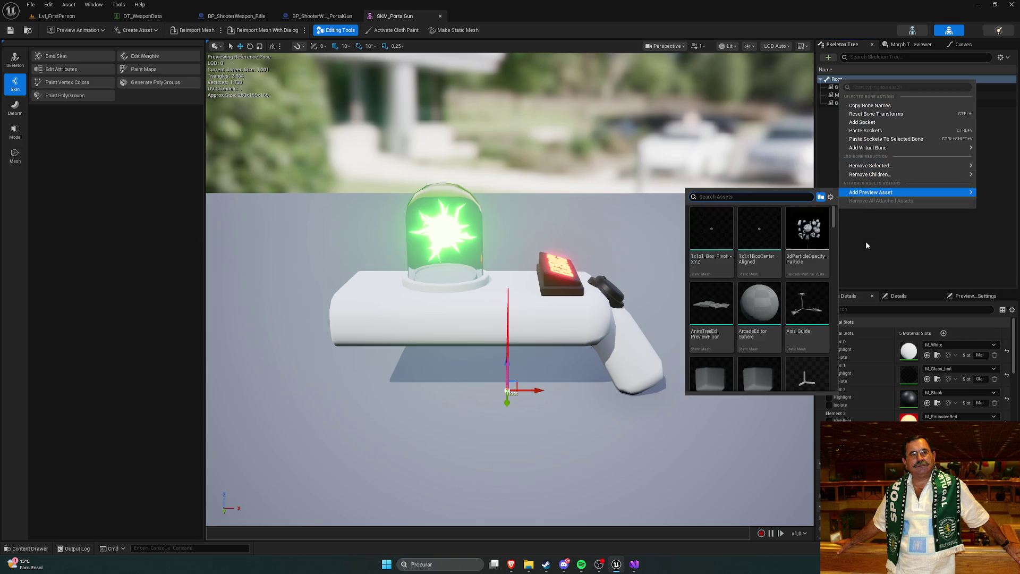
pyautogui.click(860, 114)
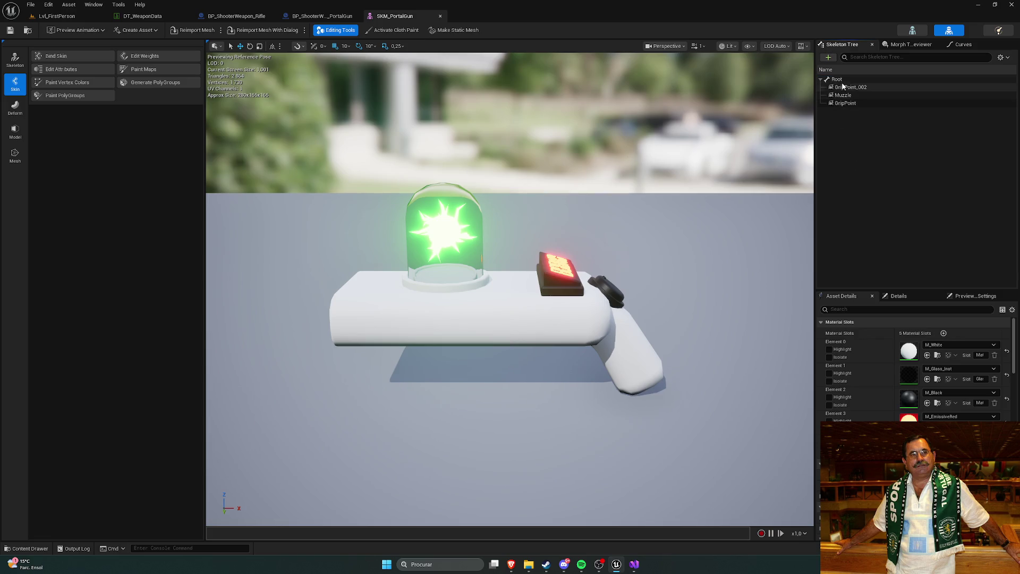
pyautogui.click(887, 231)
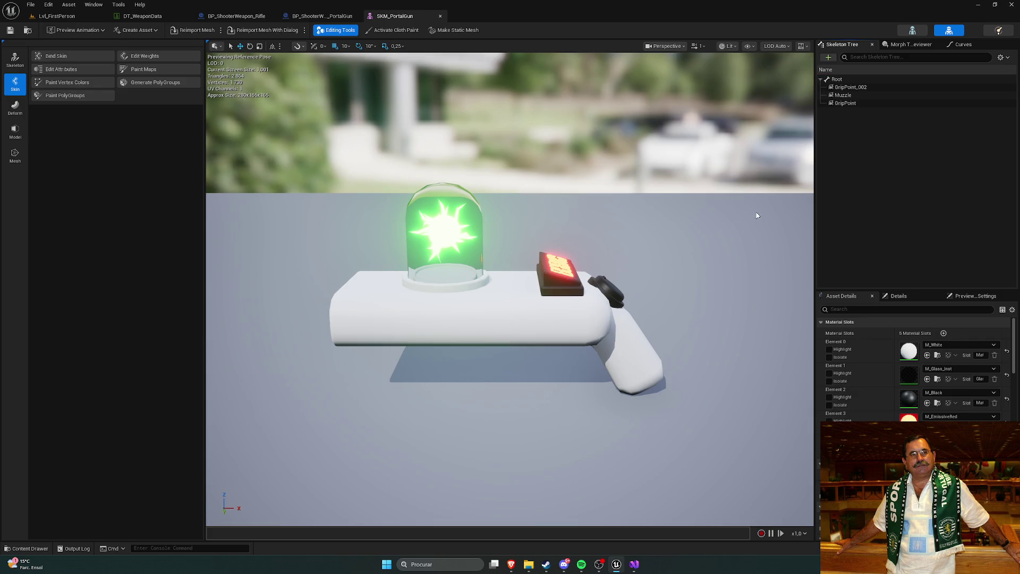
pyautogui.hotkey('ctrl', 'space')
pyautogui.click(260, 477)
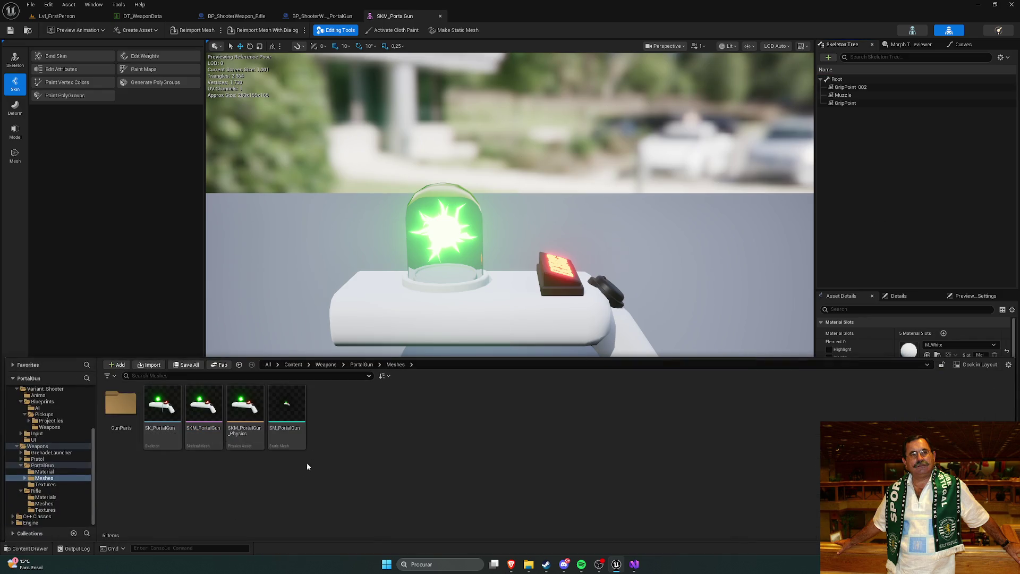
# Check SM_PortalGun's Socket Manager for socket options, then close its editor.
pyautogui.click(287, 407)
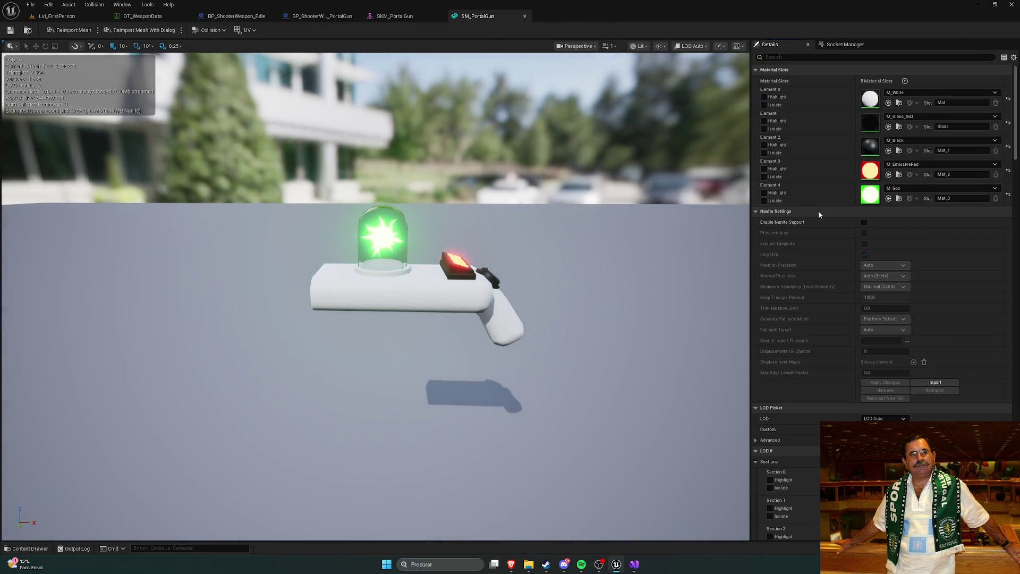
pyautogui.click(832, 46)
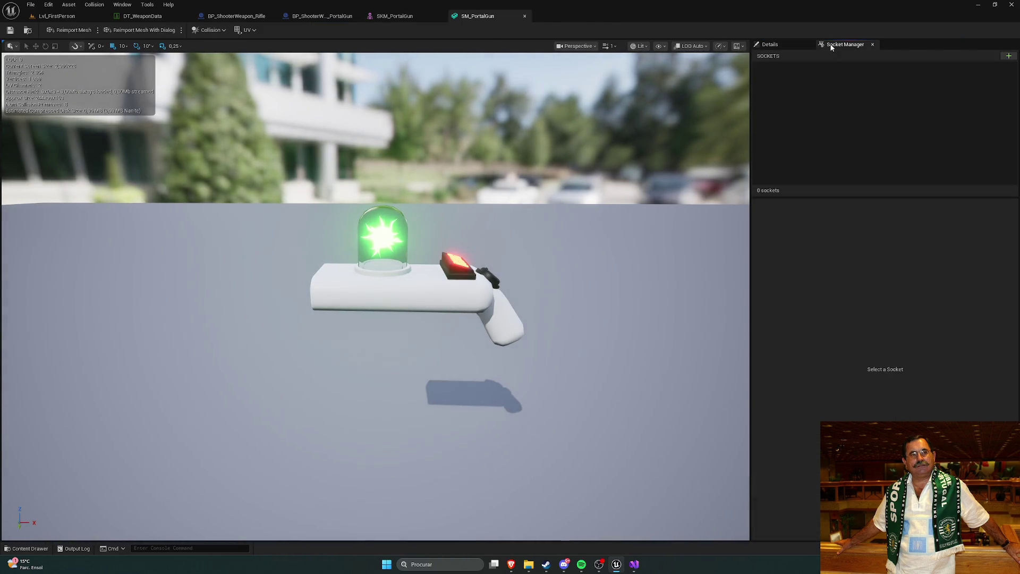
pyautogui.rightClick(790, 89)
pyautogui.press('Escape')
pyautogui.click(524, 17)
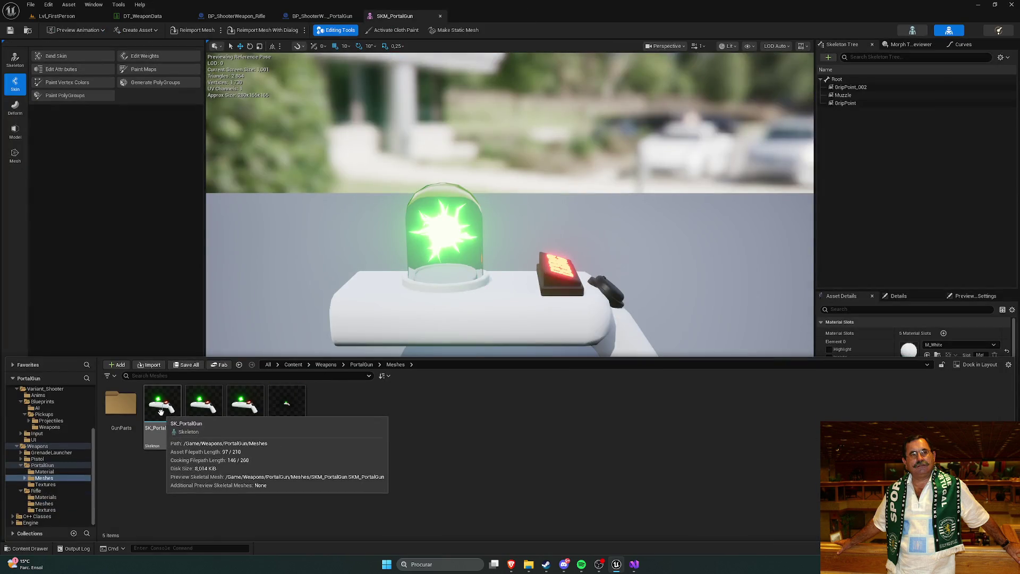
# Open SK_PortalGun and view the Root bone's Bone, Reference and Mesh Relative transforms.
pyautogui.click(160, 412)
pyautogui.doubleClick(167, 410)
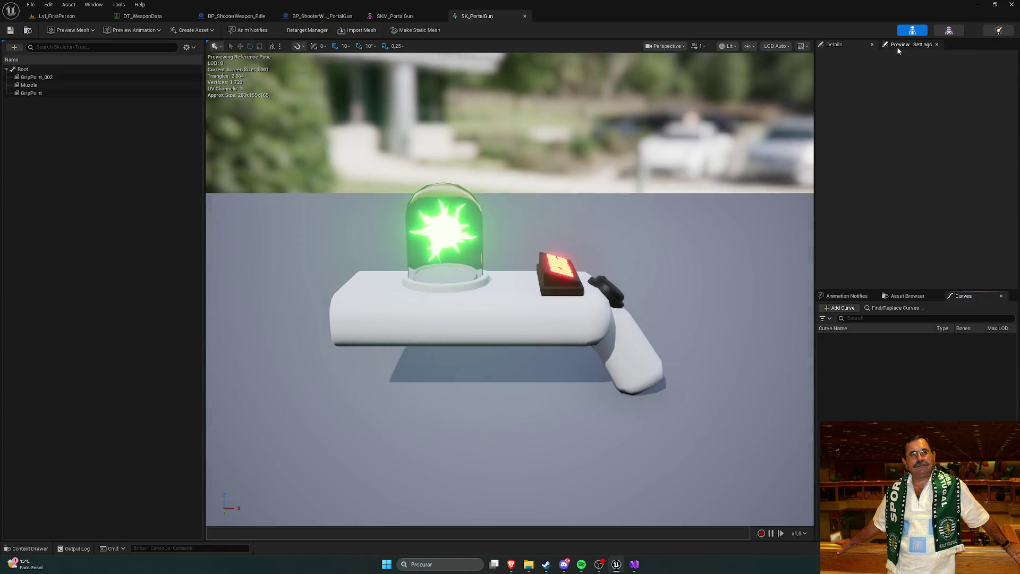
pyautogui.click(903, 44)
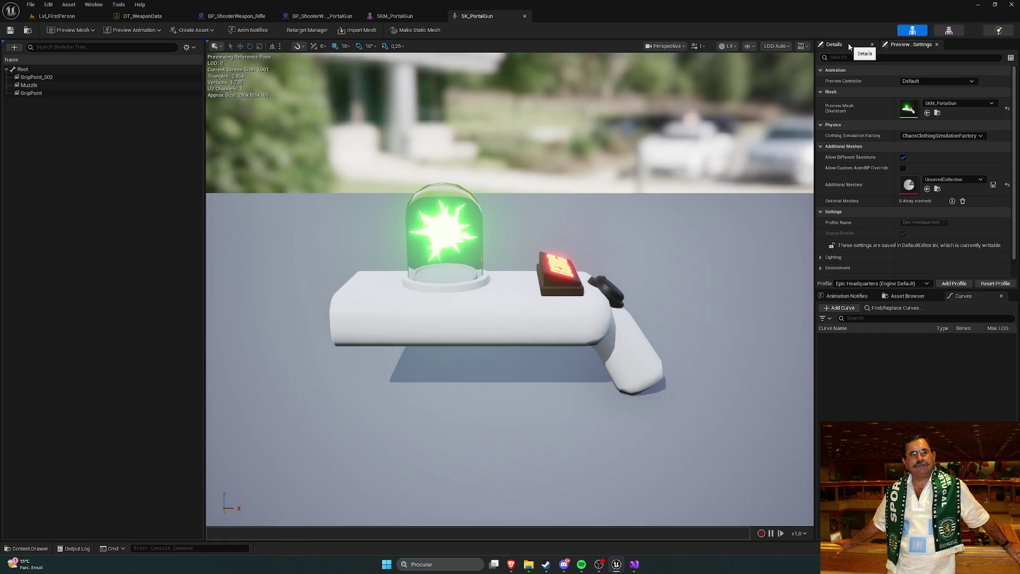
pyautogui.click(849, 47)
pyautogui.click(52, 70)
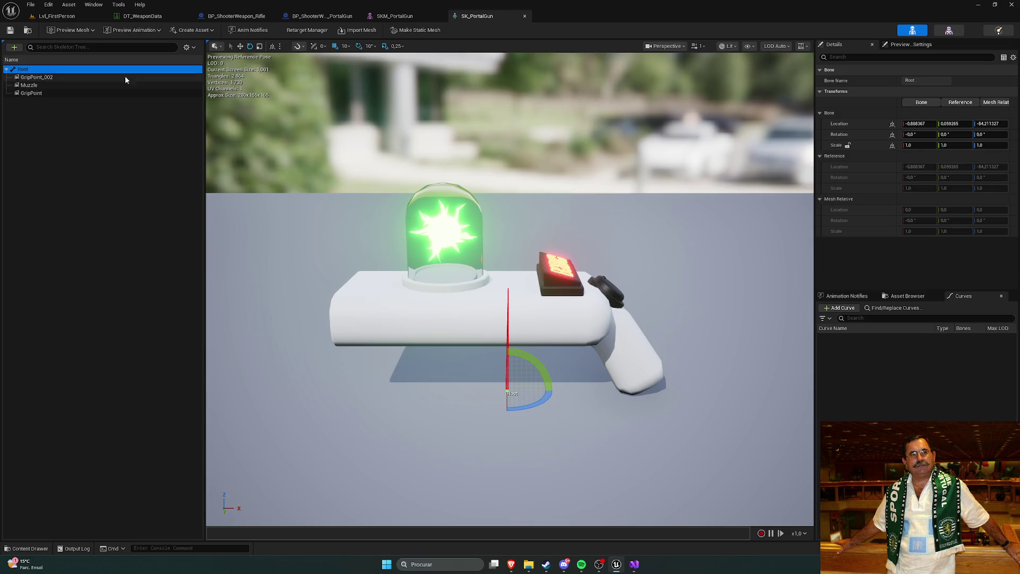
pyautogui.click(912, 104)
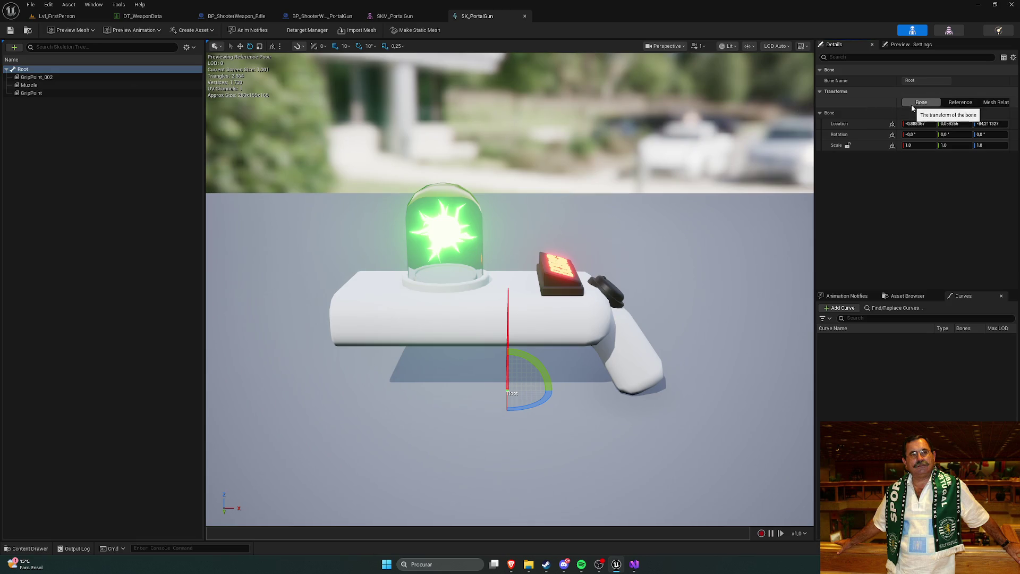
pyautogui.click(976, 103)
pyautogui.click(984, 103)
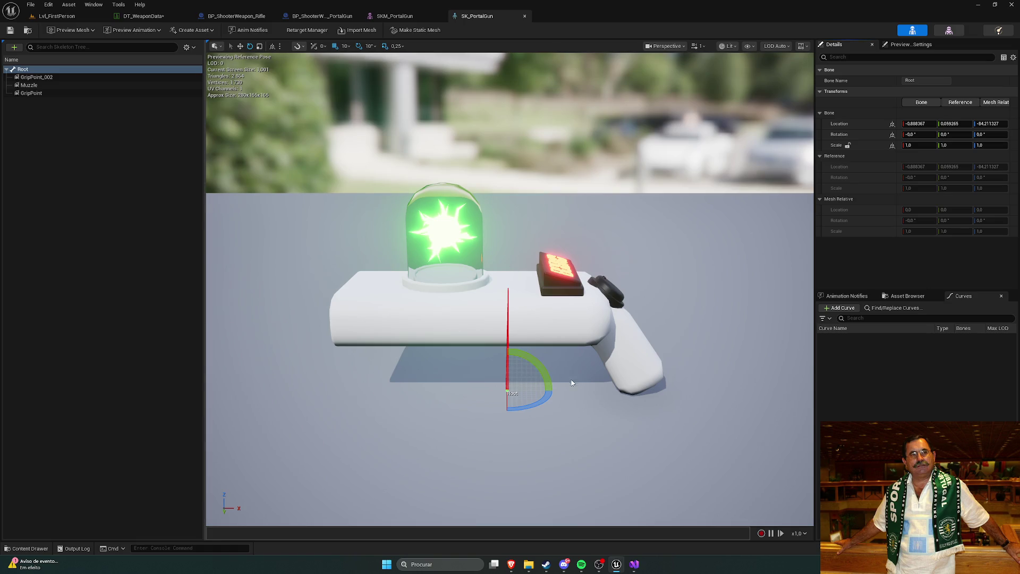
pyautogui.click(63, 68)
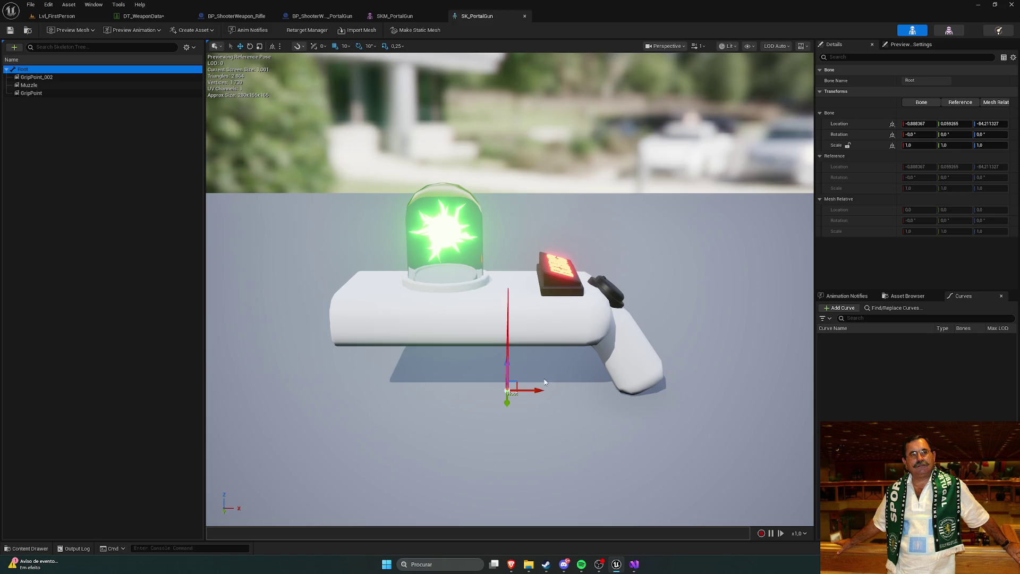
# Select the Root bone in SKM_PortalGun, then switch to the YouTube tutorial in Brave.
pyautogui.click(532, 389)
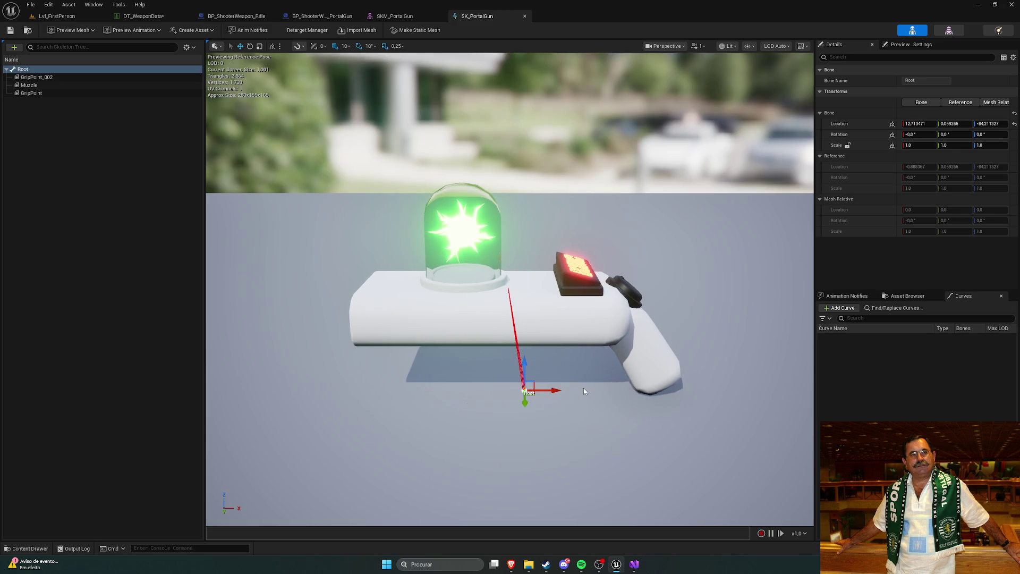
pyautogui.click(395, 16)
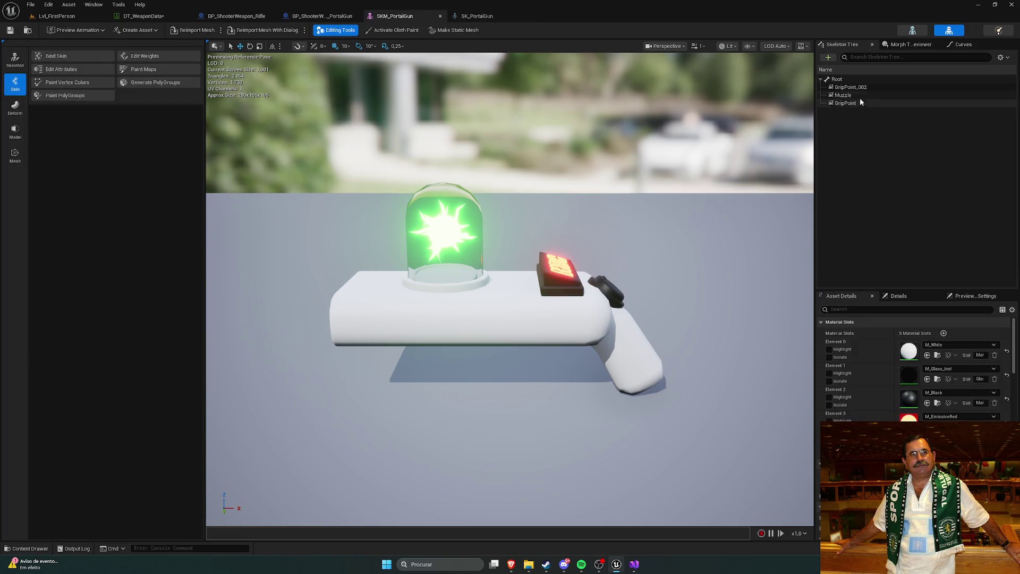
pyautogui.click(856, 79)
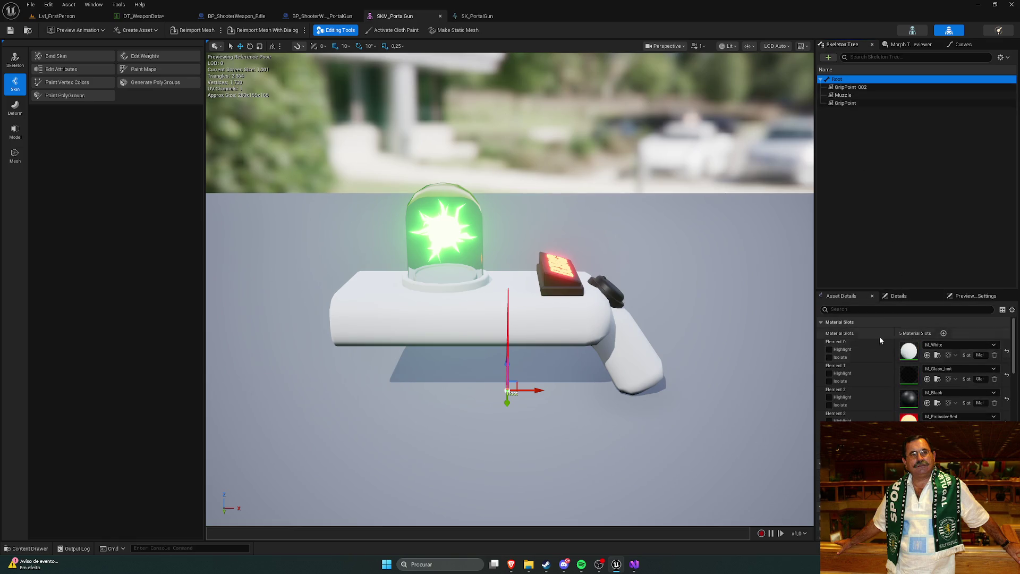
pyautogui.moveTo(511, 564)
pyautogui.click(523, 526)
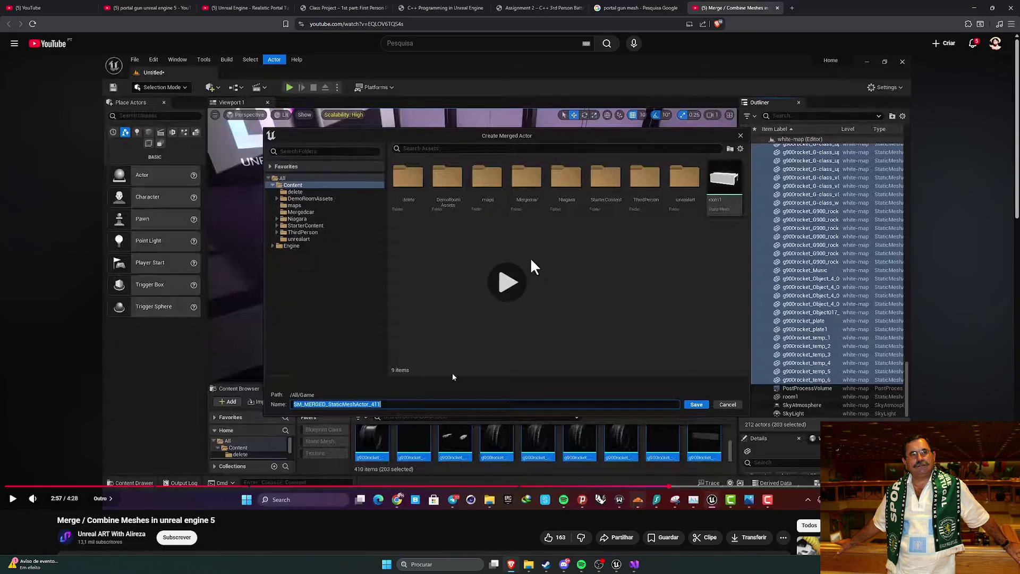
# Skip the merge-meshes tutorial from 3:18 through the Merge Actors settings, pause it, and close the tab.
pyautogui.click(749, 486)
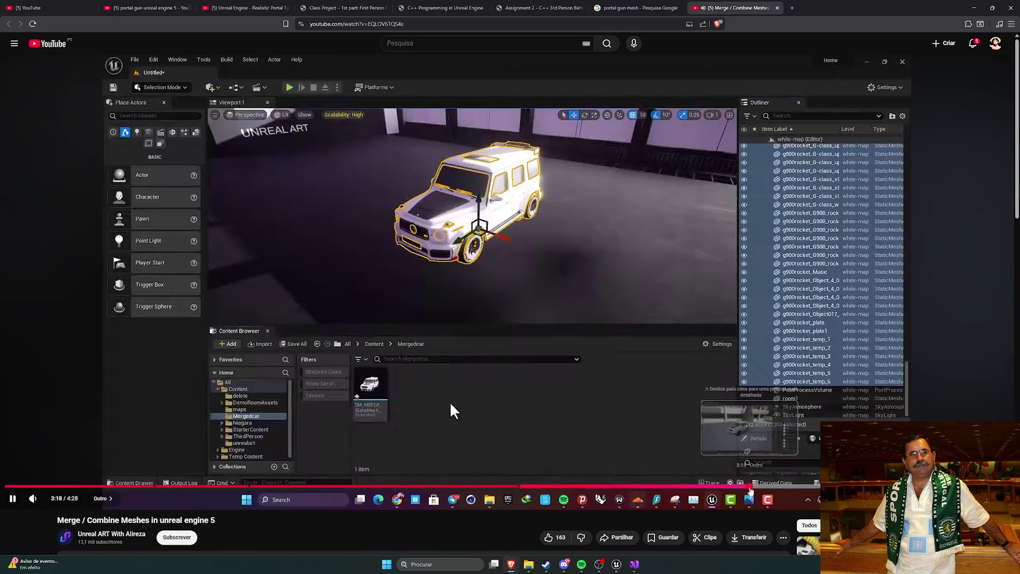
pyautogui.click(795, 486)
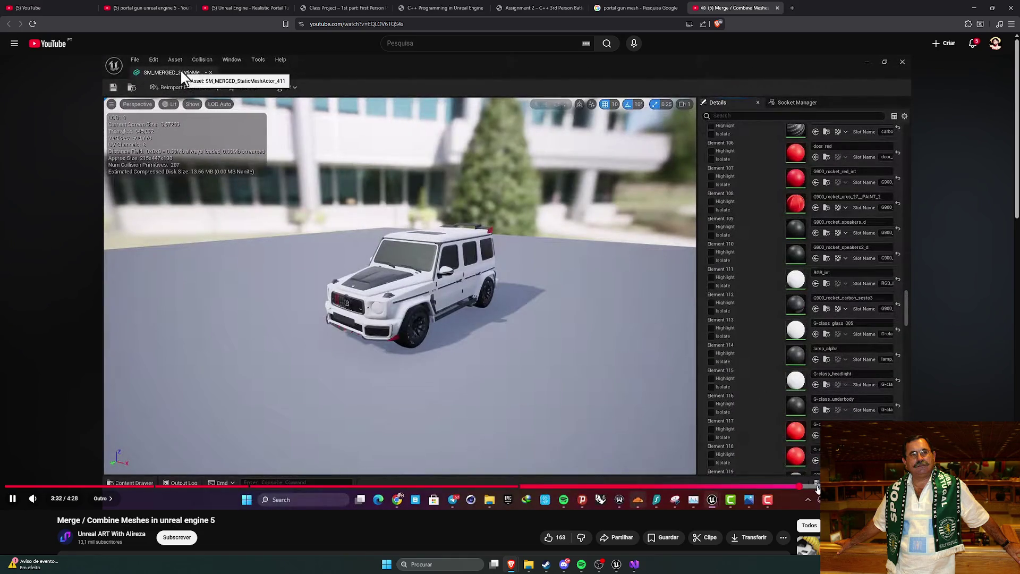
pyautogui.click(817, 487)
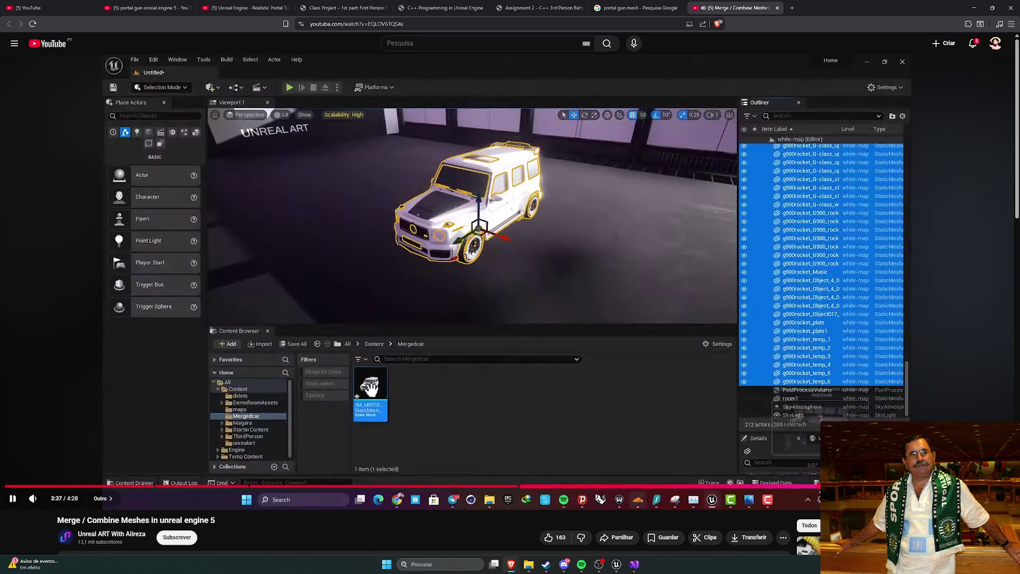
pyautogui.press('Right')
pyautogui.press('Right')
pyautogui.press('Right')
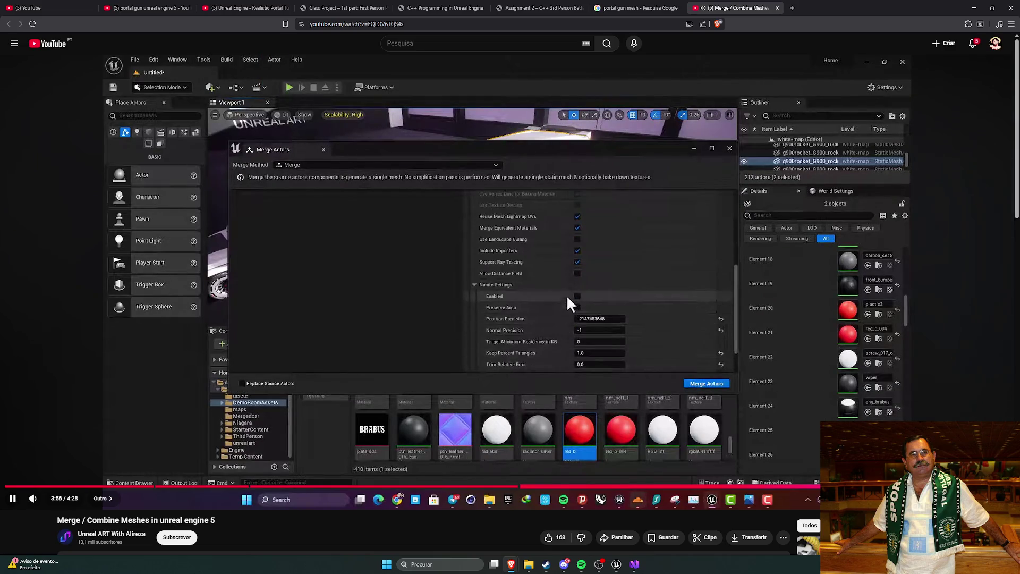
pyautogui.press('Right')
pyautogui.press('Right')
pyautogui.press('Right')
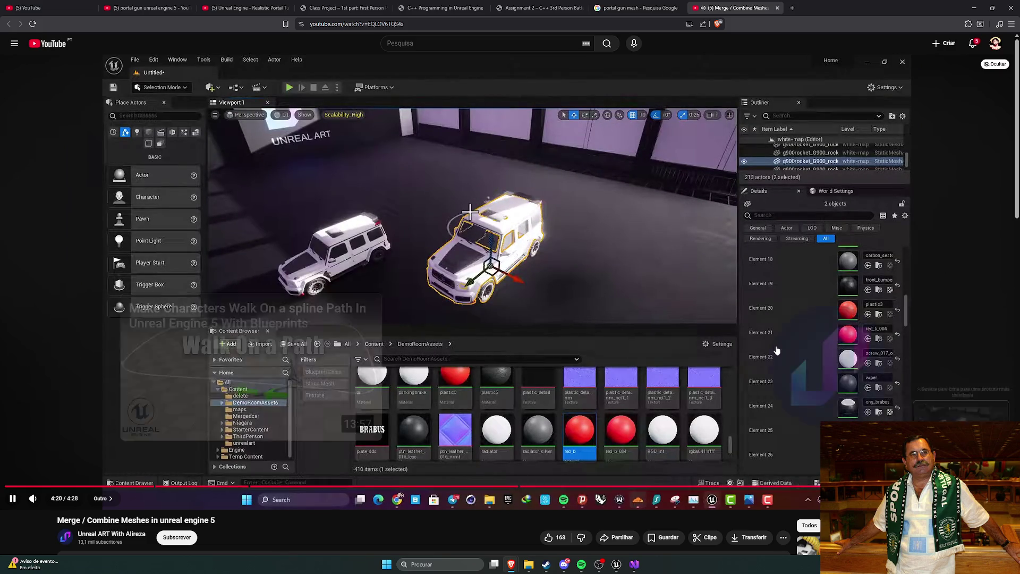
pyautogui.press('space')
pyautogui.click(777, 8)
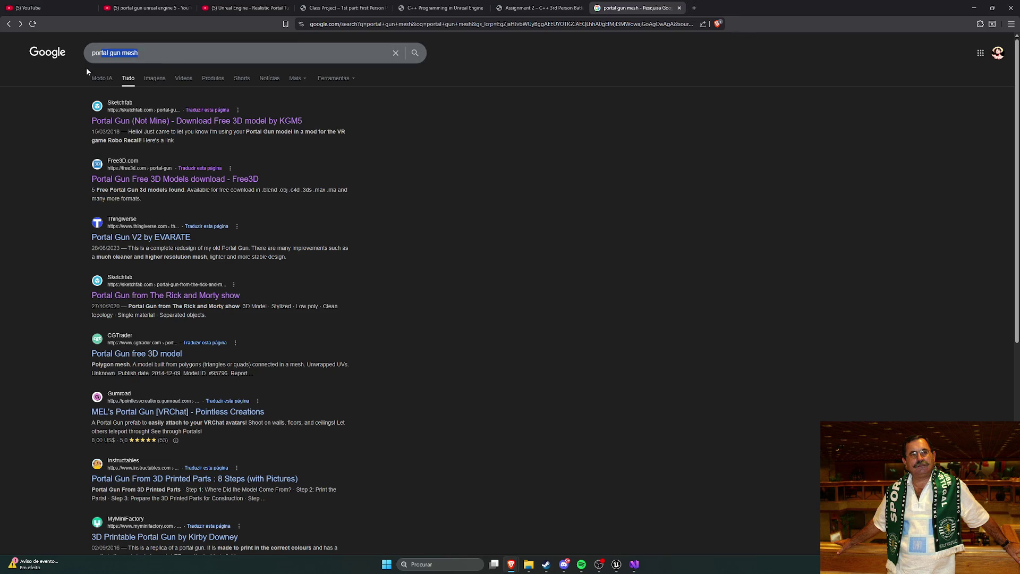
# Search Google for 'unreal engine how to change root bone transform' and open the first video in a new window.
pyautogui.press('/')
pyautogui.write('un')
pyautogui.write('real engine')
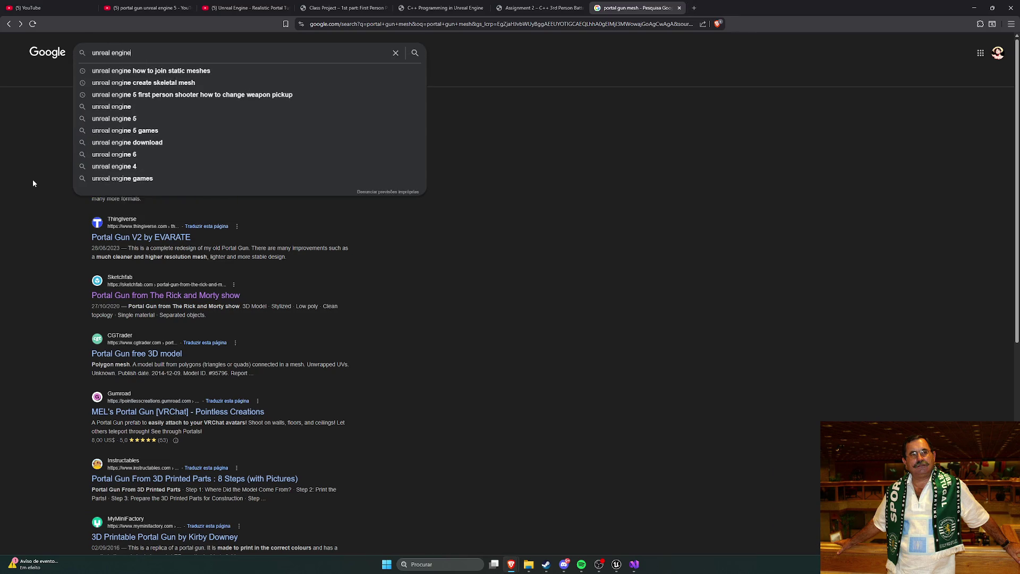
pyautogui.write(' how to change root bone')
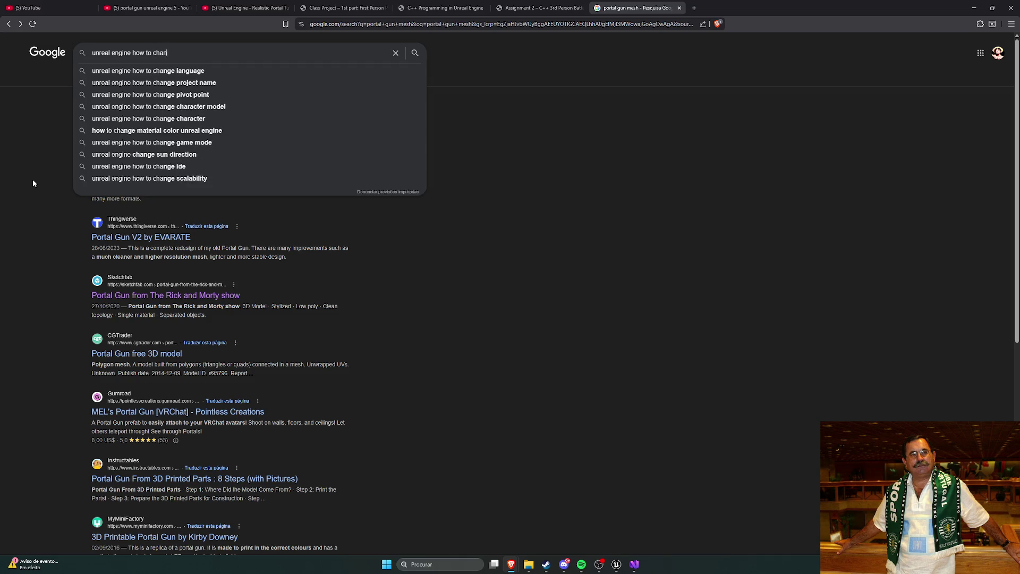
pyautogui.press('BackSpace')
pyautogui.press('BackSpace')
pyautogui.press('BackSpace')
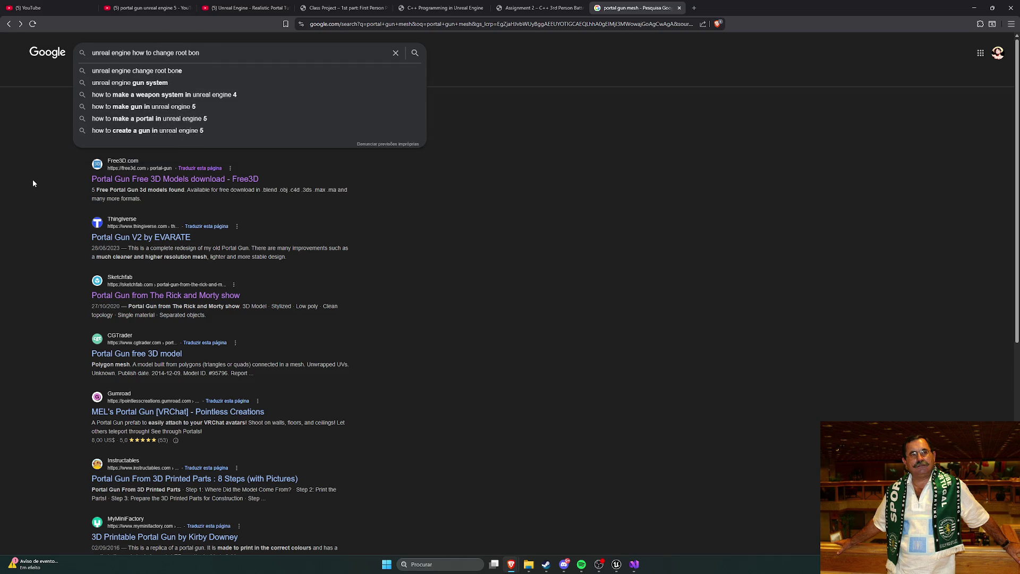
pyautogui.write('ot ')
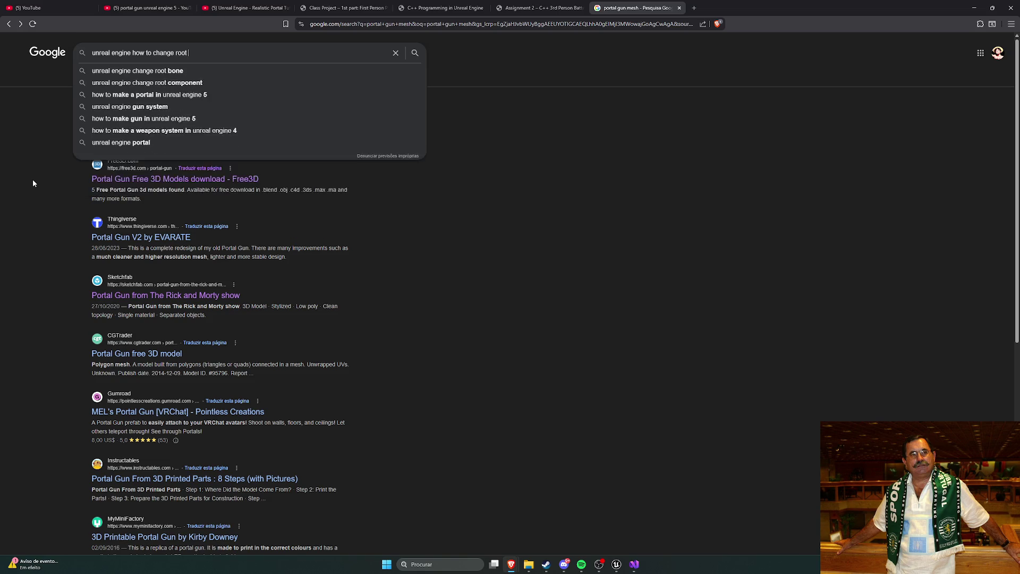
pyautogui.write('bone transform')
pyautogui.press('Return')
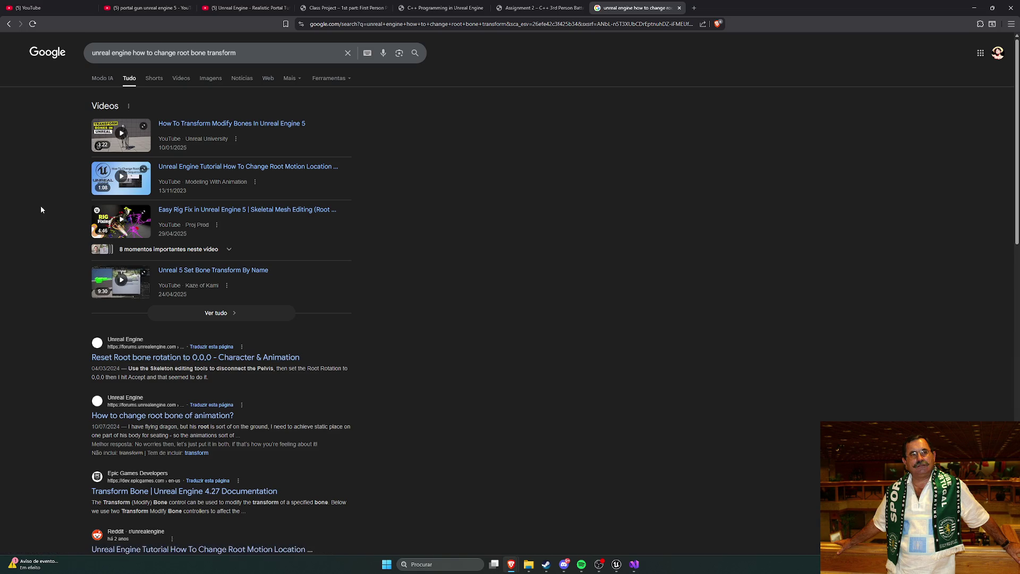
pyautogui.rightClick(245, 128)
pyautogui.click(276, 144)
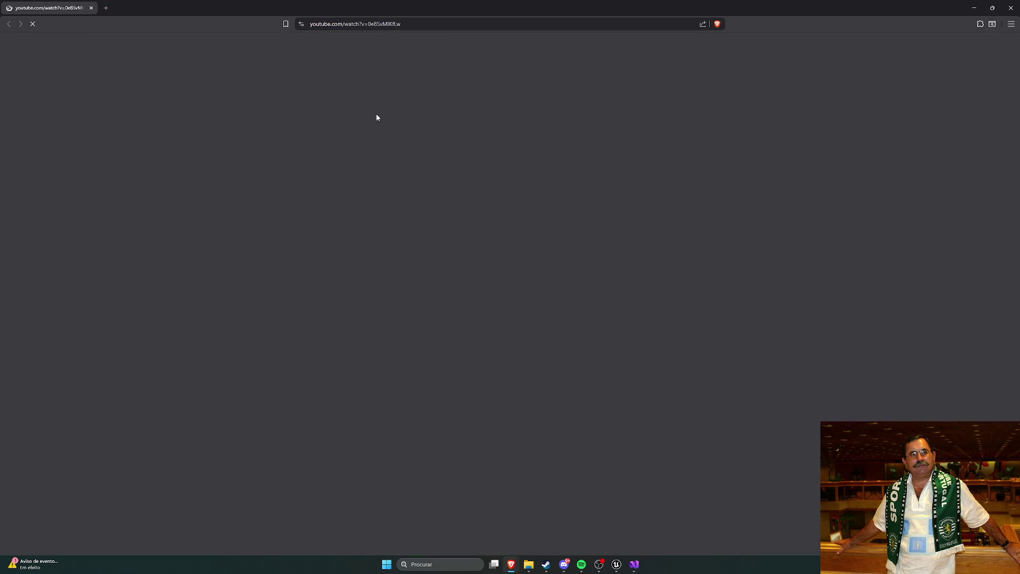
# Dock the video tab and skip from 0:37 to where the Transform (Modify) Bone node appears.
pyautogui.moveTo(23, 3); pyautogui.dragTo(733, 7)
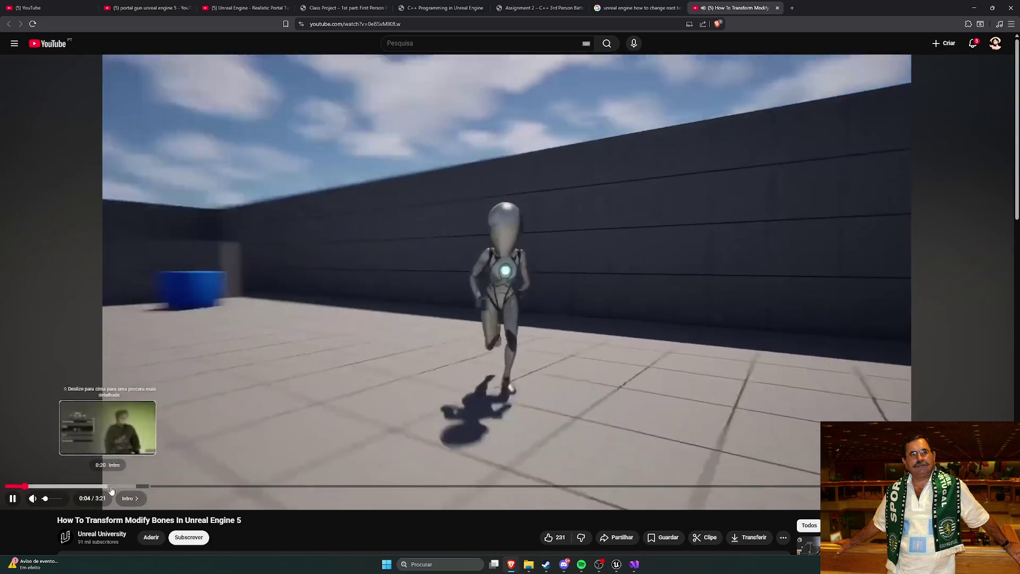
pyautogui.click(155, 485)
pyautogui.click(193, 486)
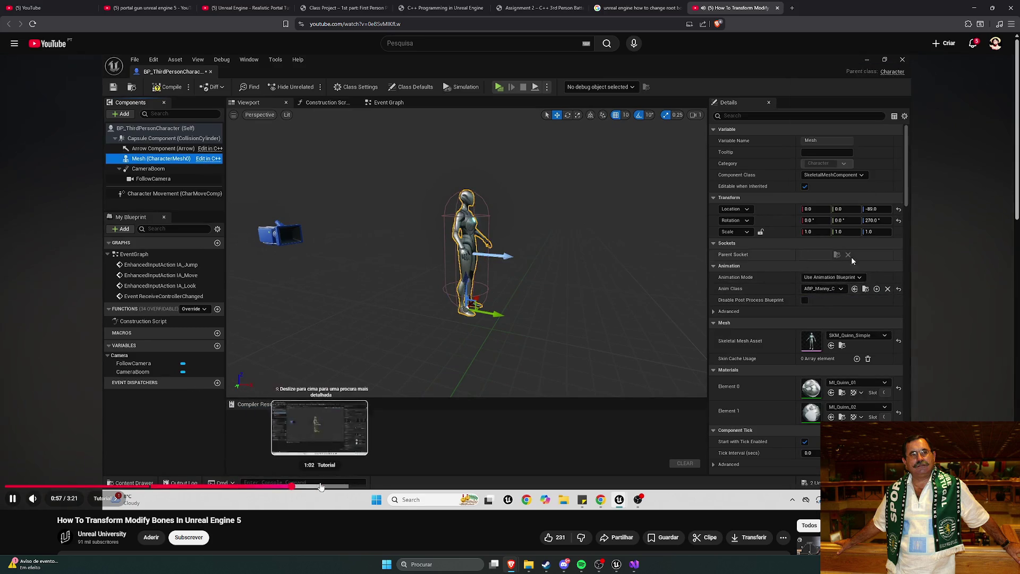
pyautogui.click(335, 487)
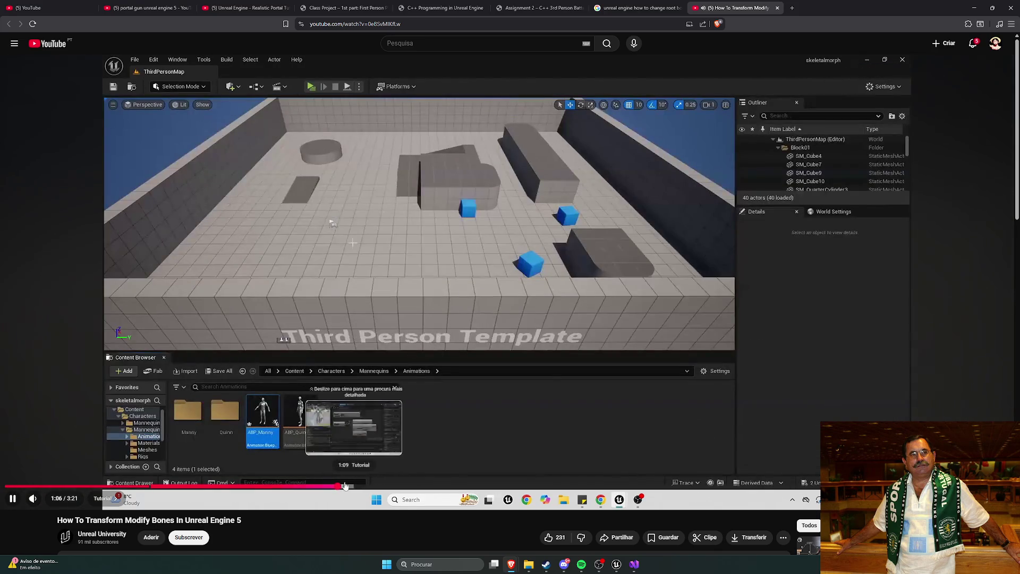
pyautogui.click(398, 486)
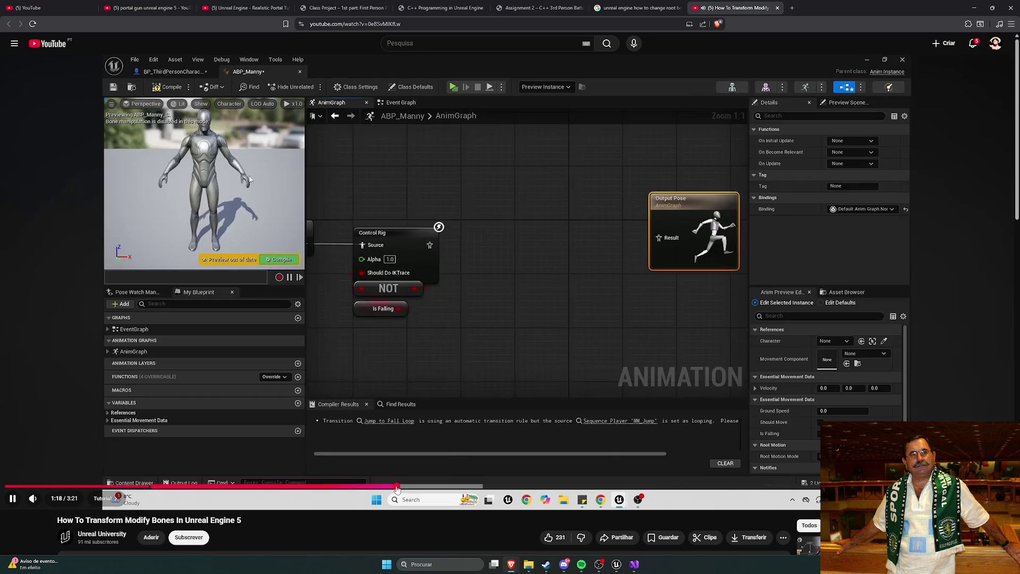
pyautogui.click(443, 486)
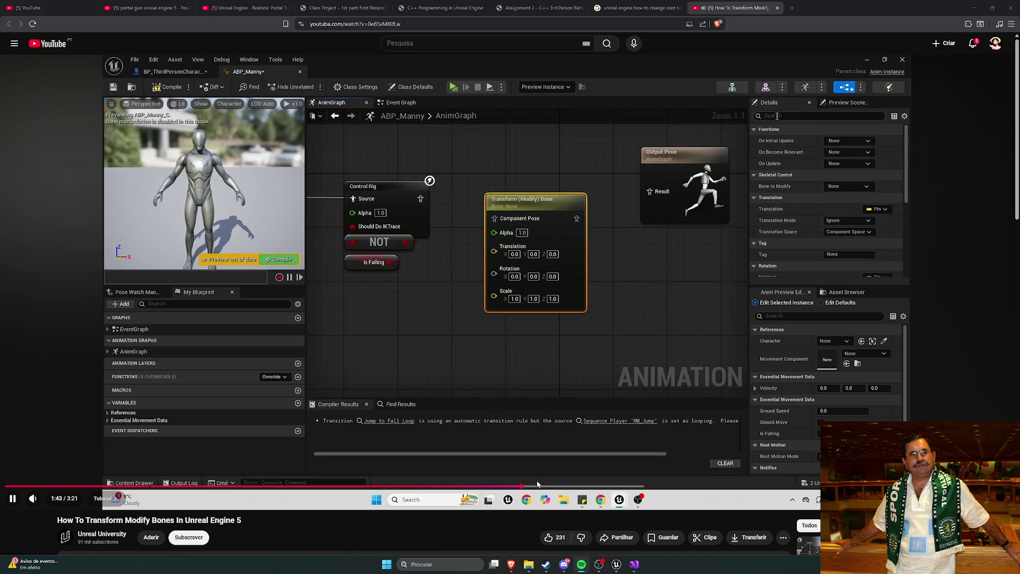
# Skip ahead from 1:52 to the new nodes, pause at 2:34, and return to Unreal Engine.
pyautogui.click(563, 485)
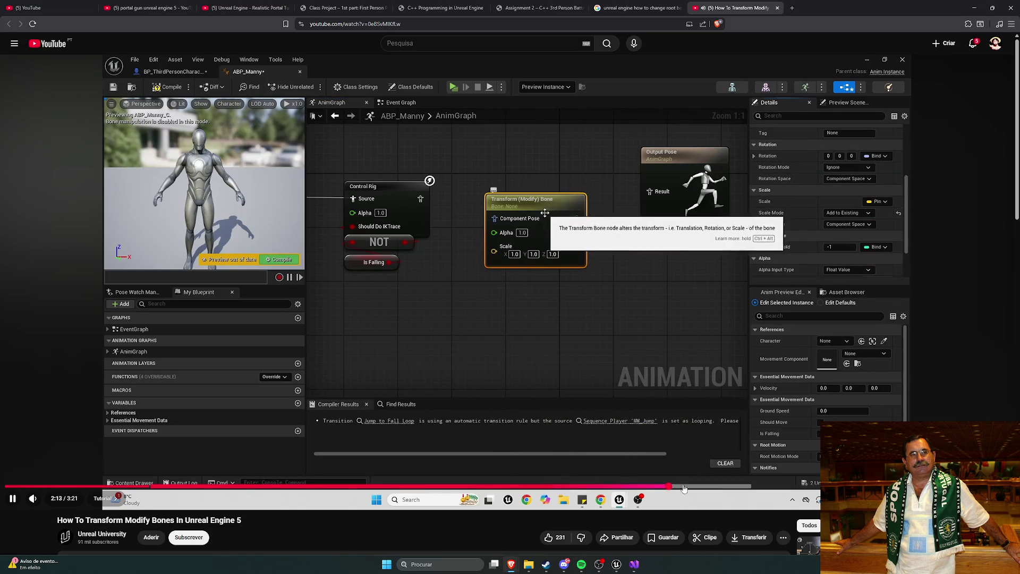
pyautogui.click(720, 485)
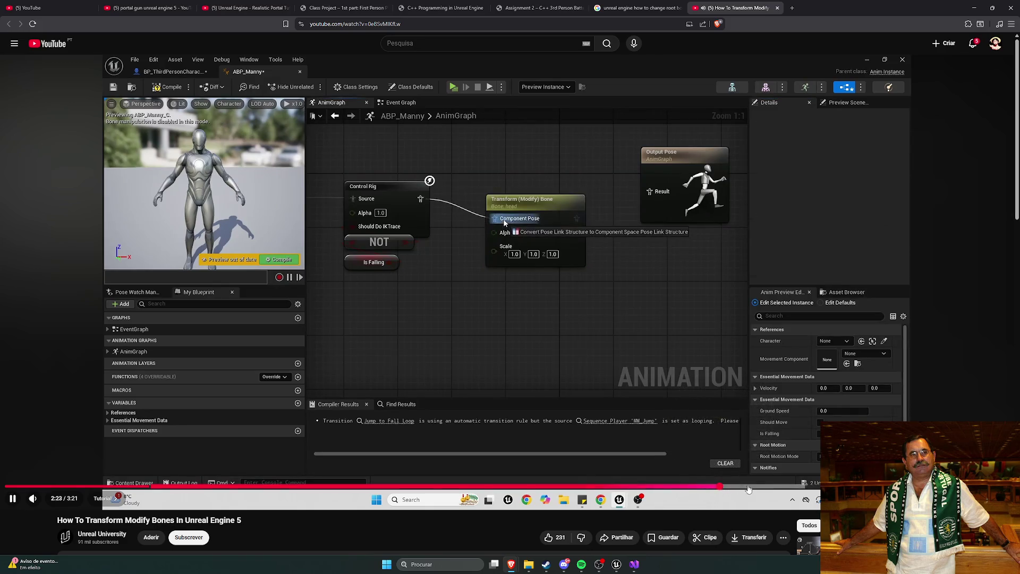
pyautogui.click(774, 486)
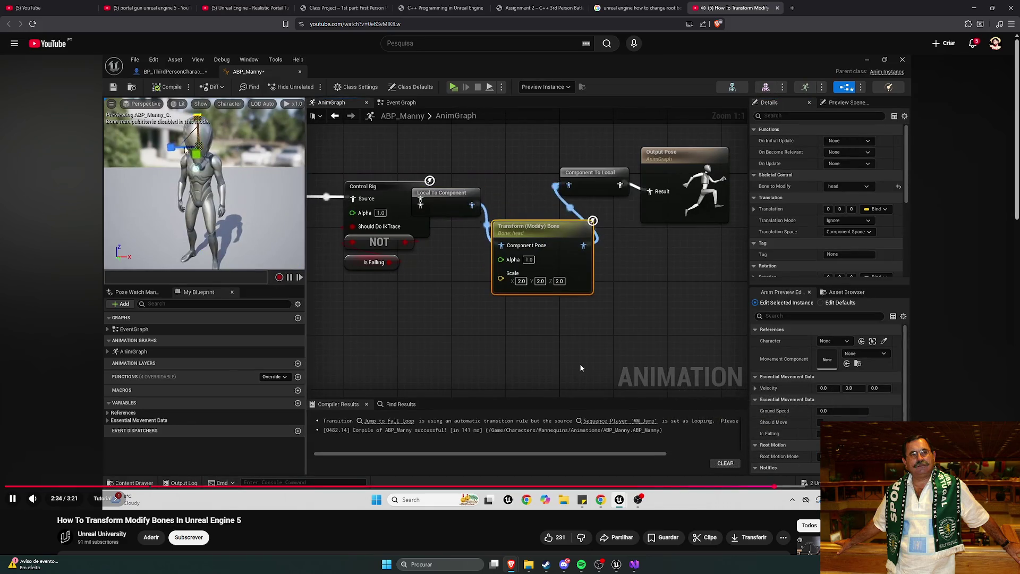
pyautogui.click(580, 367)
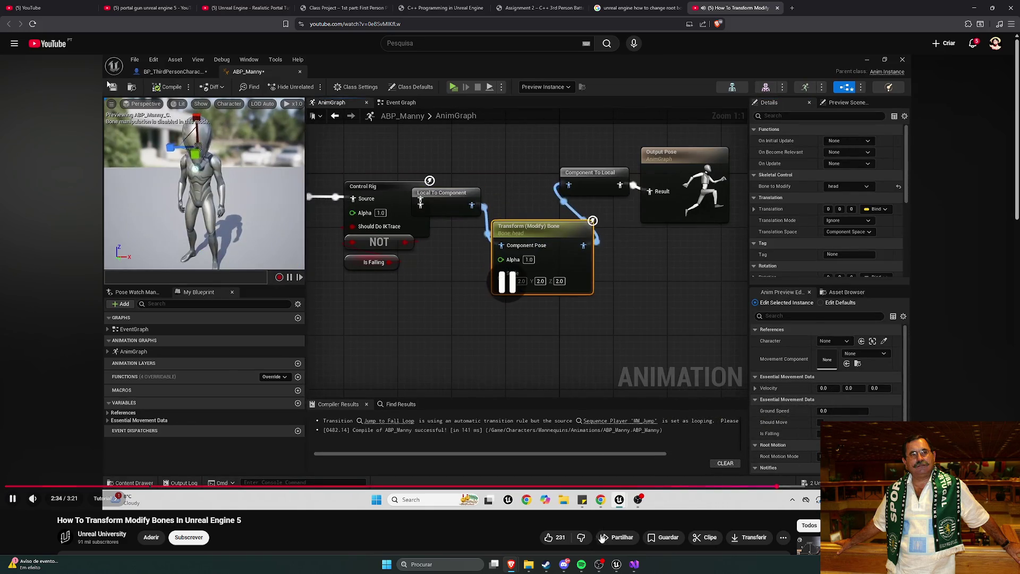
pyautogui.click(615, 564)
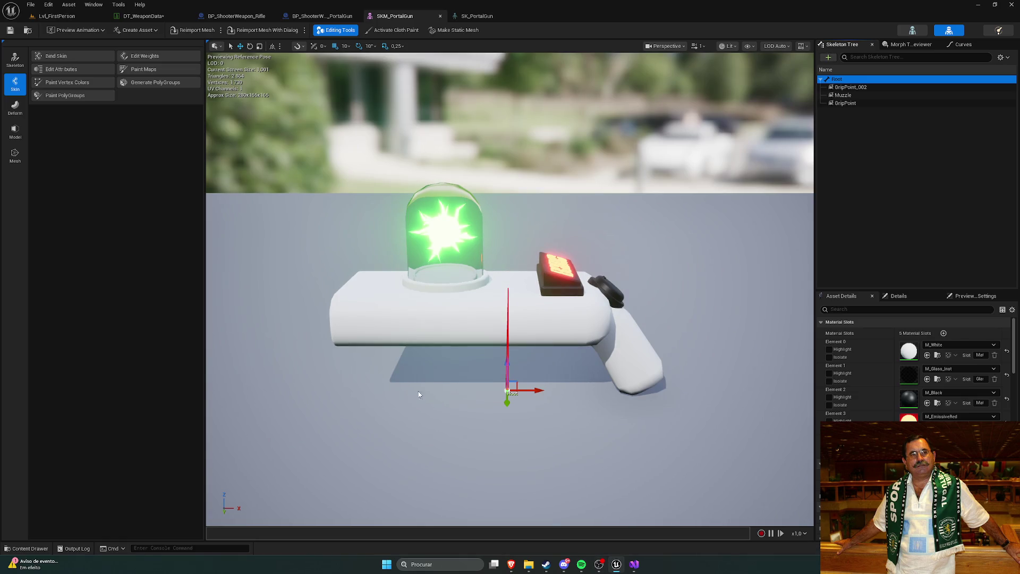
# In DT_WeaponData, set the PortalGun row's Weapon to Spawn to BP_ShooterWeapon_PortalGun.
pyautogui.click(129, 17)
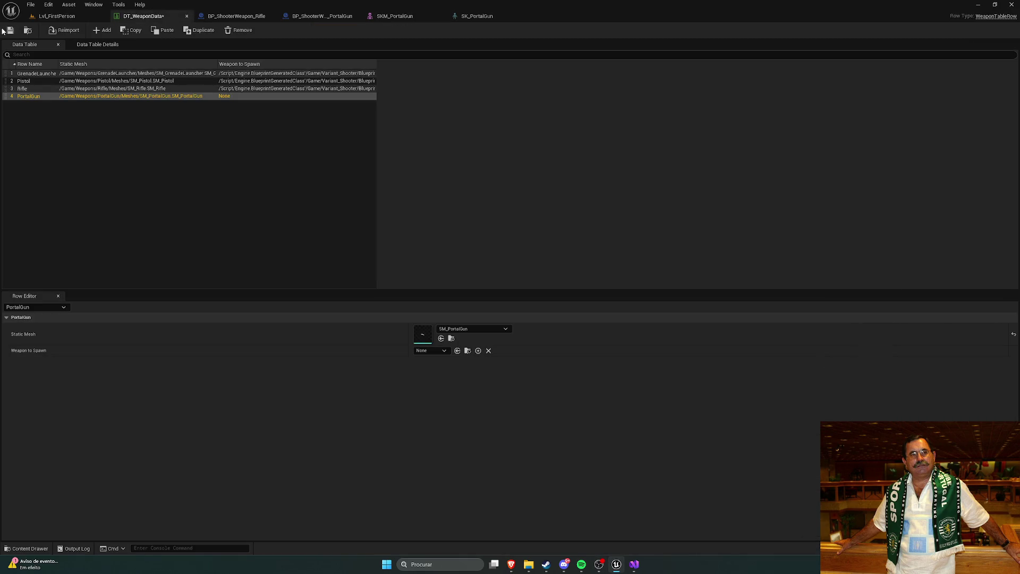
pyautogui.click(236, 97)
pyautogui.rightClick(240, 99)
pyautogui.click(186, 119)
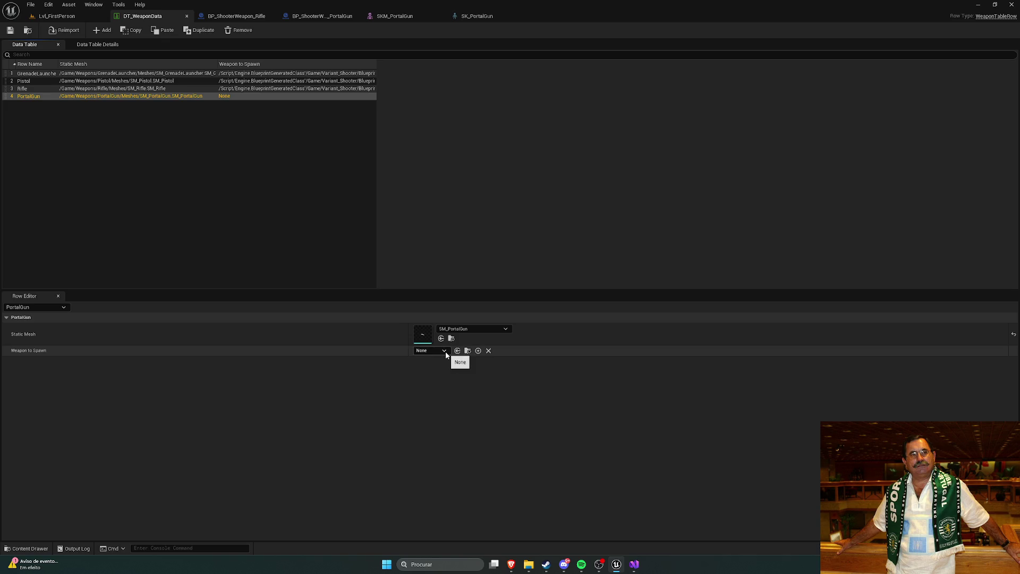
pyautogui.click(444, 350)
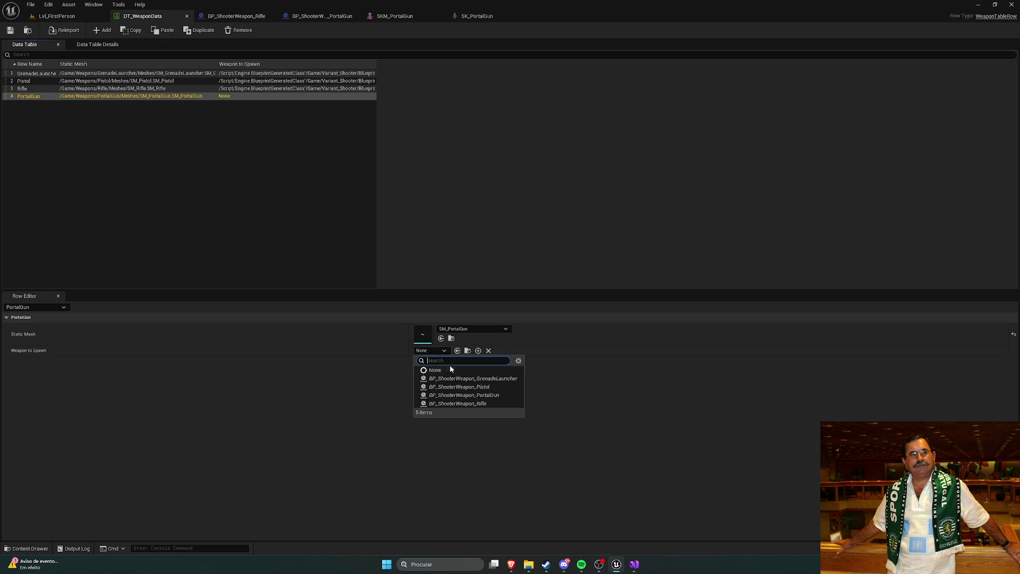
pyautogui.click(495, 395)
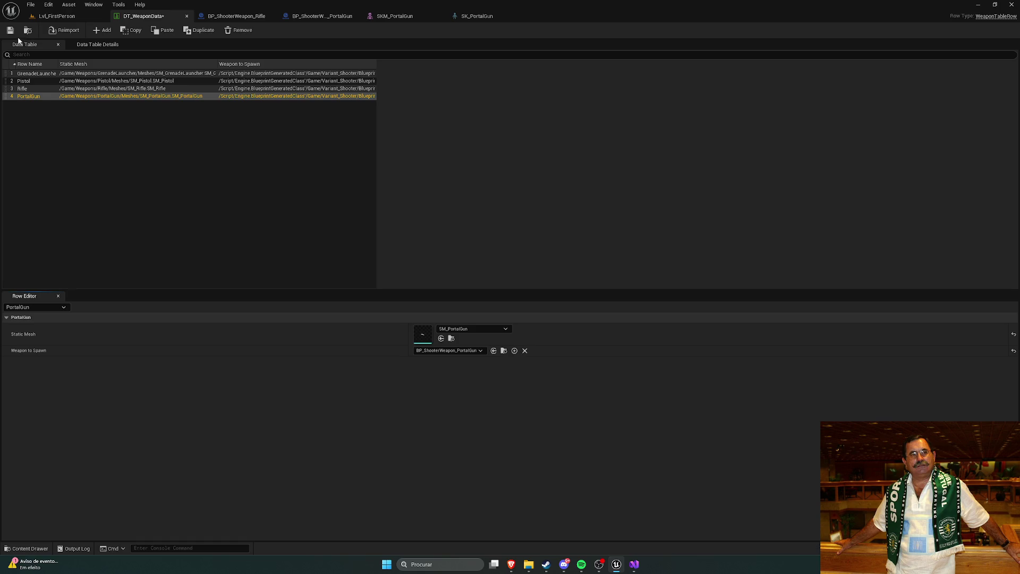
# Save the weapon data table and close the Rifle and portal gun blueprint editors.
pyautogui.click(270, 17)
pyautogui.click(271, 17)
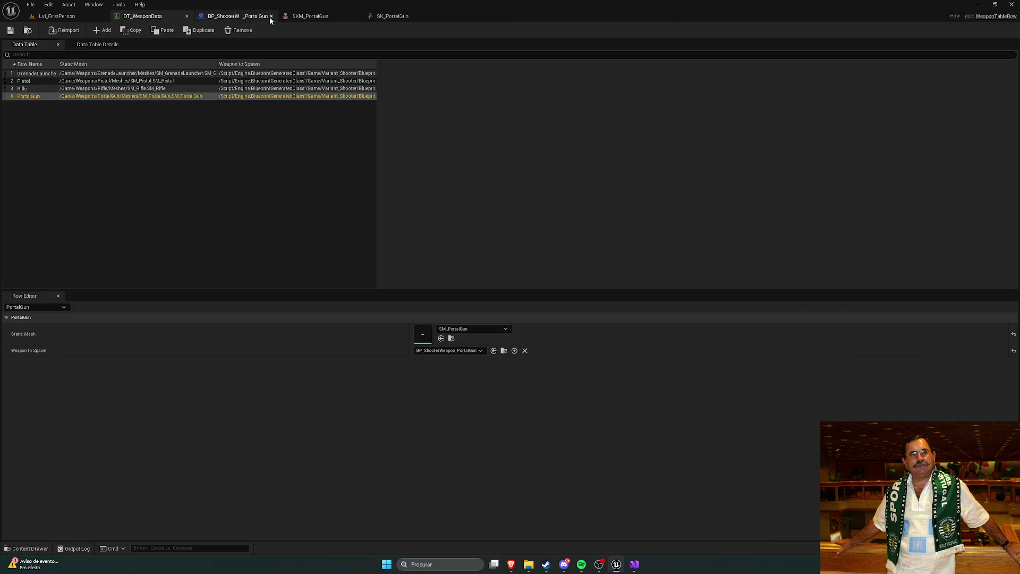
pyautogui.click(270, 16)
# Close the portal gun mesh editors, then frame the shooter pickup and check its Static Mesh.
pyautogui.click(270, 17)
pyautogui.click(69, 16)
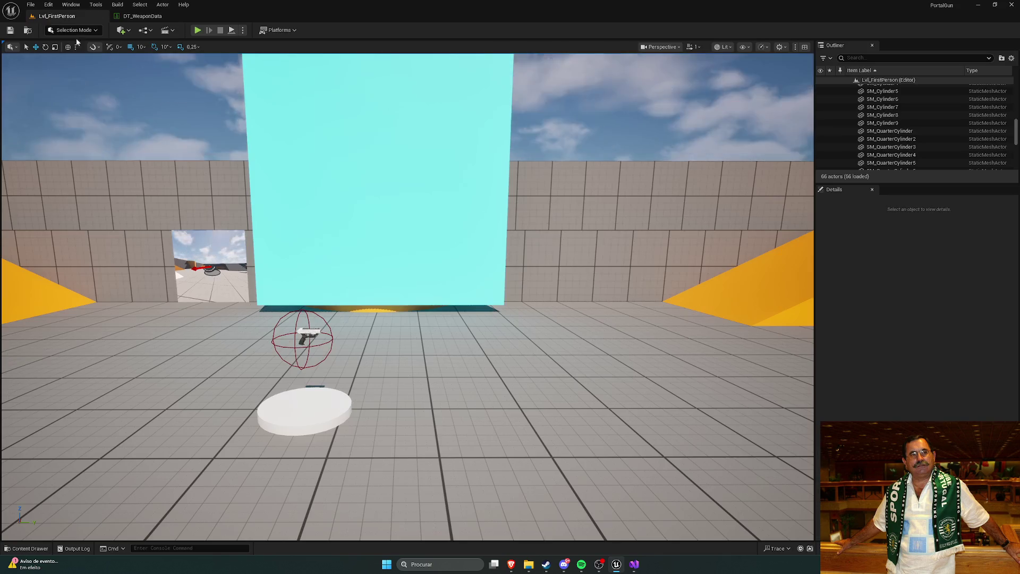
pyautogui.scroll(-5, 531, 335)
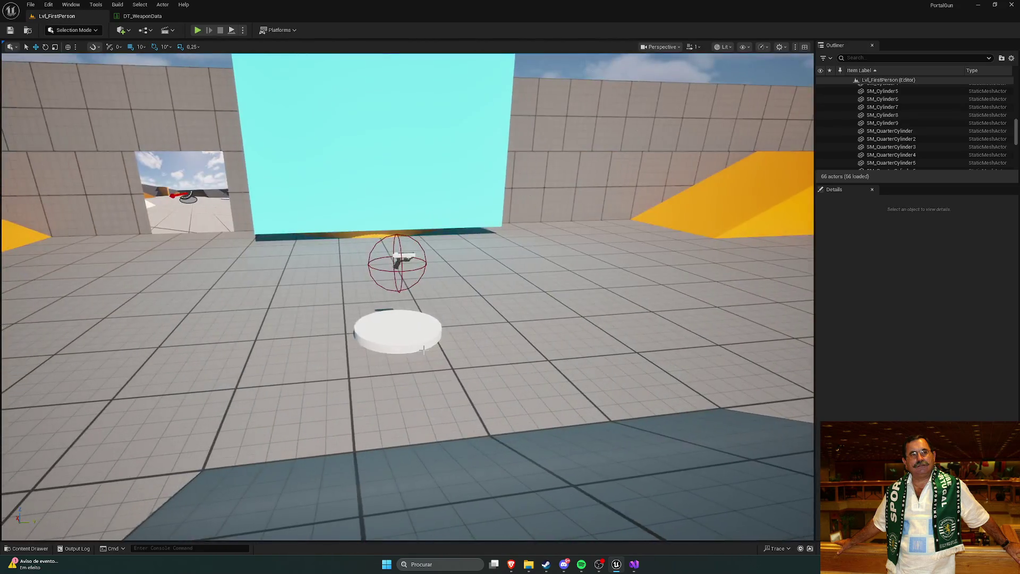
pyautogui.click(409, 332)
pyautogui.press('f')
pyautogui.scroll(-2, 845, 393)
pyautogui.scroll(-1, 845, 393)
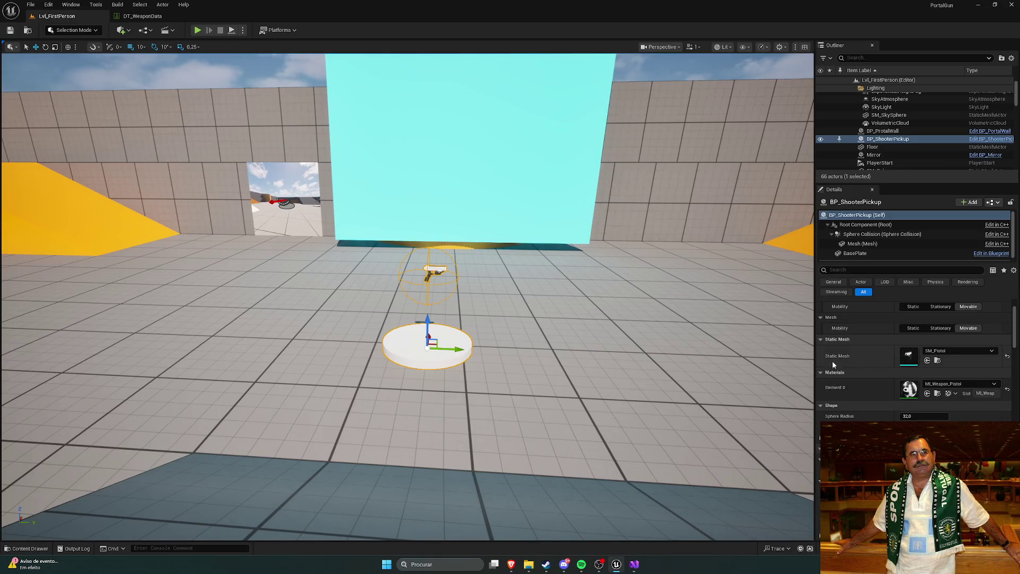
pyautogui.click(937, 354)
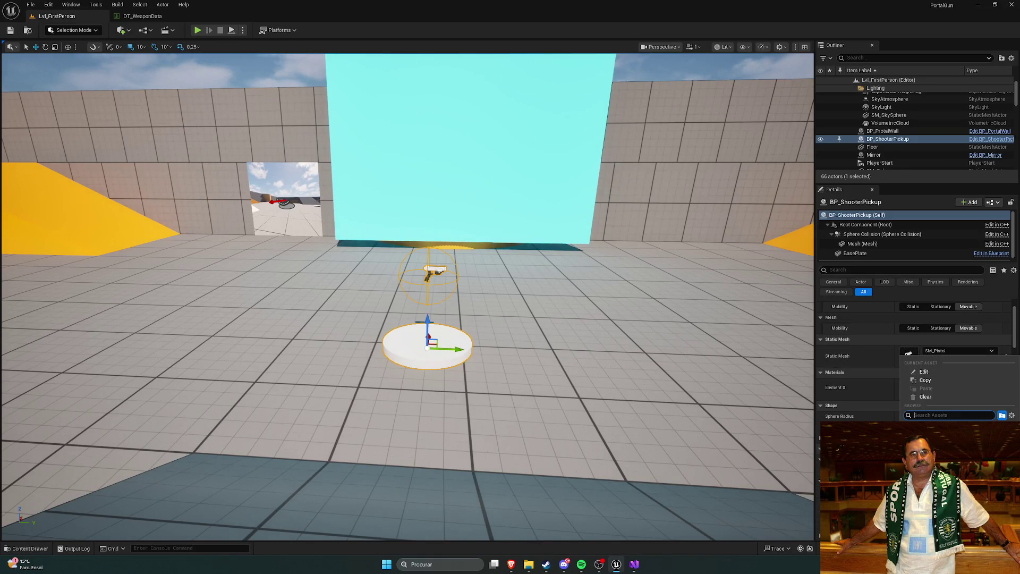
pyautogui.click(864, 392)
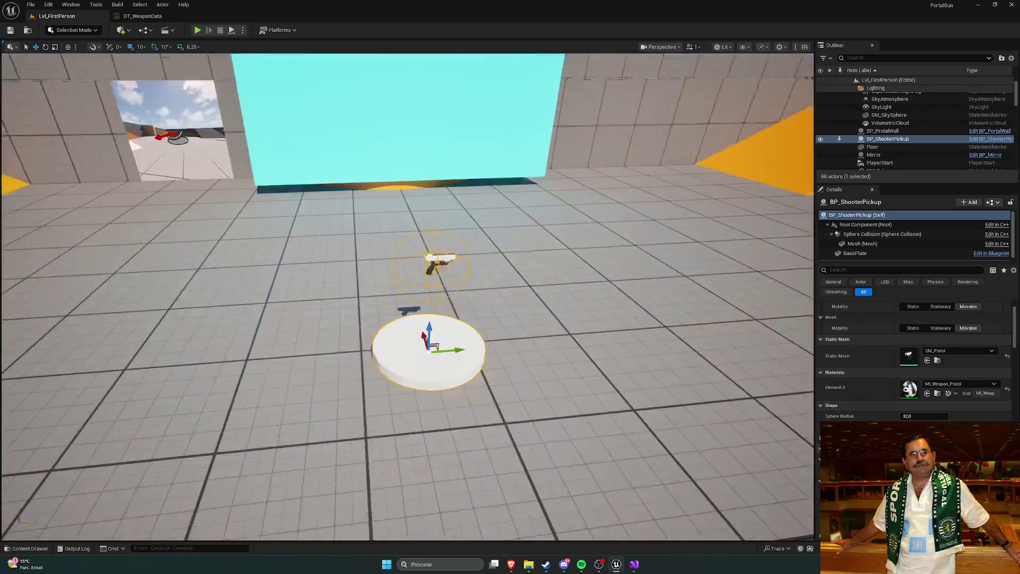
# Browse the PortalGun folder under C++ Classes in the content browser.
pyautogui.hotkey('ctrl', 'space')
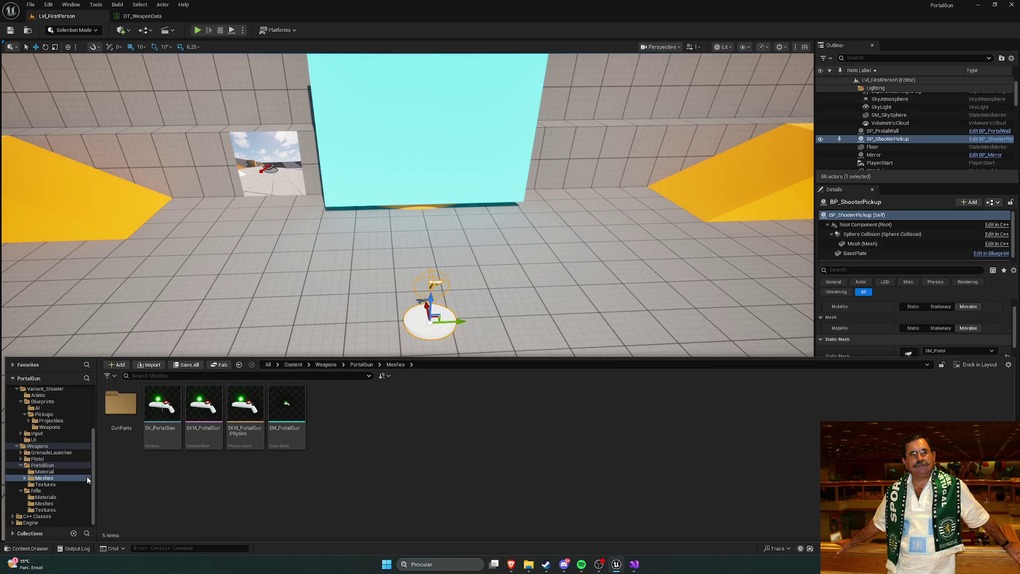
pyautogui.click(37, 516)
pyautogui.scroll(5, 53, 467)
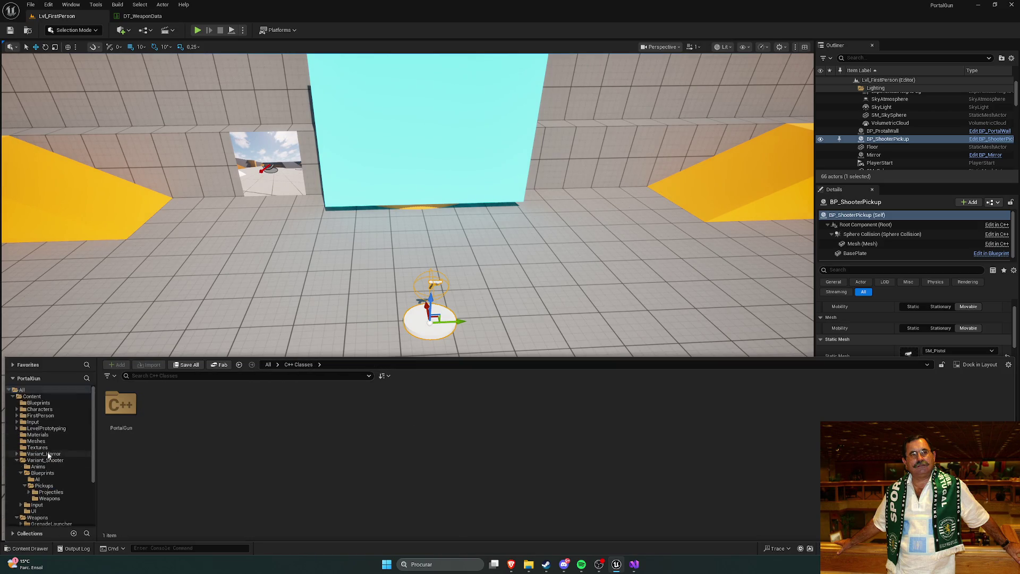
pyautogui.scroll(-5, 53, 451)
pyautogui.doubleClick(121, 404)
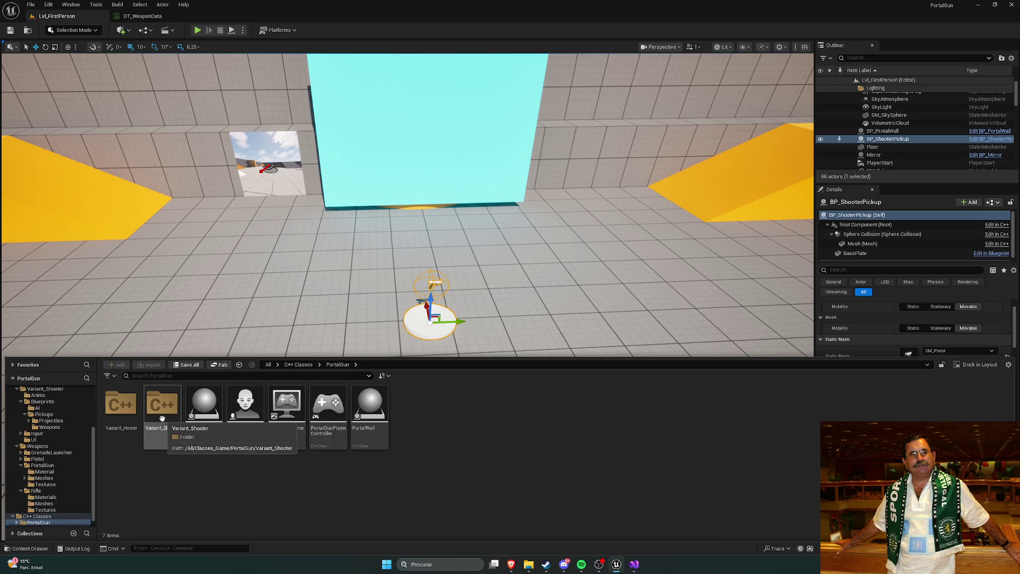
pyautogui.click(558, 349)
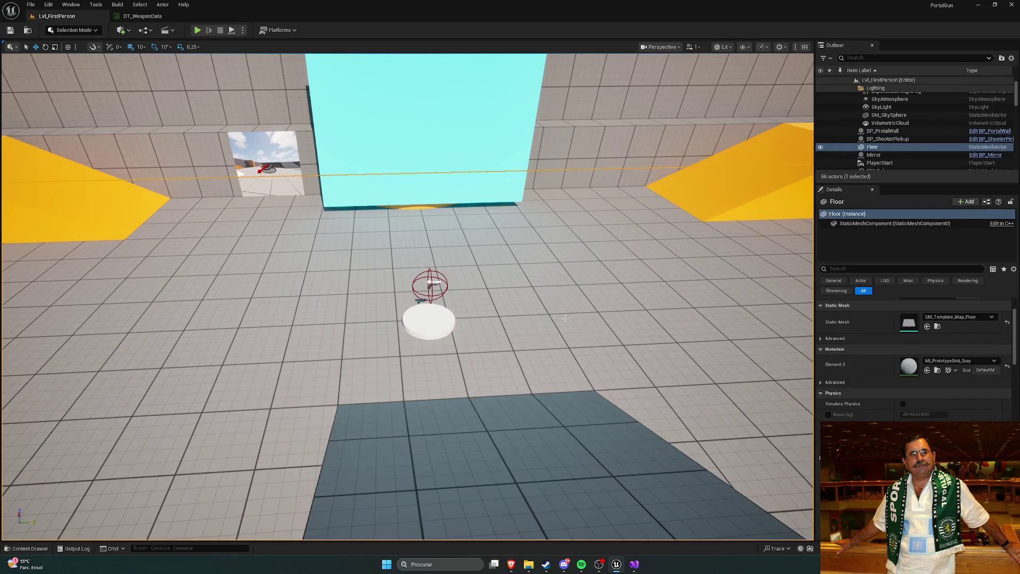
# Navigate from Content to Variant_Shooter and open the Lvl_Shooter level.
pyautogui.hotkey('ctrl', 'space')
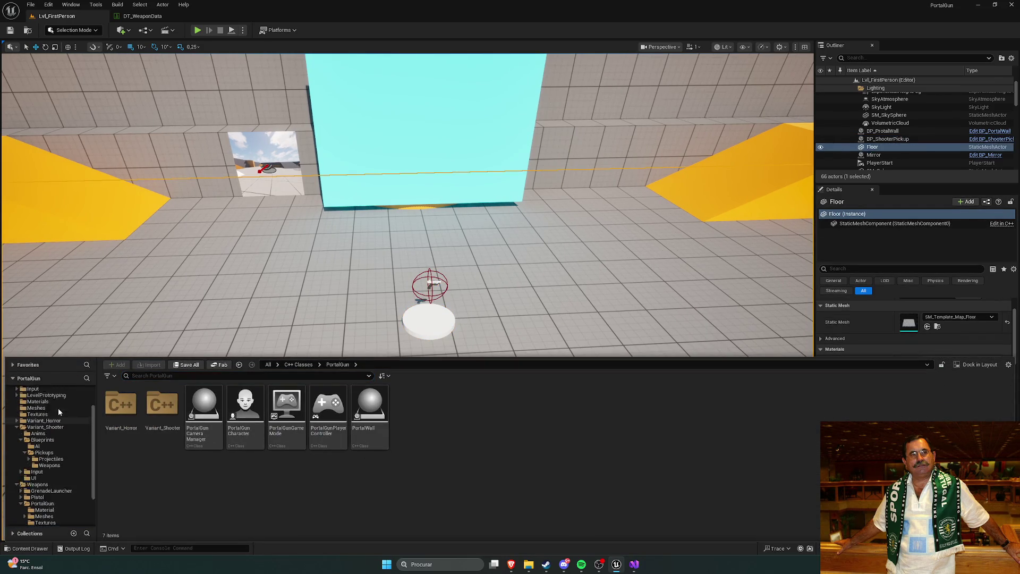
pyautogui.scroll(2, 59, 410)
pyautogui.click(51, 402)
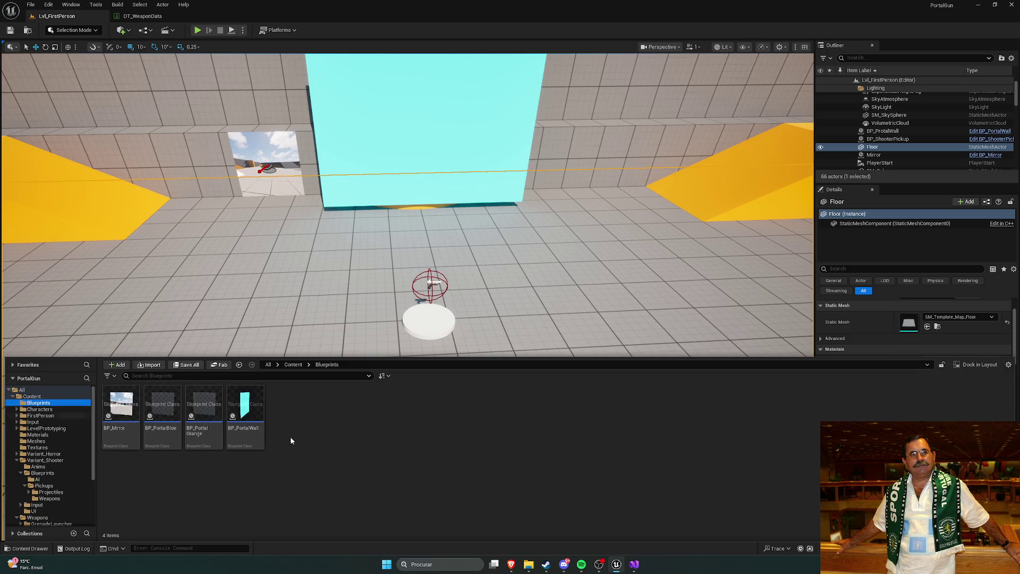
pyautogui.click(293, 365)
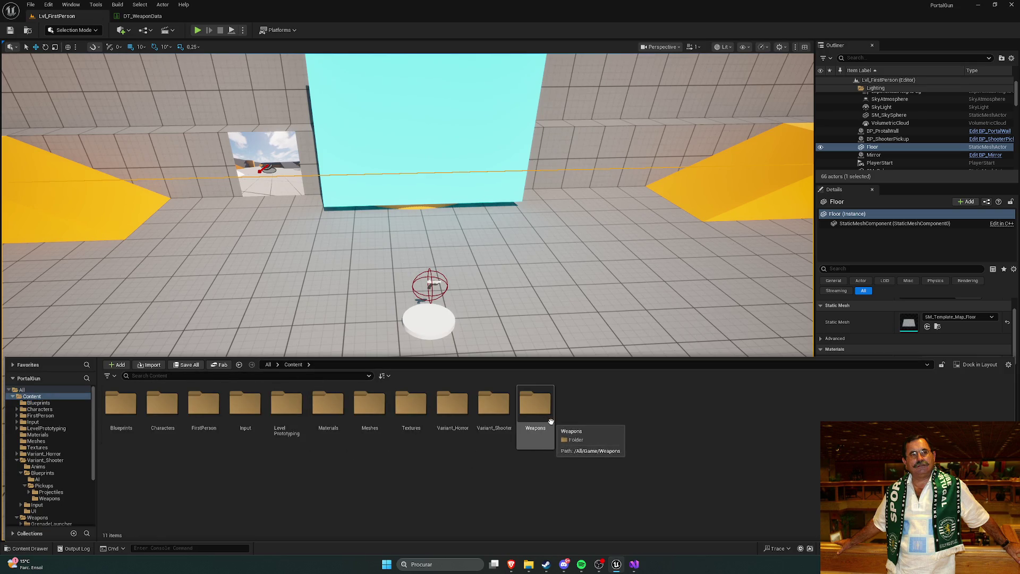
pyautogui.doubleClick(493, 406)
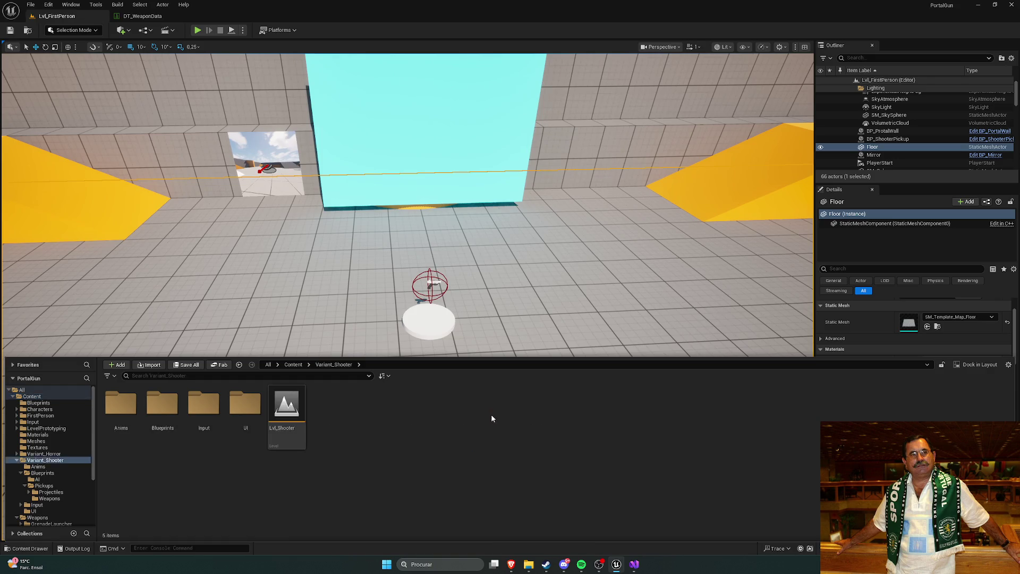
pyautogui.doubleClick(286, 406)
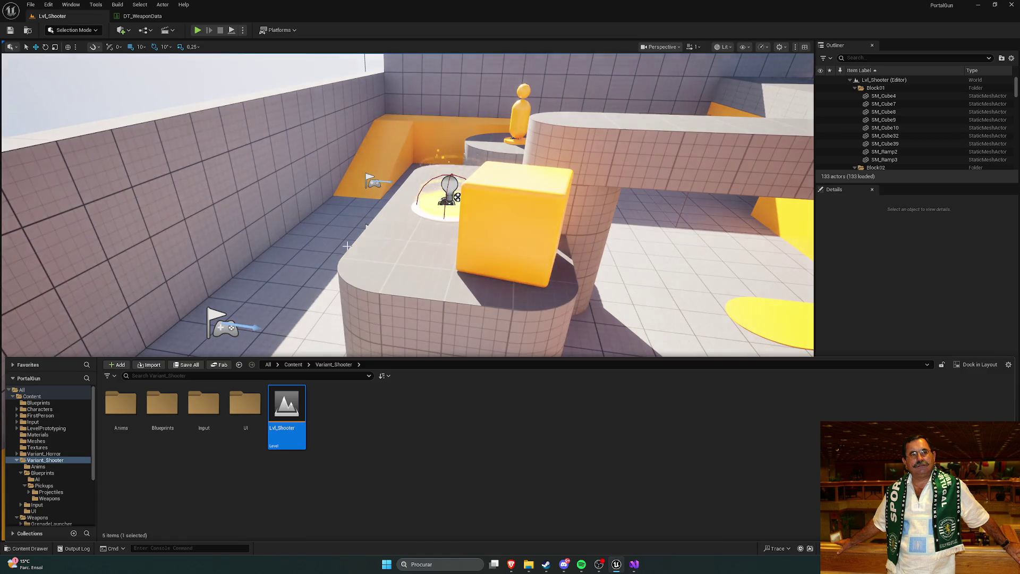
# Fly over the shooter level and focus the view on BP_ShooterPickup4 and BP_ShooterPickup5.
pyautogui.click(346, 246)
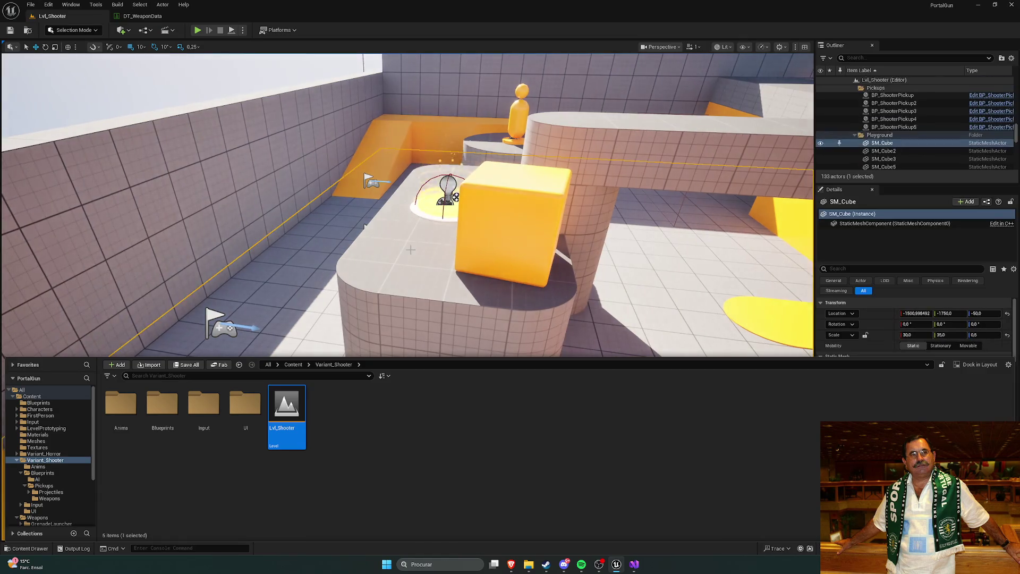
pyautogui.moveTo(408, 263)
pyautogui.mouseDown()
pyautogui.moveTo(420, 298)
pyautogui.moveTo(393, 287)
pyautogui.moveTo(404, 298)
pyautogui.moveTo(393, 287)
pyautogui.moveTo(403, 292)
pyautogui.moveTo(391, 168)
pyautogui.moveTo(398, 178)
pyautogui.mouseUp()
pyautogui.click(457, 290)
pyautogui.doubleClick(894, 127)
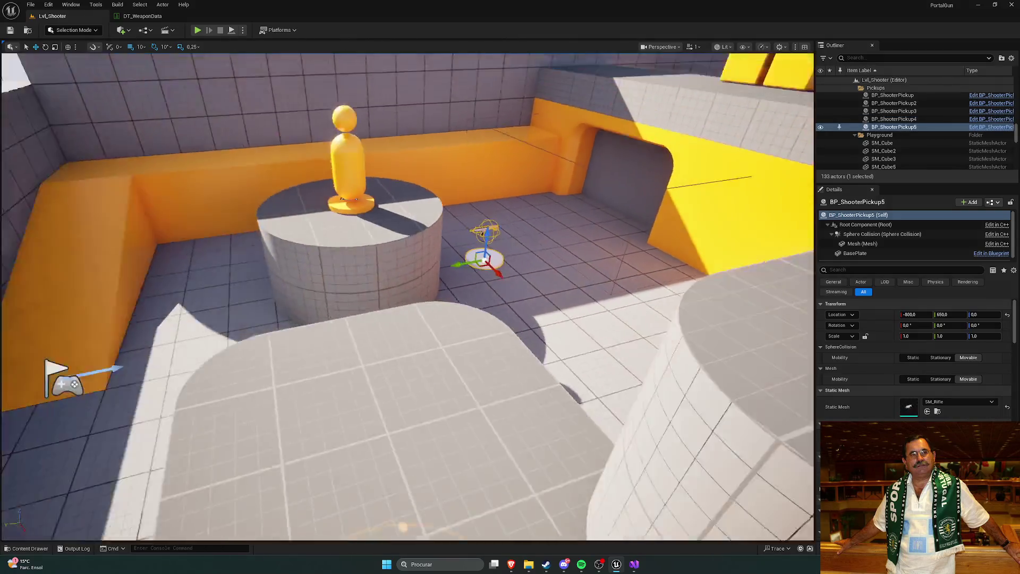
pyautogui.moveTo(478, 308)
pyautogui.mouseDown()
pyautogui.moveTo(505, 298)
pyautogui.moveTo(521, 319)
pyautogui.moveTo(531, 303)
pyautogui.moveTo(536, 310)
pyautogui.mouseUp()
pyautogui.doubleClick(894, 119)
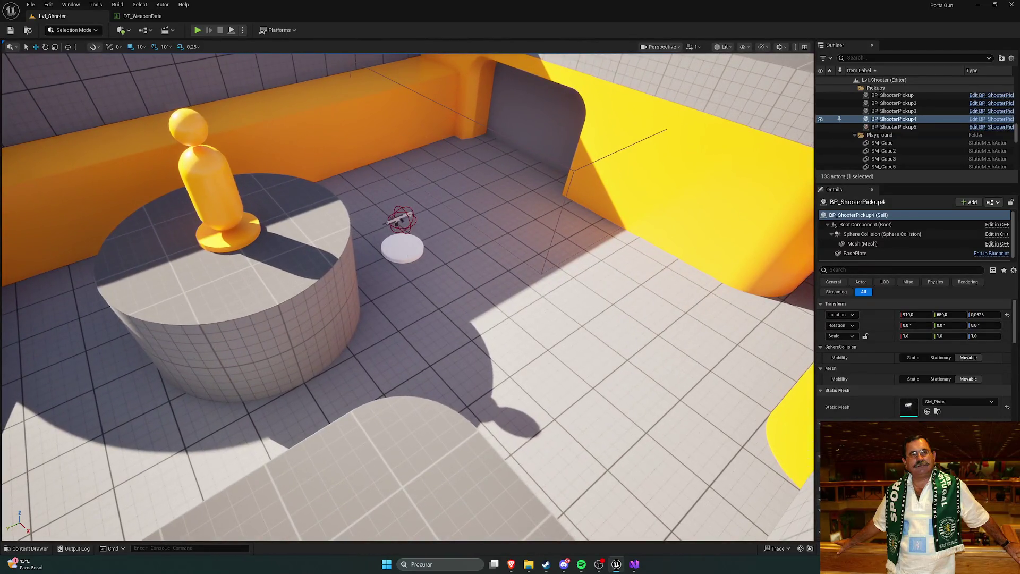
pyautogui.doubleClick(893, 127)
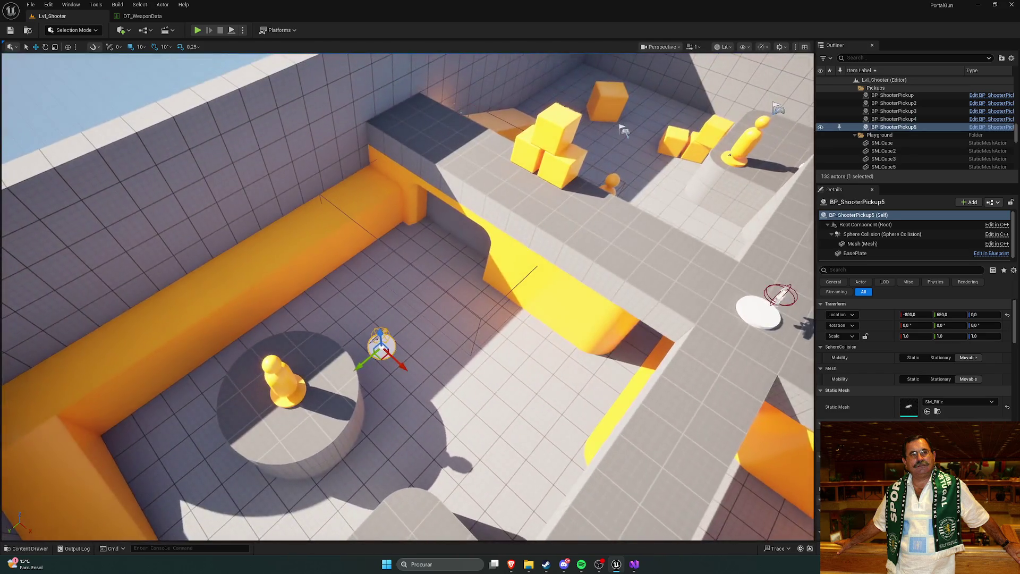
# Select the SM_Cube floor block, then frame and orbit around BP_ShooterPickup2.
pyautogui.click(478, 295)
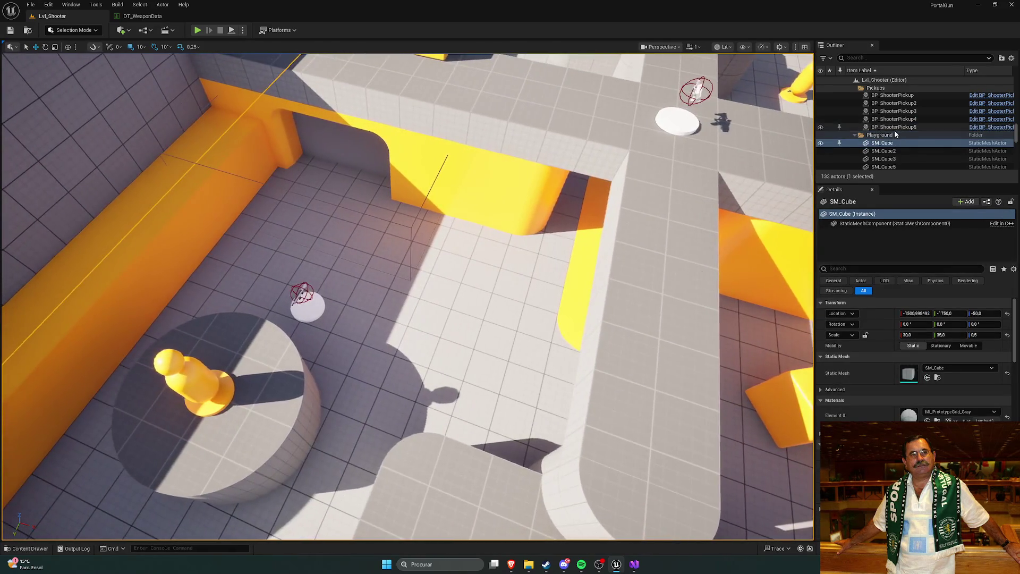
pyautogui.scroll(1, 902, 141)
pyautogui.scroll(1, 902, 141)
pyautogui.click(897, 129)
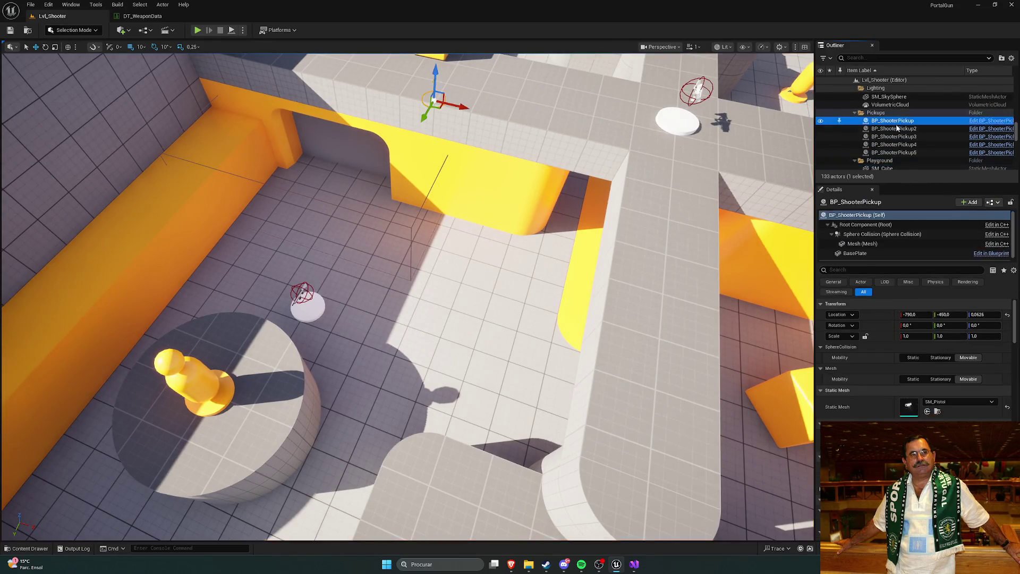
pyautogui.doubleClick(898, 133)
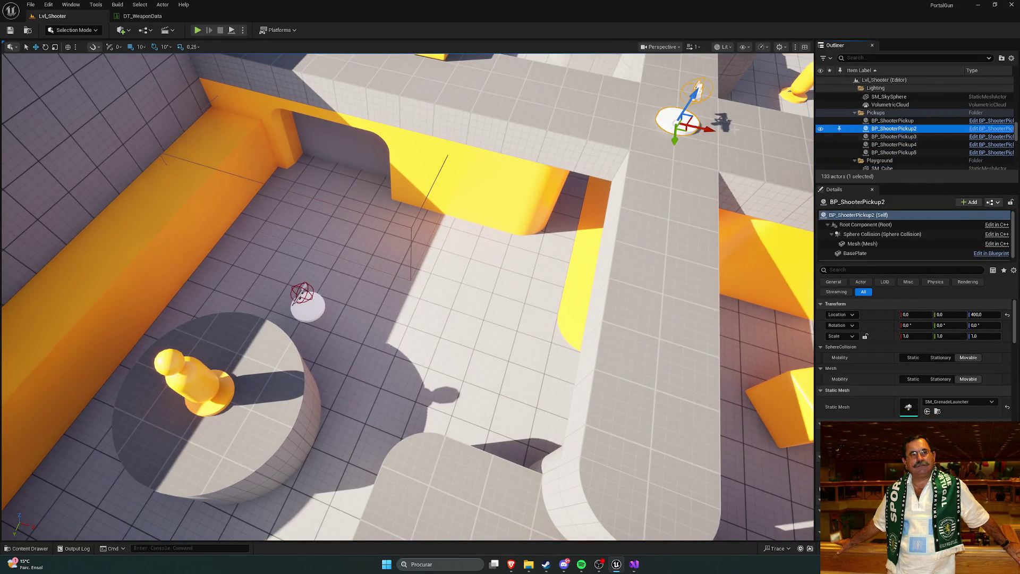
pyautogui.moveTo(510, 271); pyautogui.dragTo(414, 263)
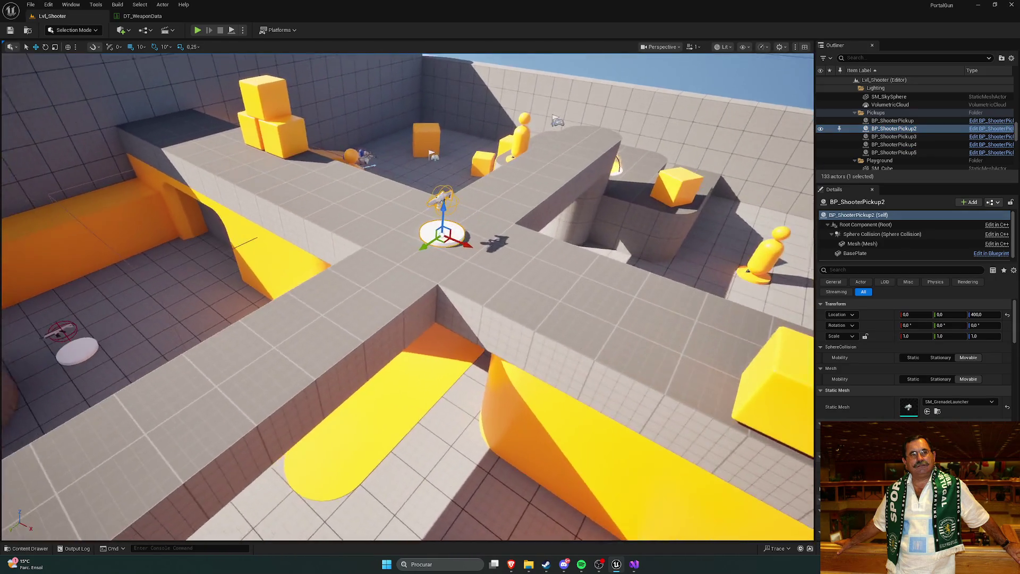
# Compare BP_ShooterPickup3, 4 and 5 by selecting each in the Outliner.
pyautogui.click(899, 137)
pyautogui.click(899, 145)
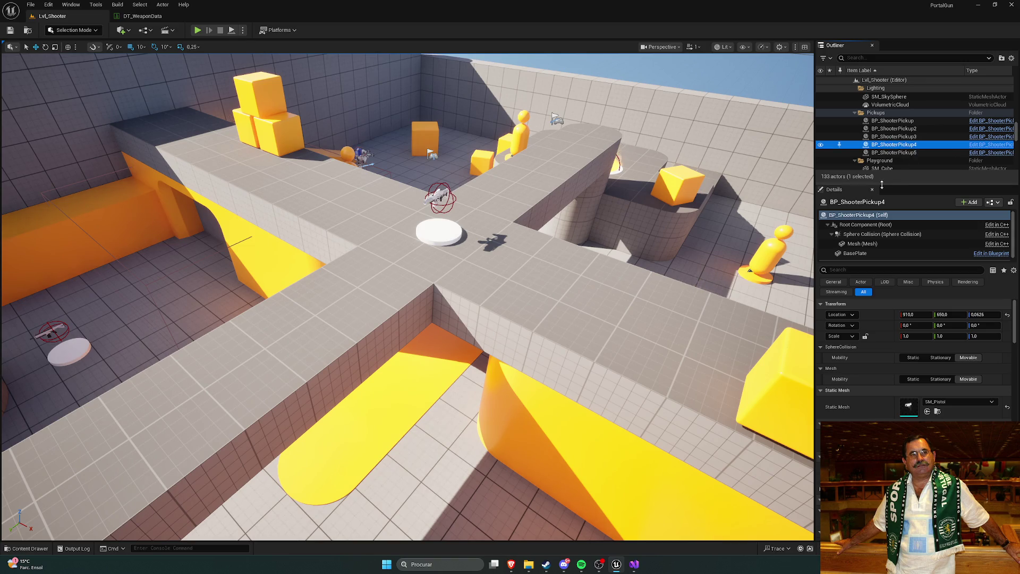
pyautogui.click(880, 153)
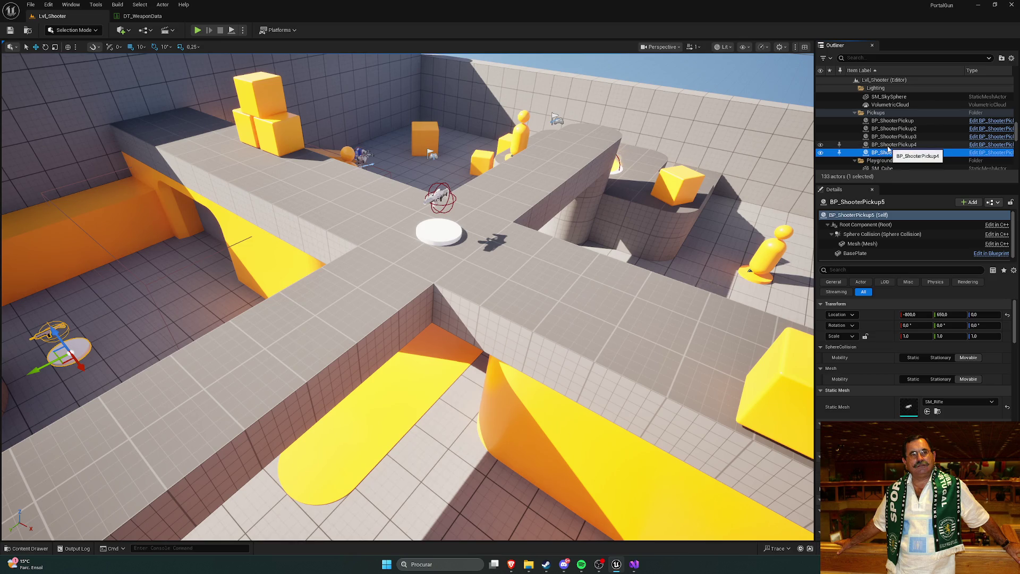
pyautogui.click(888, 145)
pyautogui.scroll(-10, 906, 145)
pyautogui.scroll(-10, 906, 147)
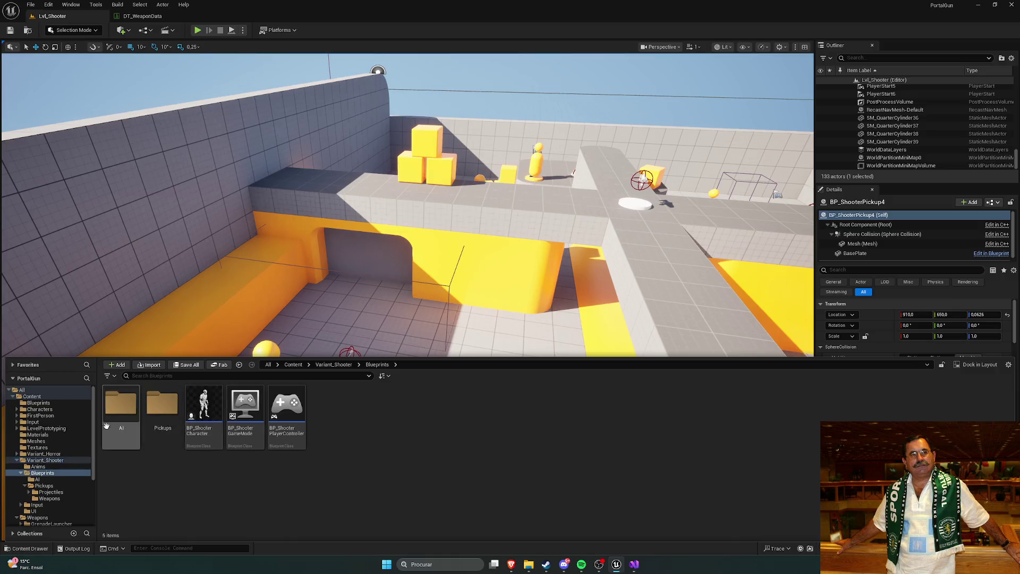
# Open the BP_ShooterPickup blueprint from the Pickups folder.
pyautogui.doubleClick(162, 409)
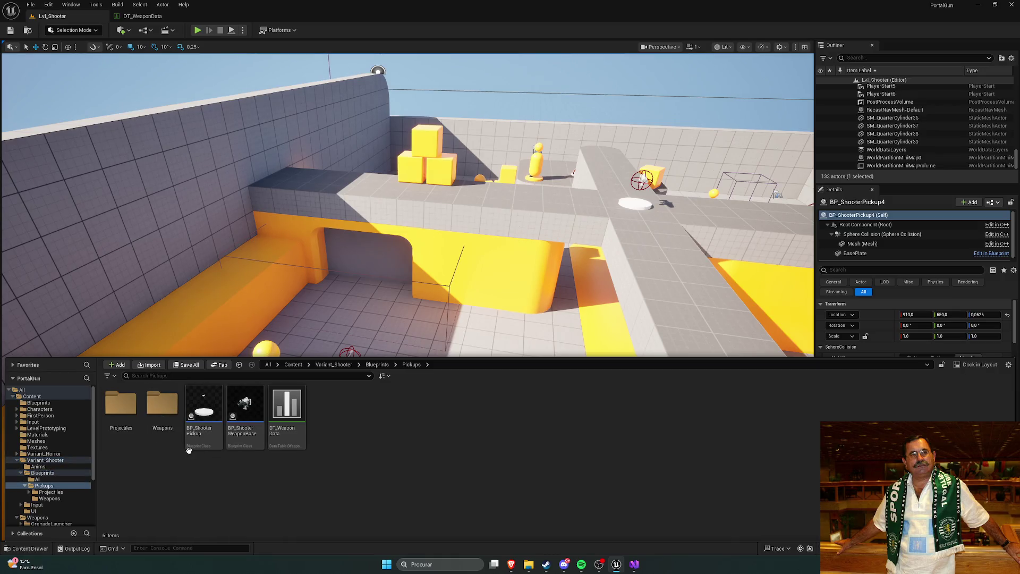
pyautogui.moveTo(205, 409)
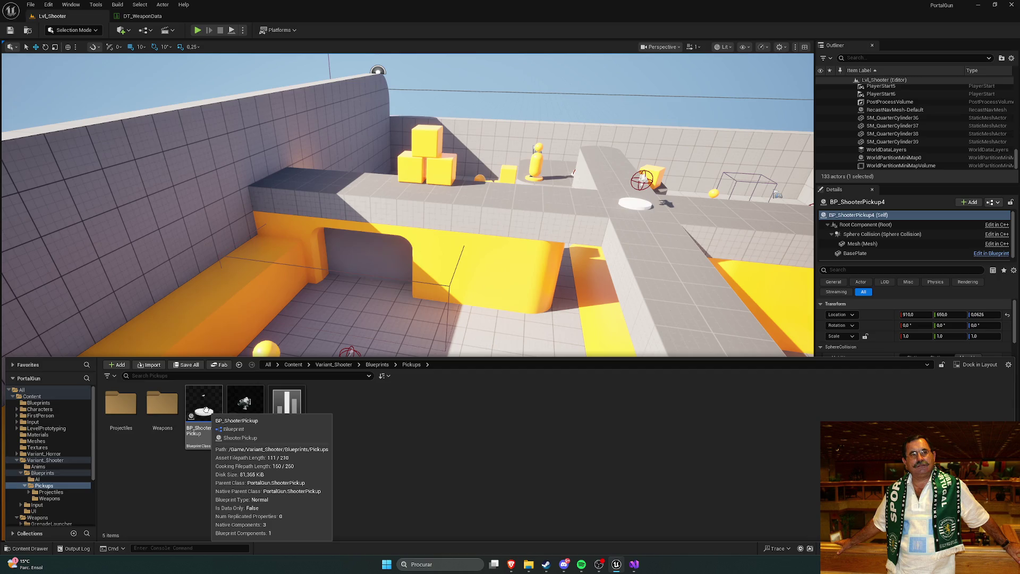
pyautogui.doubleClick(206, 409)
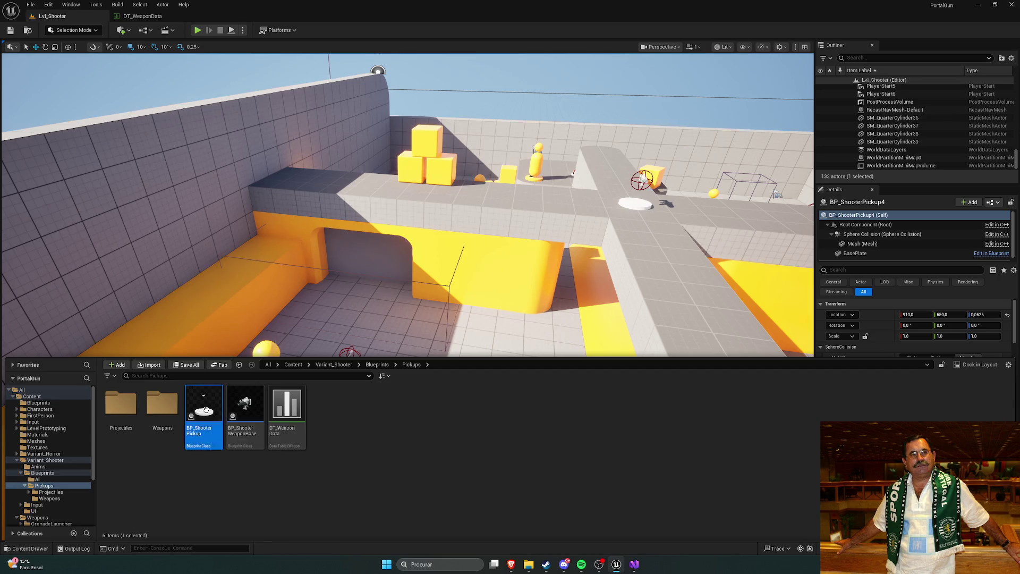
# Inspect the EventGraph's Mesh getter node and the Mesh component, then close the blueprint.
pyautogui.moveTo(351, 279); pyautogui.dragTo(421, 328)
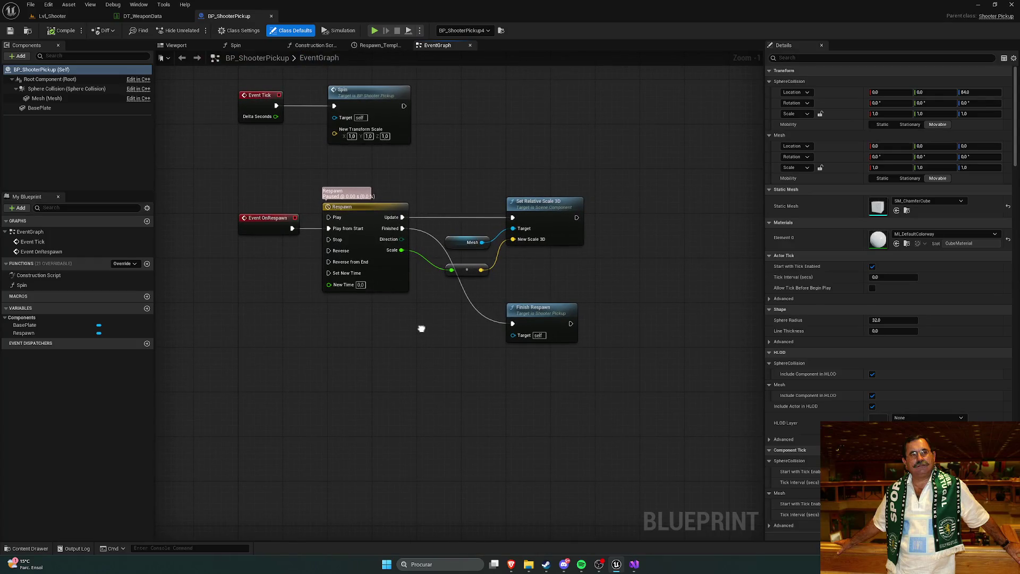
pyautogui.click(453, 242)
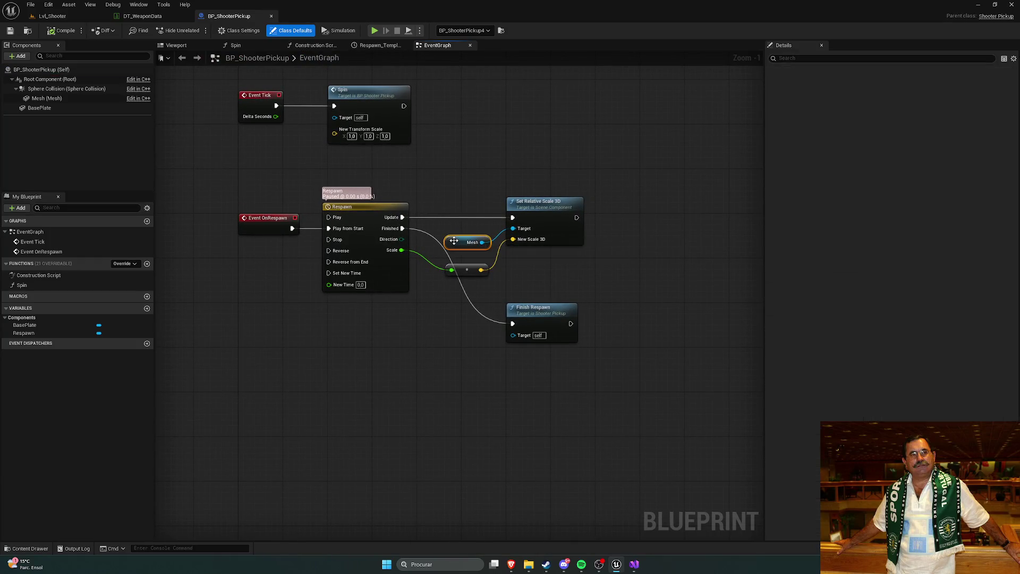
pyautogui.click(455, 182)
pyautogui.moveTo(303, 164); pyautogui.dragTo(301, 180)
pyautogui.click(53, 98)
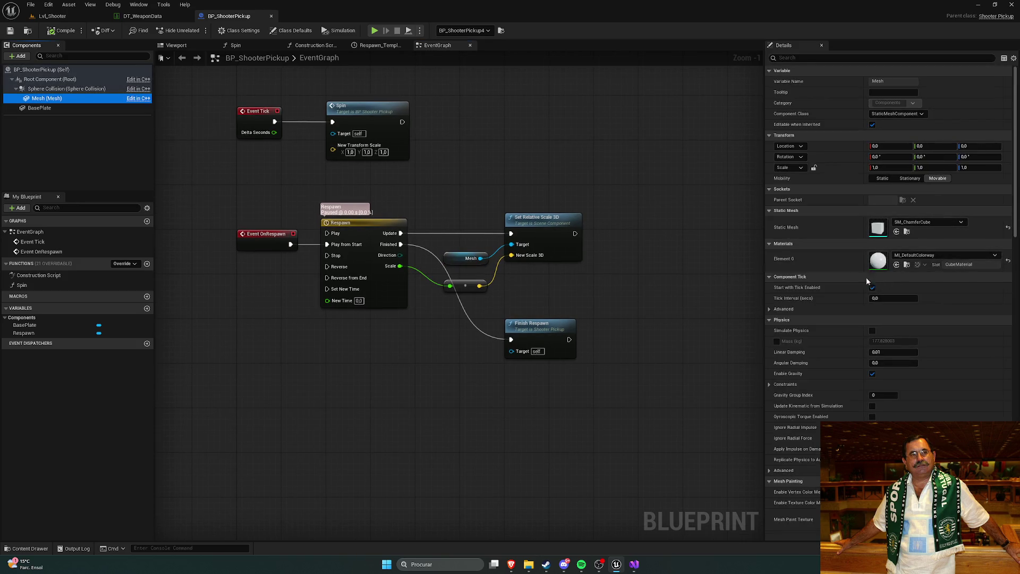
pyautogui.moveTo(514, 193); pyautogui.dragTo(489, 189)
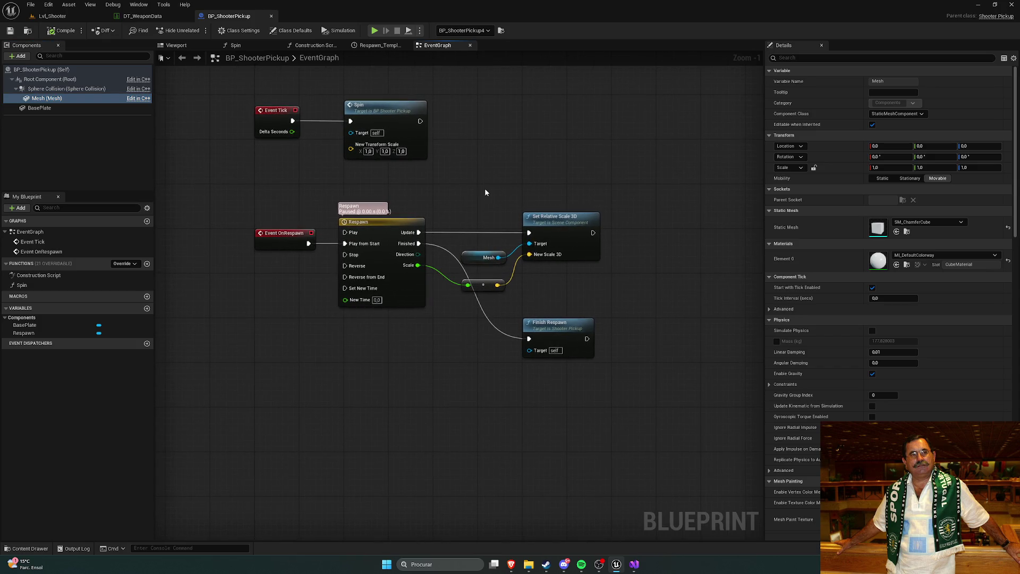
pyautogui.rightClick(493, 190)
pyautogui.click(607, 161)
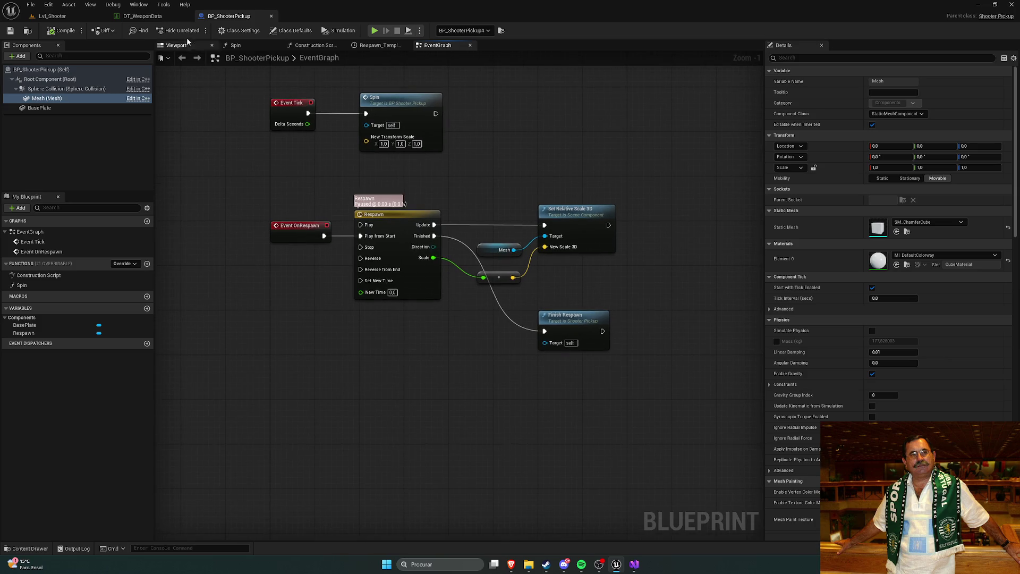
pyautogui.click(272, 17)
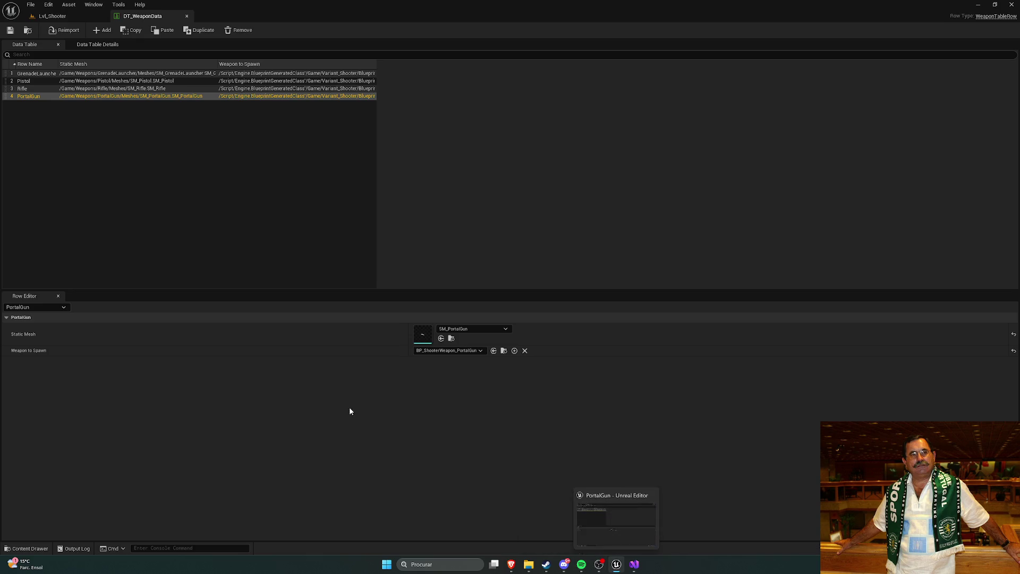
# Review BP_ShooterWeaponBase's Third Person Mesh component, then close the blueprint.
pyautogui.hotkey('ctrl', 'space')
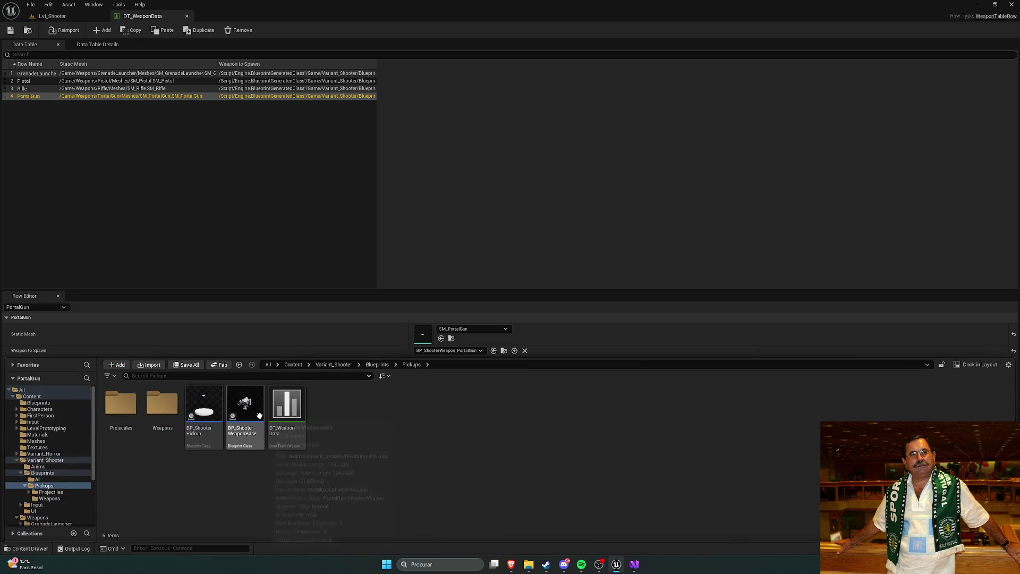
pyautogui.doubleClick(252, 407)
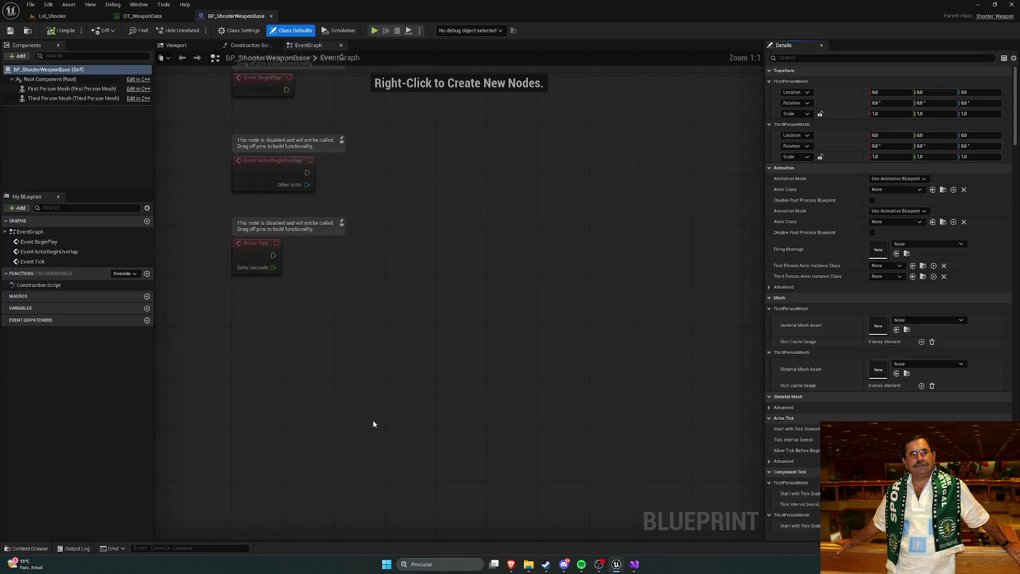
pyautogui.click(67, 99)
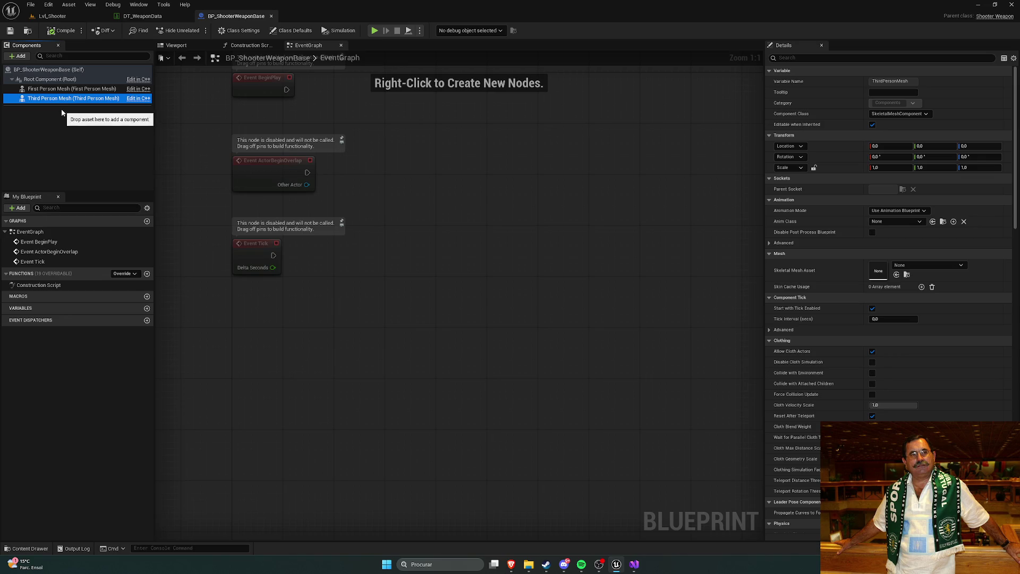
pyautogui.click(271, 16)
# Browse the Projectiles folder, then open the grenade launcher blueprint from Weapons.
pyautogui.hotkey('ctrl', 'space')
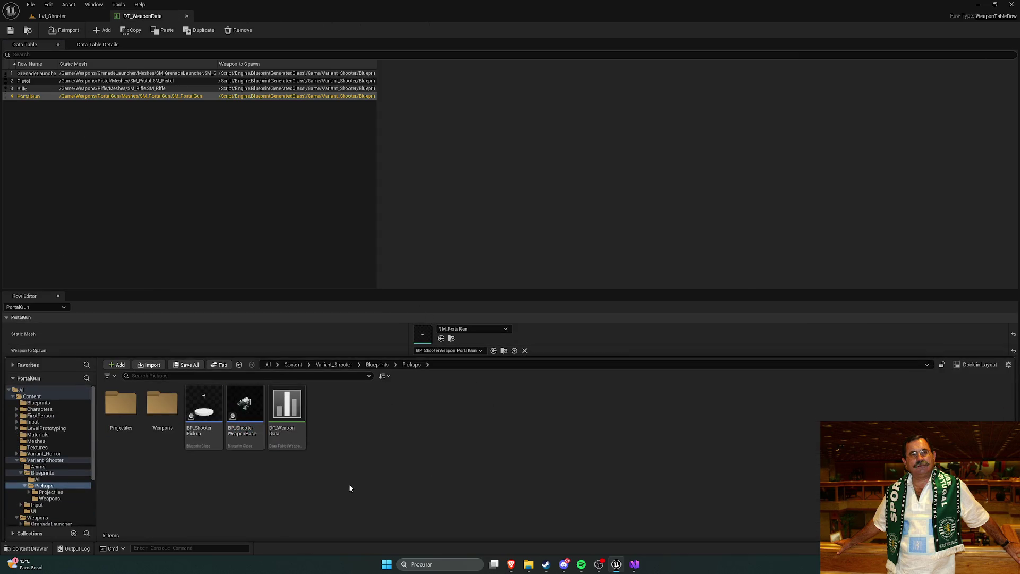
pyautogui.doubleClick(125, 410)
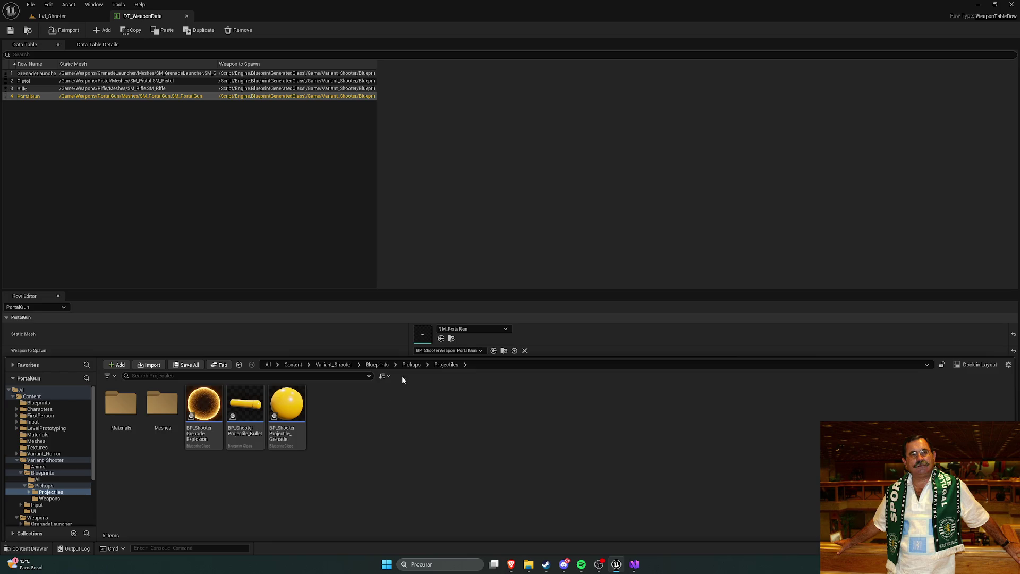
pyautogui.click(410, 364)
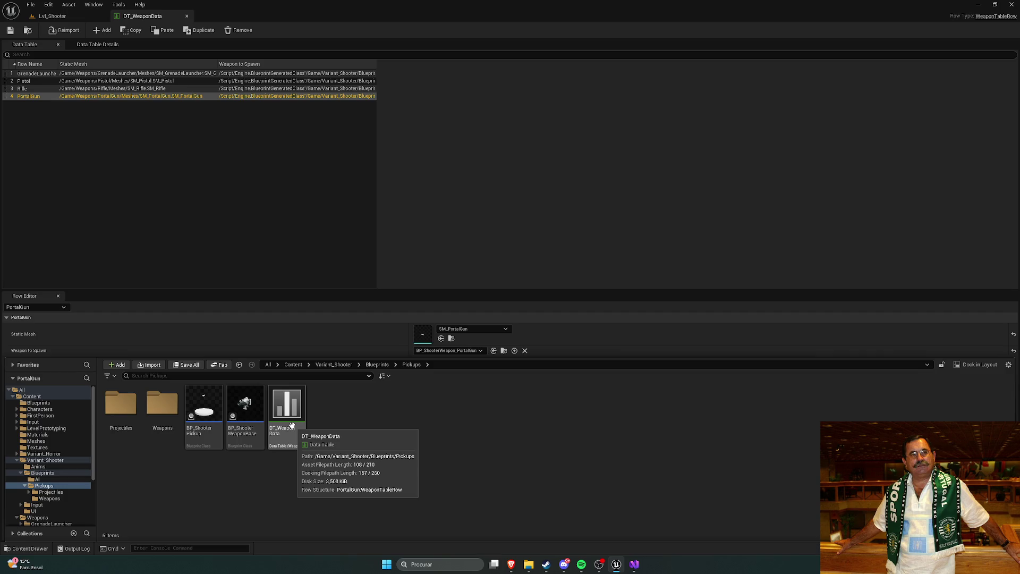
pyautogui.doubleClick(121, 405)
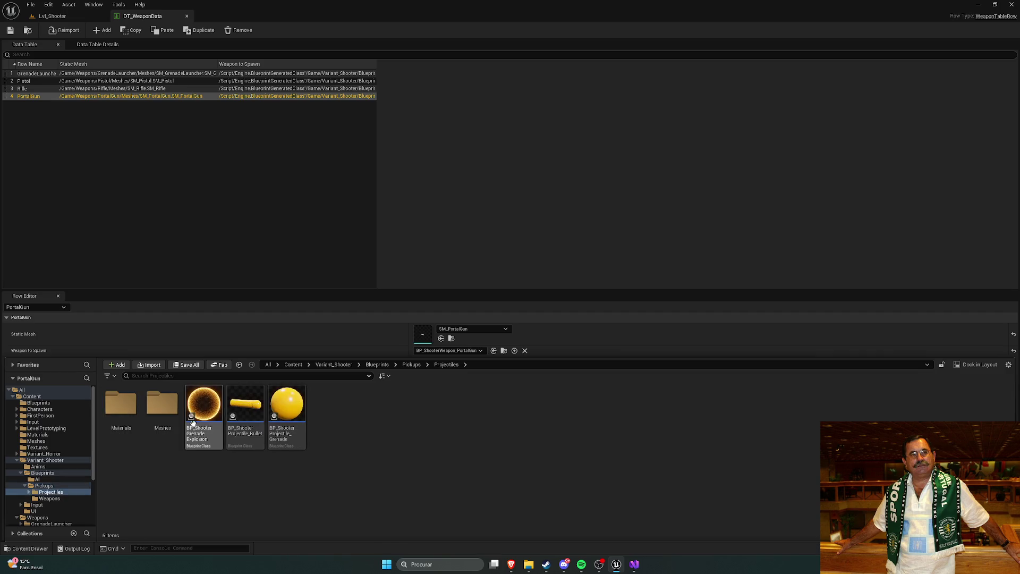
pyautogui.click(411, 364)
pyautogui.doubleClick(162, 404)
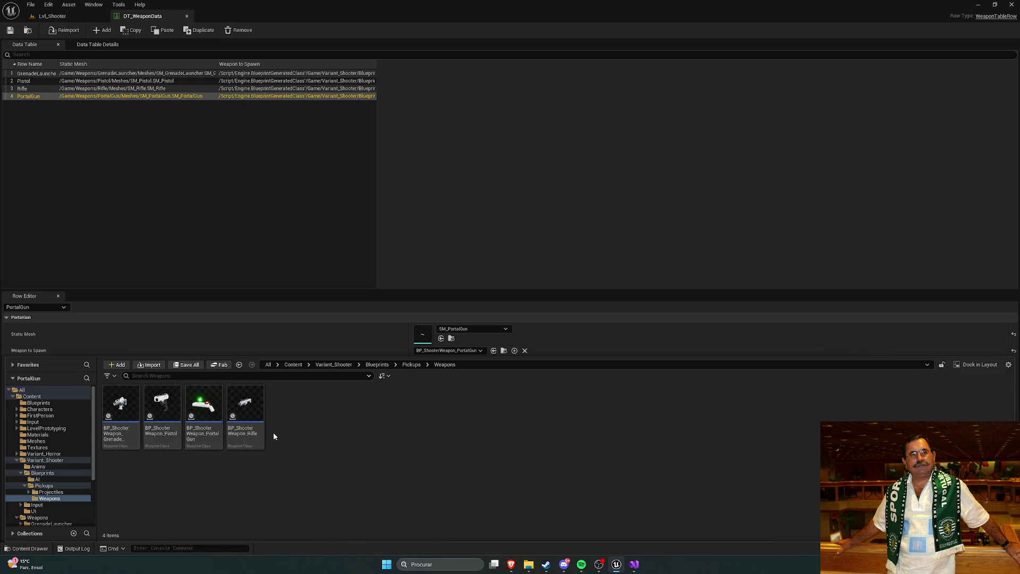
pyautogui.doubleClick(126, 414)
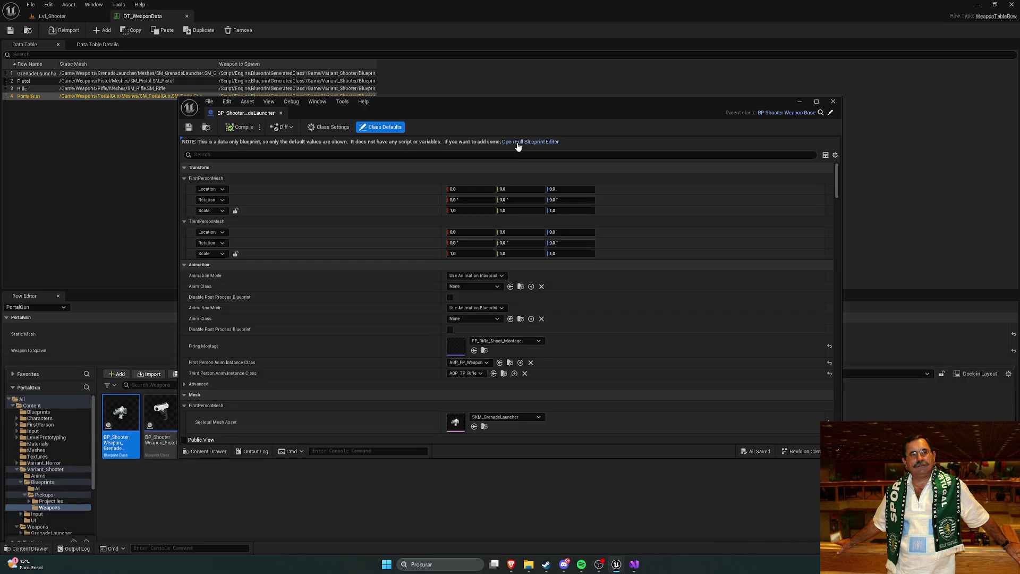
# Examine the grenade launcher's First and Third Person Mesh in the full editor, then switch to Brave.
pyautogui.click(521, 142)
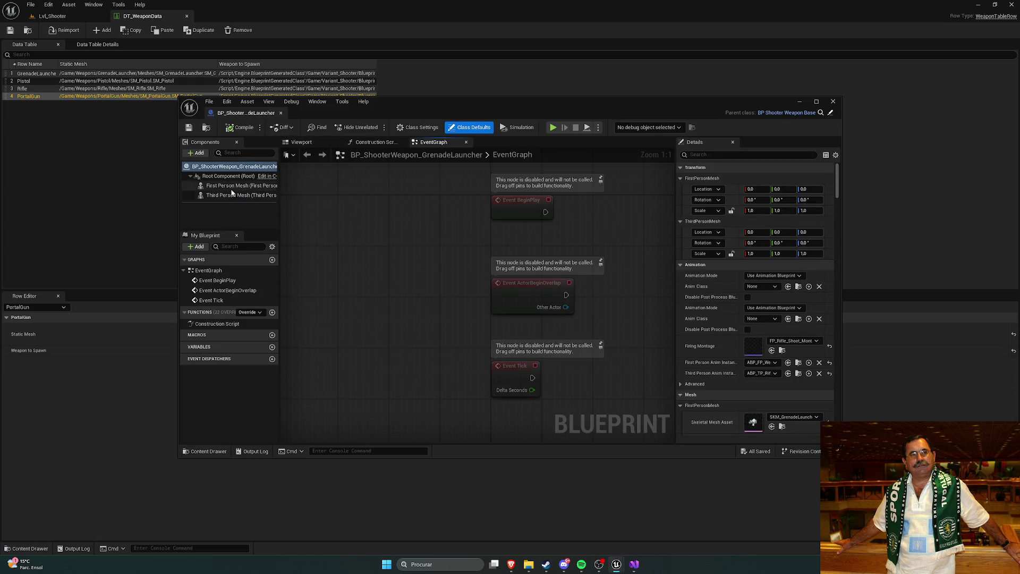
pyautogui.click(225, 185)
pyautogui.click(224, 196)
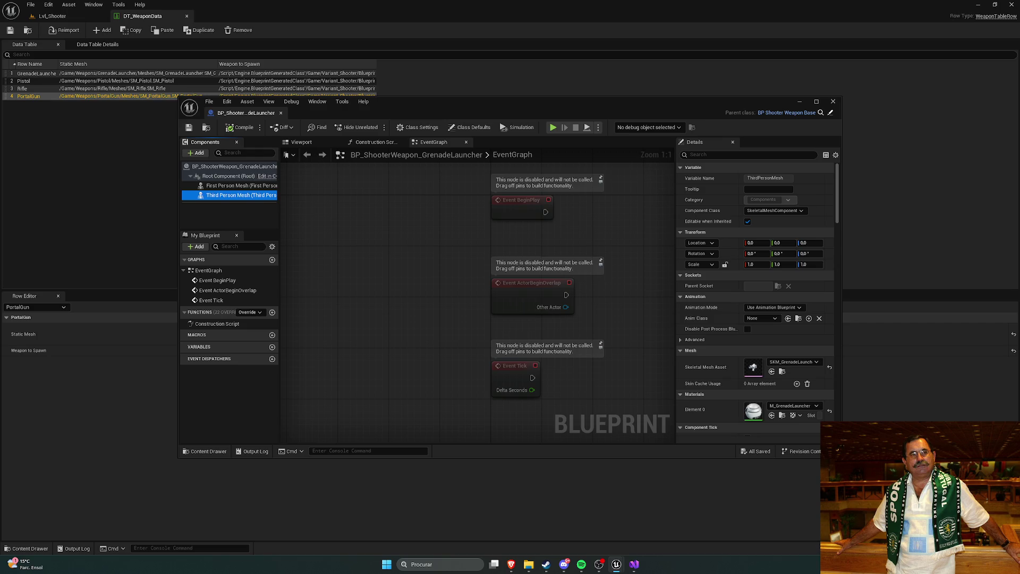
pyautogui.moveTo(510, 564)
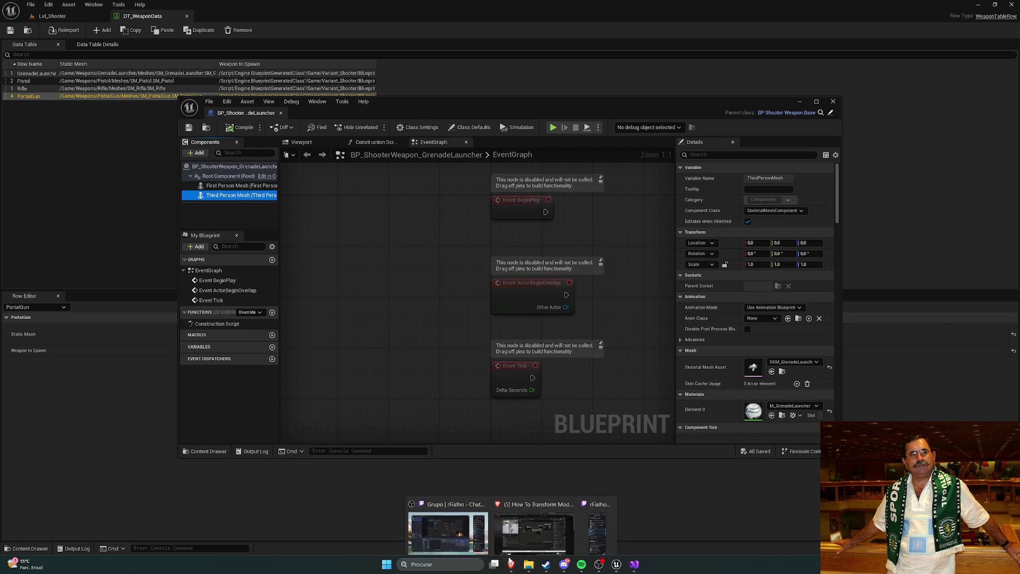
pyautogui.click(591, 527)
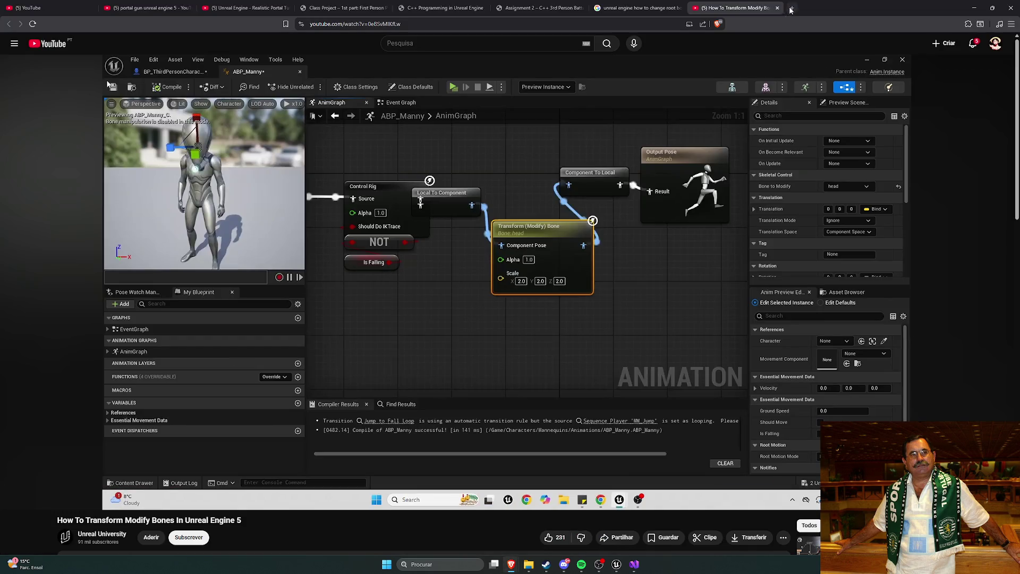
# Visit 7tv.app in a new tab, then close it to return to the YouTube tutorial.
pyautogui.click(790, 9)
pyautogui.write('7tv')
pyautogui.press('Return')
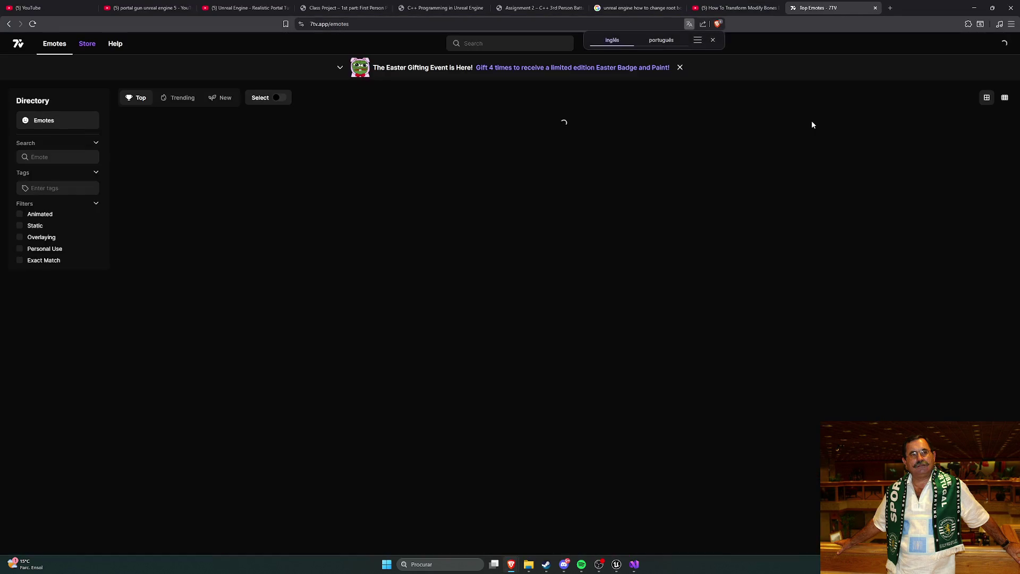
pyautogui.click(875, 8)
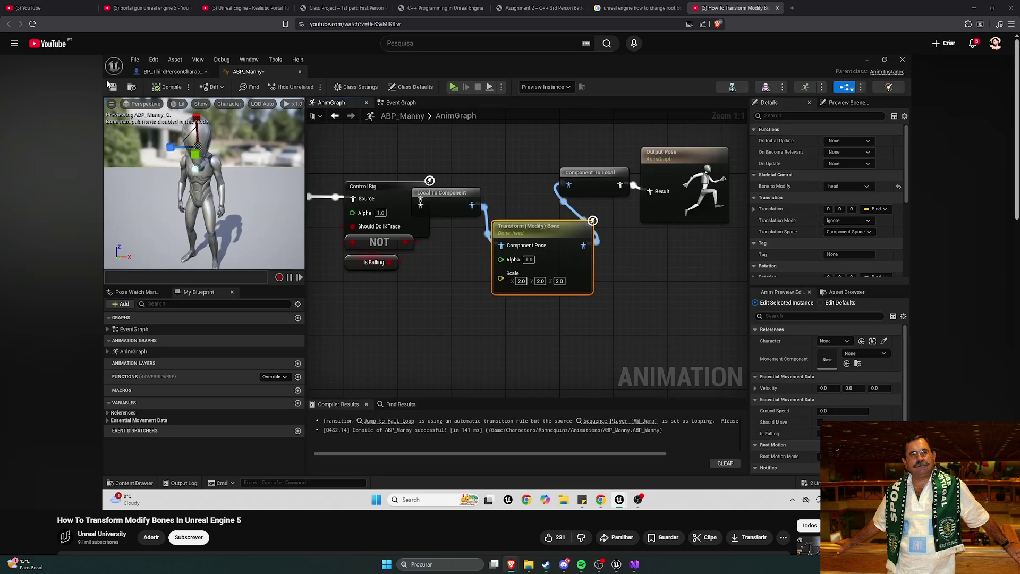
# Check the 7TV manage-editors page's boj9 editor search suggestions, then return to the tutorial.
pyautogui.hotkey('alt', 'Tab')
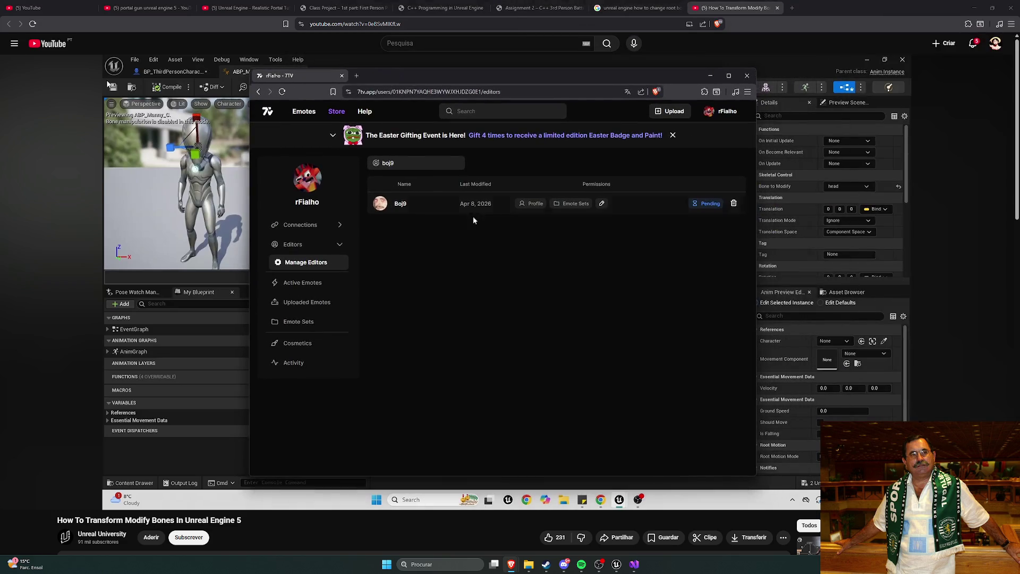
pyautogui.click(381, 169)
pyautogui.click(542, 286)
pyautogui.click(405, 167)
pyautogui.click(519, 284)
pyautogui.hotkey('alt', 'Tab')
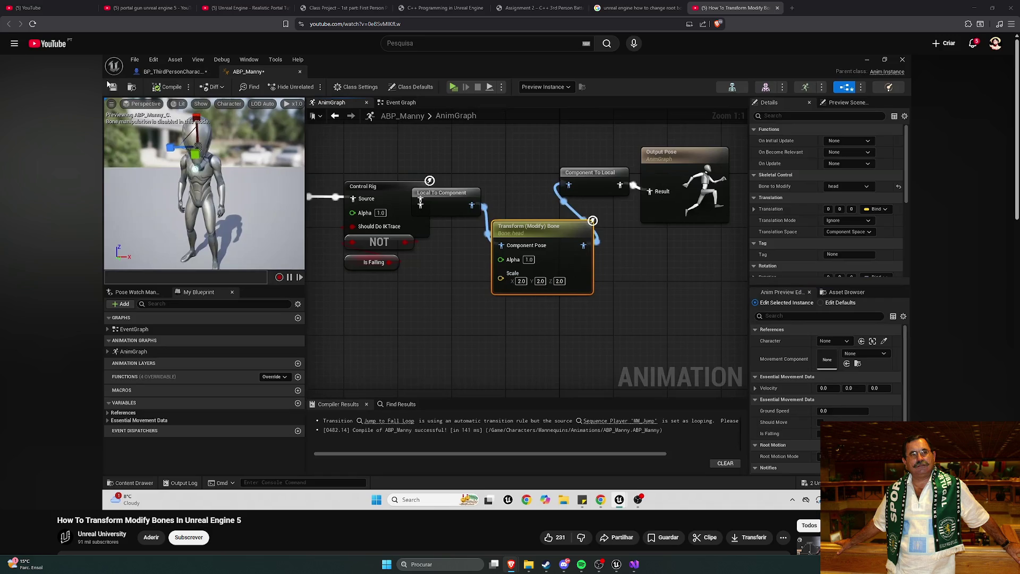
pyautogui.hotkey('alt', 'Tab')
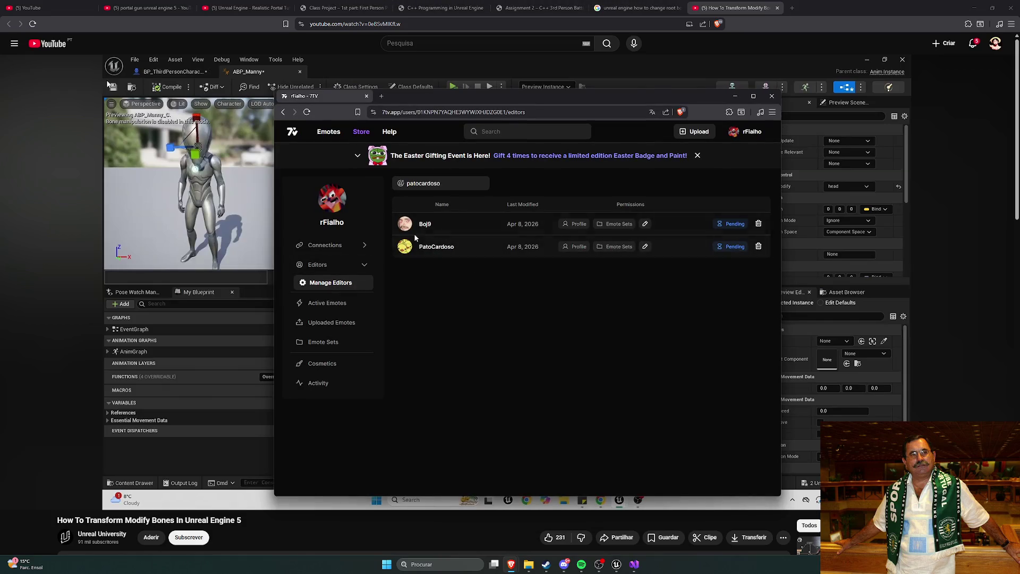
pyautogui.hotkey('alt', 'Tab')
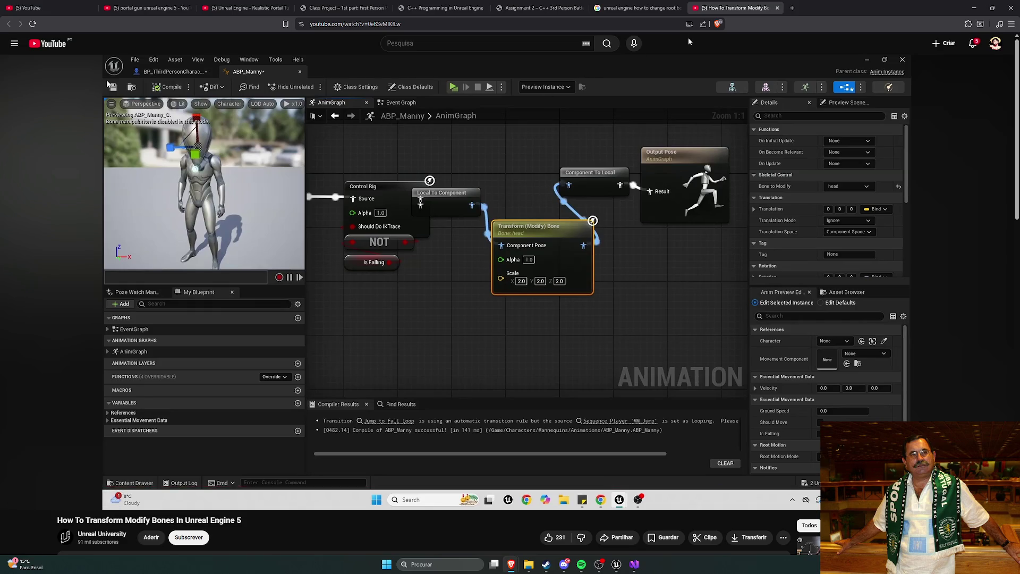
# Back in Unreal, dock and close the grenade launcher blueprint, and close DT_WeaponData.
pyautogui.moveTo(616, 563)
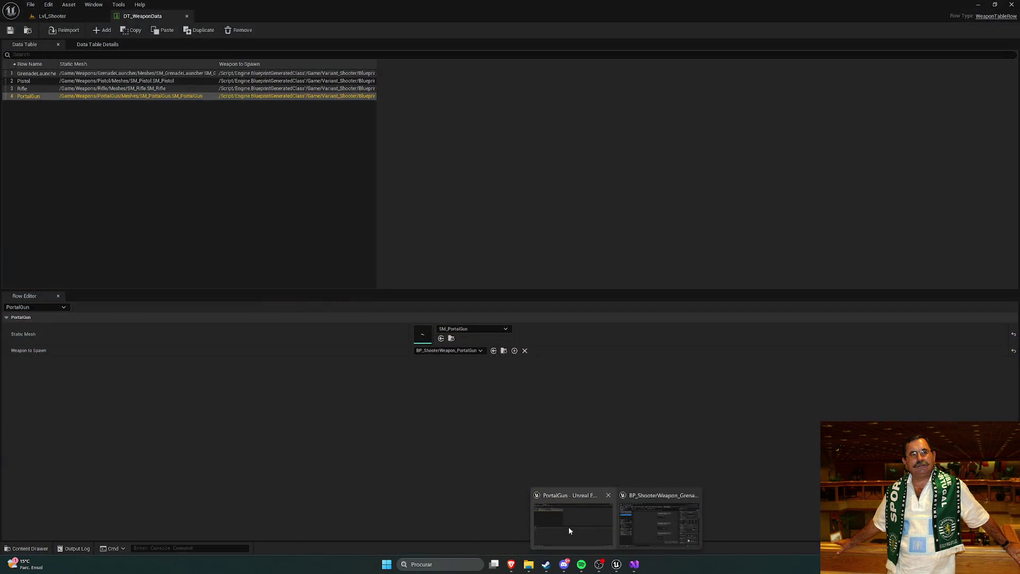
pyautogui.click(568, 527)
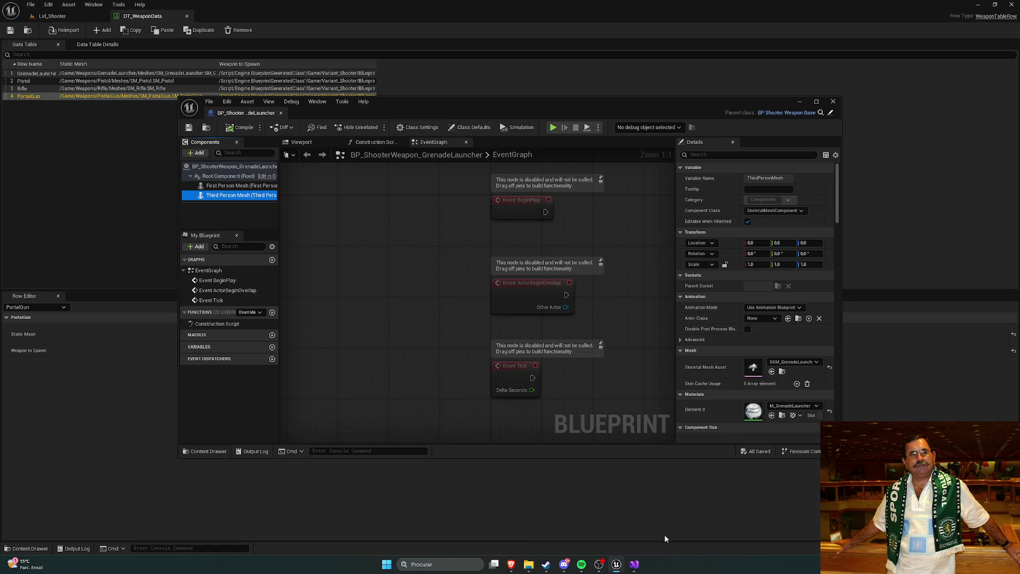
pyautogui.moveTo(252, 114); pyautogui.dragTo(223, 23)
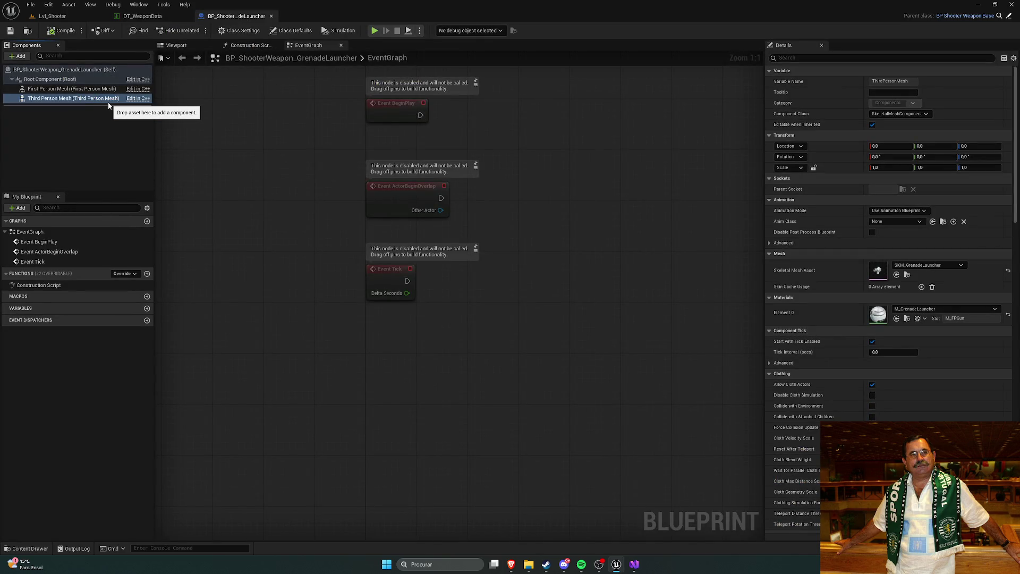
pyautogui.click(270, 16)
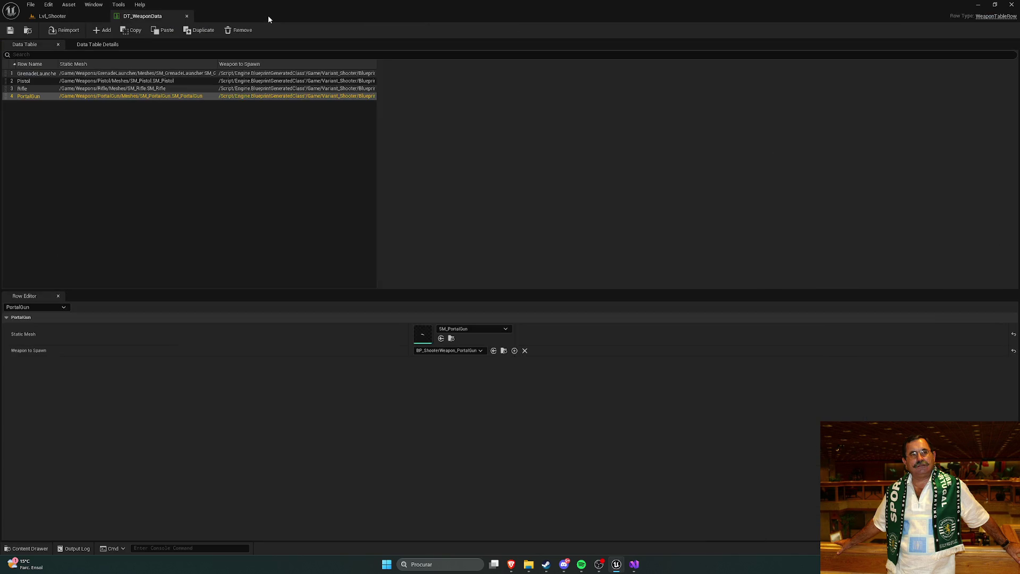
pyautogui.hotkey('ctrl', 'space')
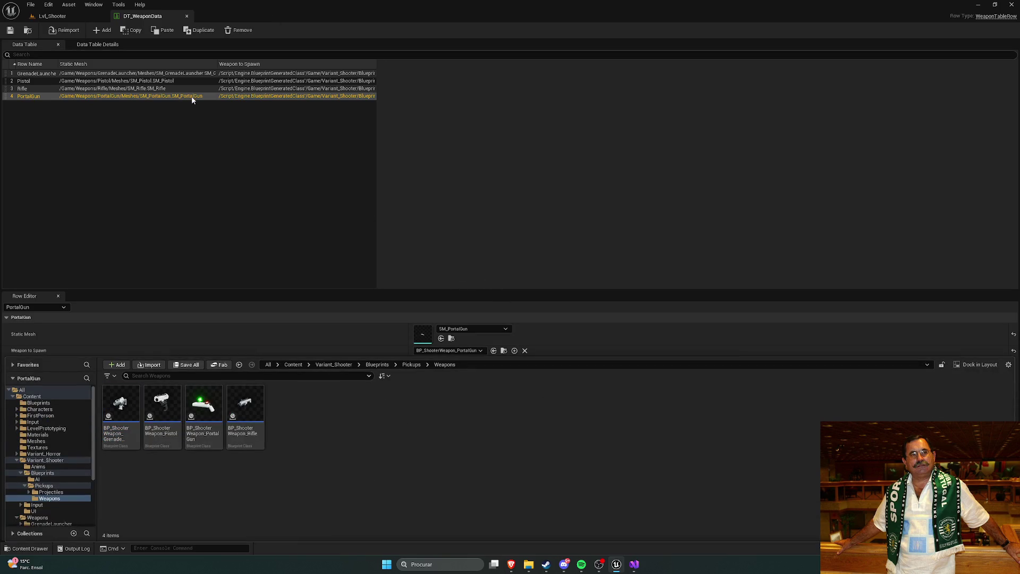
pyautogui.click(186, 17)
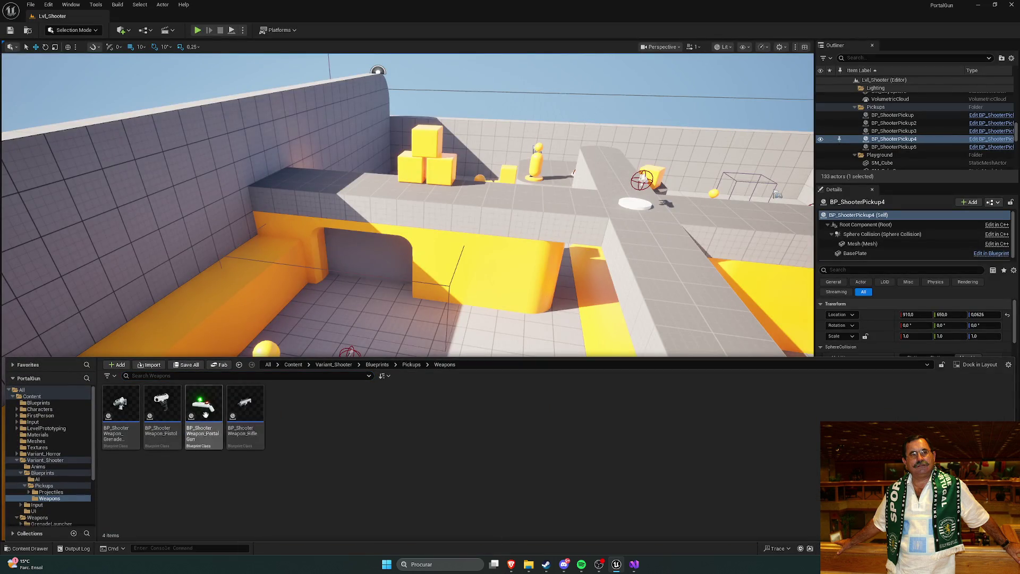
# Reopen BP_ShooterWeapon_GrenadeLauncher from the Pickups weapon blueprints, then close it again.
pyautogui.click(412, 364)
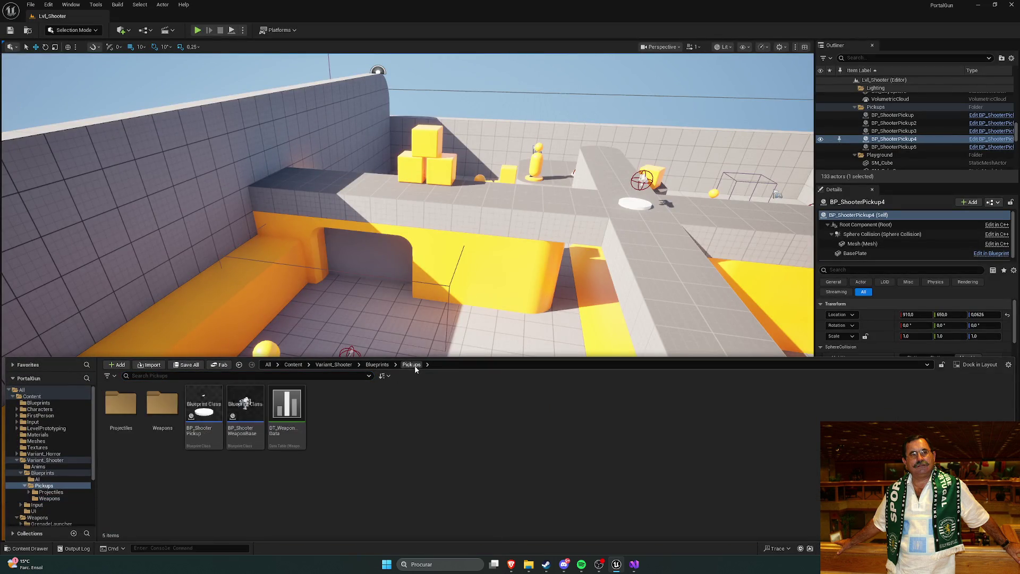
pyautogui.doubleClick(162, 403)
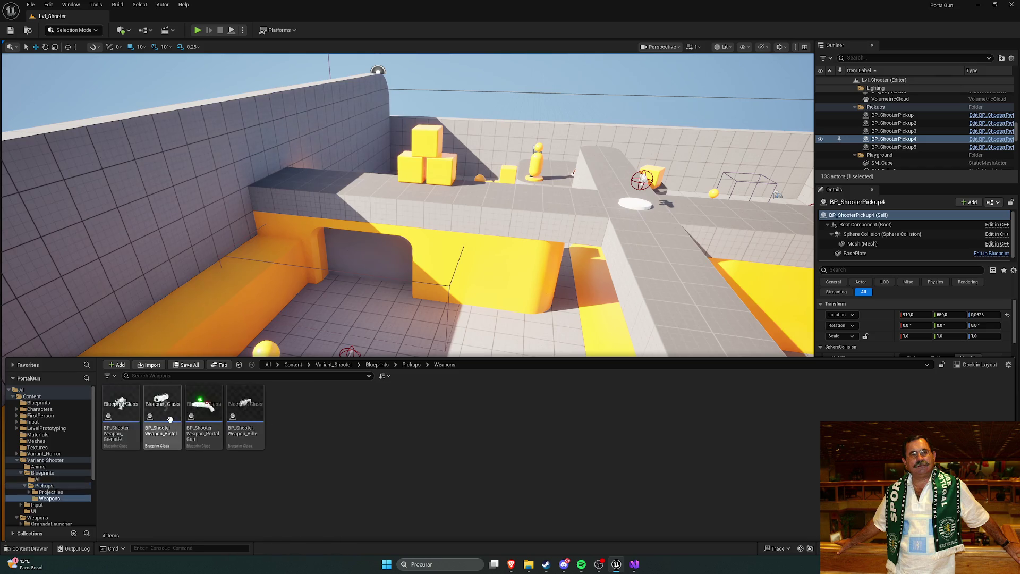
pyautogui.doubleClick(121, 403)
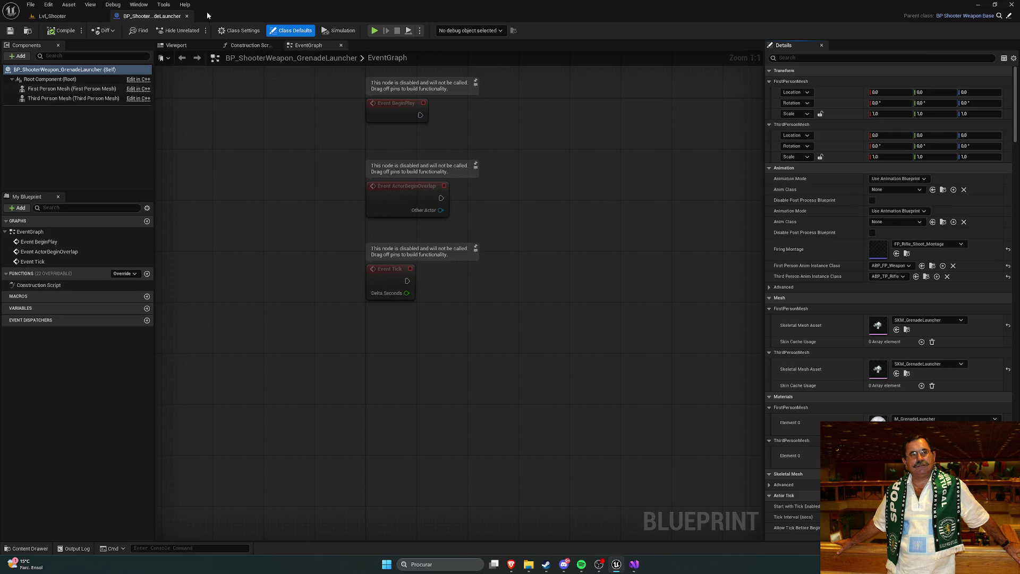
pyautogui.click(186, 16)
# Browse from Content through Weapons > GrenadeLauncher into its Meshes folder.
pyautogui.click(411, 365)
pyautogui.click(378, 364)
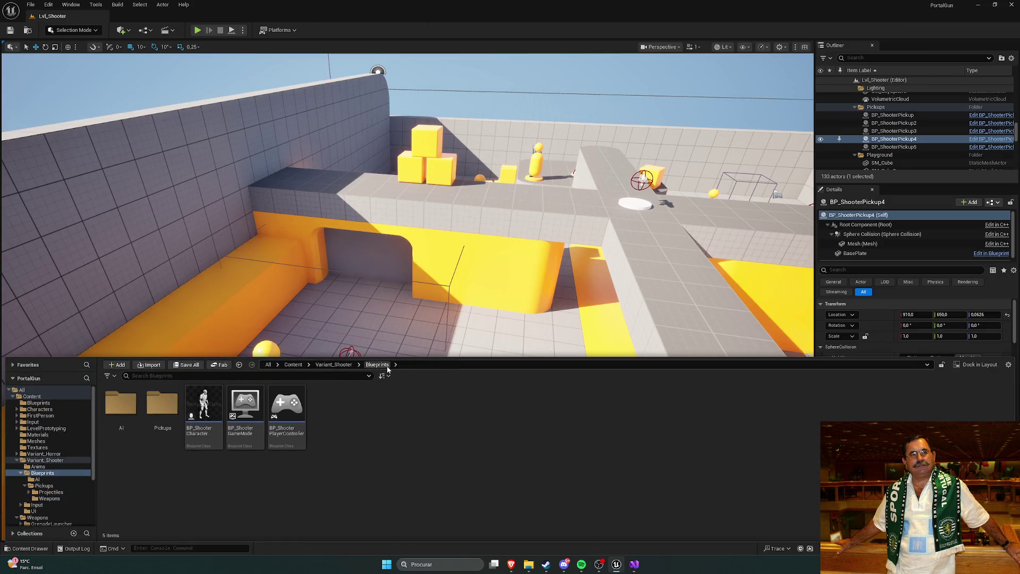
pyautogui.click(50, 396)
pyautogui.doubleClick(535, 408)
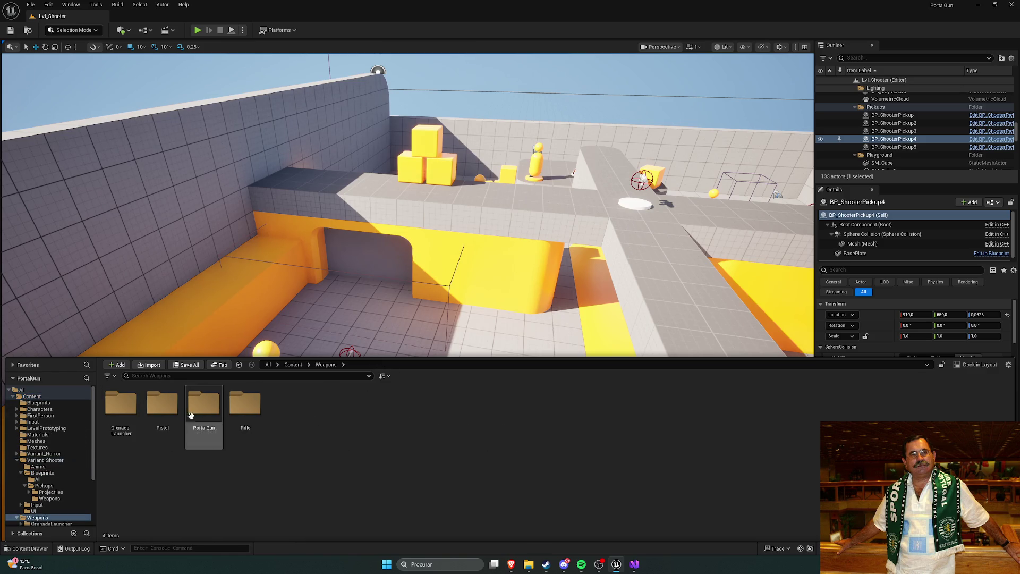
pyautogui.doubleClick(136, 414)
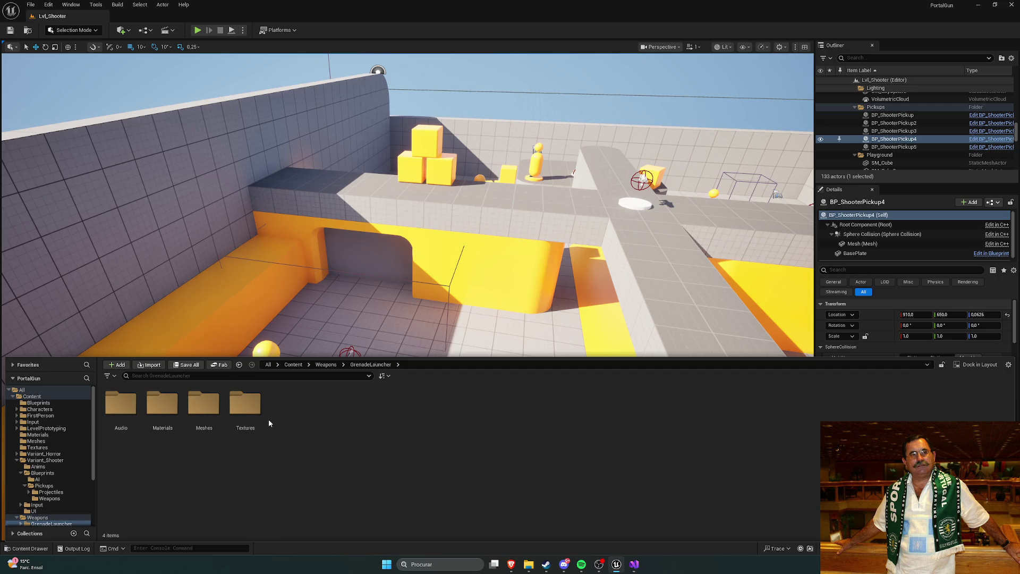
pyautogui.doubleClick(162, 405)
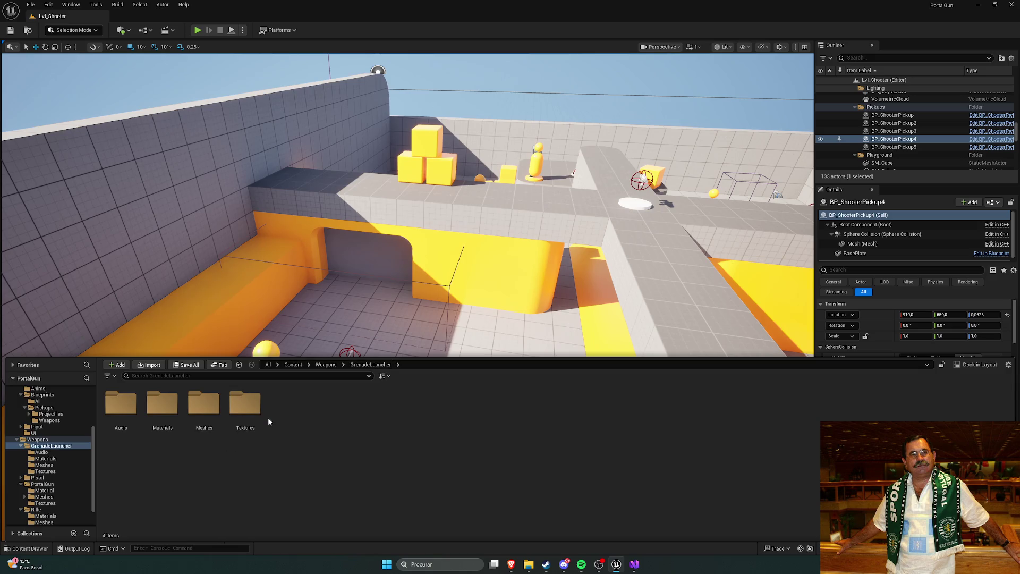
pyautogui.doubleClick(214, 417)
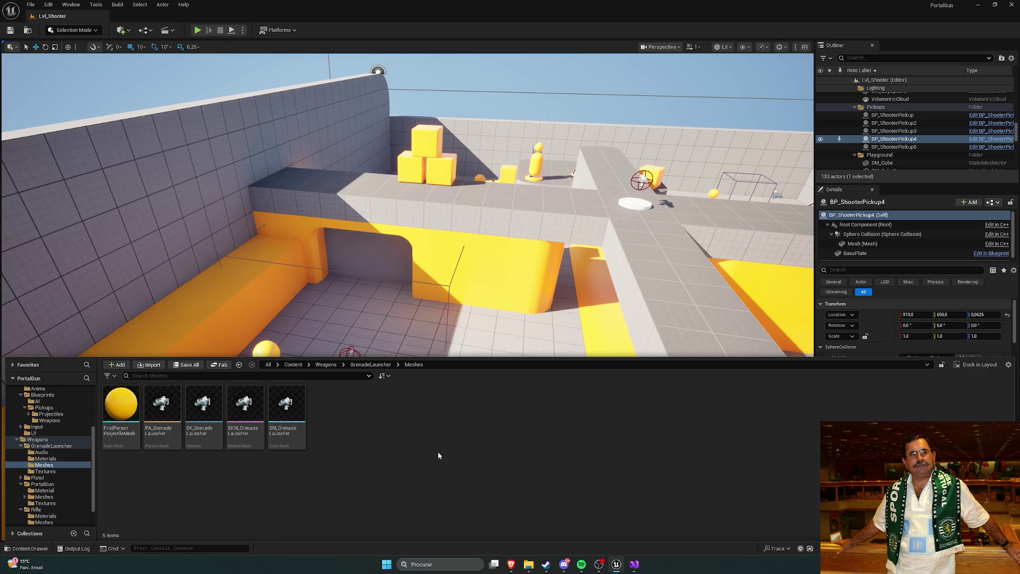
# Inspect the SM_GrenadeLauncher static mesh's details, then close its editor.
pyautogui.doubleClick(286, 409)
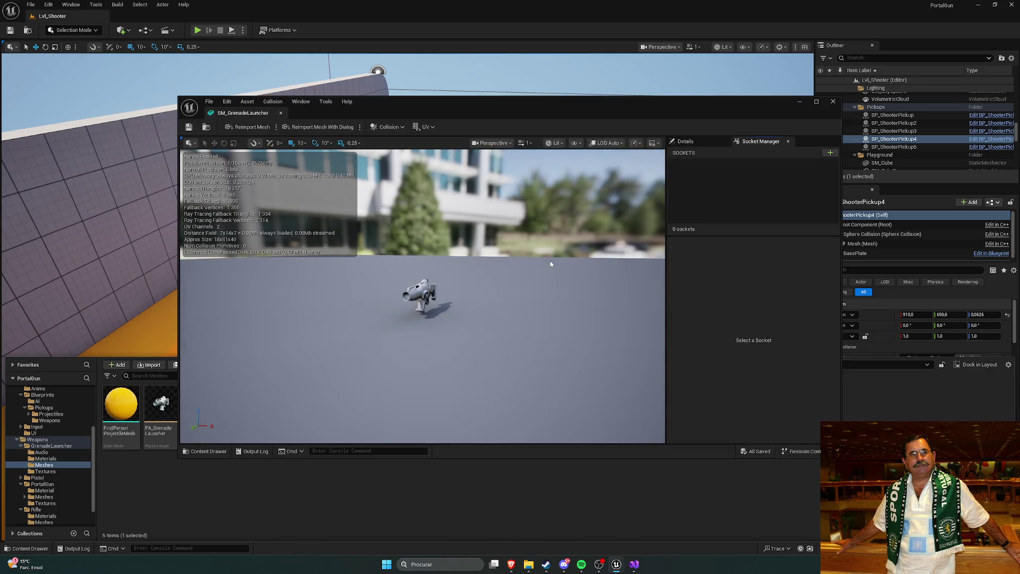
pyautogui.click(685, 140)
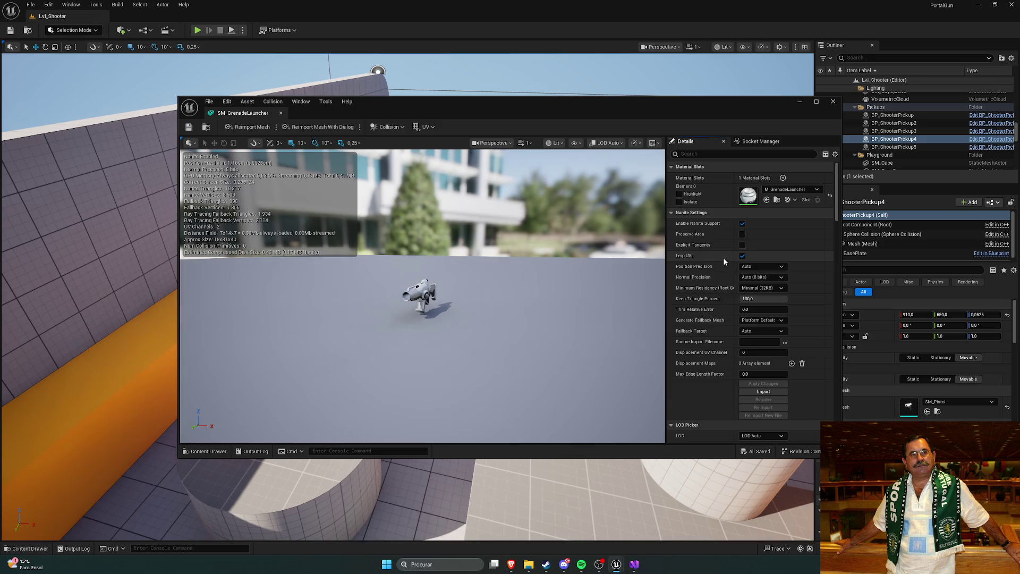
pyautogui.click(280, 113)
# Open the SKM_GrenadeLauncher skeletal mesh and view its Ammo bone with the gun side-on.
pyautogui.hotkey('ctrl', 'space')
pyautogui.click(244, 404)
pyautogui.press('Return')
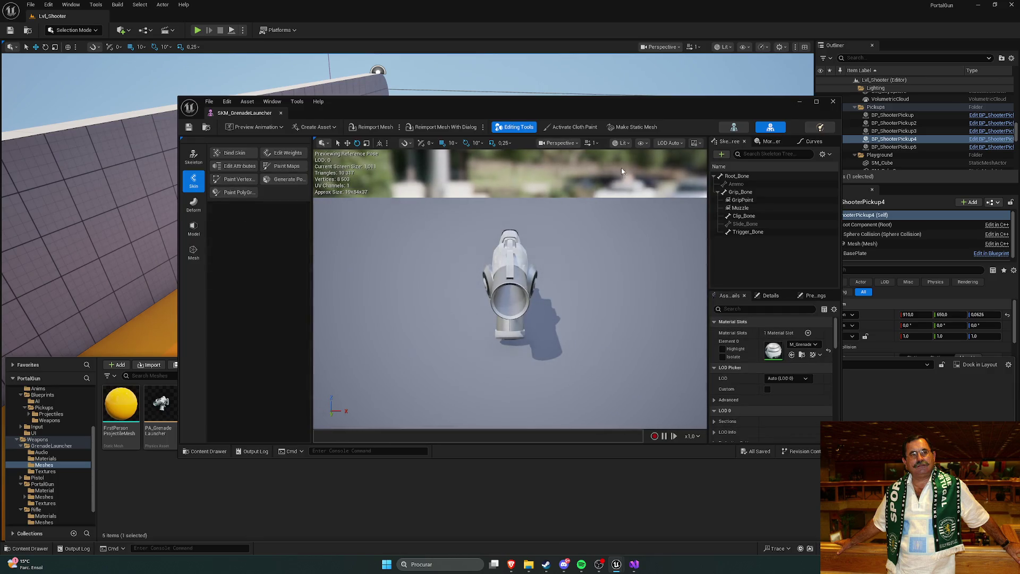
pyautogui.click(751, 184)
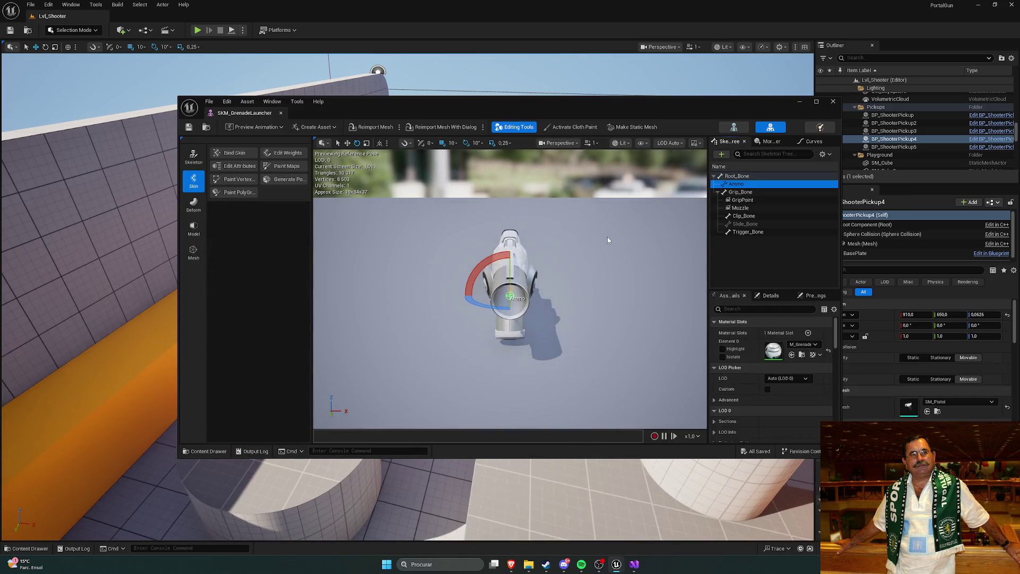
pyautogui.moveTo(593, 251); pyautogui.dragTo(468, 255)
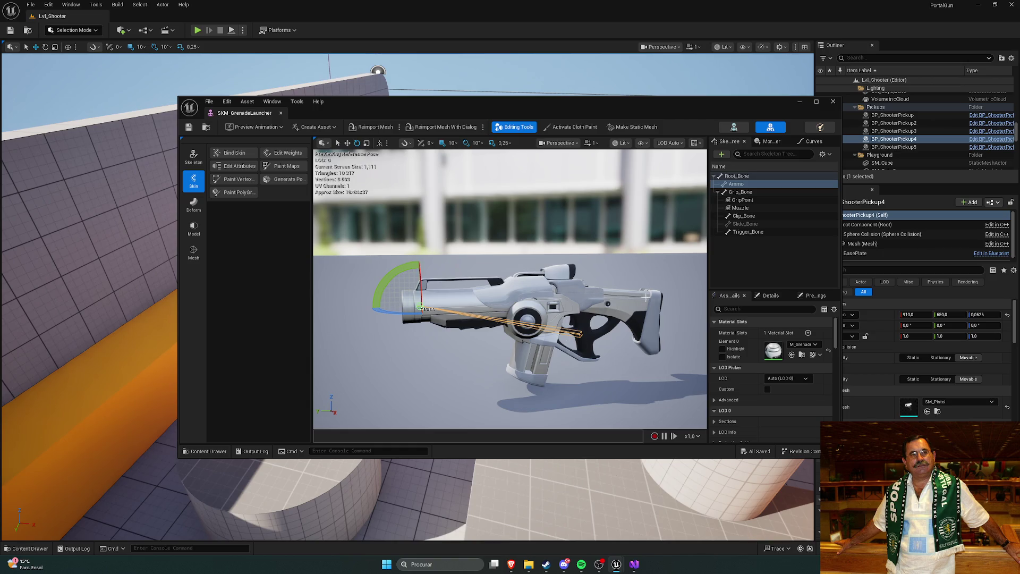
# Inspect the bones and sockets: Grip_Bone, GripPoint, Muzzle, Clip_Bone, Slide_Bone, Trigger_Bone, Root_Bone.
pyautogui.click(740, 191)
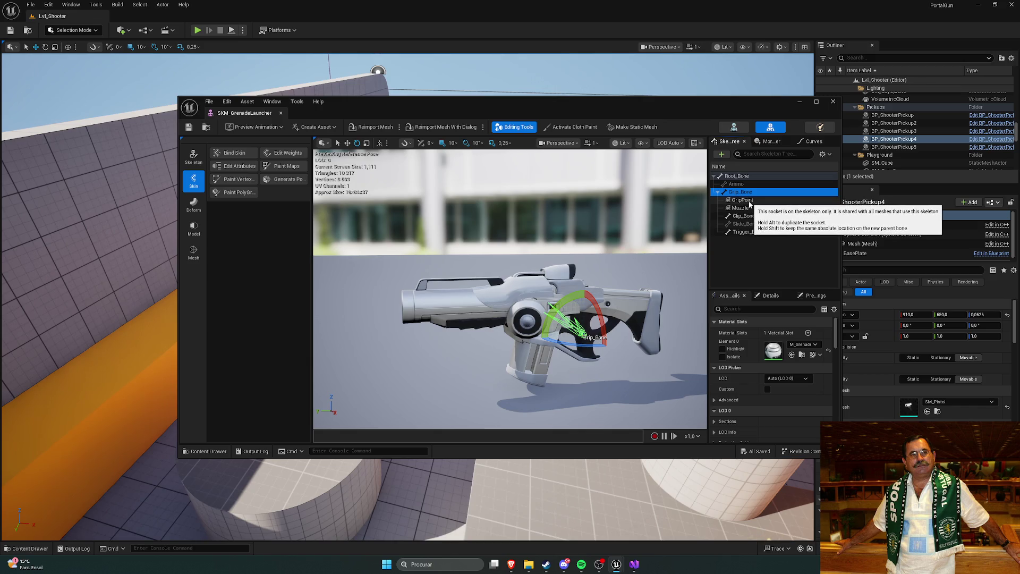
pyautogui.click(743, 200)
pyautogui.click(751, 208)
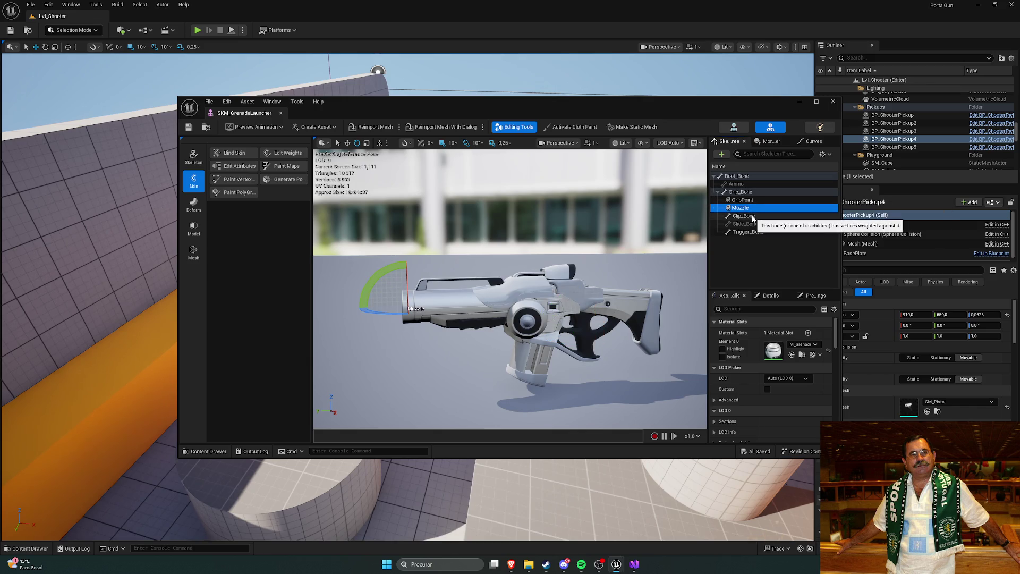
pyautogui.click(754, 215)
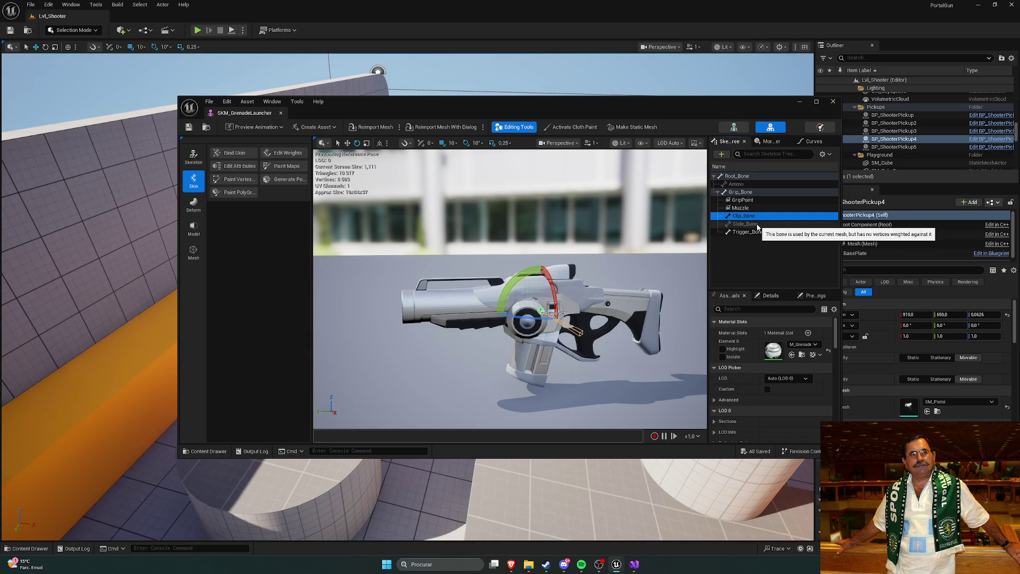
pyautogui.click(746, 224)
pyautogui.click(747, 231)
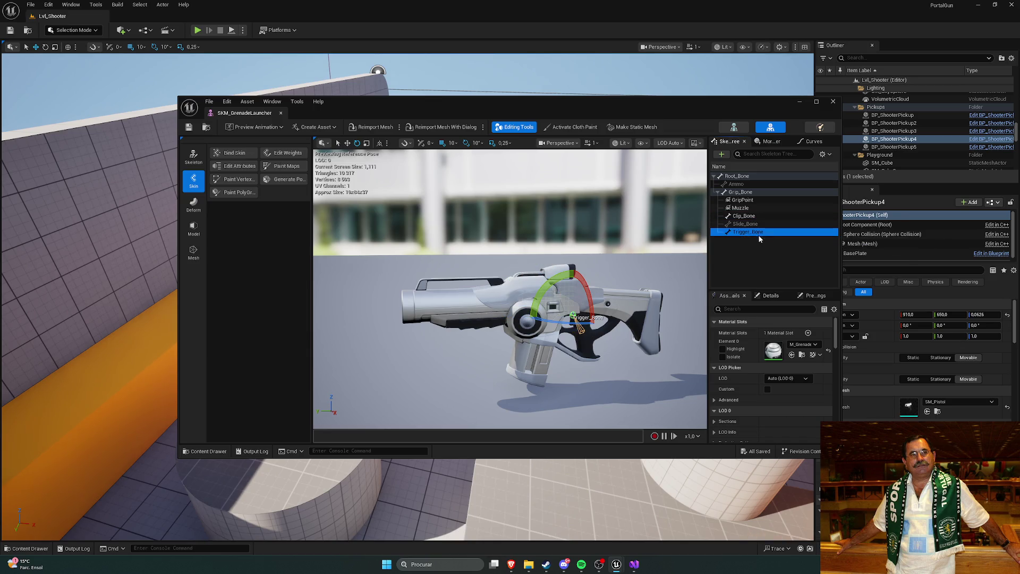
pyautogui.moveTo(685, 267)
pyautogui.mouseDown()
pyautogui.moveTo(722, 270)
pyautogui.moveTo(670, 269)
pyautogui.mouseUp()
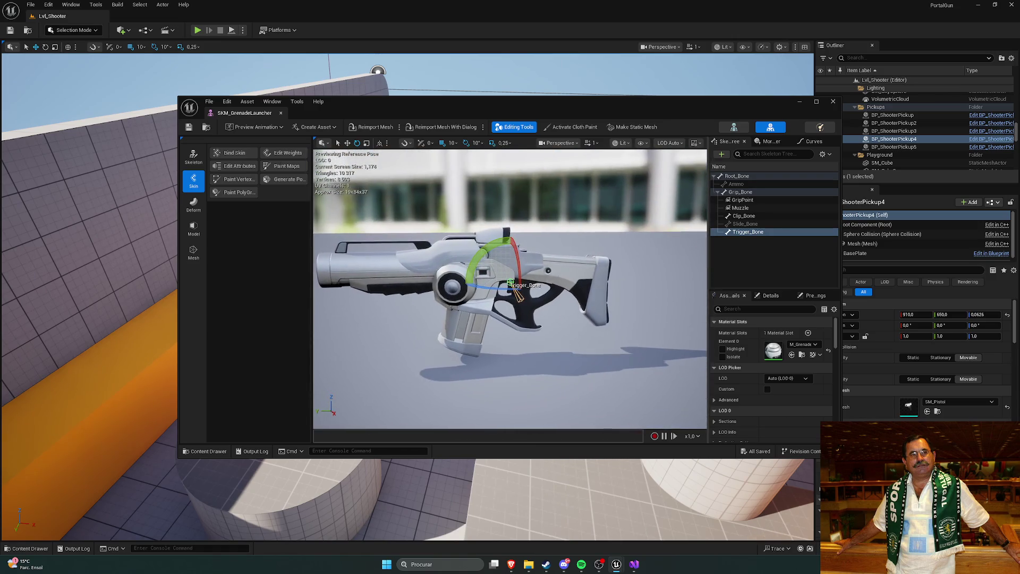
pyautogui.click(748, 224)
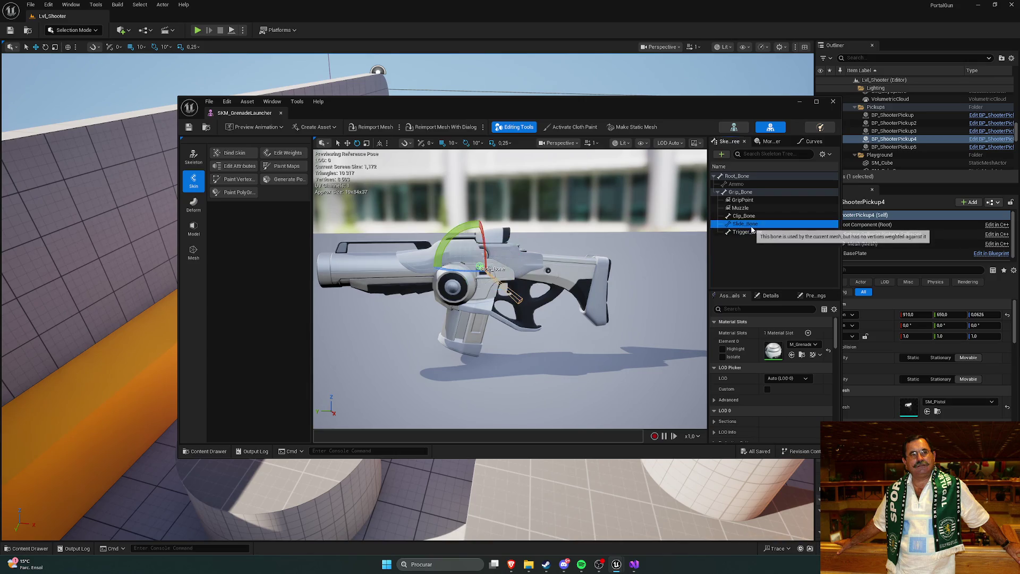
pyautogui.press('Up')
pyautogui.press('Up')
pyautogui.press('Up')
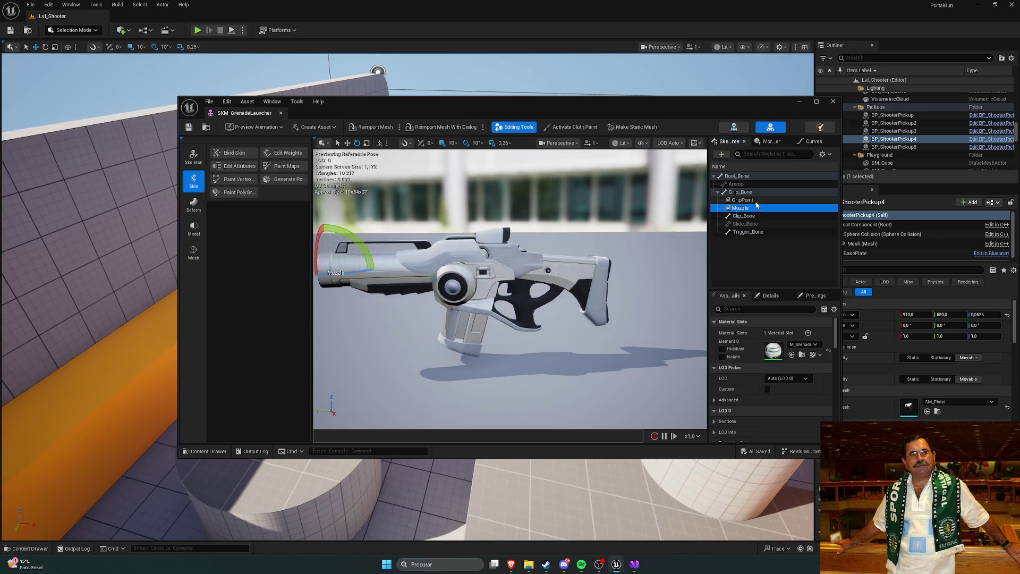
pyautogui.press('Up')
pyautogui.press('Up')
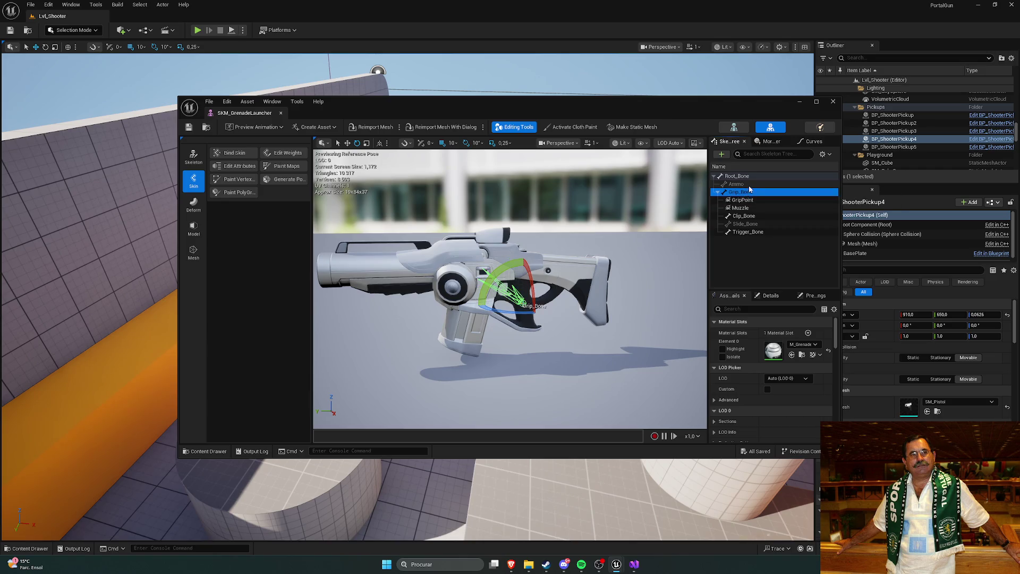
pyautogui.click(742, 178)
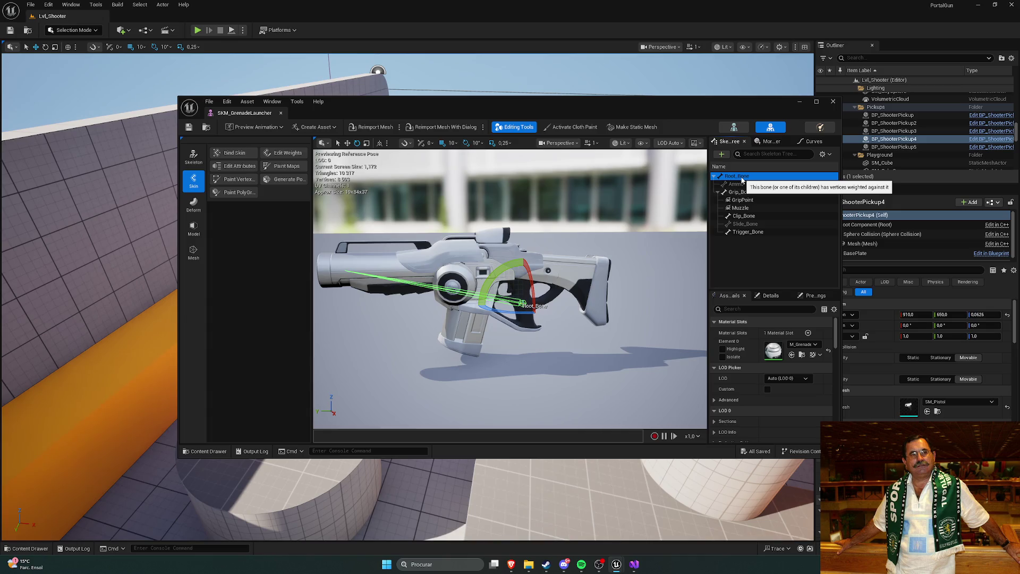
# Close the SKM_GrenadeLauncher editor and open the SK_GrenadeLauncher skeleton.
pyautogui.click(280, 113)
pyautogui.hotkey('ctrl', 'space')
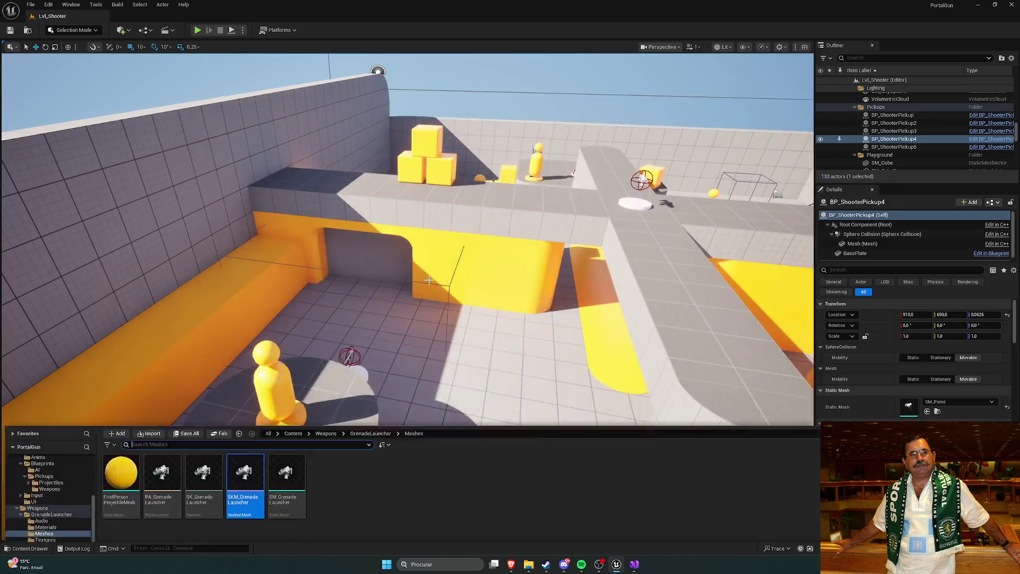
pyautogui.doubleClick(200, 409)
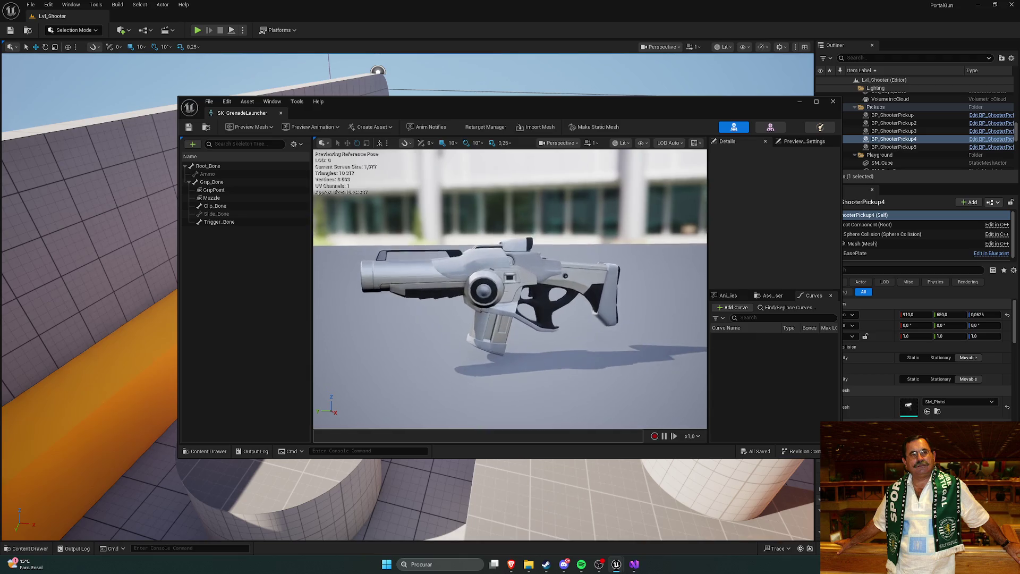
pyautogui.click(217, 167)
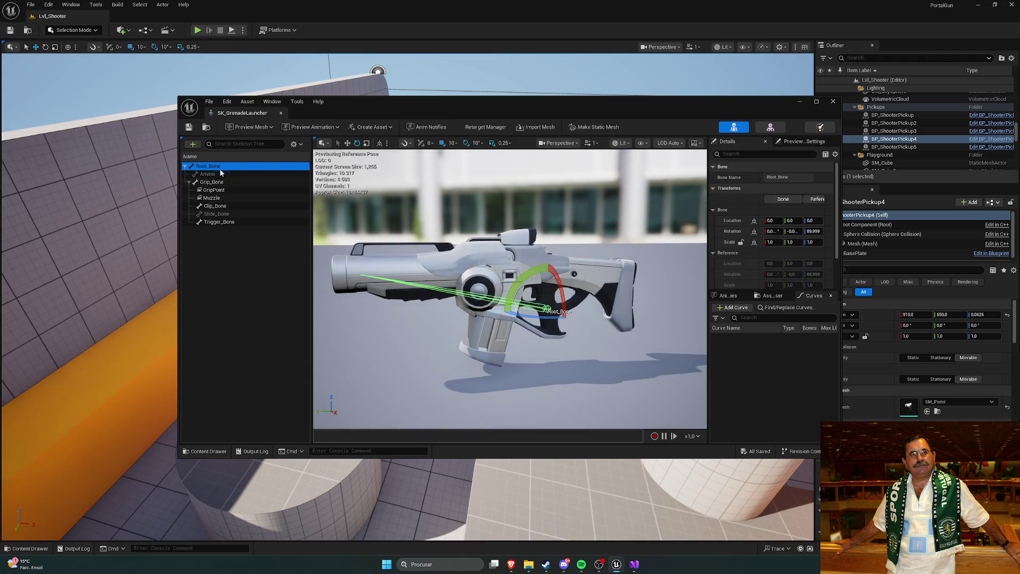
pyautogui.click(215, 182)
pyautogui.click(226, 190)
pyautogui.click(227, 182)
pyautogui.scroll(-2, 731, 234)
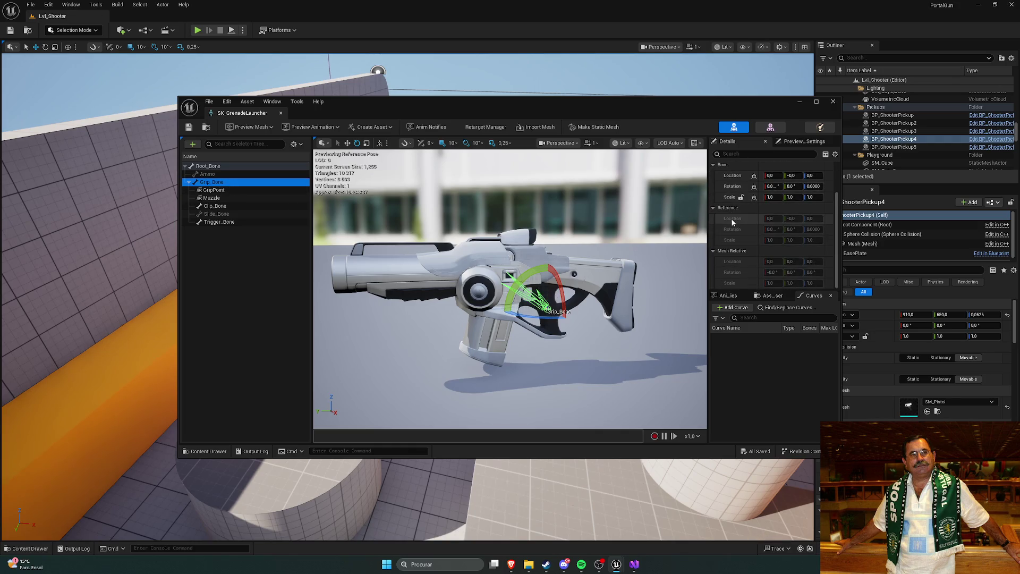
pyautogui.moveTo(245, 113); pyautogui.dragTo(160, 16)
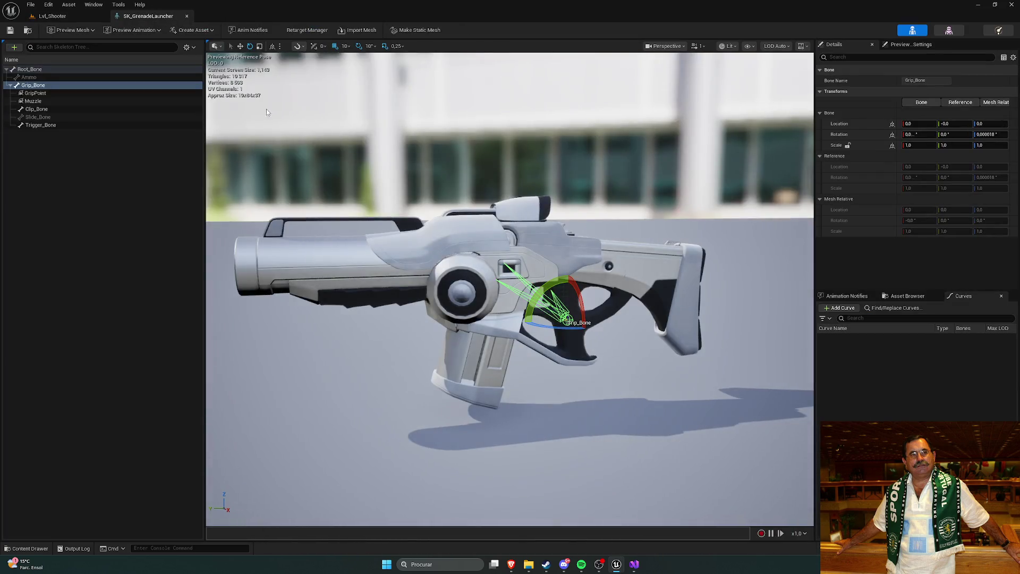
pyautogui.click(53, 127)
pyautogui.click(49, 78)
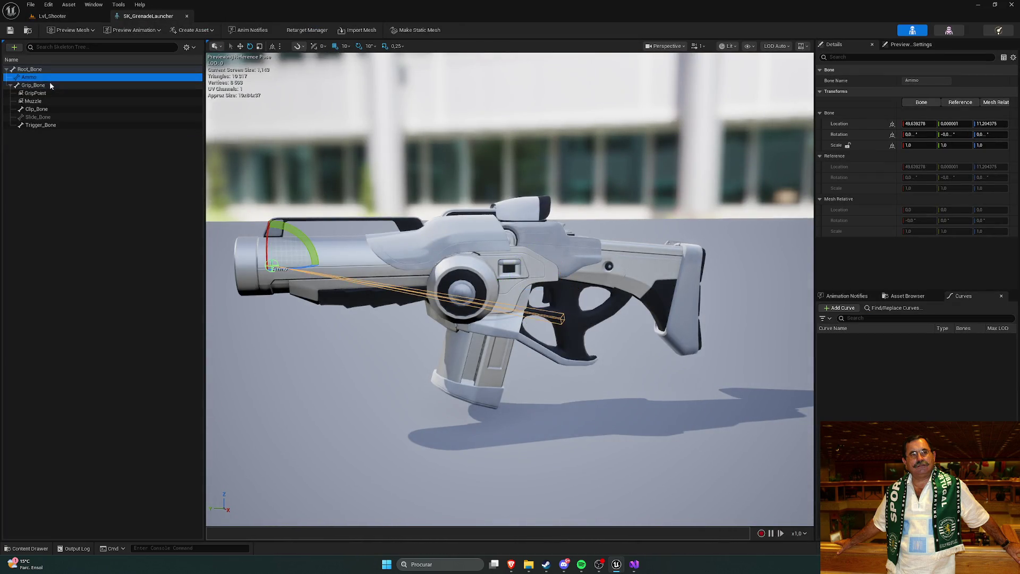
pyautogui.click(49, 85)
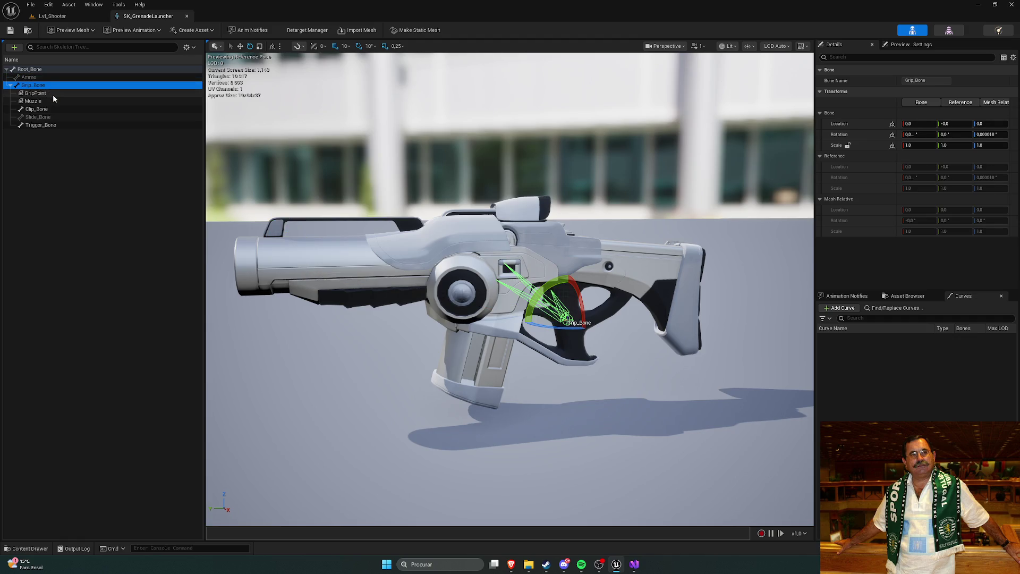
pyautogui.click(53, 94)
pyautogui.click(53, 101)
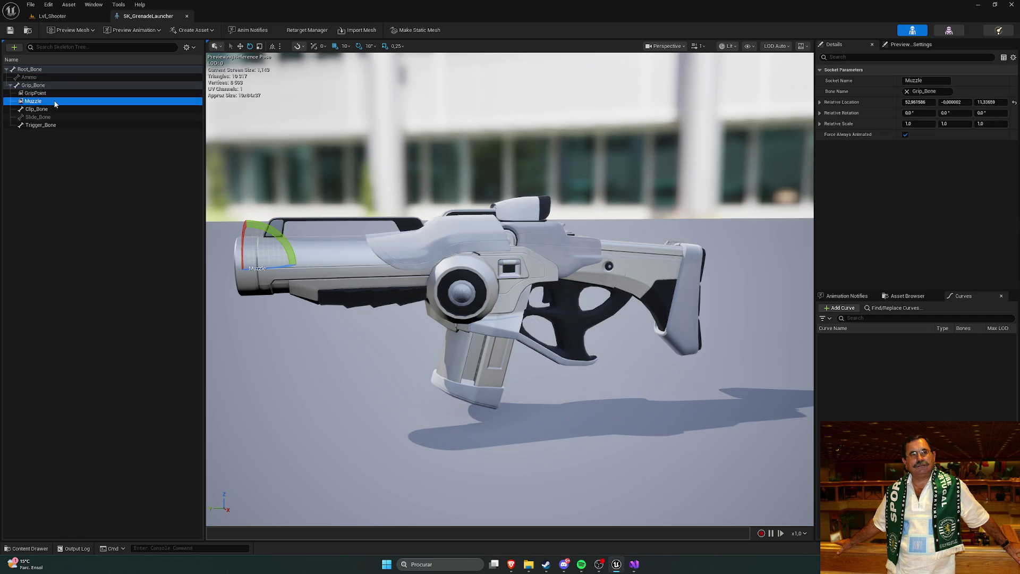
pyautogui.press('w')
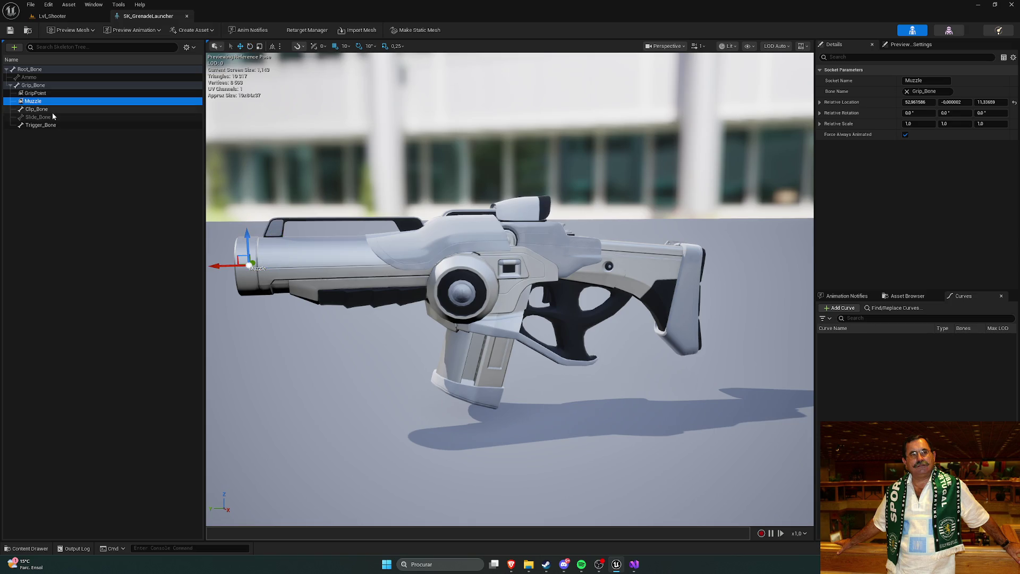
pyautogui.click(52, 109)
pyautogui.click(53, 124)
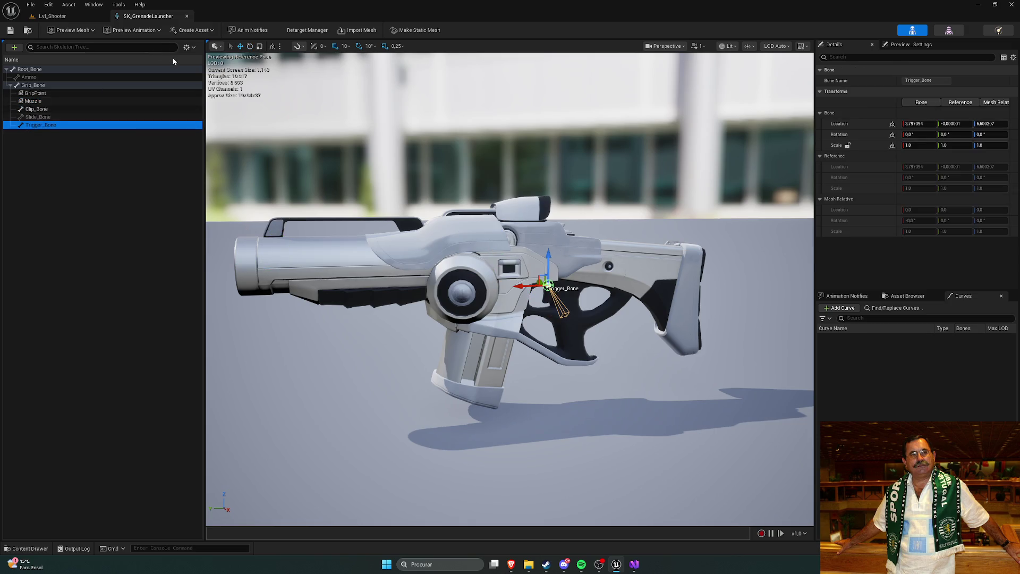
pyautogui.click(187, 18)
pyautogui.hotkey('ctrl', 'space')
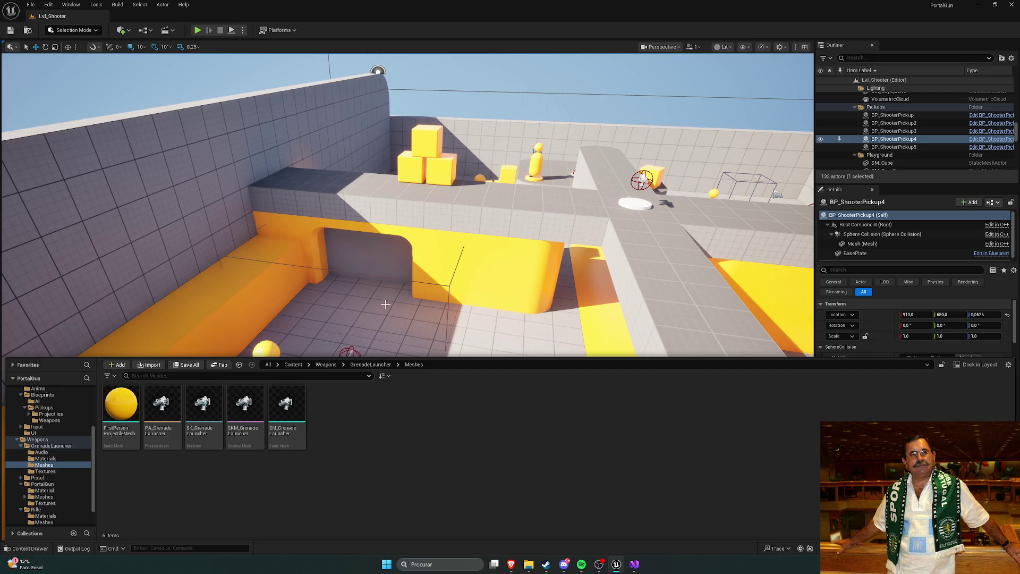
pyautogui.click(290, 234)
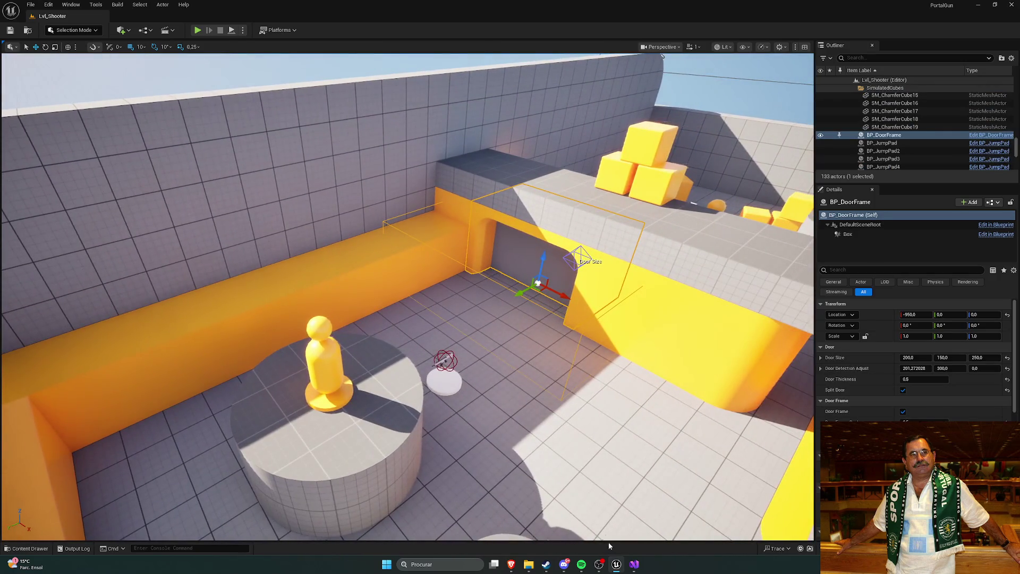
# Browse to C++ Classes > PortalGun > Variant_Shooter and select the ShooterGameMode class.
pyautogui.hotkey('ctrl', 'space')
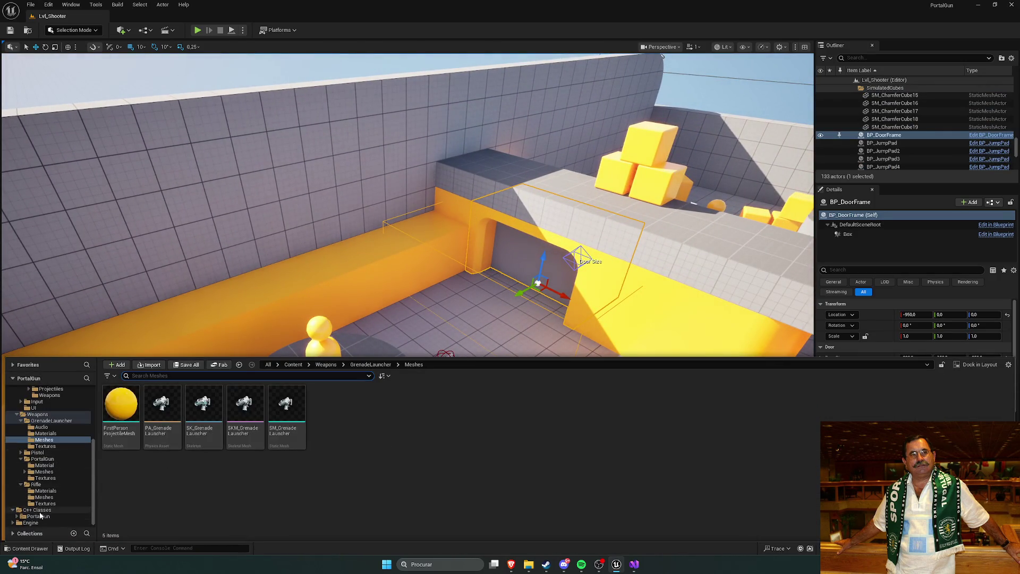
pyautogui.click(37, 509)
pyautogui.doubleClick(121, 404)
pyautogui.click(213, 409)
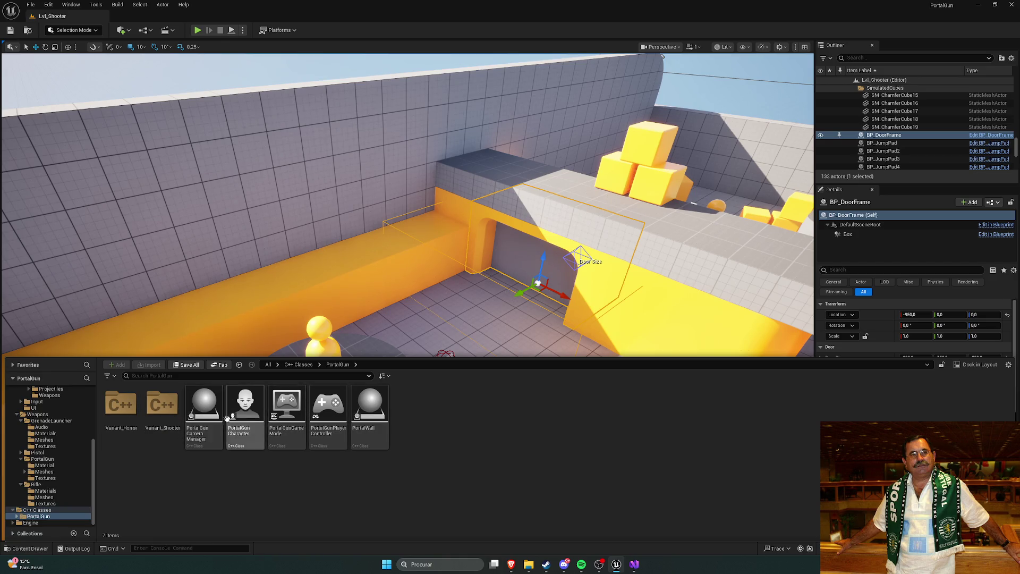
pyautogui.doubleClick(178, 423)
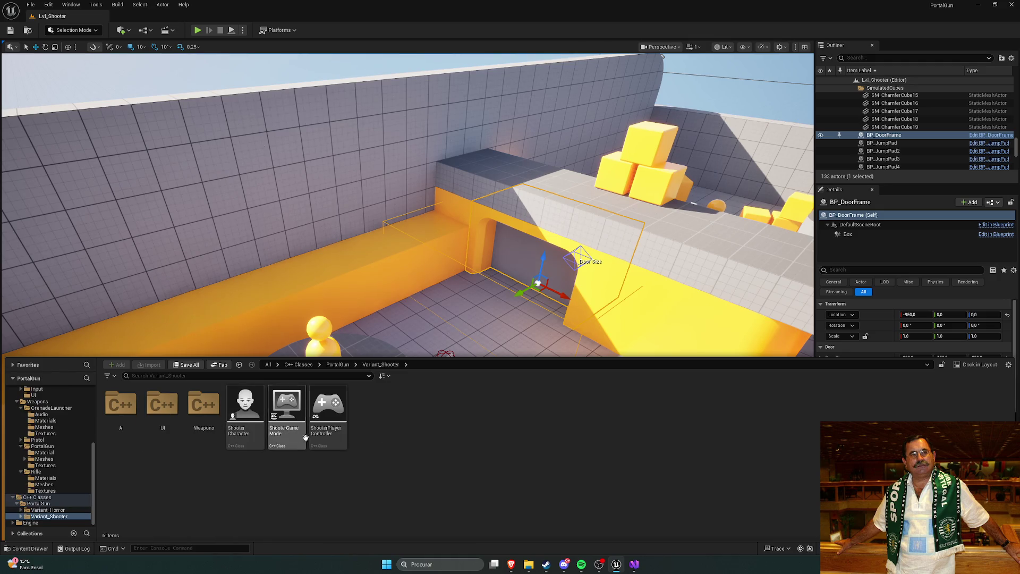
pyautogui.click(285, 409)
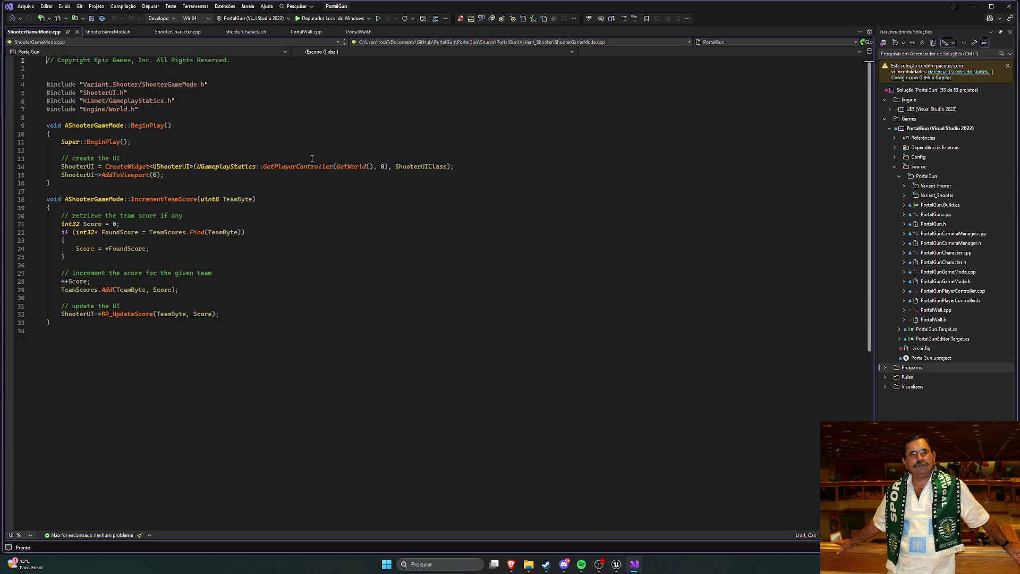
# Close ShooterGameMode.cpp and .h, skim ShooterCharacter.cpp, then return to the Unreal Editor.
pyautogui.click(76, 32)
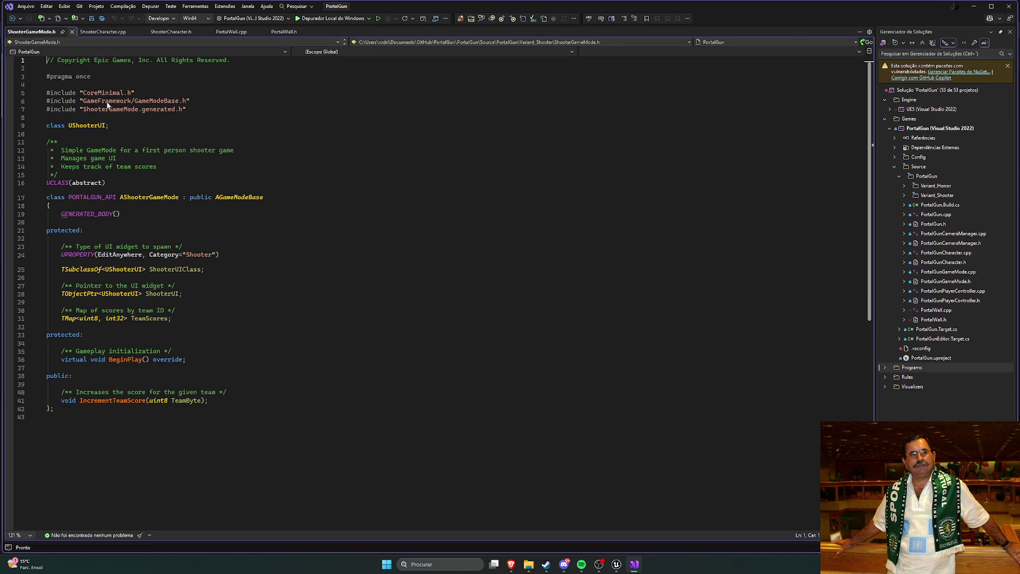
pyautogui.click(72, 32)
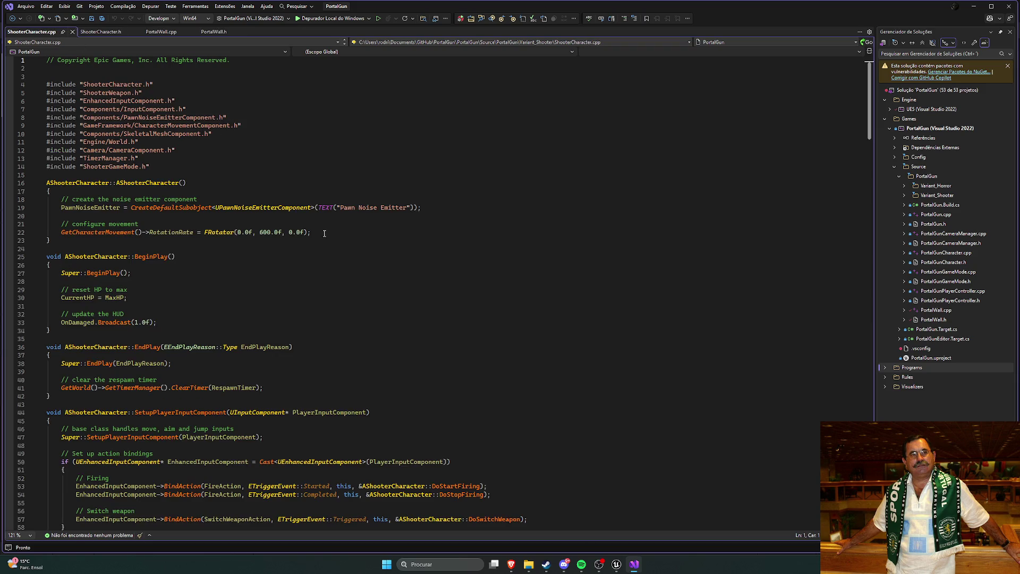
pyautogui.scroll(-6, 355, 246)
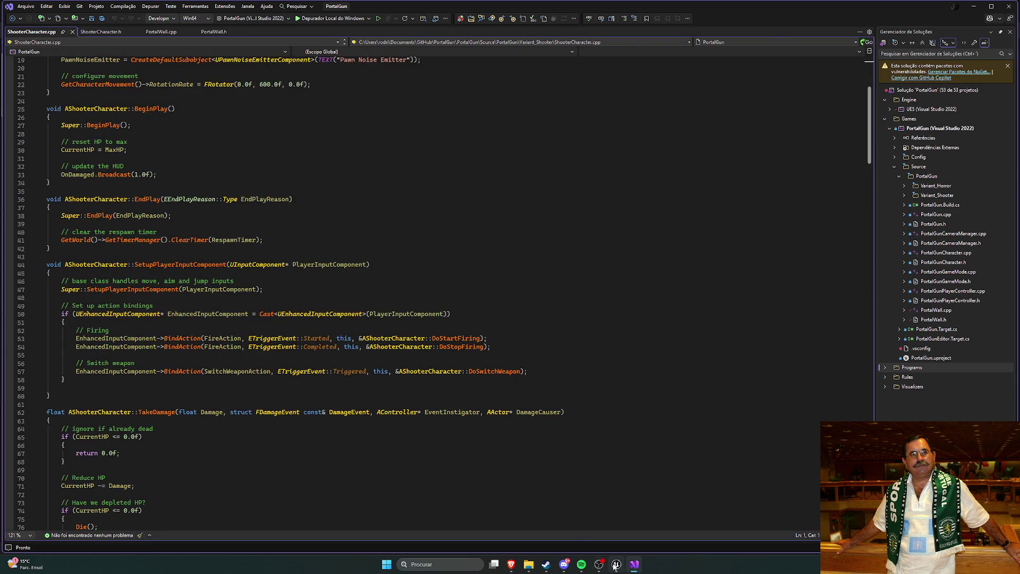
pyautogui.click(616, 564)
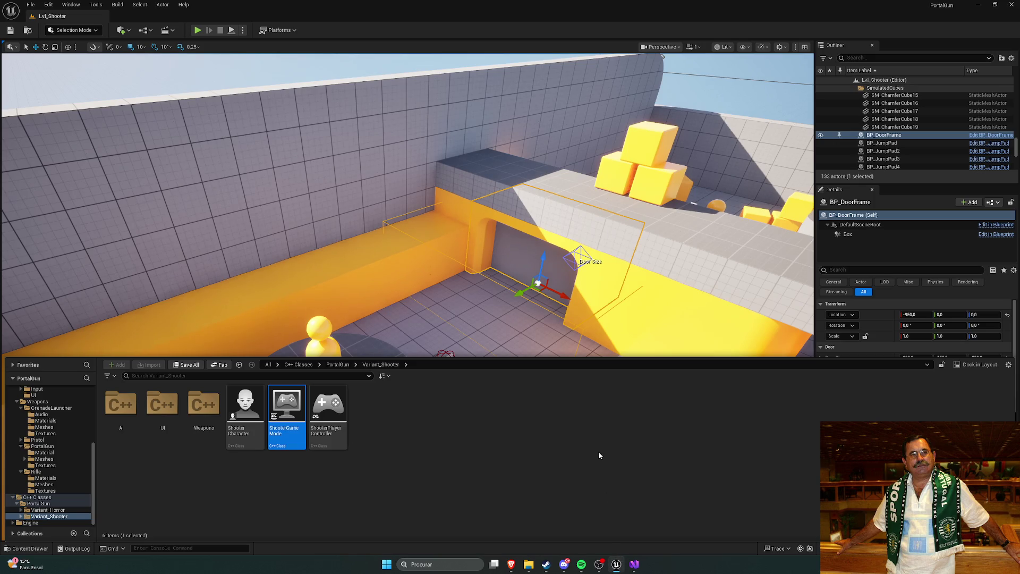
# Open the Weapons classes folder, then check the rifle pickup's mesh list, keeping SM_Rifle.
pyautogui.doubleClick(205, 408)
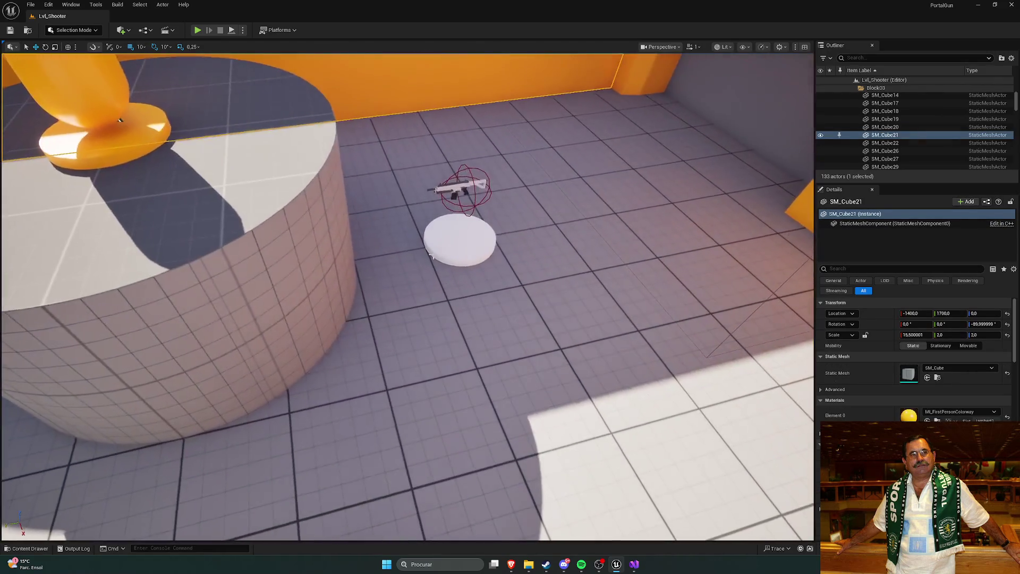
pyautogui.click(391, 297)
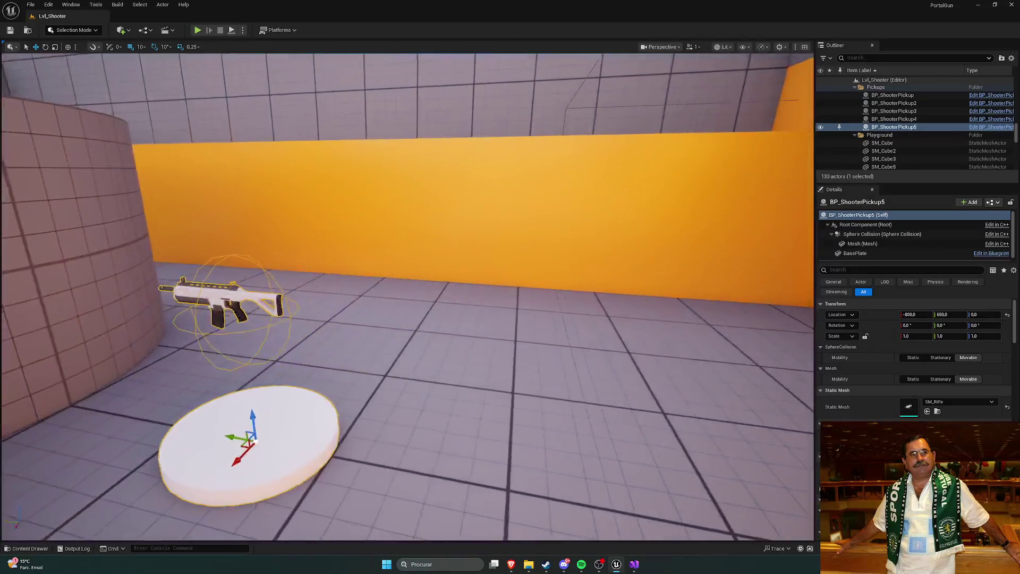
pyautogui.click(943, 403)
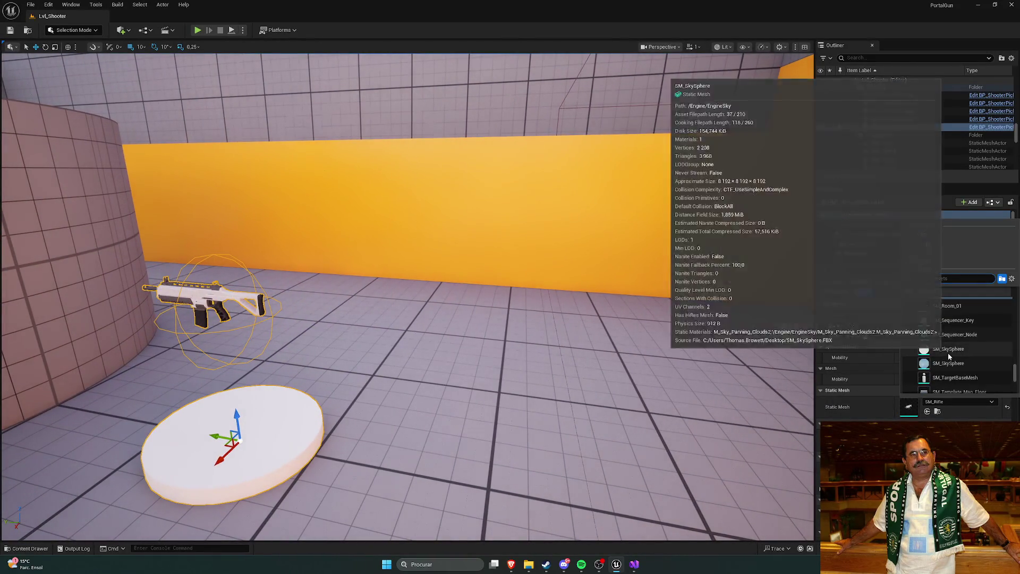
pyautogui.scroll(-5, 950, 357)
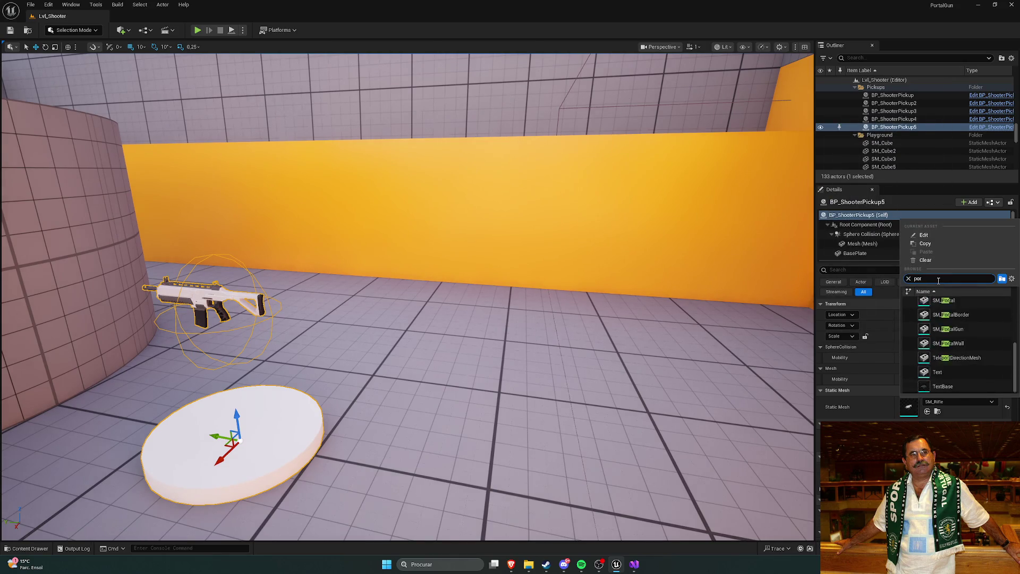
pyautogui.click(923, 351)
pyautogui.moveTo(733, 356)
pyautogui.mouseDown()
pyautogui.moveTo(690, 361)
pyautogui.moveTo(704, 359)
pyautogui.mouseUp()
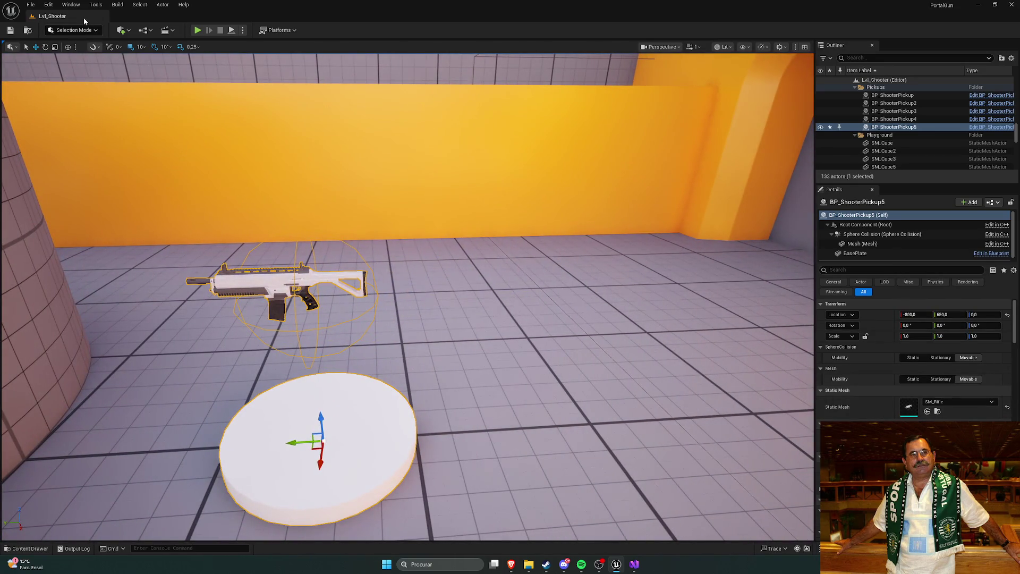
# Select the ShooterPickup C++ class in the Content Drawer.
pyautogui.hotkey('ctrl', 'space')
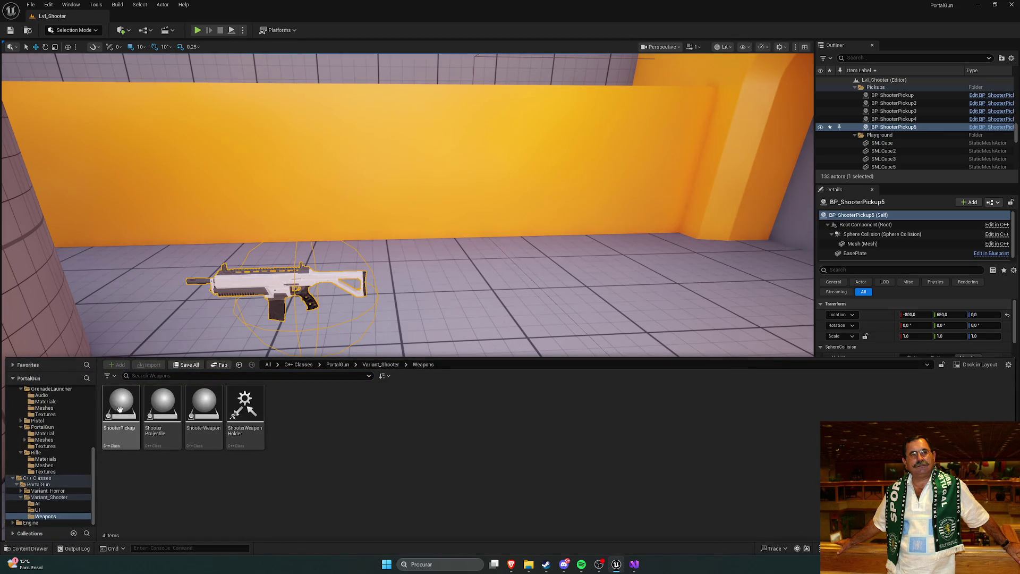
pyautogui.moveTo(258, 417)
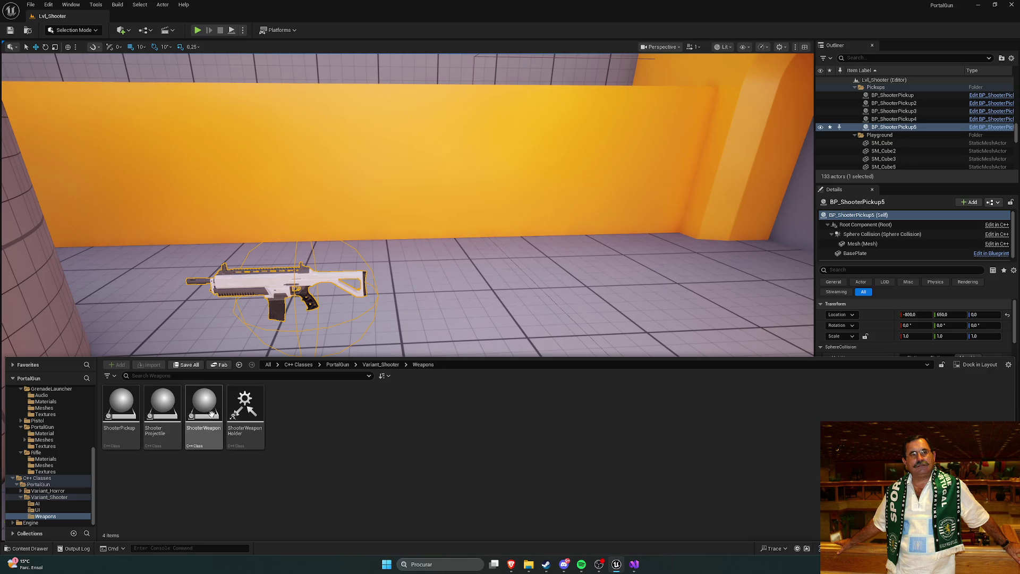
pyautogui.click(121, 411)
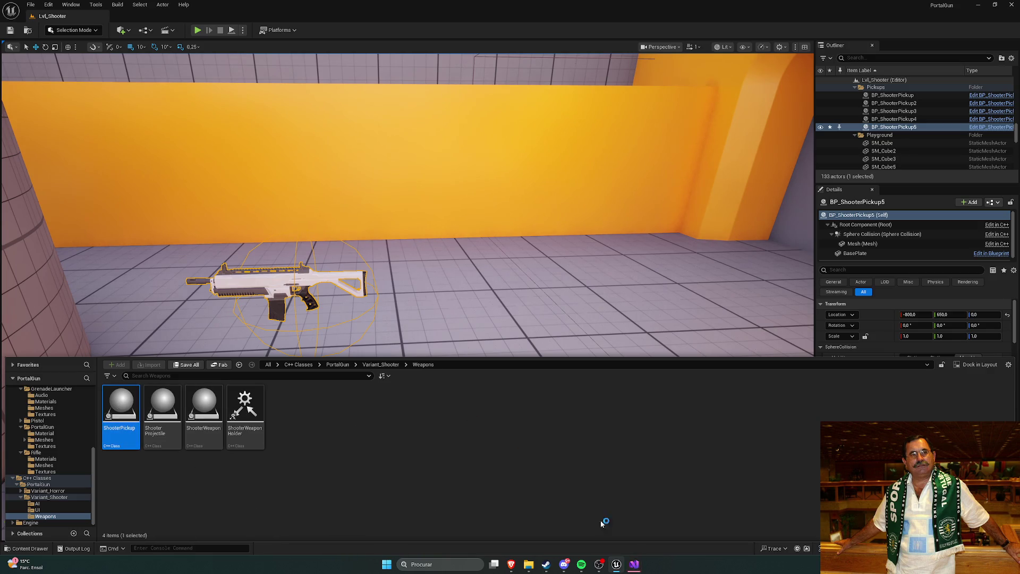
# In Visual Studio, skim ShooterPickup.cpp, then view ShooterPickup.h with its FWeaponTableRow struct.
pyautogui.click(634, 566)
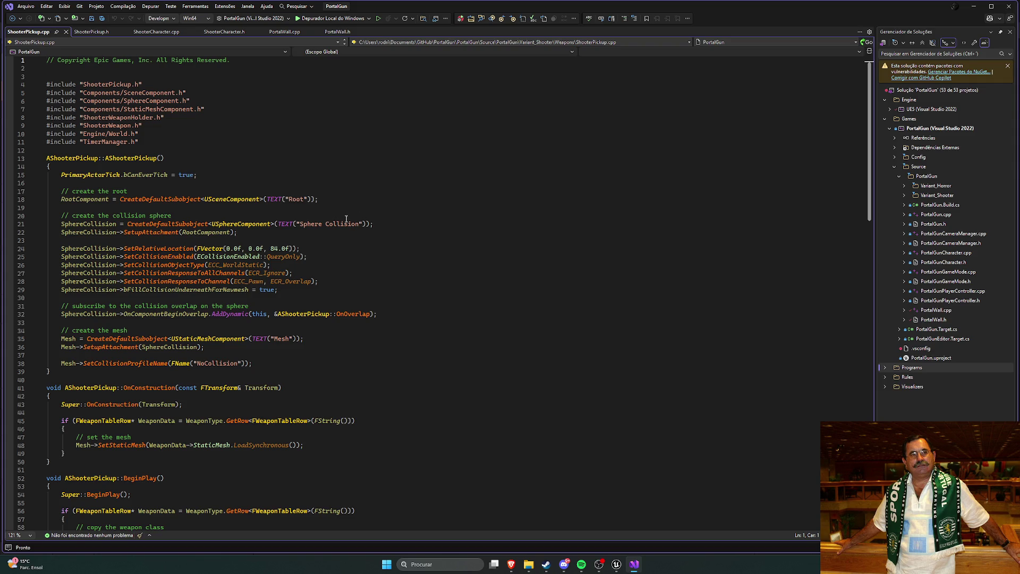
pyautogui.scroll(-3, 349, 218)
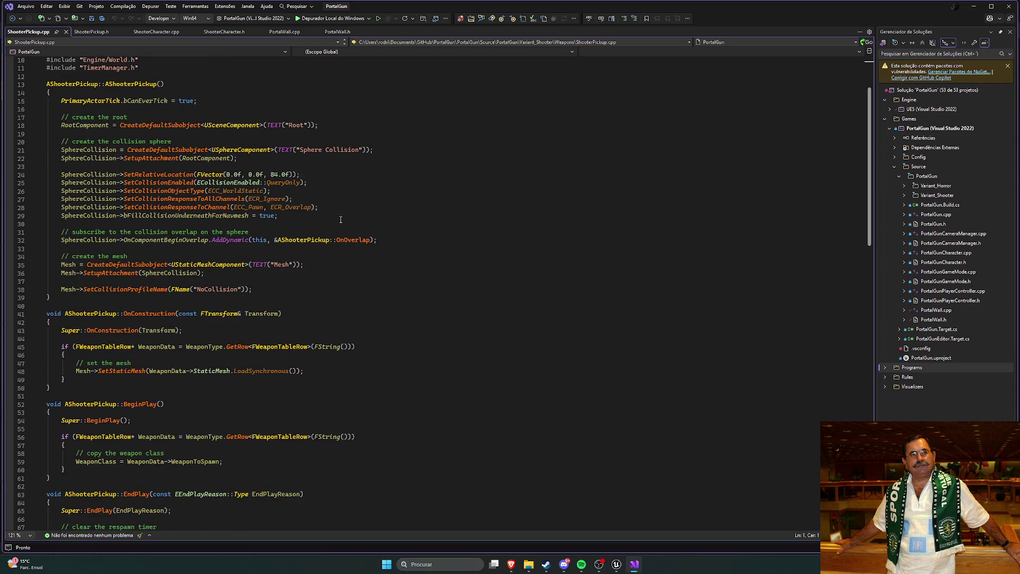
pyautogui.scroll(3, 338, 219)
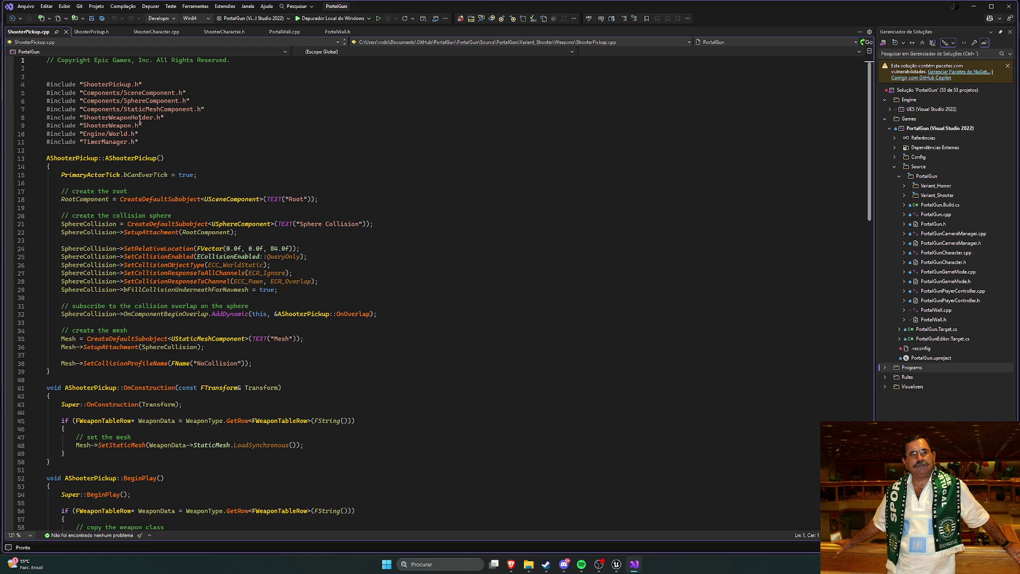
pyautogui.click(90, 33)
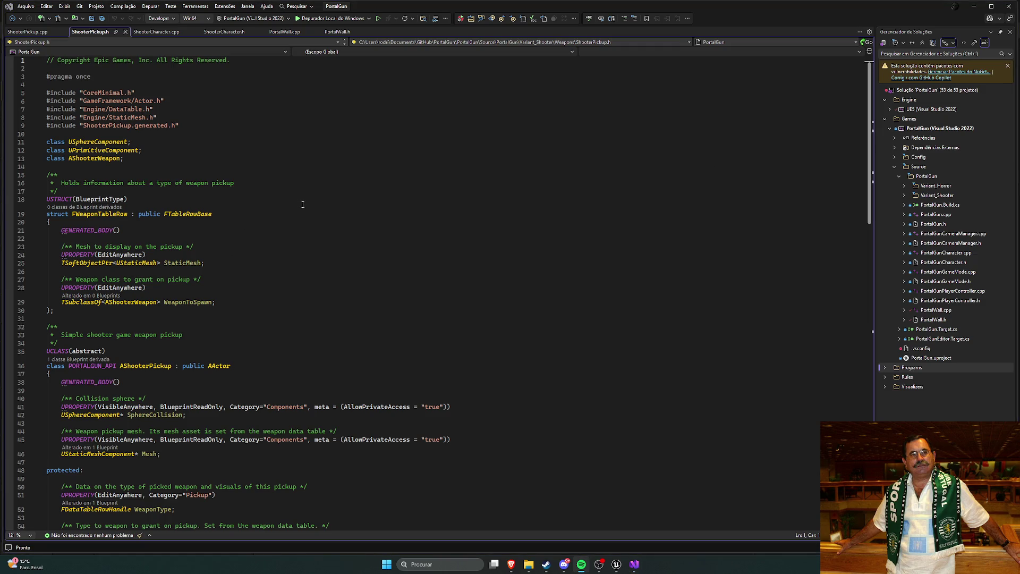
# Examine FWeaponTableRow's WeaponToSpawn field, toggling between ShooterPickup.h and ShooterPickup.cpp.
pyautogui.scroll(-1, 250, 231)
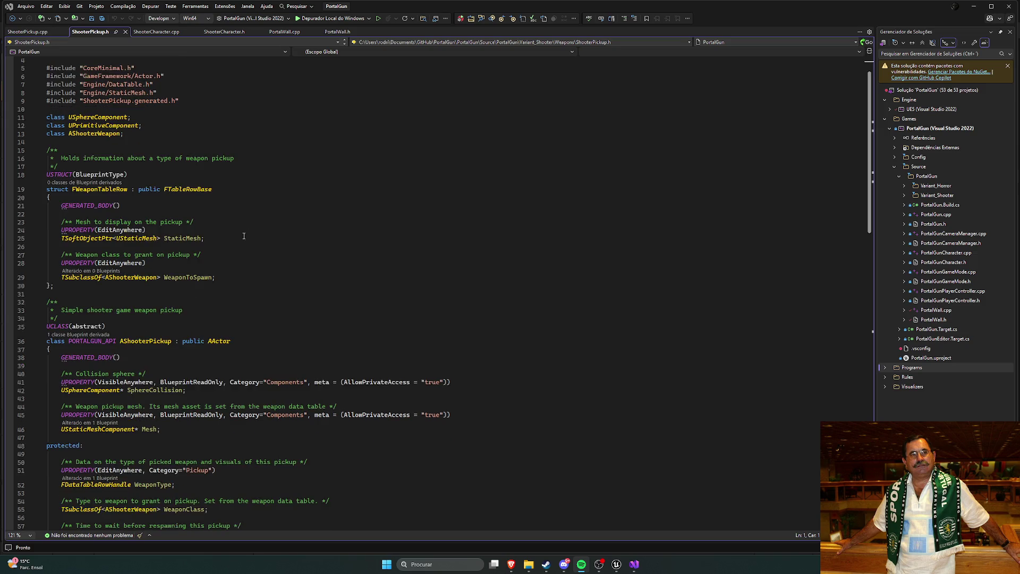
pyautogui.click(232, 277)
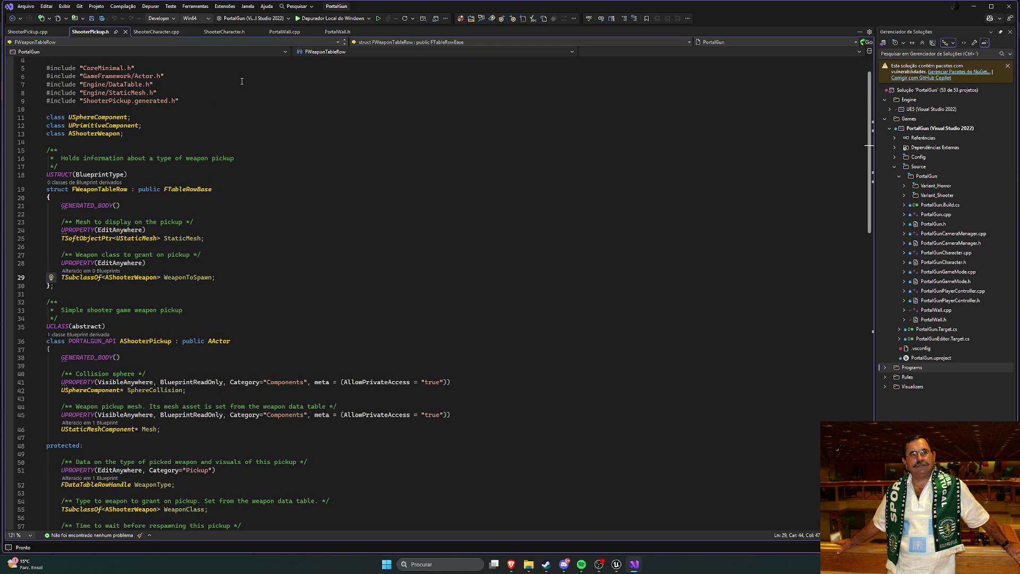
pyautogui.click(29, 33)
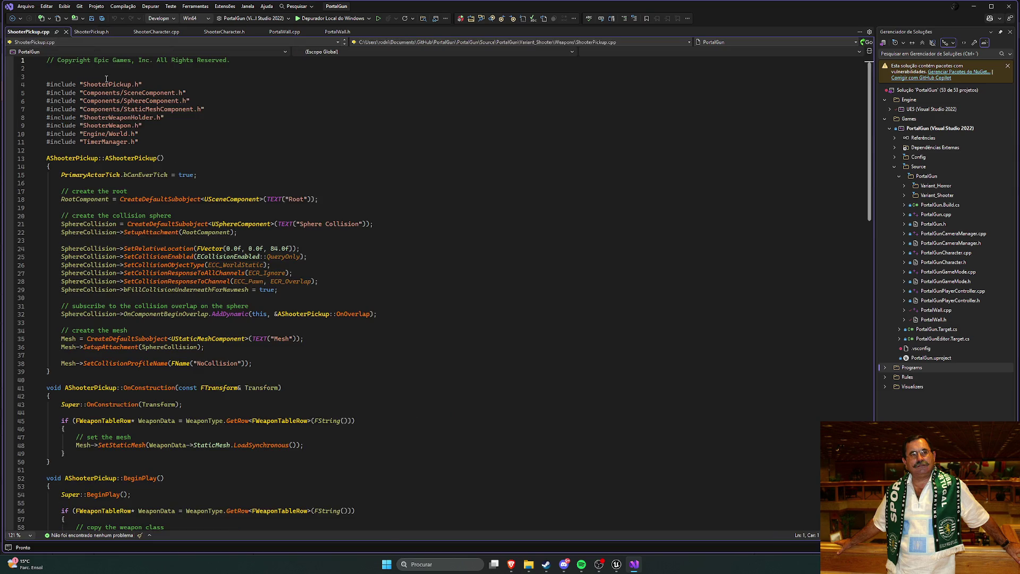
pyautogui.click(90, 34)
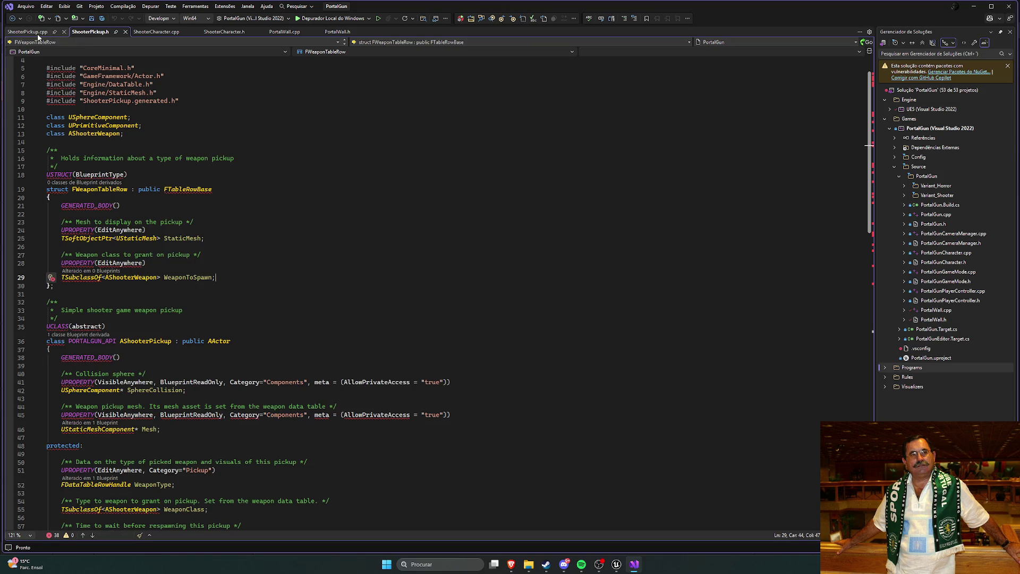
pyautogui.click(37, 32)
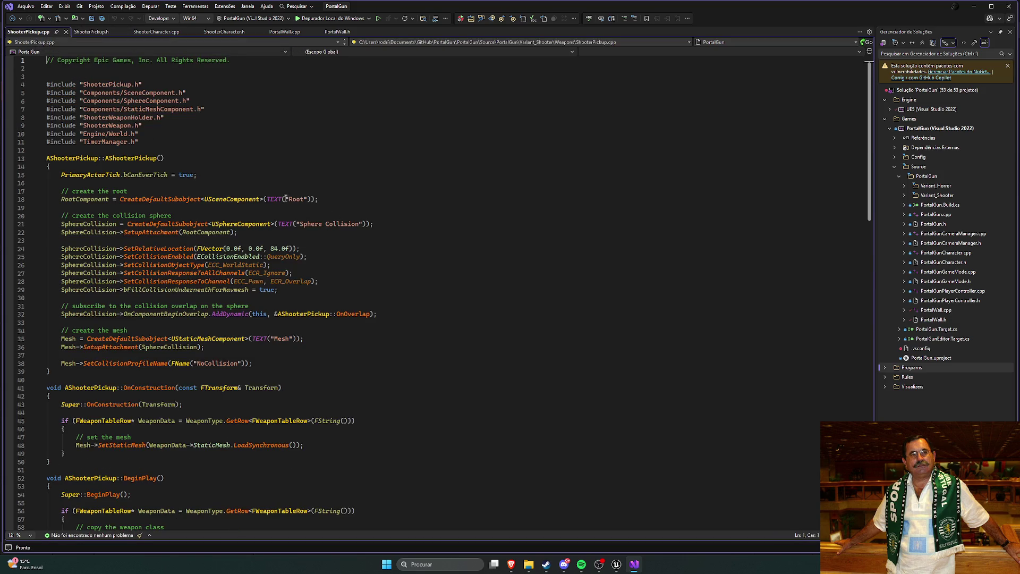
# Inspect the LoadSynchronous mesh call on line 48, recheck the header, and return to Unreal.
pyautogui.scroll(-5, 313, 209)
pyautogui.scroll(-4, 319, 208)
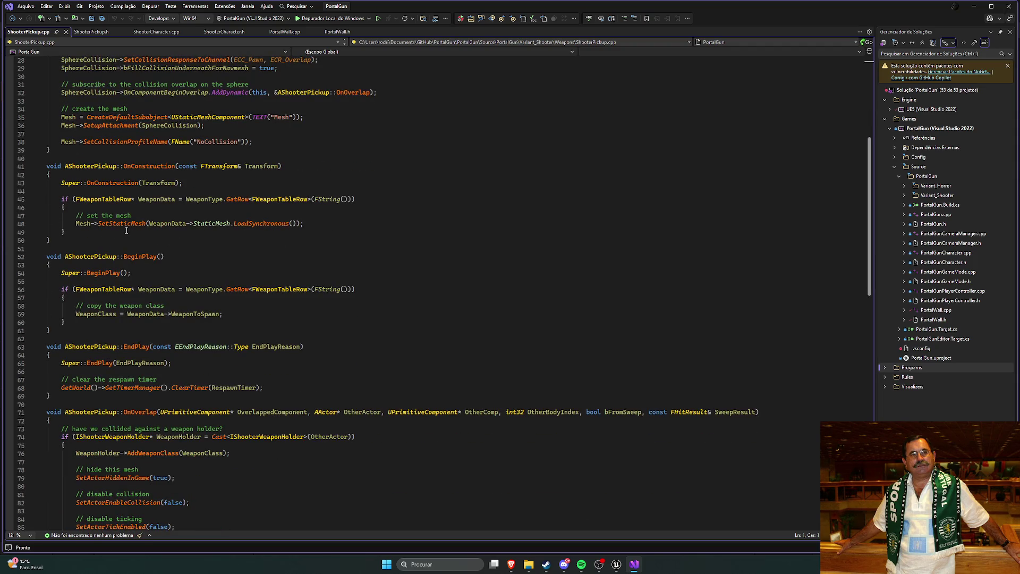
pyautogui.click(255, 225)
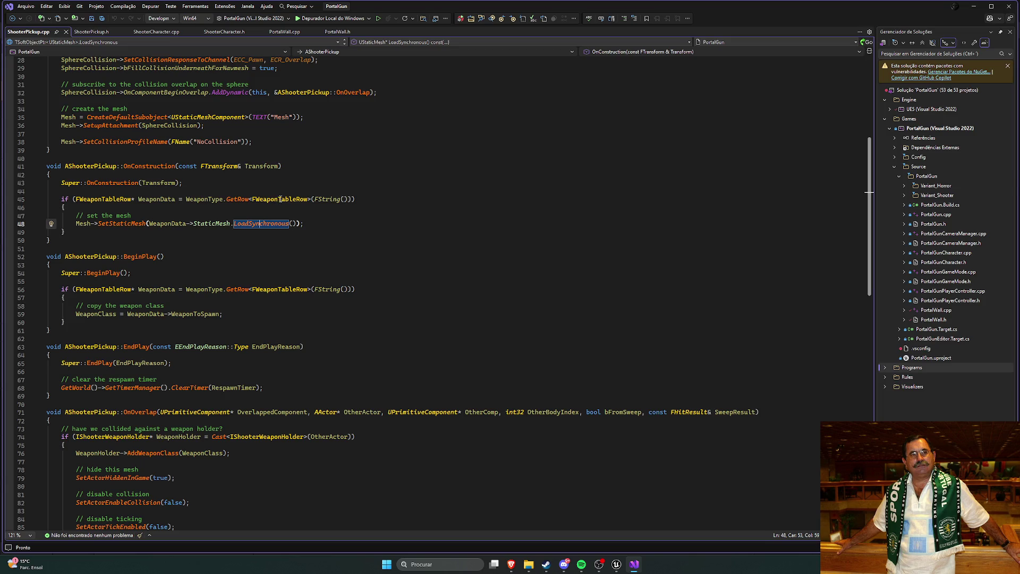
pyautogui.click(91, 31)
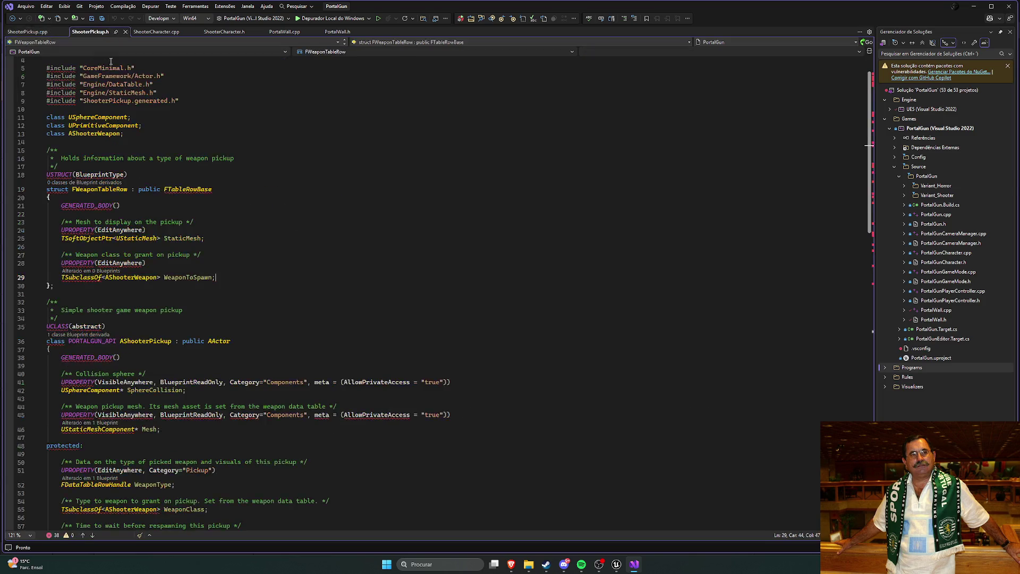
pyautogui.scroll(1, 246, 171)
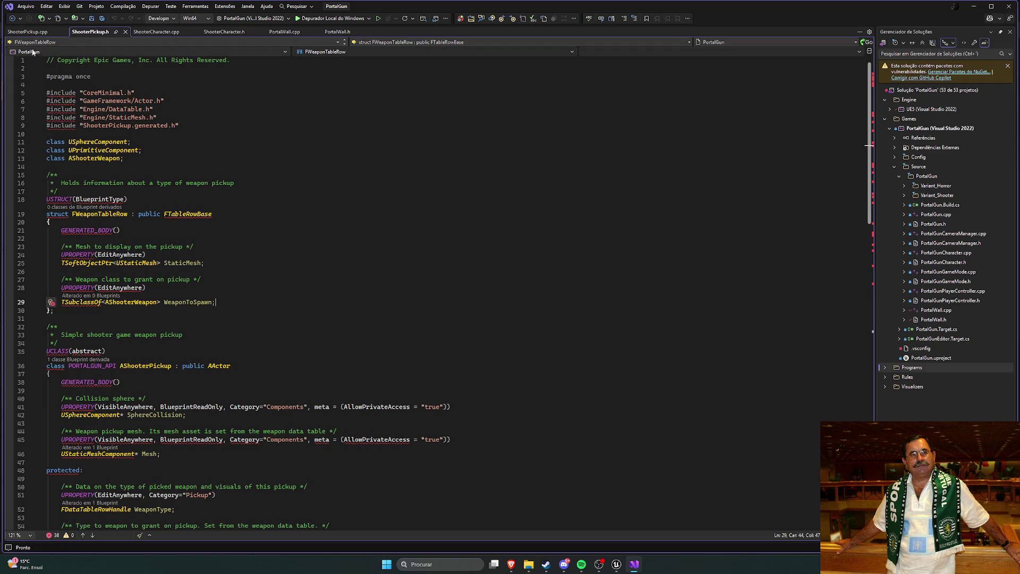
pyautogui.click(27, 31)
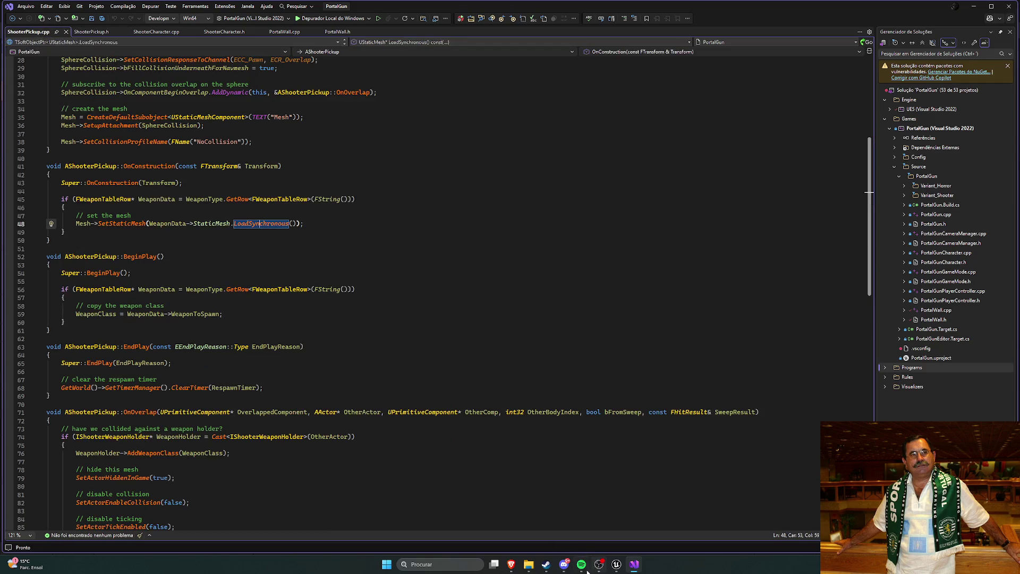
pyautogui.click(616, 564)
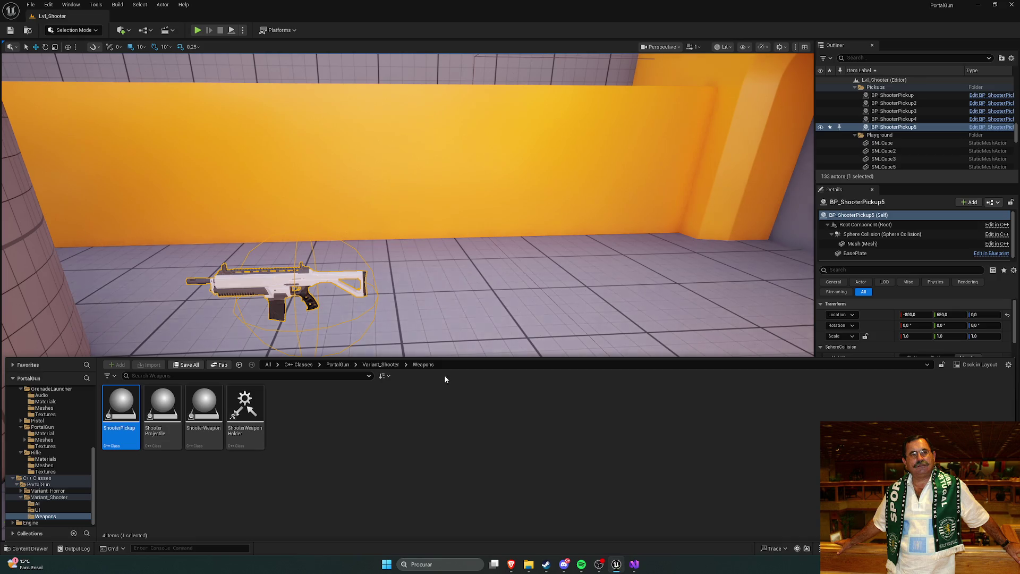
# Open the Lvl_FirstPerson level from Content > FirstPerson, dismissing the save prompt.
pyautogui.click(396, 296)
pyautogui.scroll(4, 60, 425)
pyautogui.scroll(5, 63, 424)
pyautogui.click(32, 396)
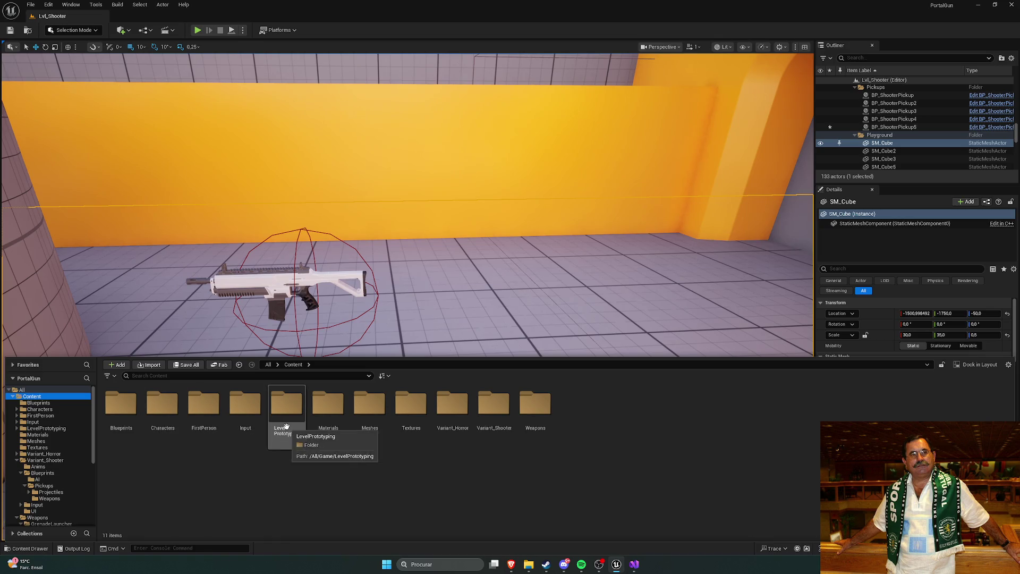
pyautogui.doubleClick(284, 422)
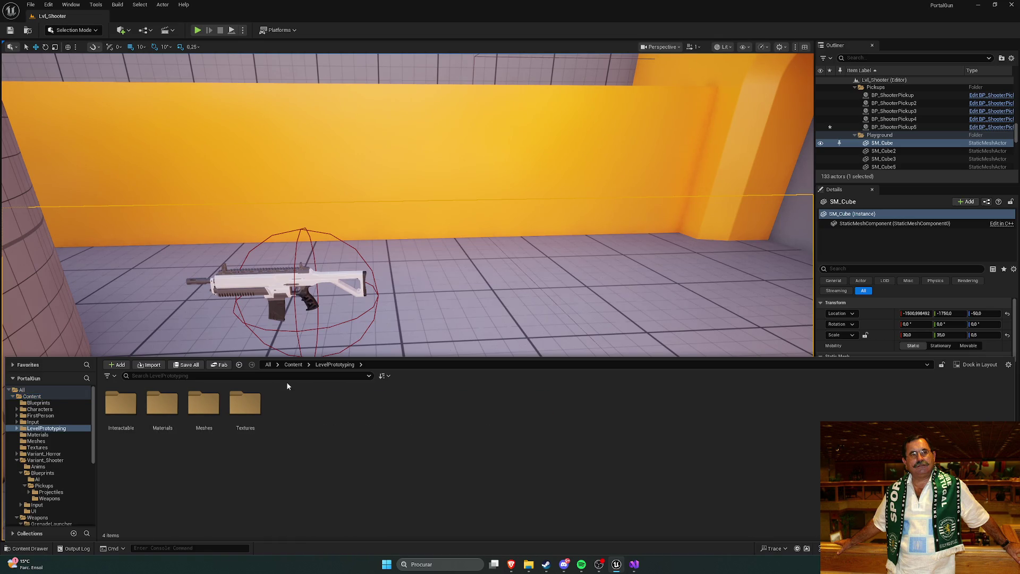
pyautogui.click(293, 364)
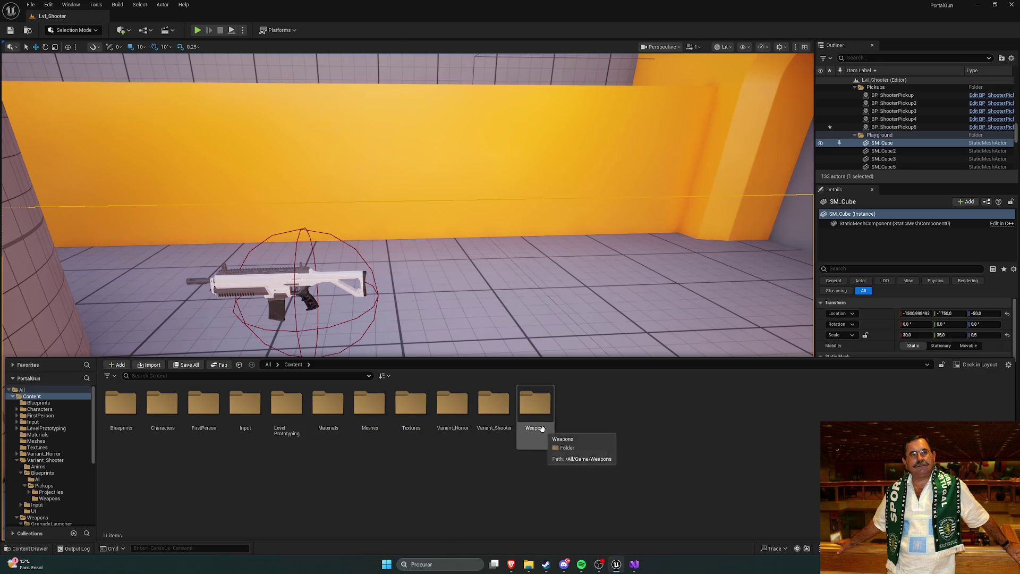
pyautogui.doubleClick(215, 414)
pyautogui.doubleClick(215, 414)
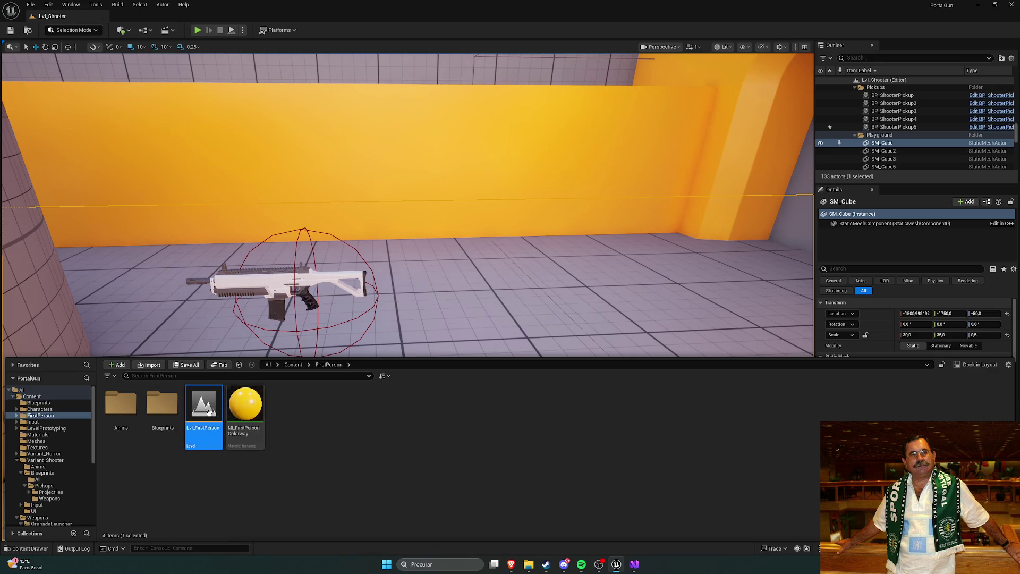
pyautogui.click(531, 369)
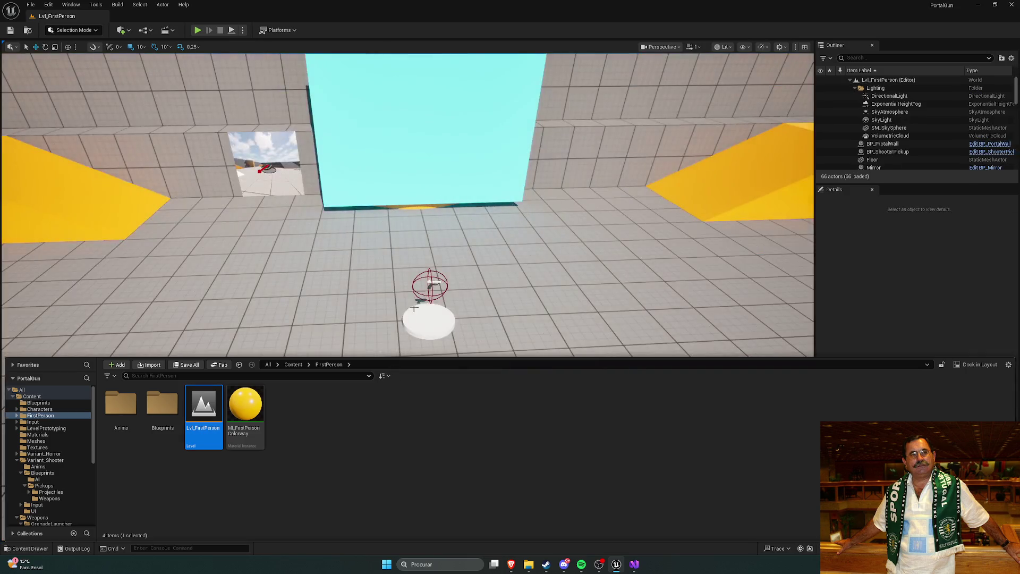
# Select the level's Floor and expand its Advanced static mesh options in Details.
pyautogui.click(392, 260)
pyautogui.moveTo(392, 260); pyautogui.dragTo(596, 302)
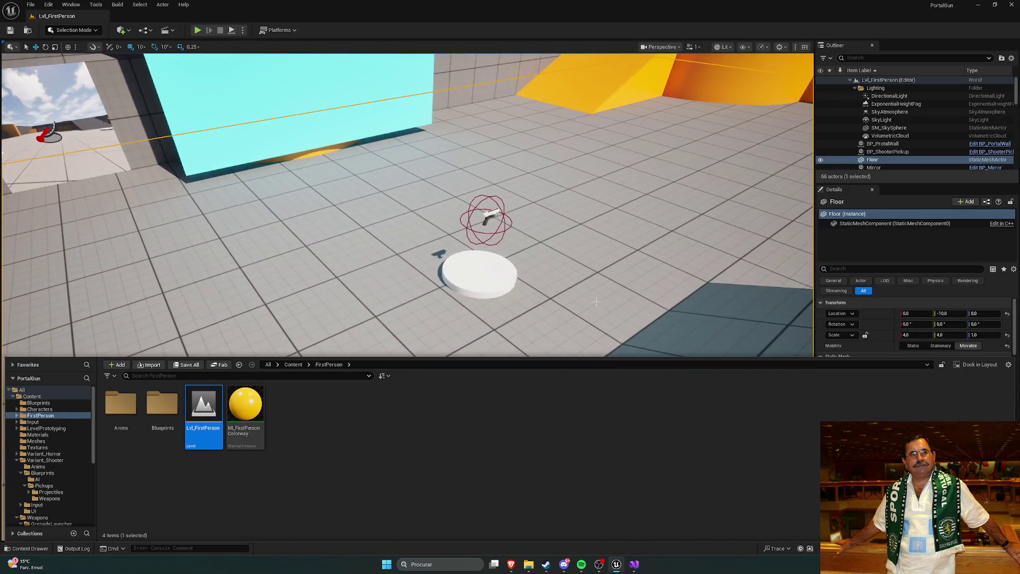
pyautogui.hotkey('ctrl', 'space')
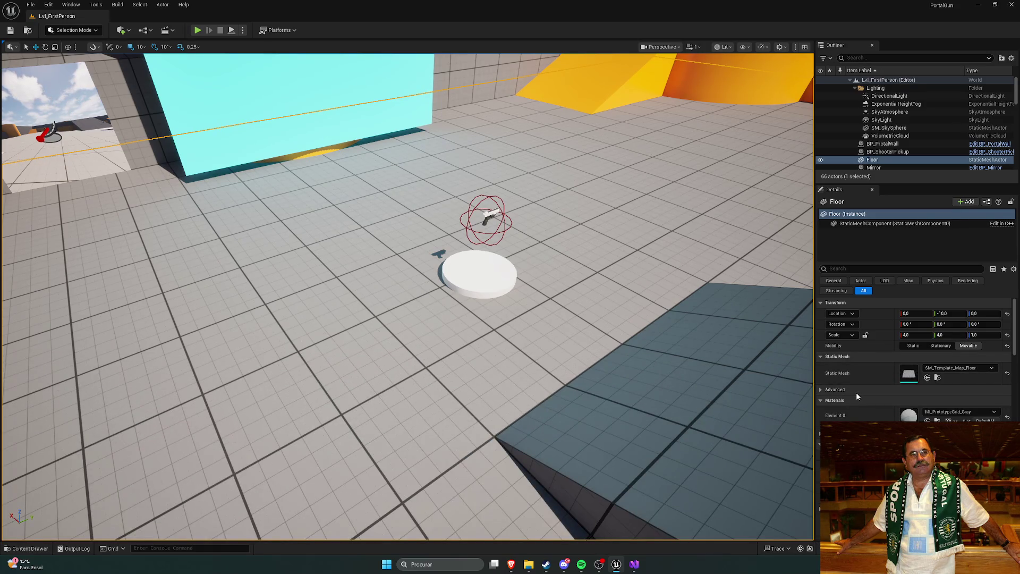
pyautogui.click(820, 390)
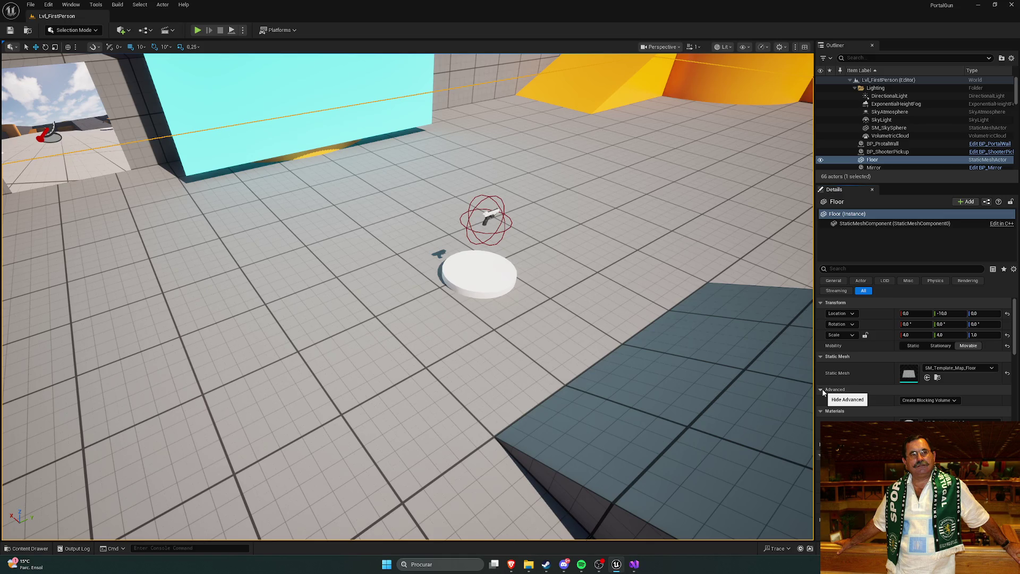
pyautogui.hotkey('ctrl', 'space')
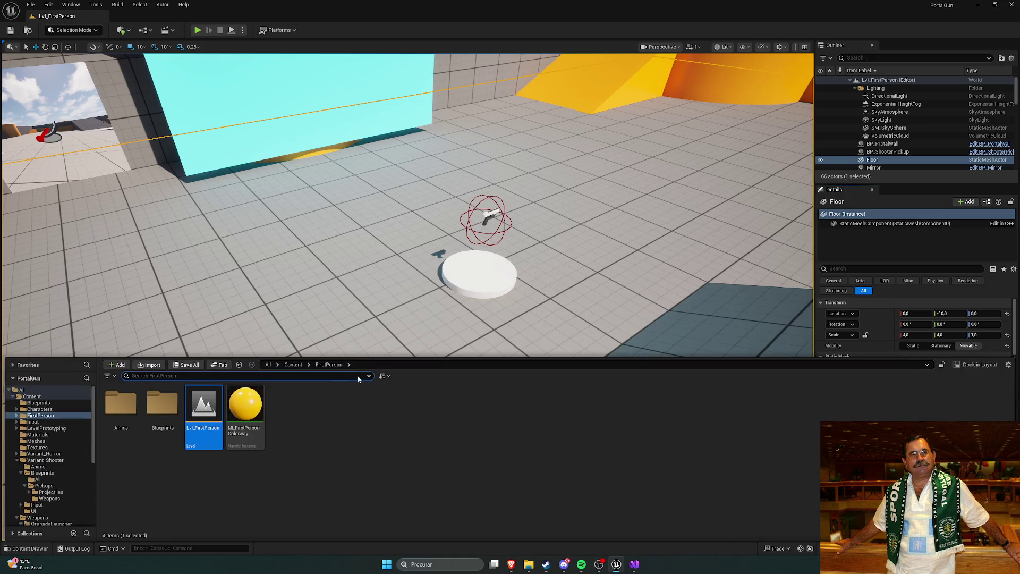
# Select the level's BP_ShooterPickup, scroll its Details from Transform to Actor, then select BasePlate.
pyautogui.click(462, 269)
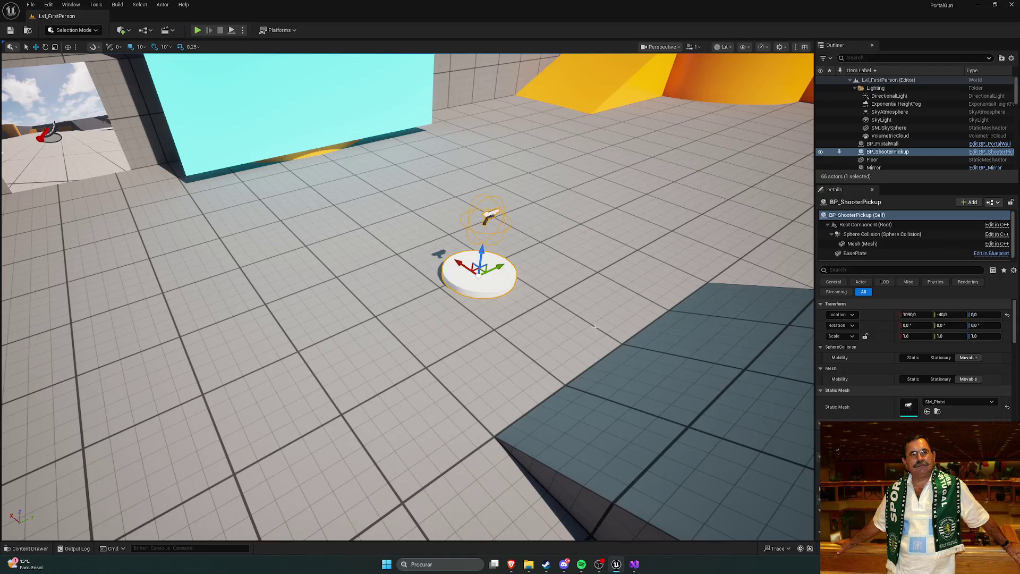
pyautogui.scroll(-5, 595, 327)
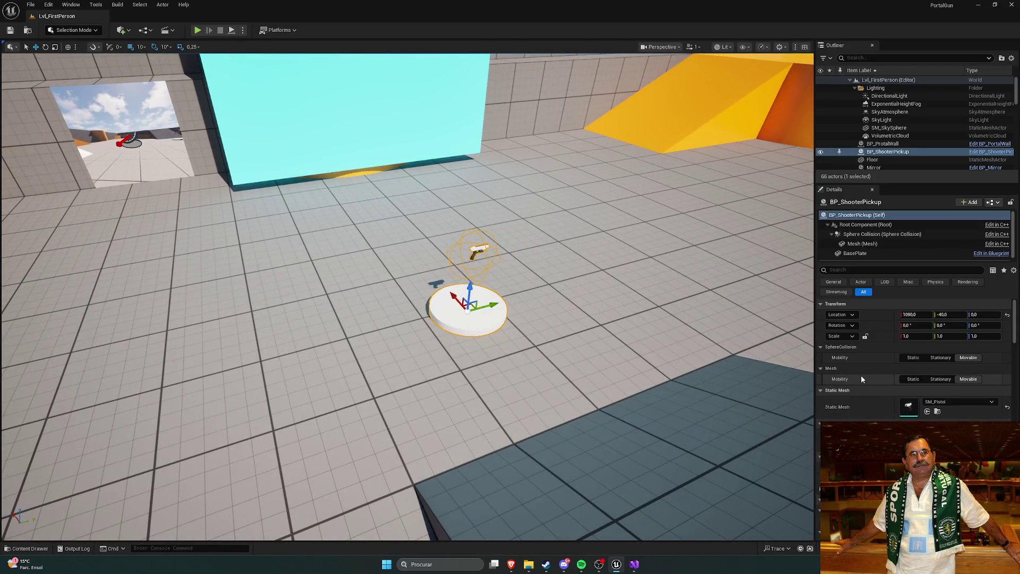
pyautogui.scroll(-3, 872, 378)
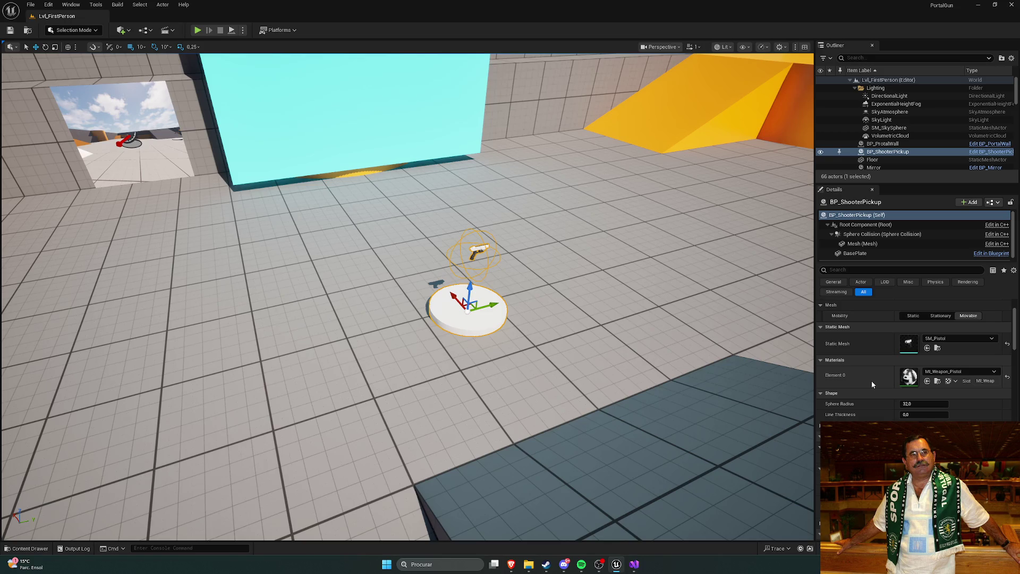
pyautogui.scroll(-6, 870, 381)
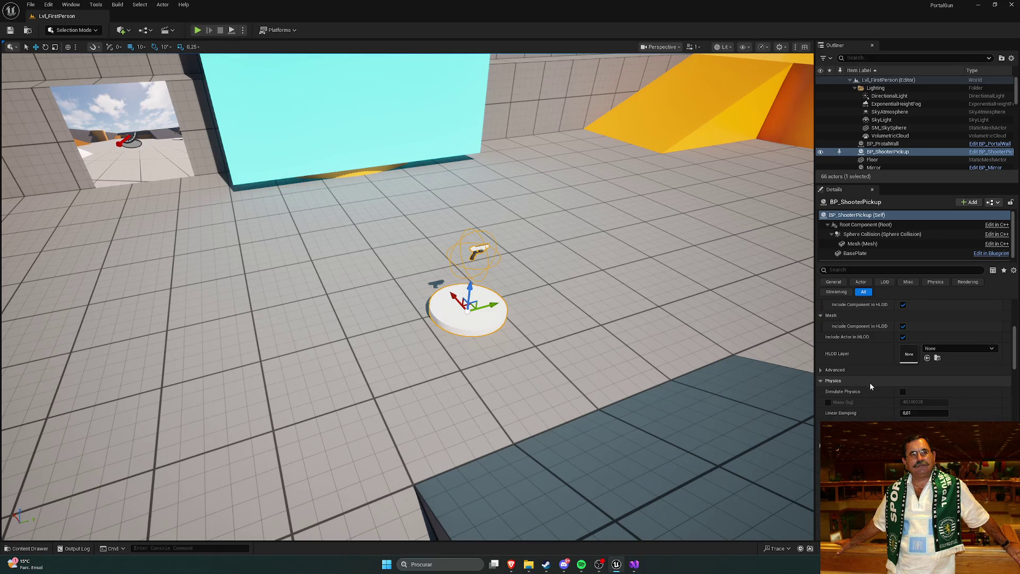
pyautogui.scroll(-3, 866, 382)
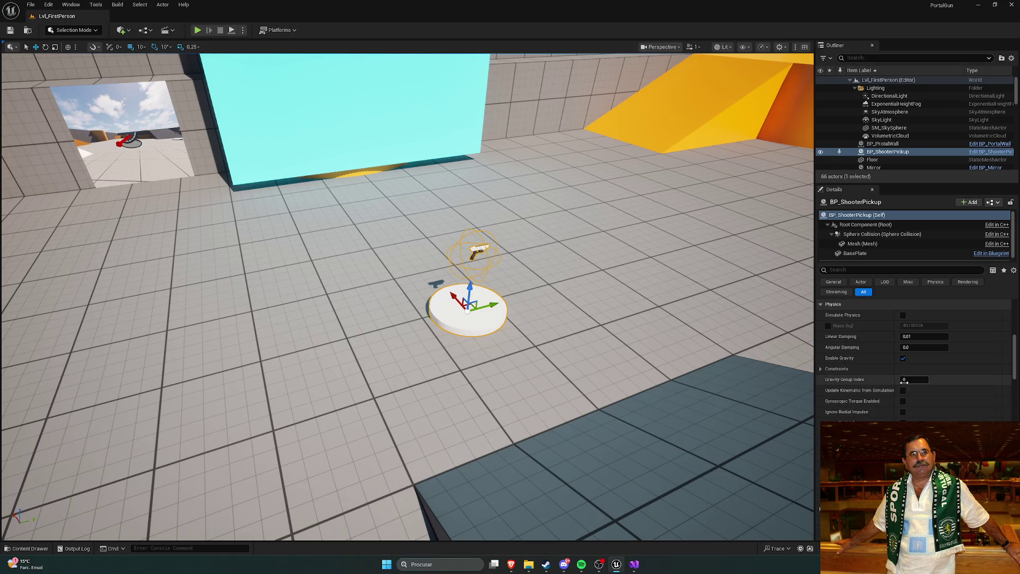
pyautogui.scroll(-3, 1014, 387)
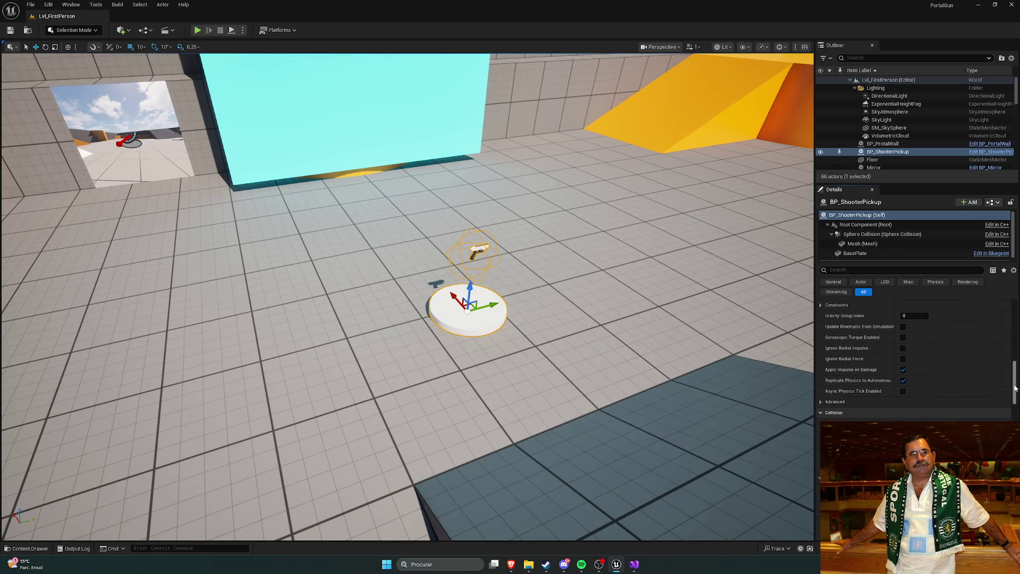
pyautogui.moveTo(1014, 386); pyautogui.dragTo(1014, 433)
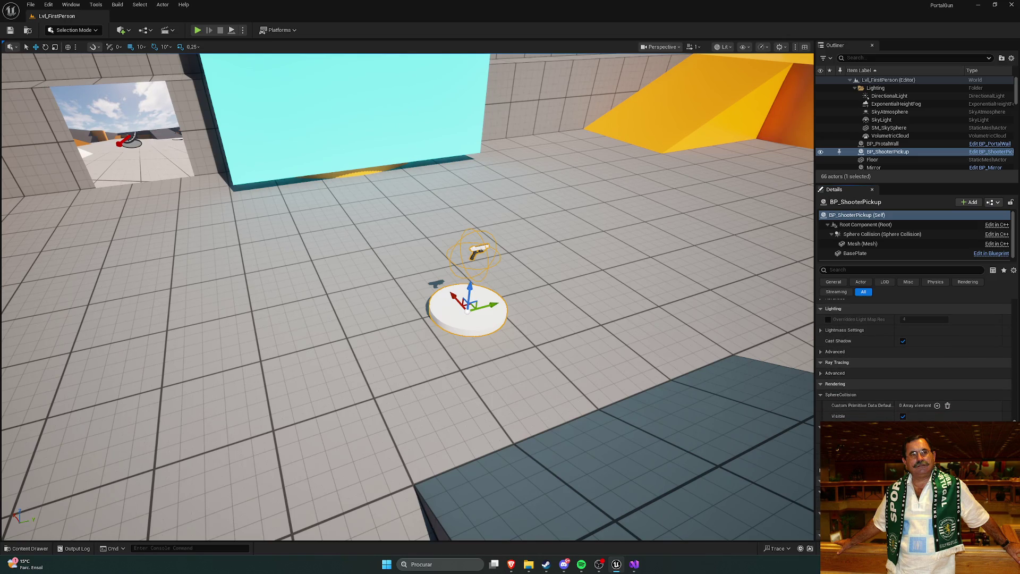
pyautogui.scroll(-5, 913, 361)
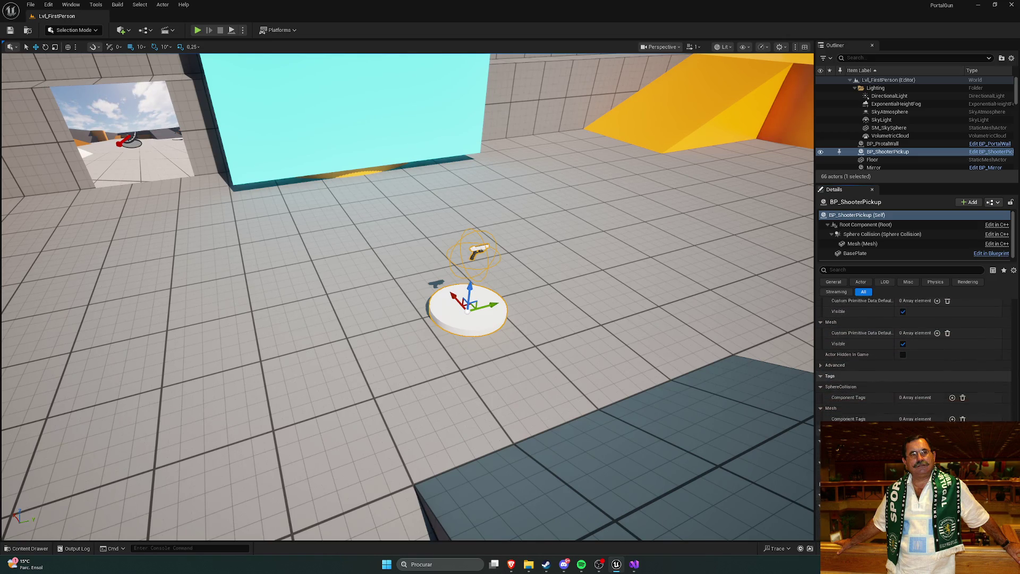
pyautogui.scroll(-5, 914, 362)
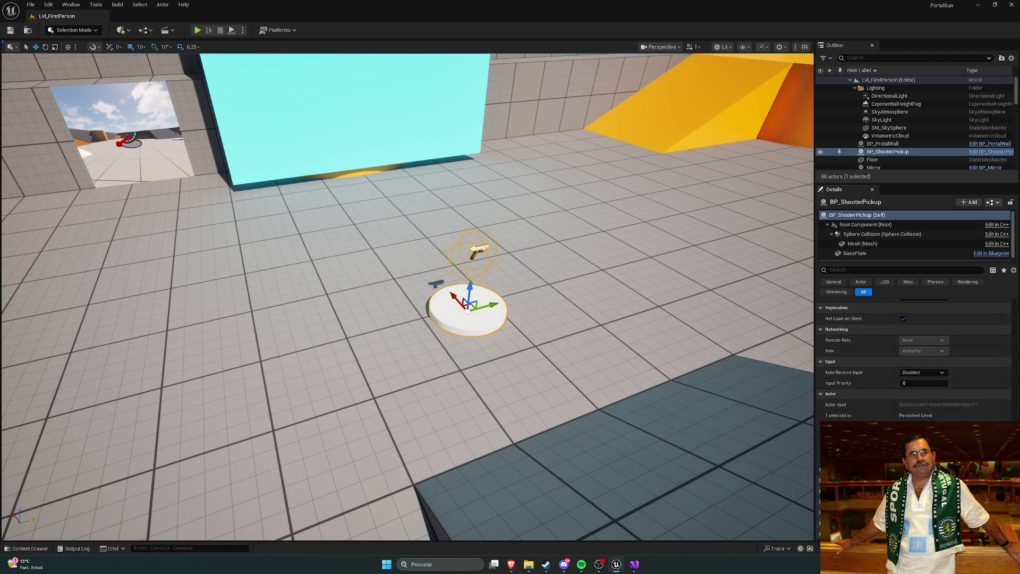
pyautogui.scroll(10, 855, 381)
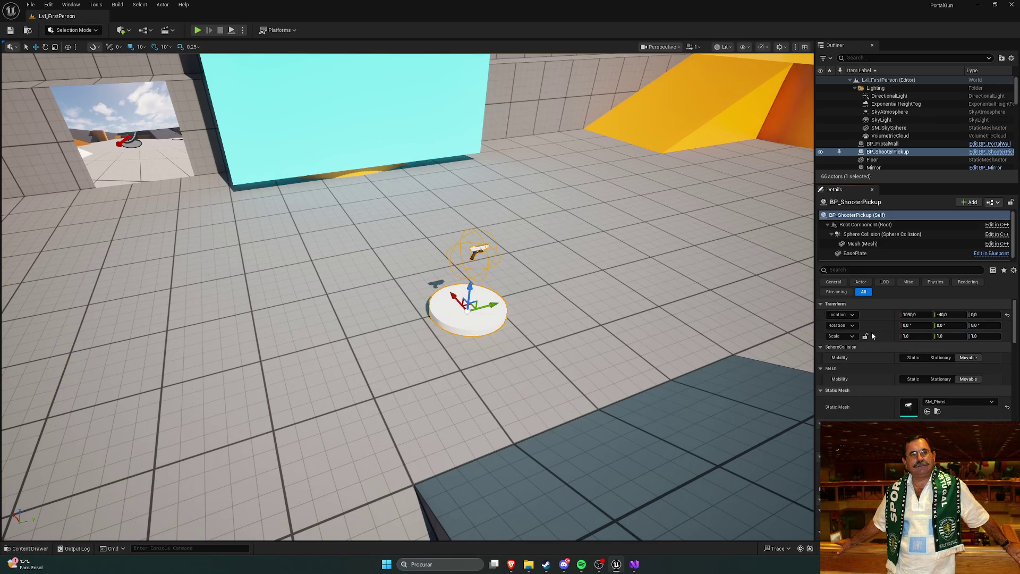
pyautogui.click(858, 253)
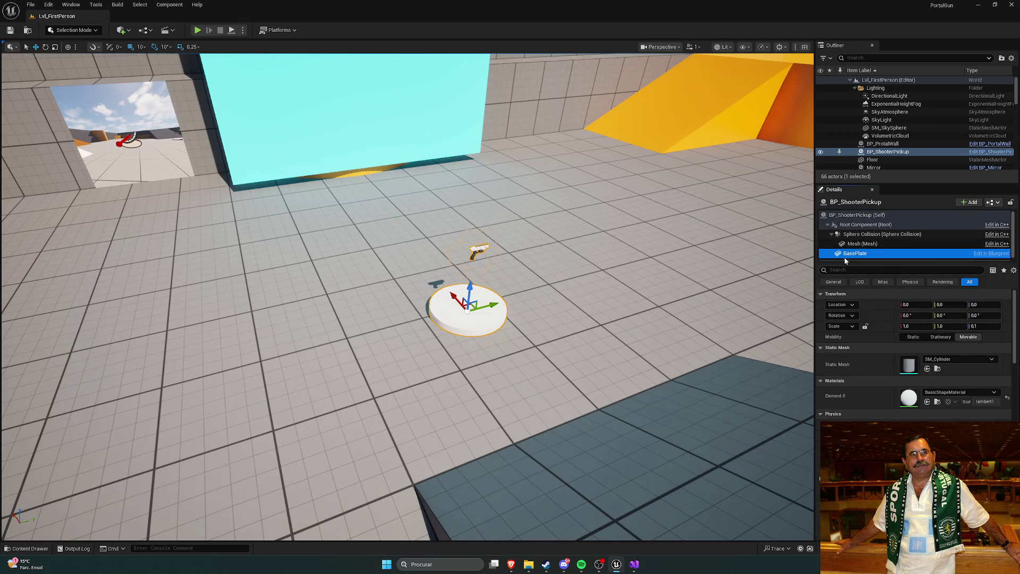
# Check the pickup's pistol Mesh component, then browse to Variant_Shooter > Blueprints > Pickups.
pyautogui.click(860, 245)
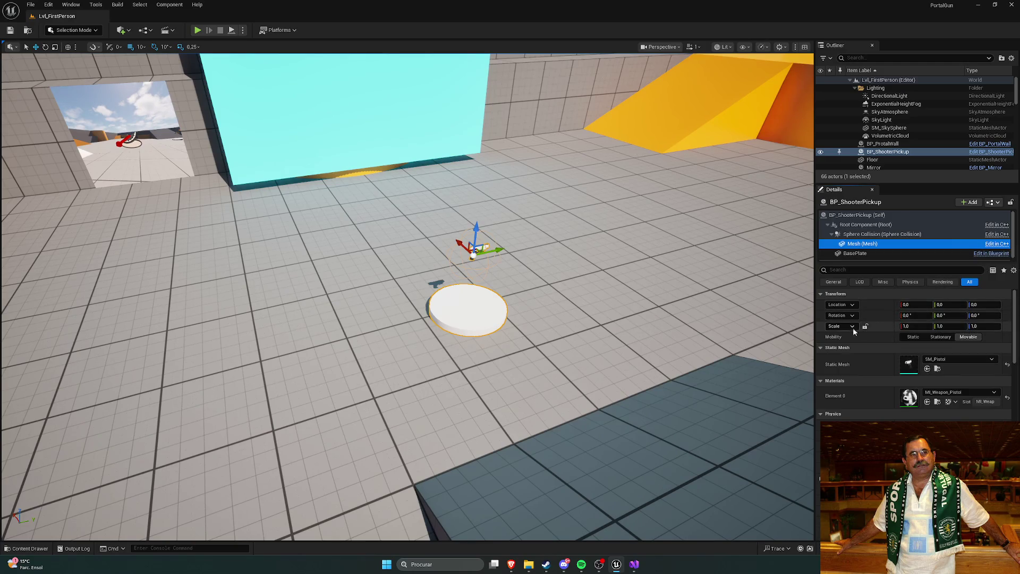
pyautogui.hotkey('ctrl', 'space')
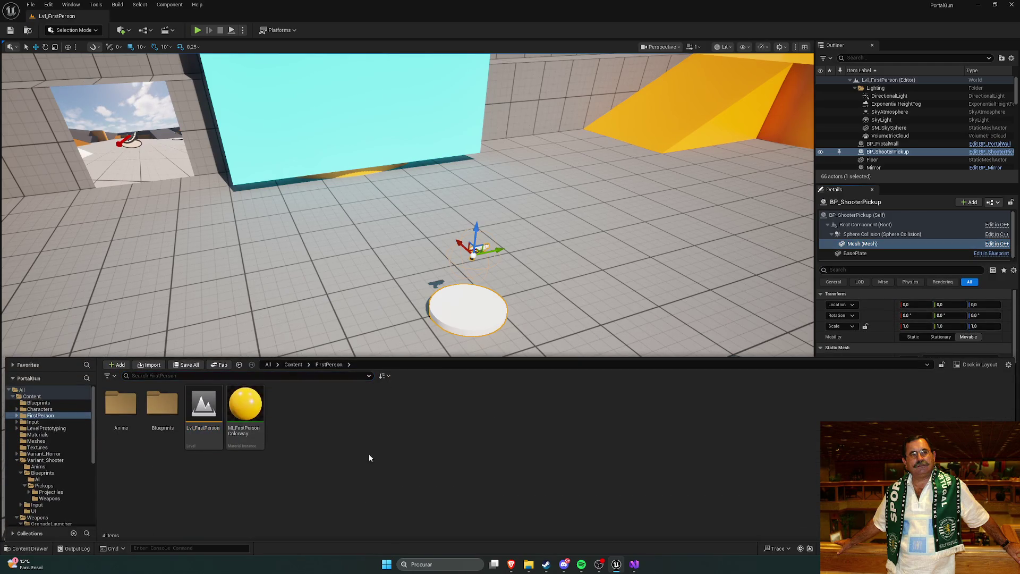
pyautogui.click(294, 364)
pyautogui.doubleClick(502, 404)
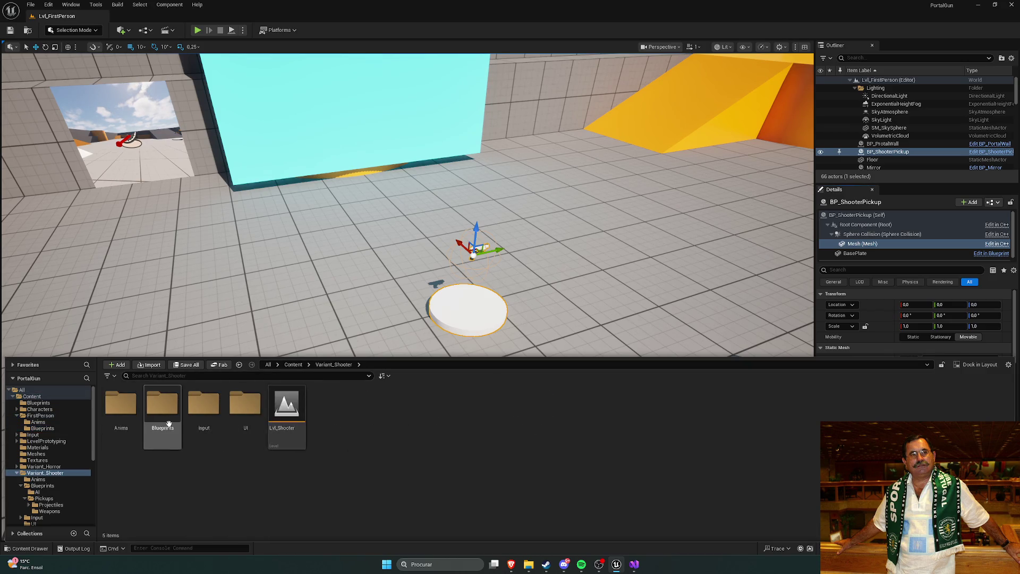
pyautogui.doubleClick(162, 404)
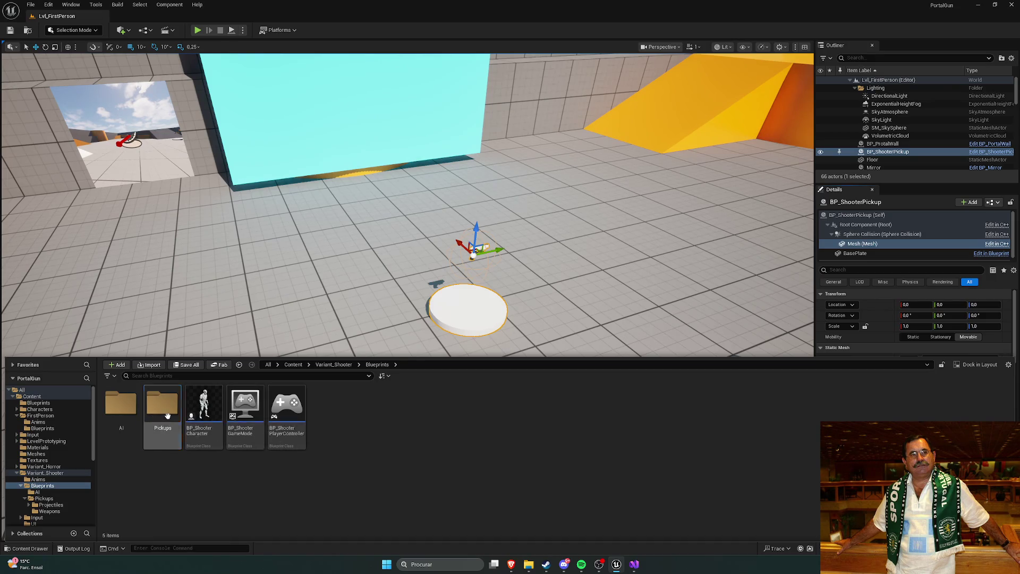
pyautogui.doubleClick(162, 405)
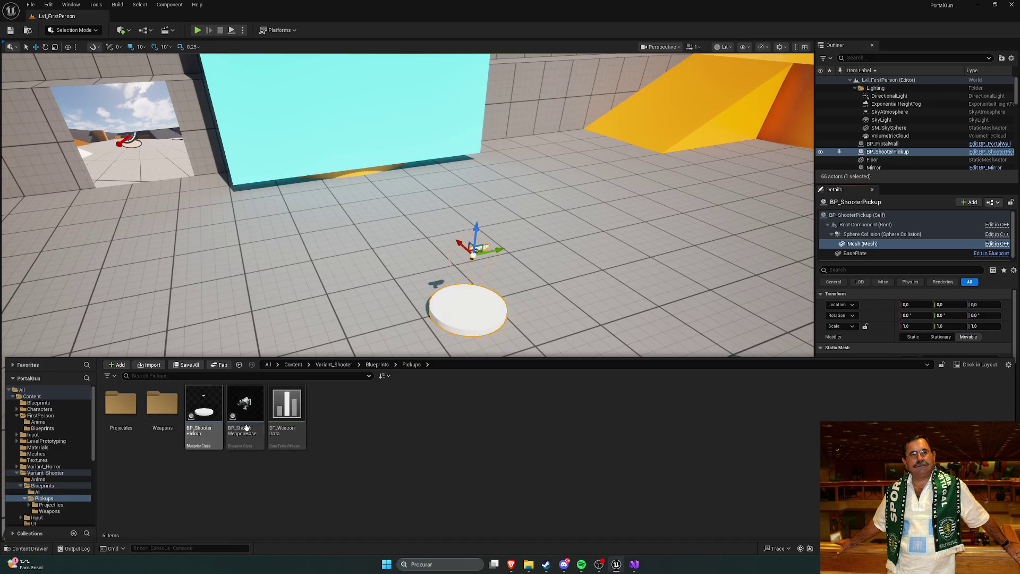
# Open BP_ShooterWeaponBase, inspect its Third Person Mesh, close it, and return to ShooterPickup.cpp.
pyautogui.doubleClick(245, 403)
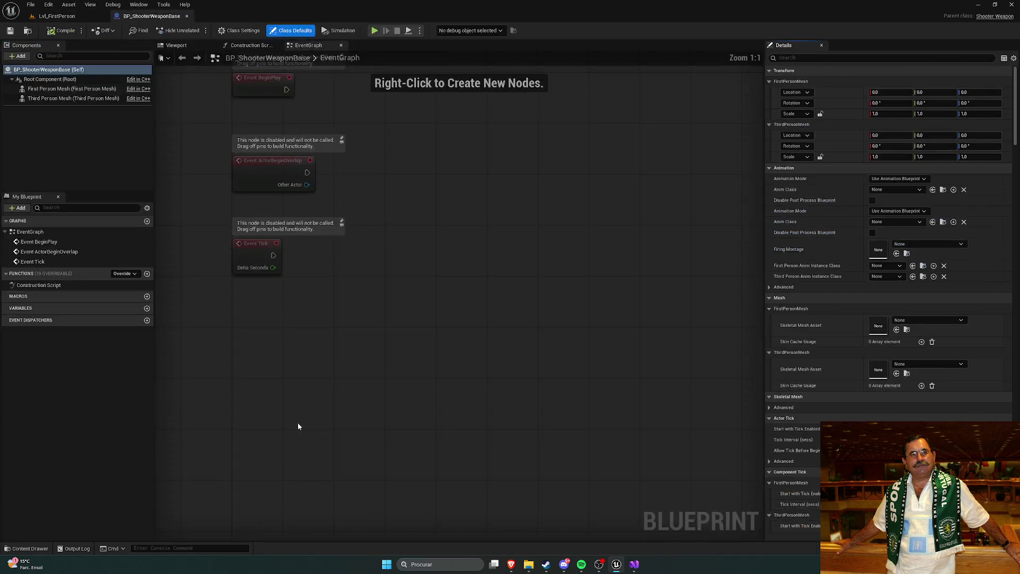
pyautogui.click(58, 98)
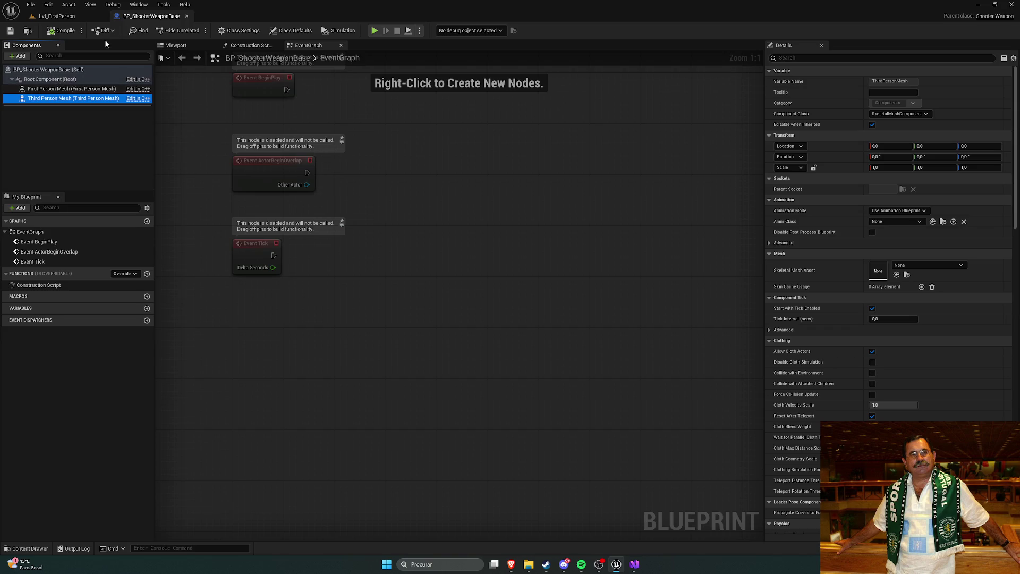
pyautogui.click(186, 16)
pyautogui.click(633, 568)
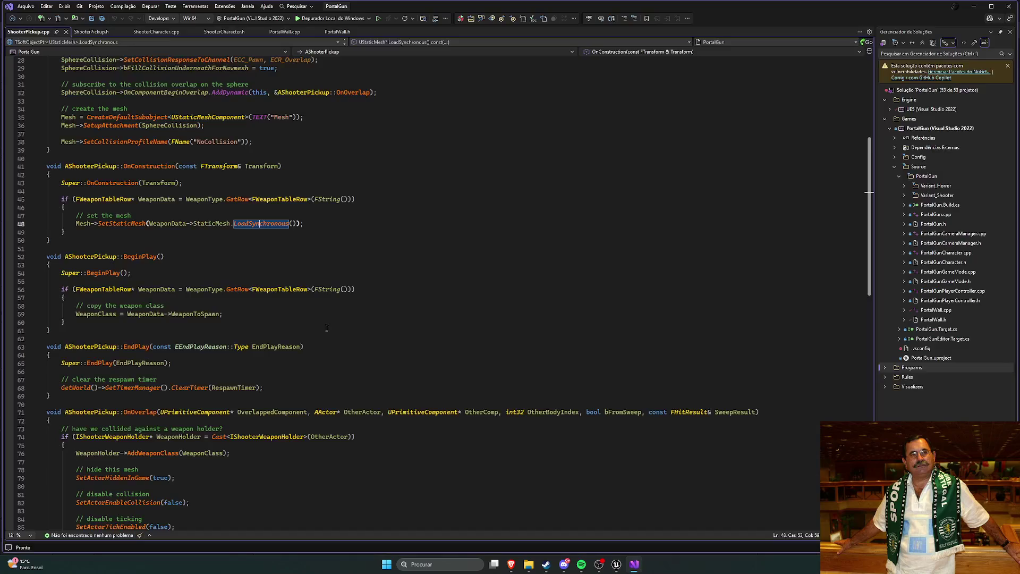
# Show the FWeaponTableRow struct and Mesh member in ShooterPickup.h, then return to Unreal.
pyautogui.click(281, 273)
pyautogui.scroll(-2, 281, 276)
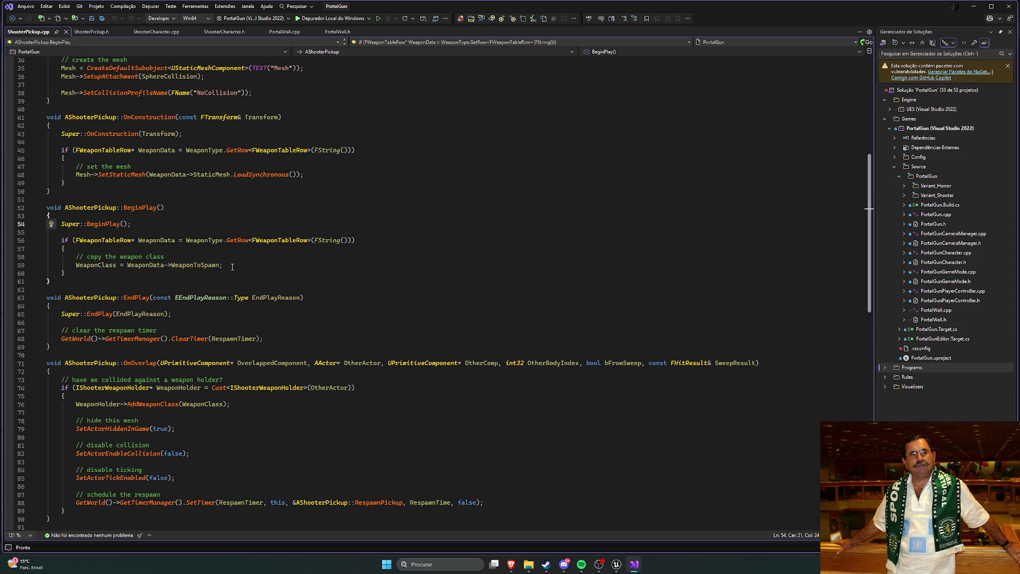
pyautogui.click(90, 32)
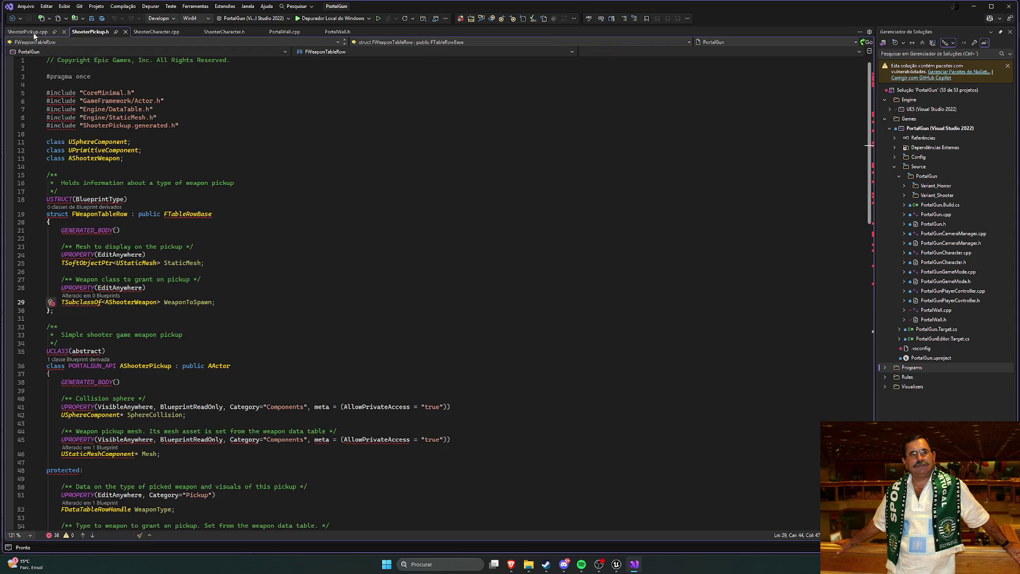
pyautogui.scroll(-6, 292, 216)
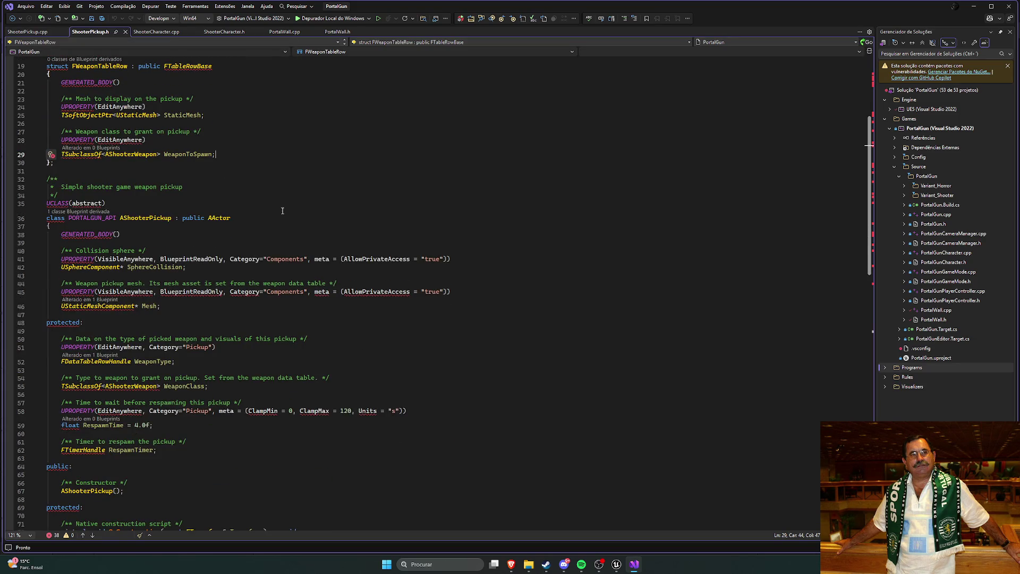
pyautogui.scroll(-3, 290, 216)
pyautogui.click(263, 210)
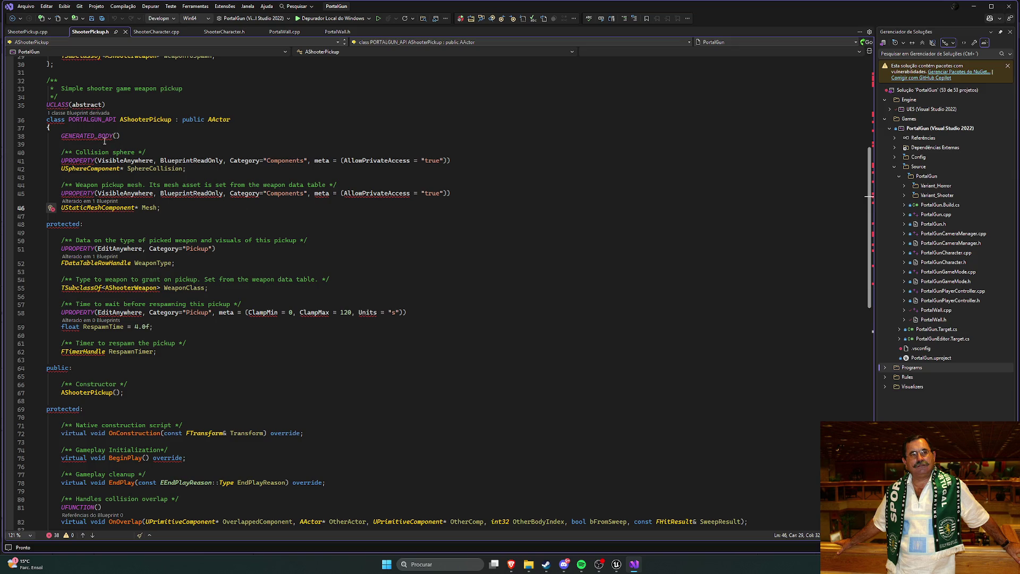
pyautogui.click(616, 563)
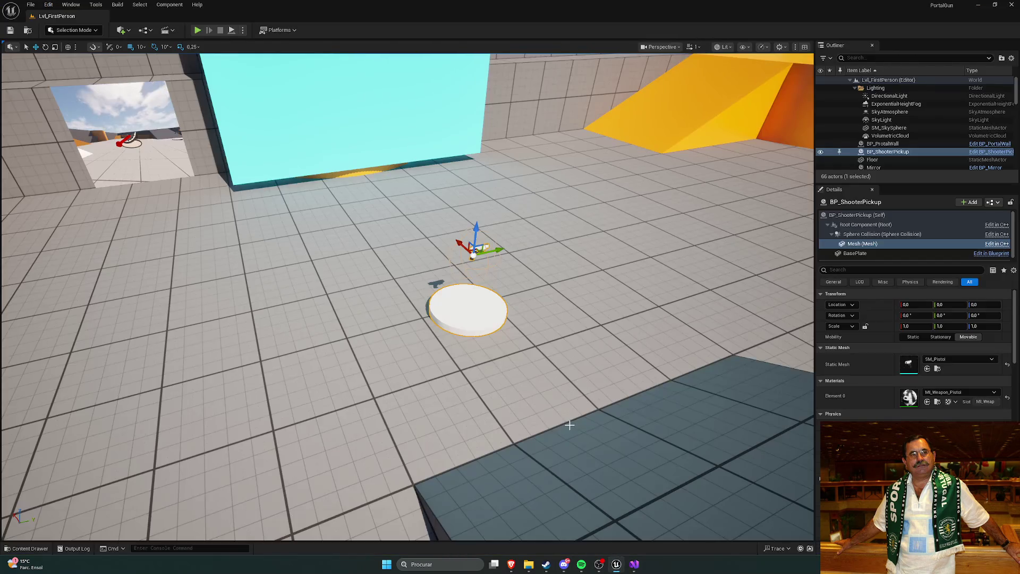
# Check the BP_ShooterPickup and DT_WeaponData context menus in Pickups, then open DT_WeaponData.
pyautogui.moveTo(297, 399)
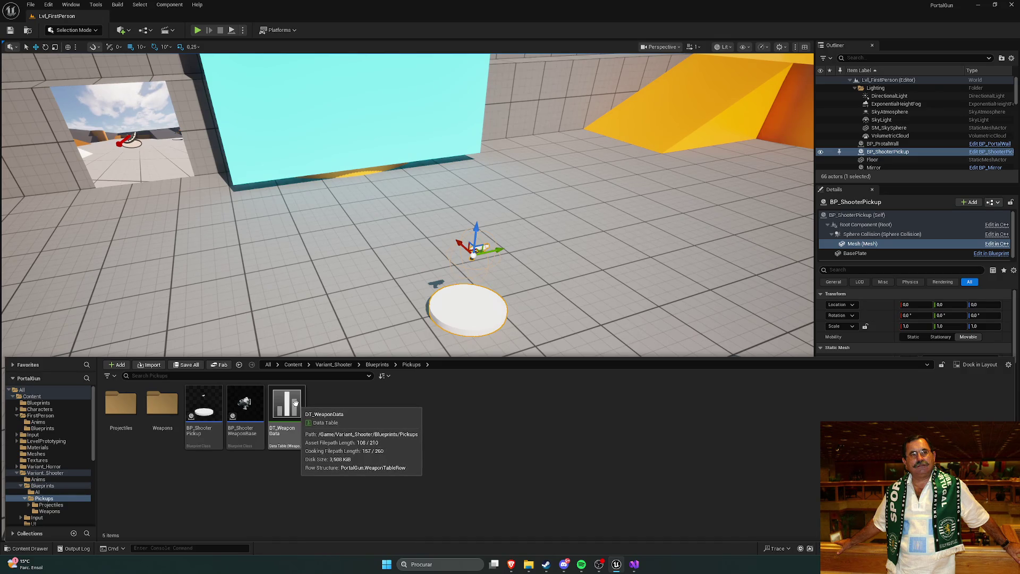
pyautogui.rightClick(210, 409)
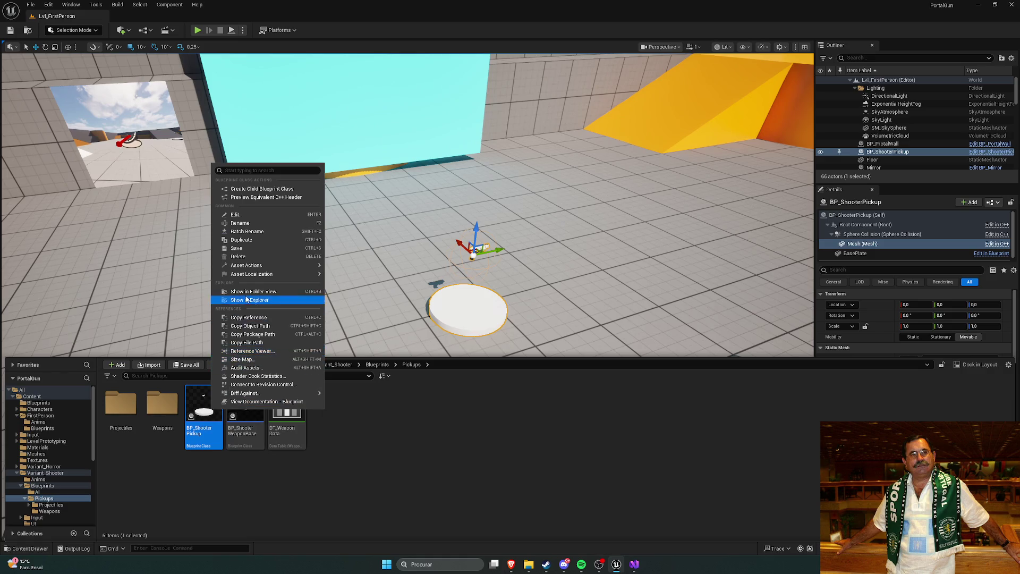
pyautogui.click(319, 420)
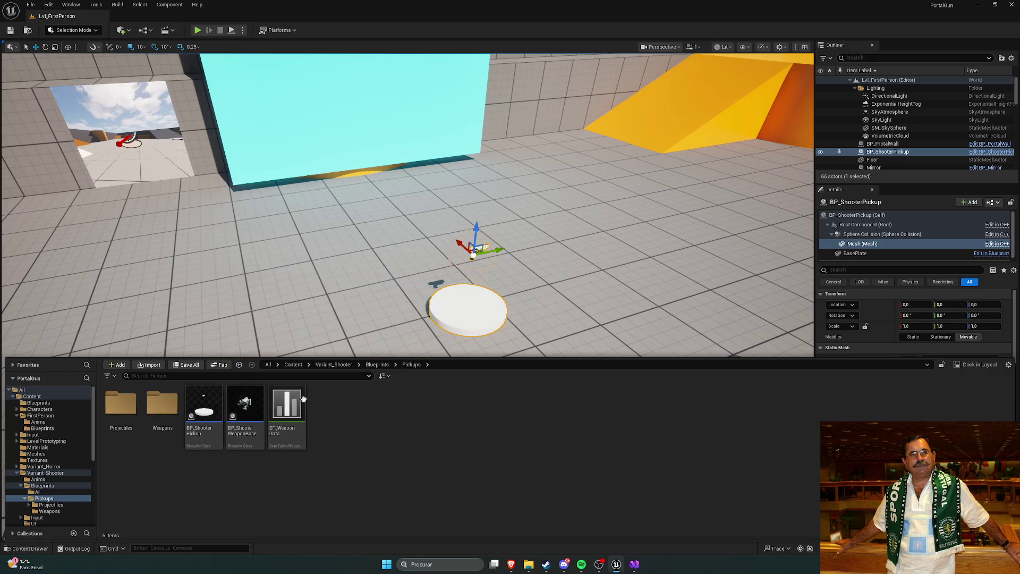
pyautogui.rightClick(287, 409)
pyautogui.moveTo(337, 265)
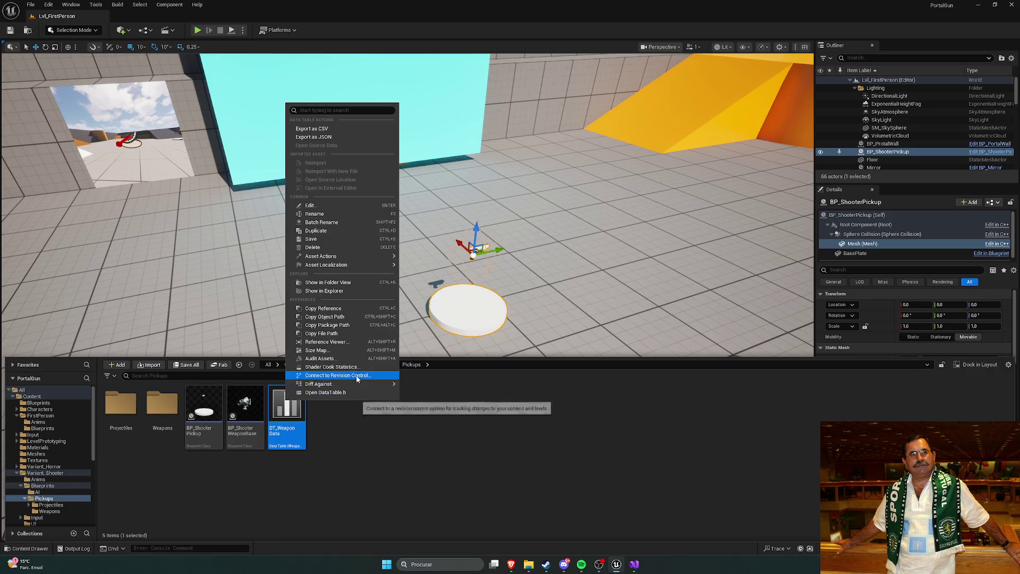
pyautogui.moveTo(356, 382)
pyautogui.click(376, 458)
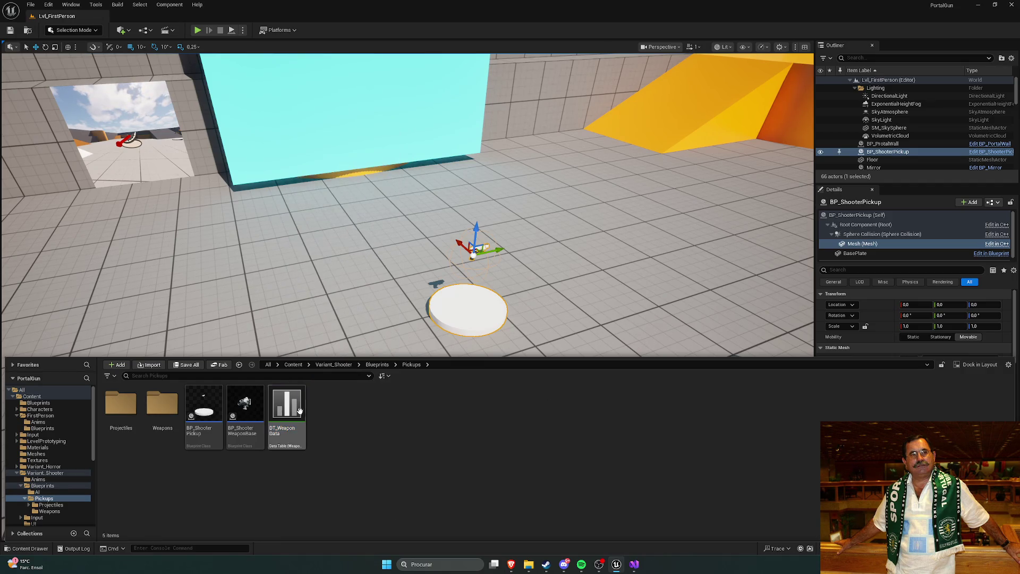
pyautogui.doubleClick(298, 407)
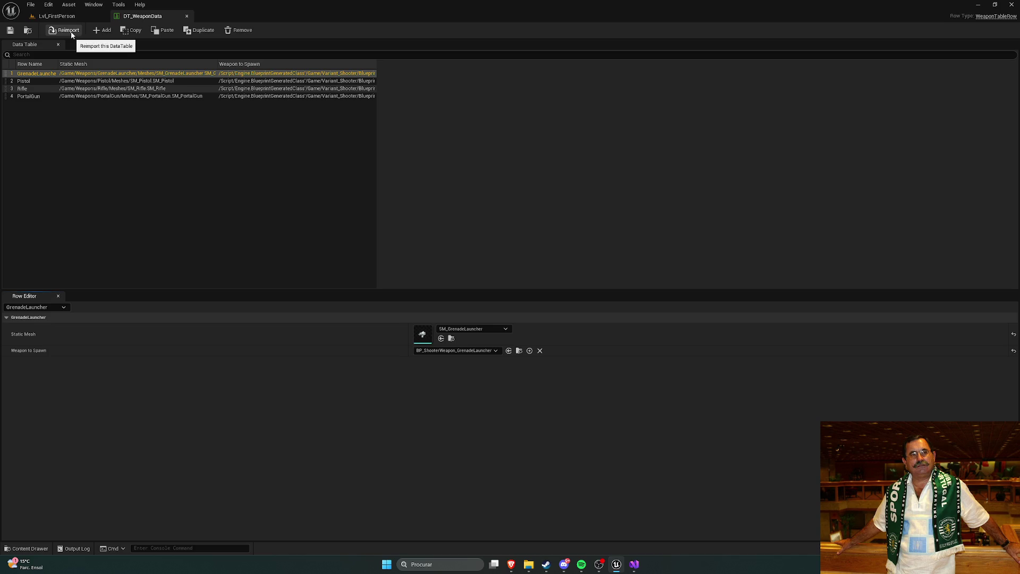
# View DT_WeaponData's Data Table Details, cancel a Reimport, then show Lvl_FirstPerson with the Content Drawer.
pyautogui.click(108, 135)
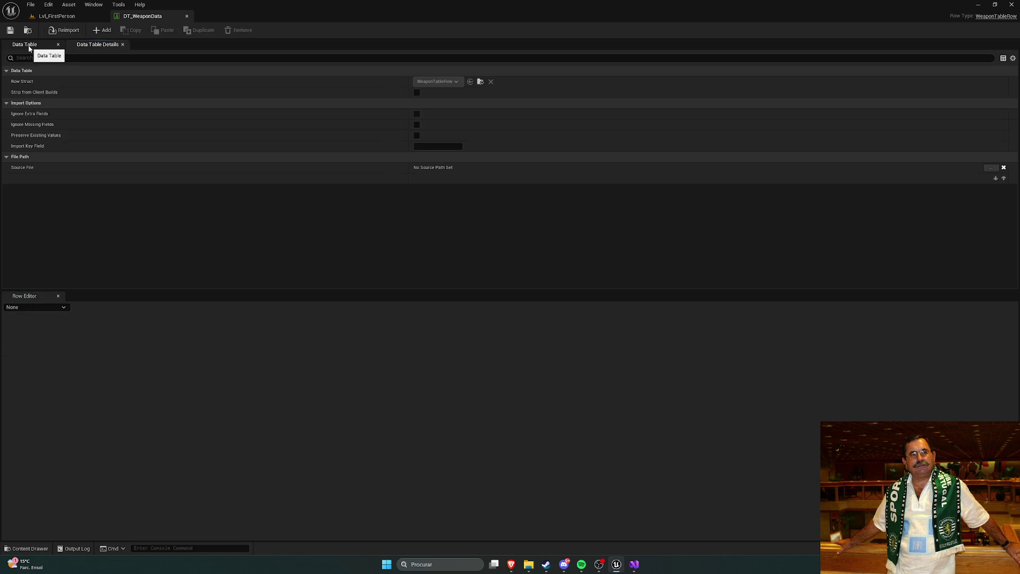
pyautogui.click(29, 48)
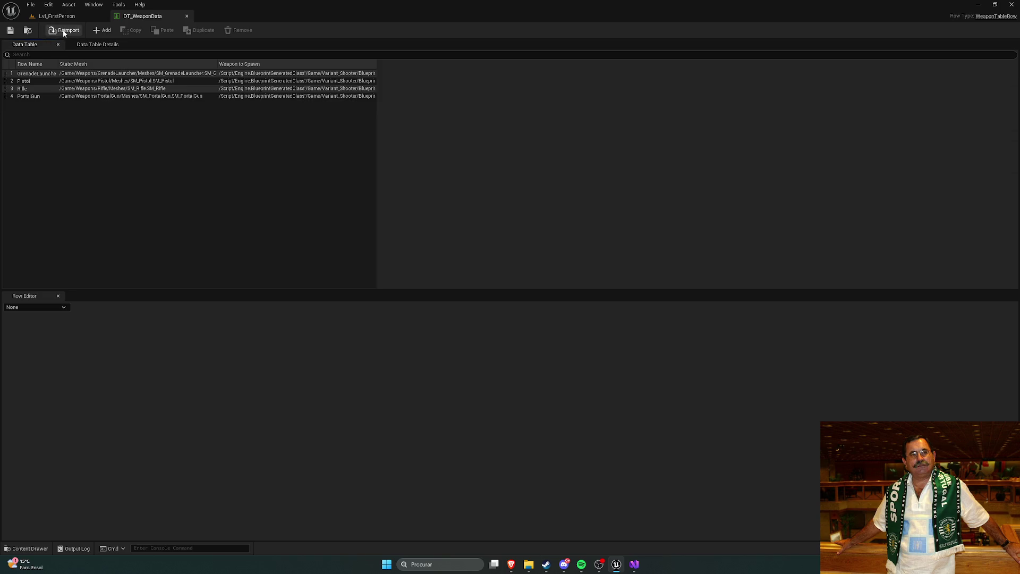
pyautogui.click(63, 33)
pyautogui.click(466, 8)
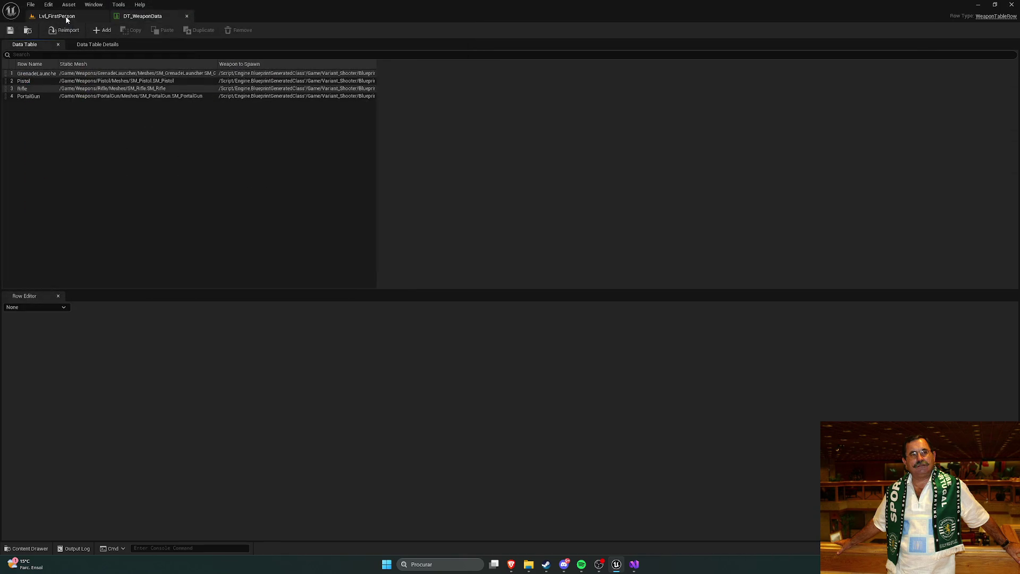
pyautogui.click(66, 18)
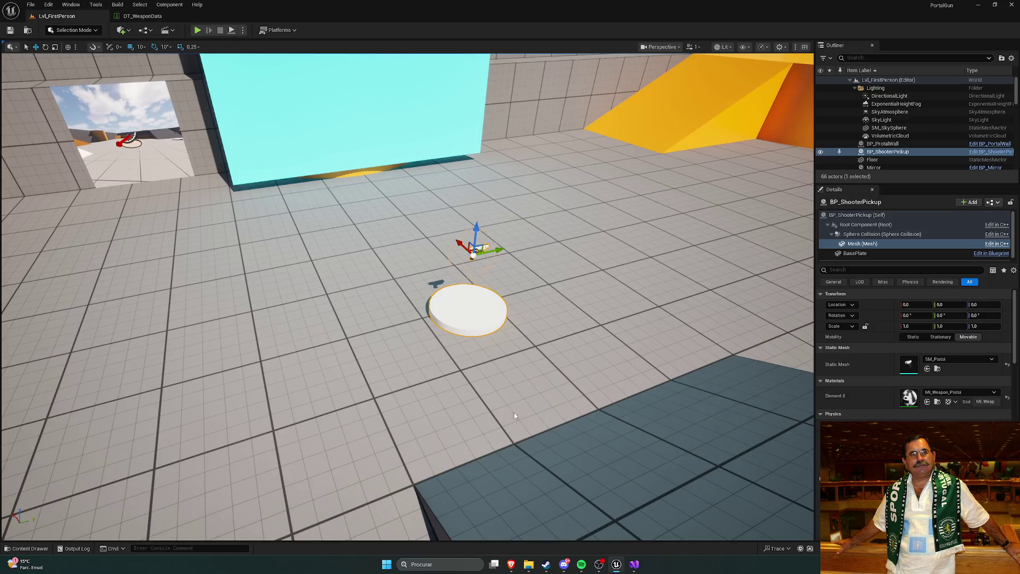
pyautogui.hotkey('ctrl', 'space')
# Google 'unreal engine how to change data table' in a new tab and pick the Data Tables tutorial.
pyautogui.moveTo(511, 564)
pyautogui.click(579, 532)
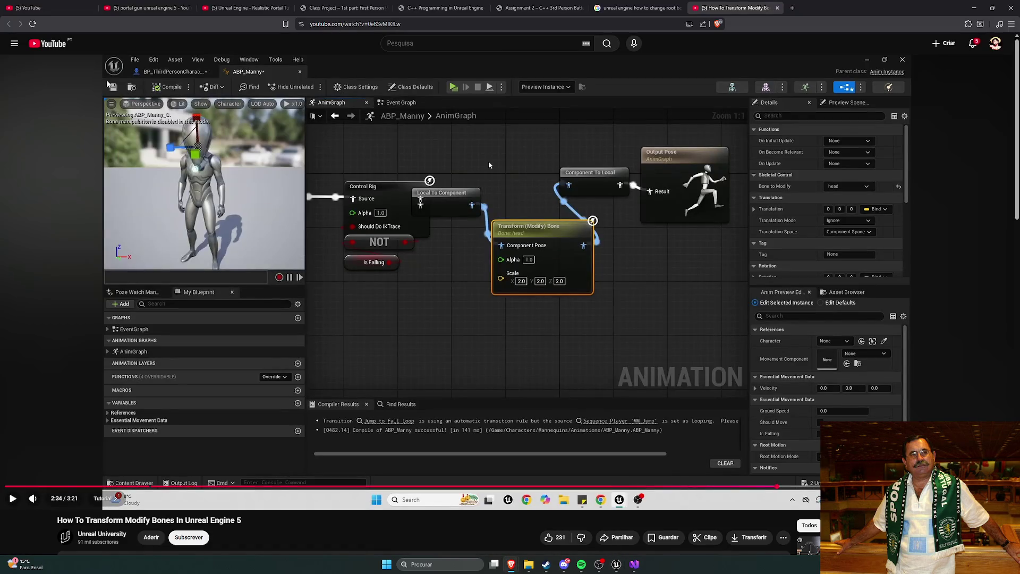
pyautogui.click(792, 8)
pyautogui.write('unreal engine how to change data table')
pyautogui.press('Return')
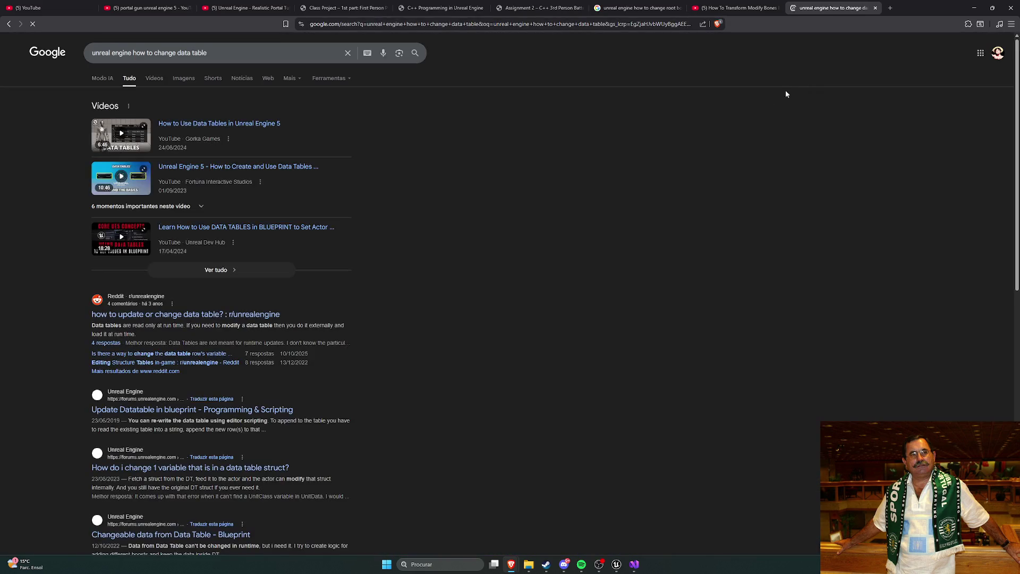
pyautogui.click(256, 126)
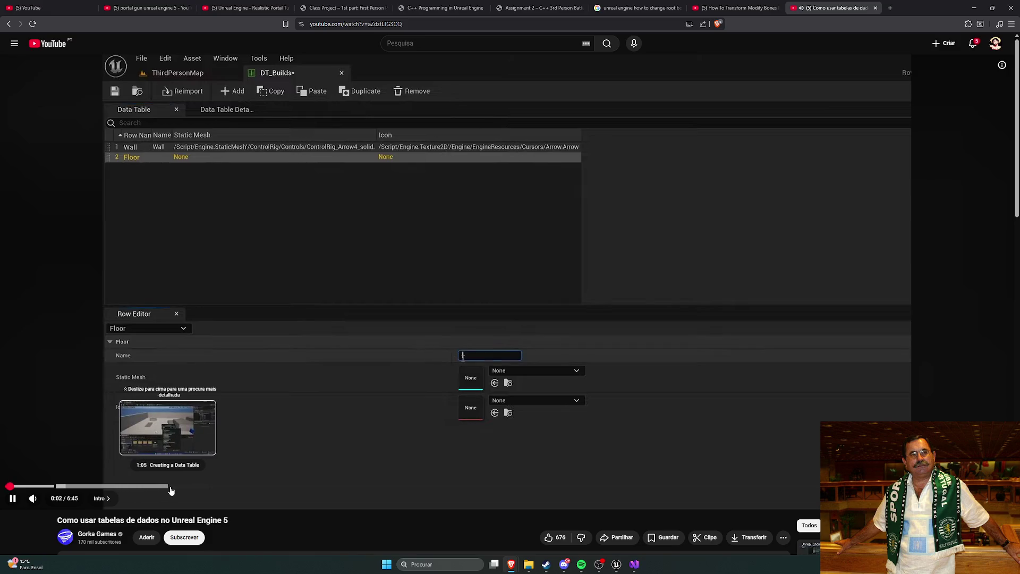
# Skim the tutorial's row-adding section as the Wall and Floor rows are filled in.
pyautogui.click(280, 487)
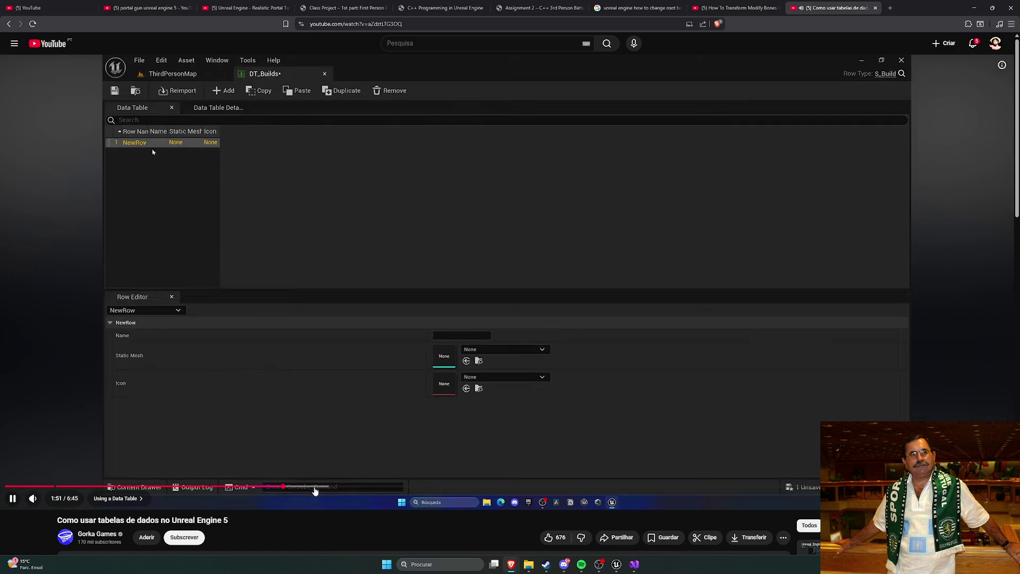
pyautogui.click(330, 488)
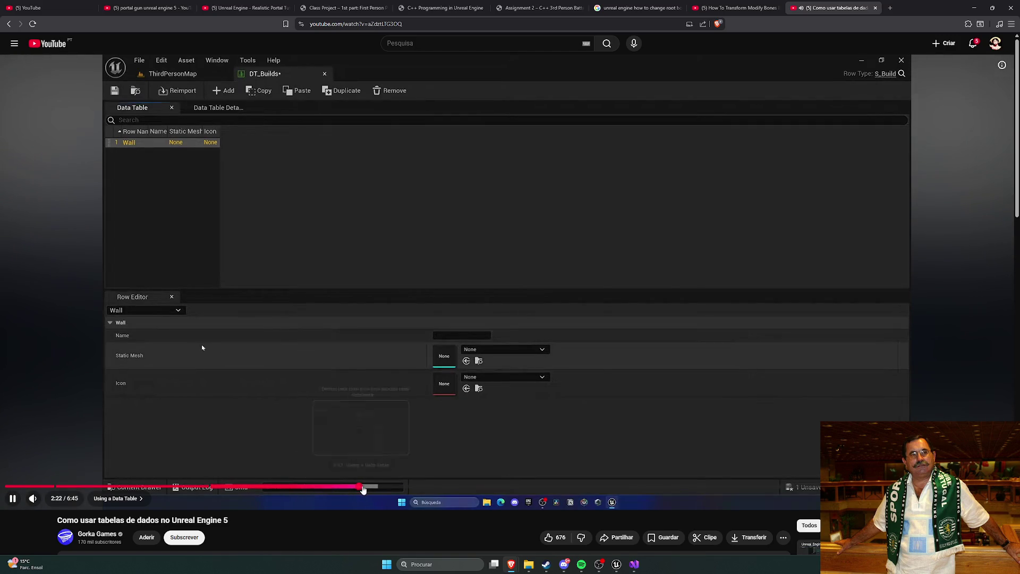
pyautogui.click(372, 487)
pyautogui.click(422, 487)
pyautogui.click(450, 487)
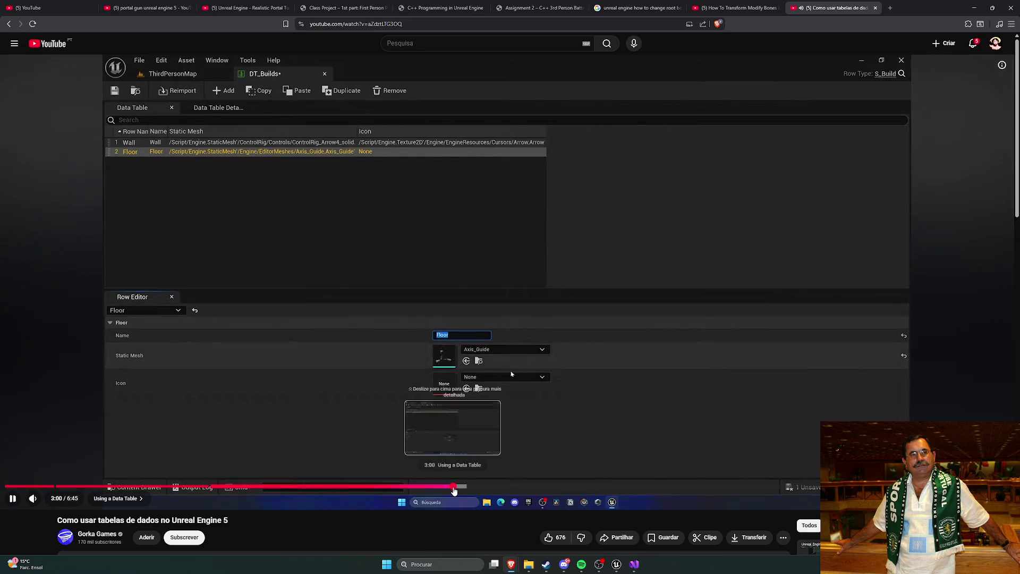
pyautogui.click(461, 487)
pyautogui.click(470, 487)
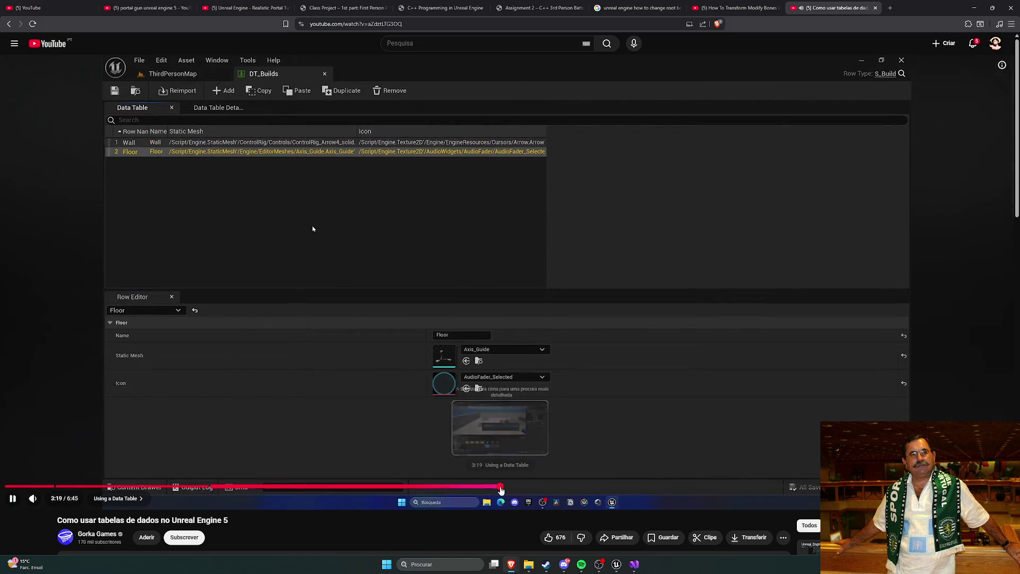
# Jump through the Data Table variable setup to dataRow defaulting to DT_Builds and Wall.
pyautogui.click(504, 487)
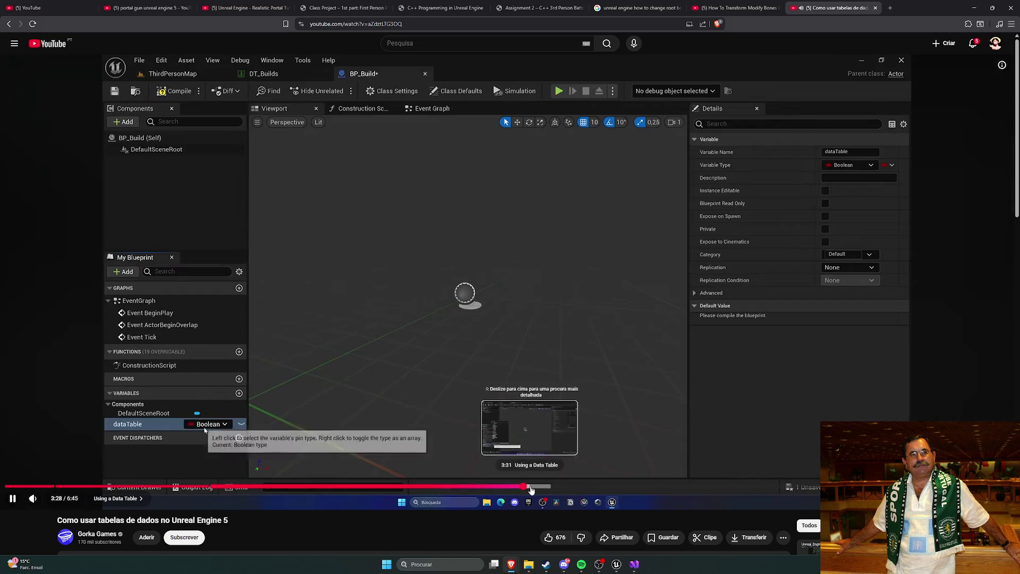
pyautogui.click(524, 487)
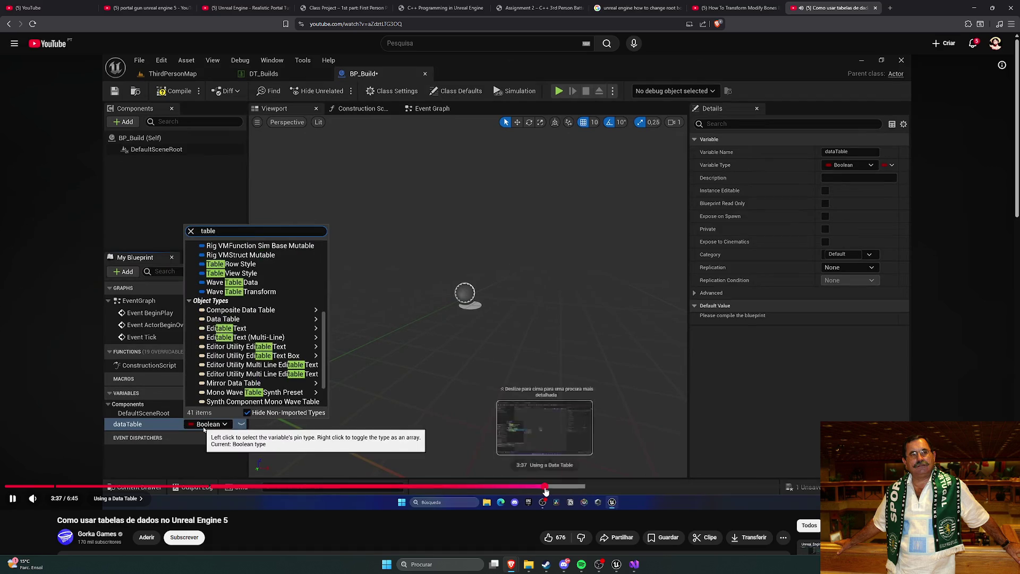
pyautogui.click(561, 487)
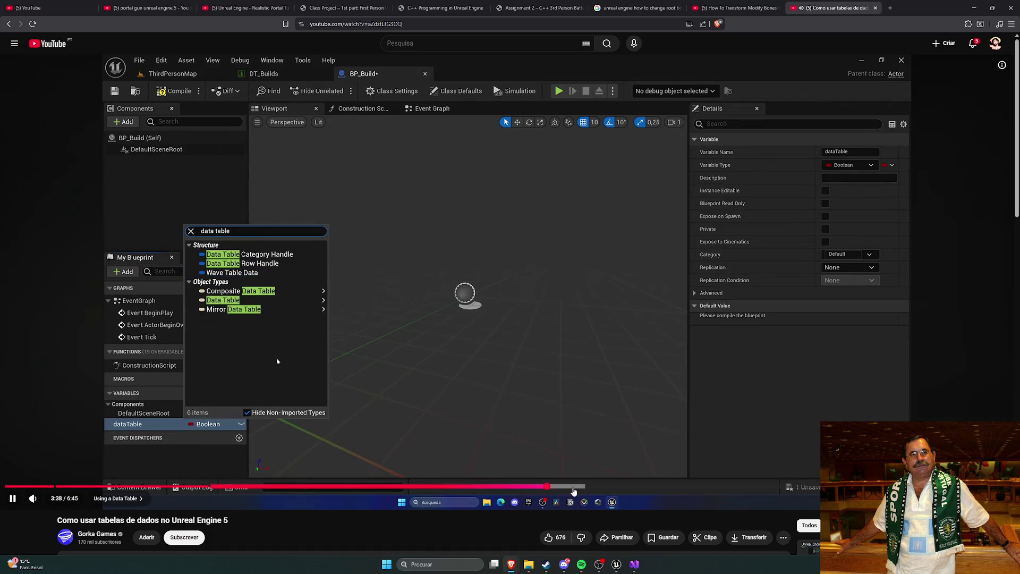
pyautogui.click(576, 487)
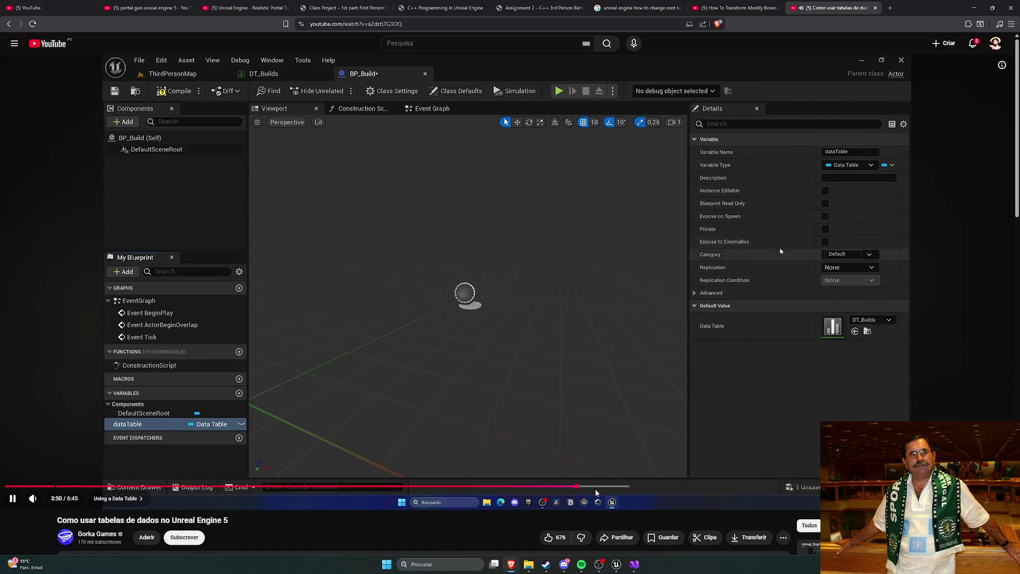
pyautogui.click(613, 487)
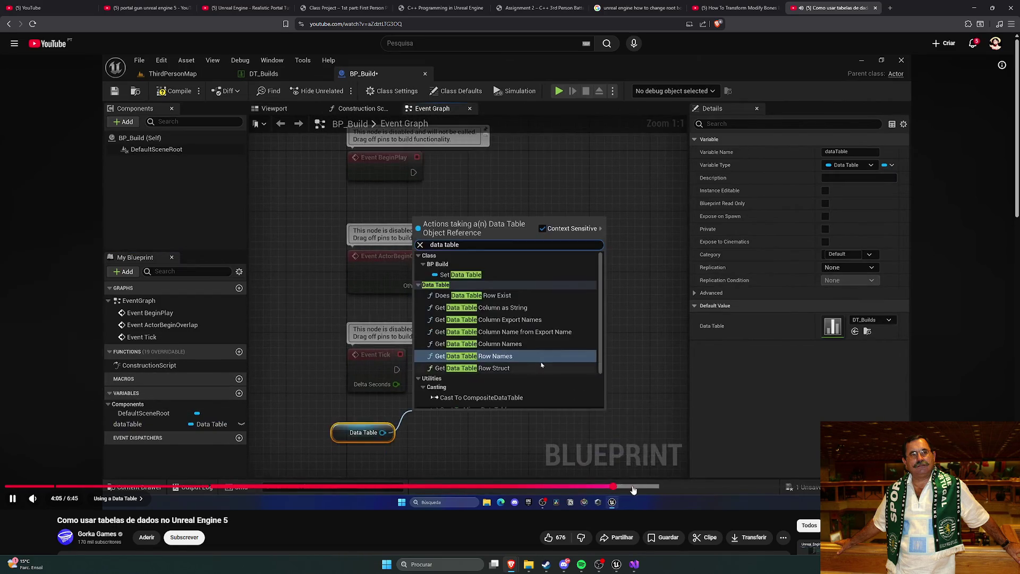
pyautogui.click(642, 487)
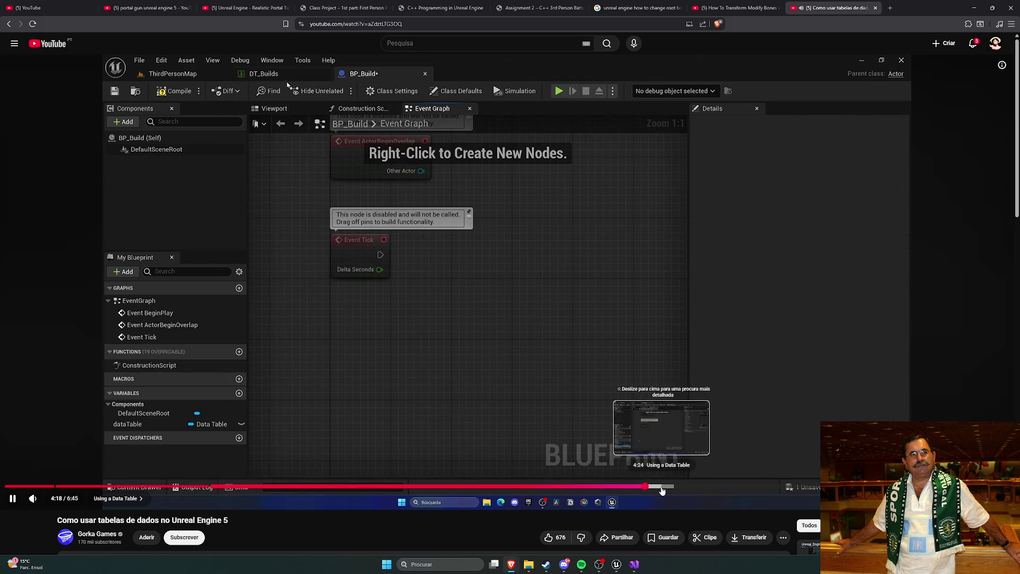
pyautogui.click(681, 487)
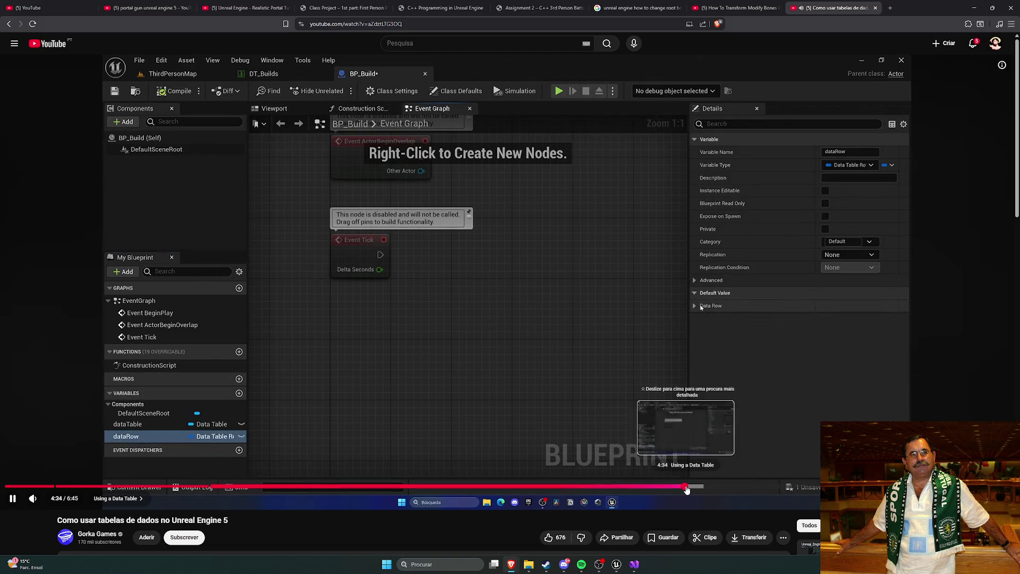
pyautogui.click(725, 487)
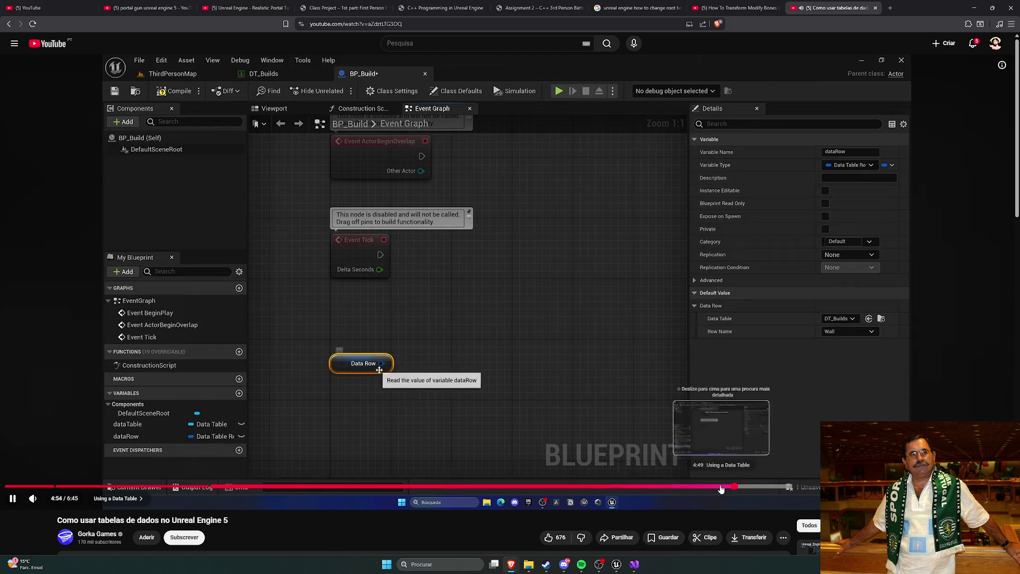
# Rewind slightly, advance to the Get Data Table Row node, then return to ShooterPickup.h.
pyautogui.click(717, 487)
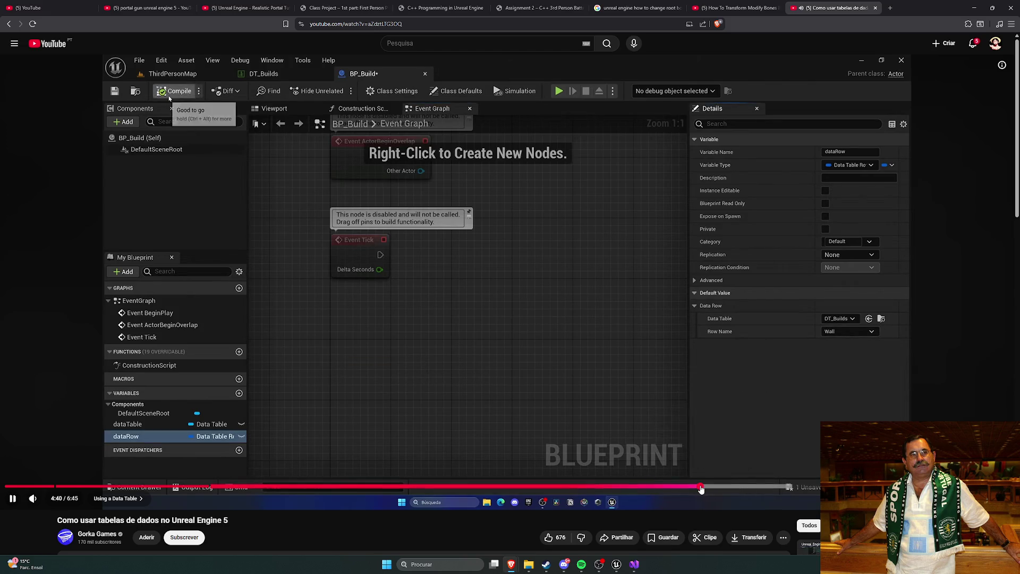
pyautogui.click(702, 487)
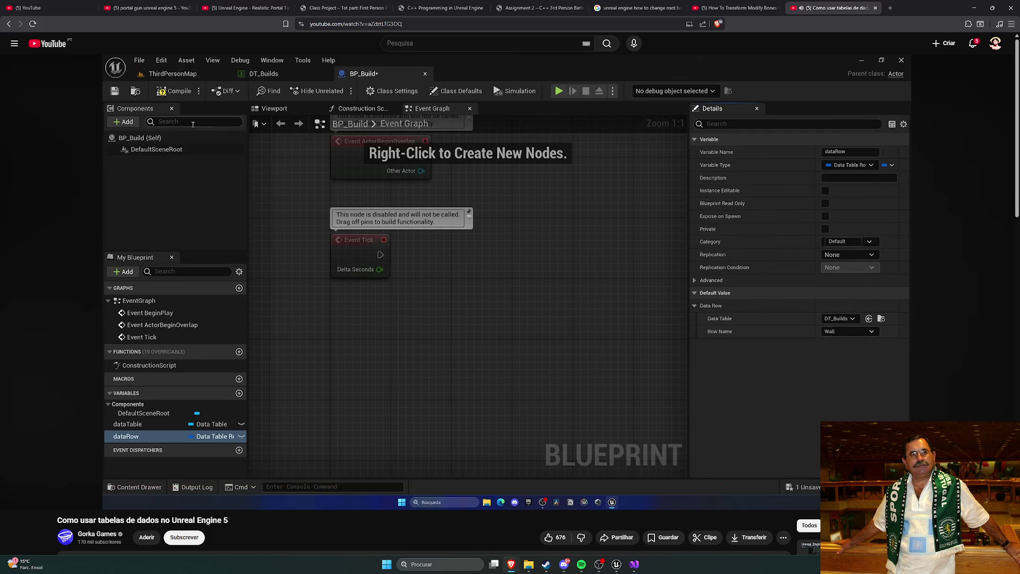
pyautogui.press('Right')
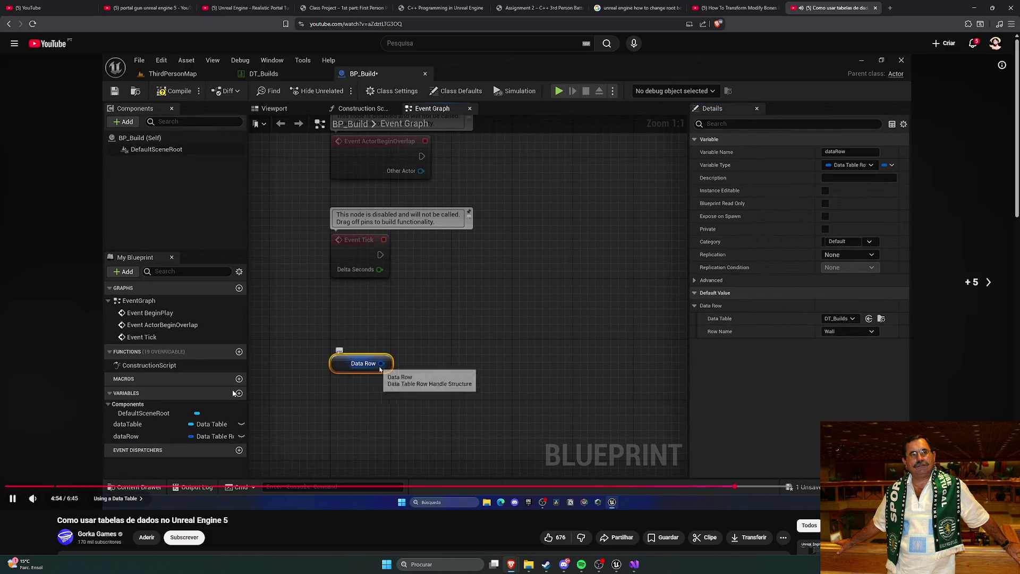
pyautogui.press('Right')
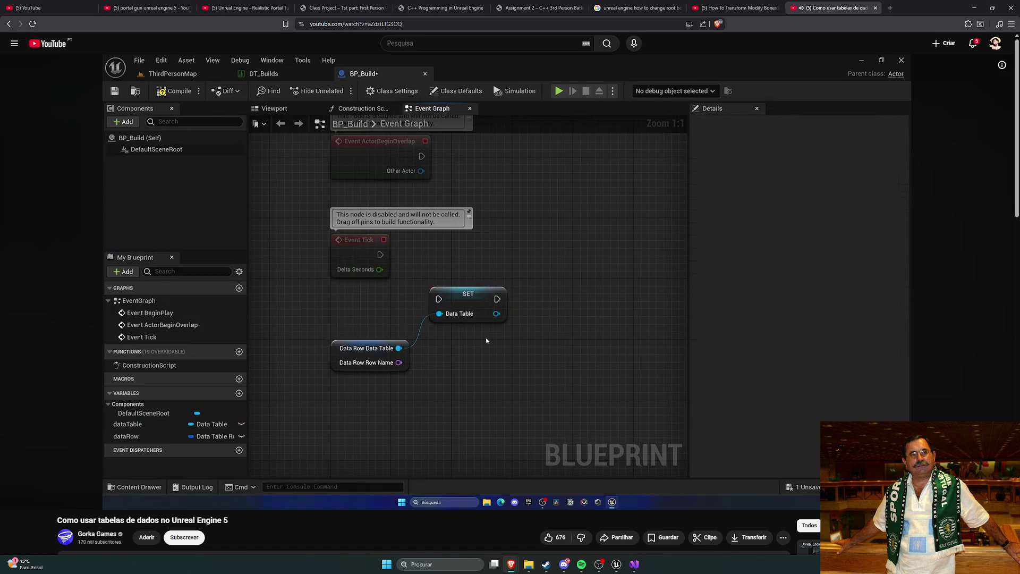
pyautogui.press('l')
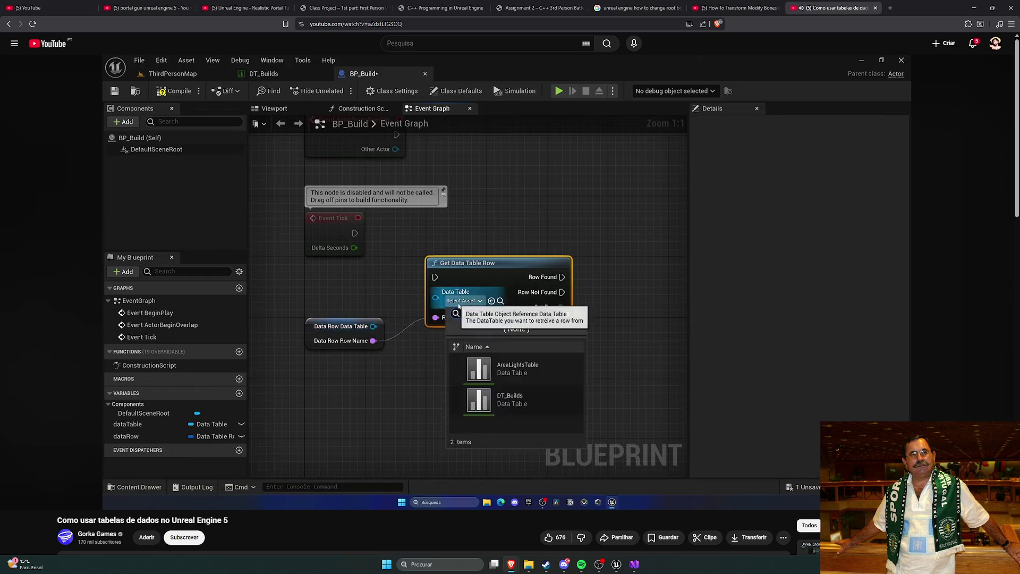
pyautogui.press('Right')
pyautogui.press('Right')
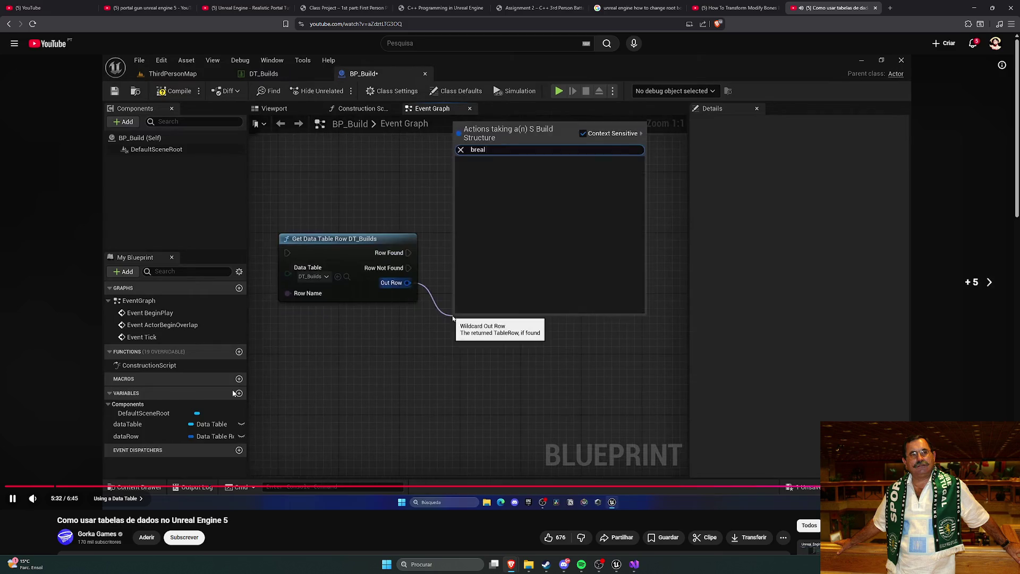
pyautogui.click(634, 564)
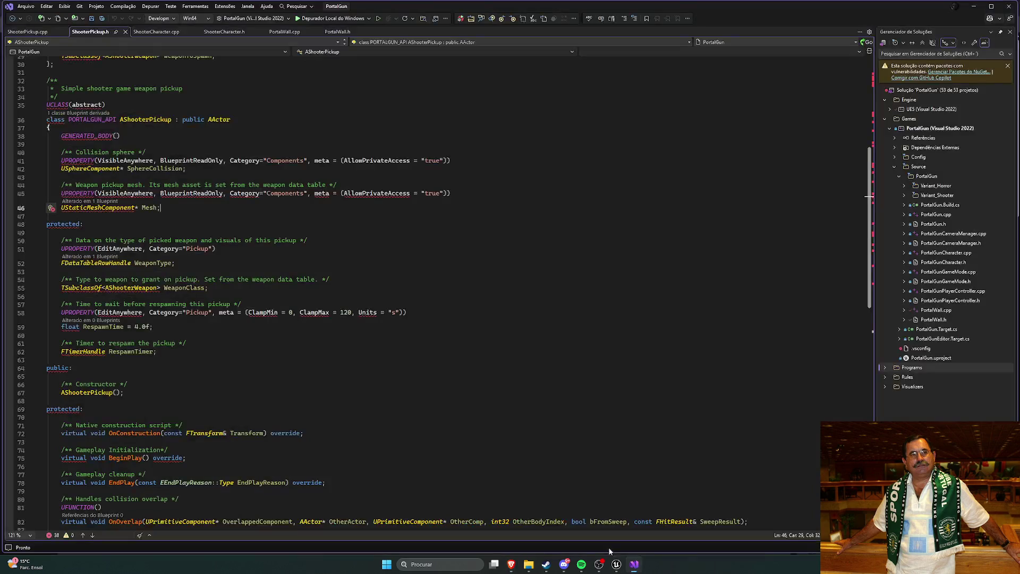
# Switch to ShooterPickup.cpp with Ctrl+K, Ctrl+O and review the constructor and BeginPlay code.
pyautogui.hotkey('ctrl', 'k')
pyautogui.hotkey('ctrl', 'o')
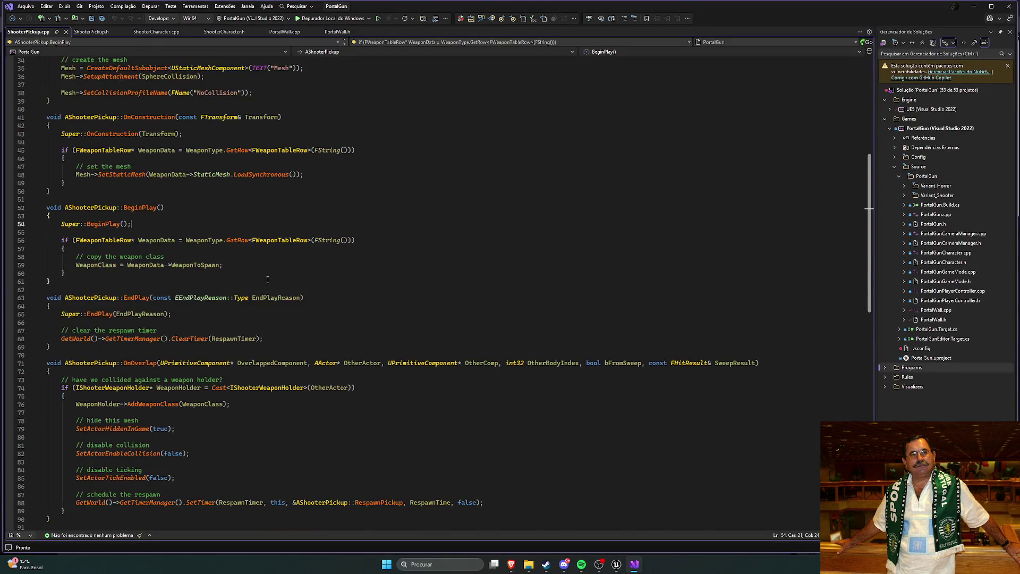
pyautogui.scroll(1, 265, 278)
pyautogui.scroll(2, 265, 278)
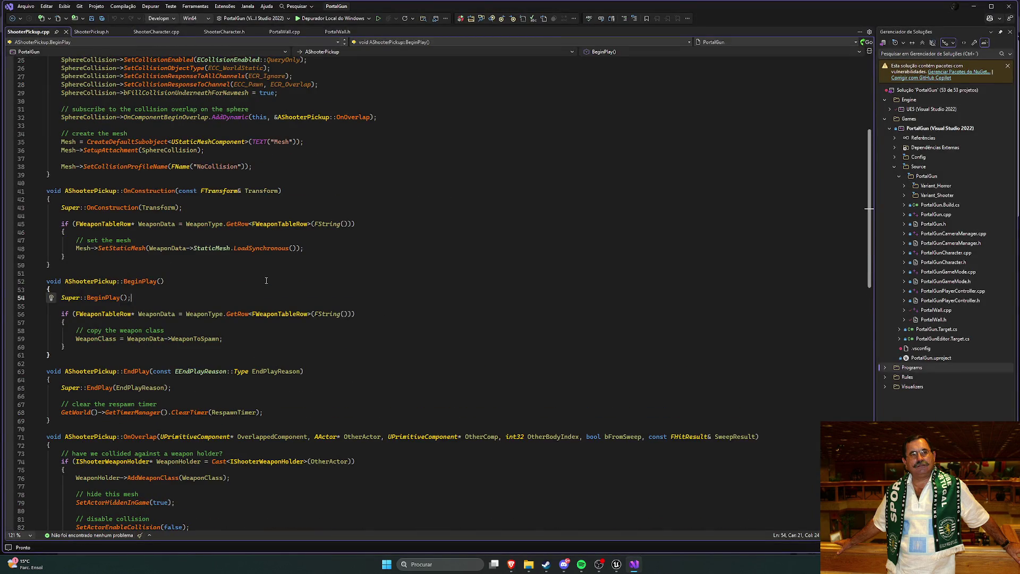
pyautogui.scroll(-2, 243, 286)
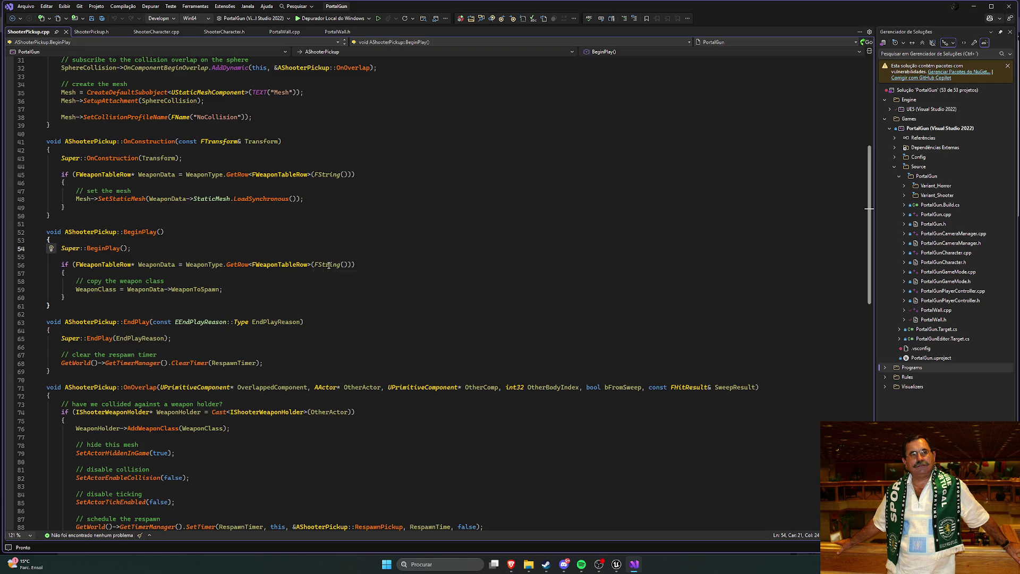
pyautogui.moveTo(328, 264)
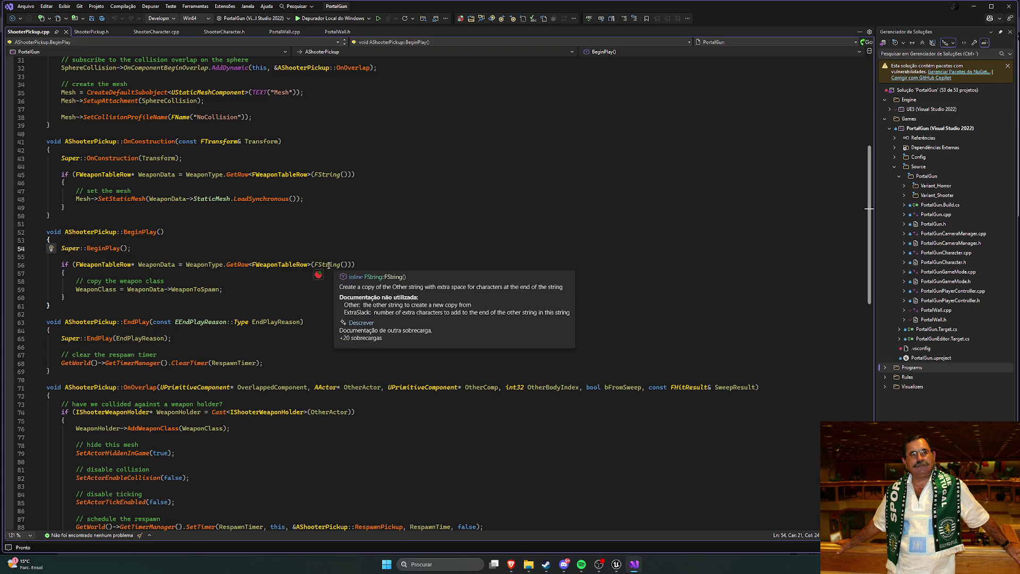
pyautogui.moveTo(157, 292)
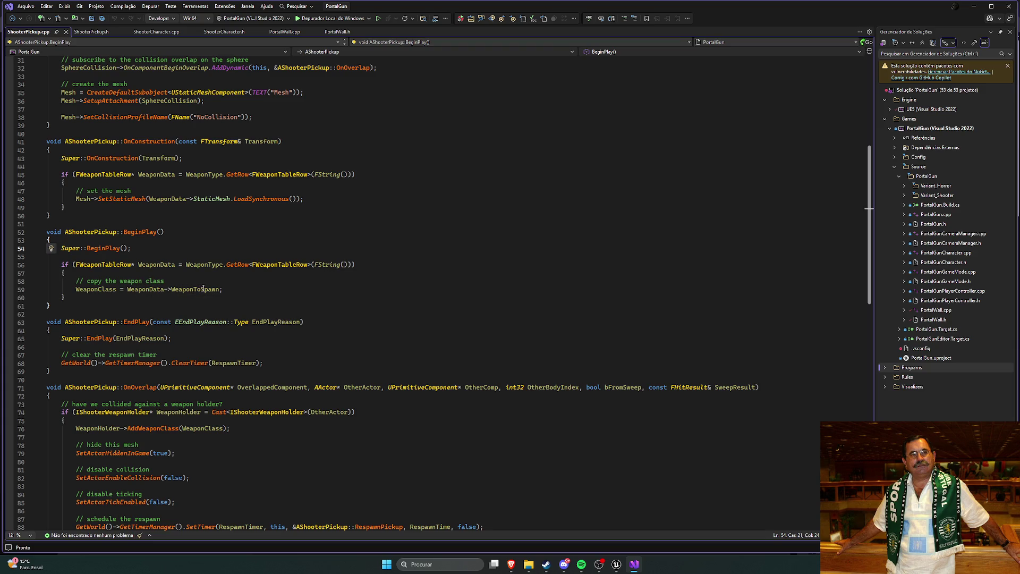
pyautogui.moveTo(229, 266)
# Scroll back up through ShooterPickup.cpp and bring up the ShooterPickup.h class declaration.
pyautogui.scroll(7, 99, 114)
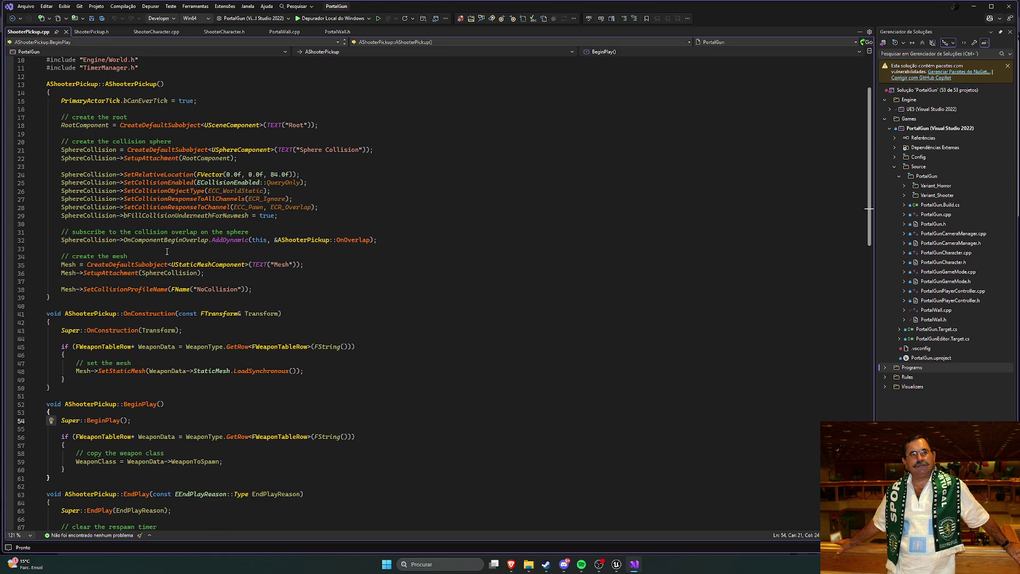
pyautogui.moveTo(161, 240)
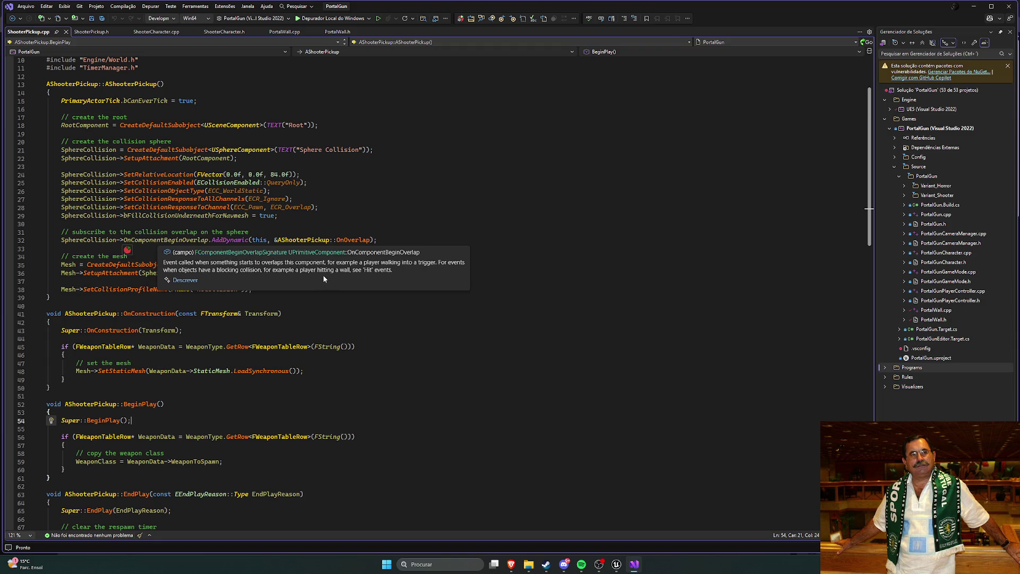
pyautogui.scroll(-1, 402, 315)
pyautogui.scroll(2, 395, 314)
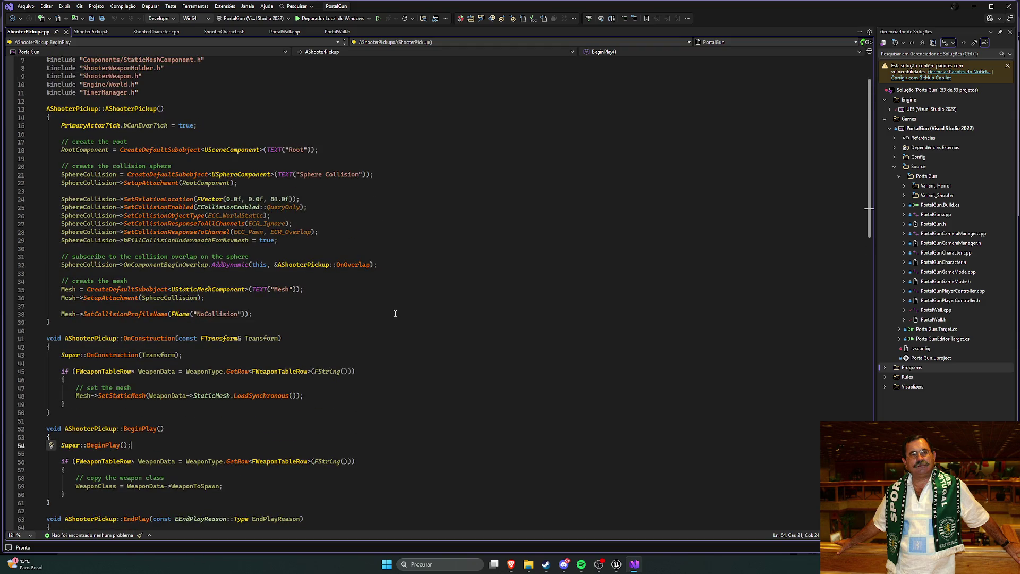
pyautogui.scroll(-20, 395, 314)
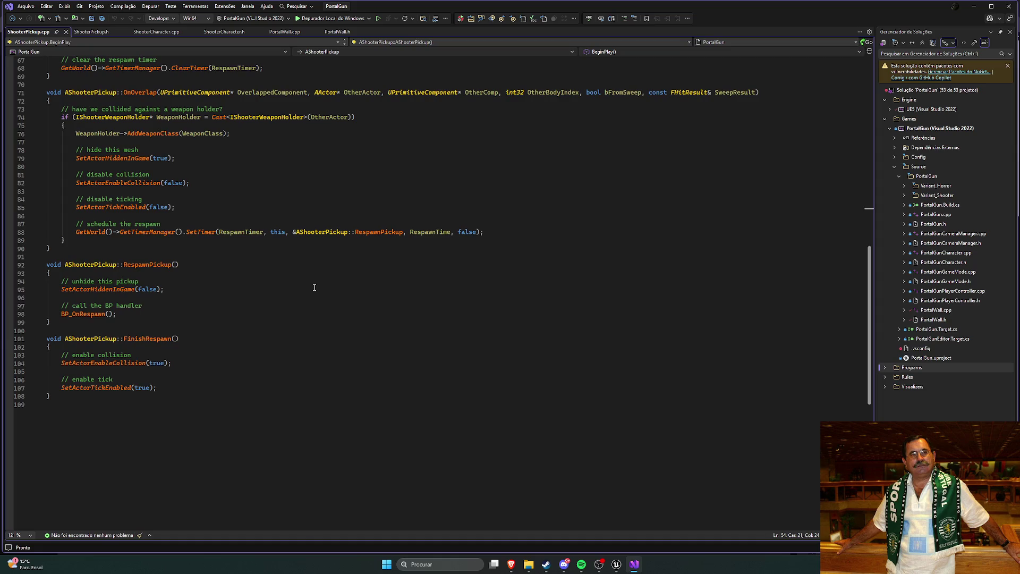
pyautogui.scroll(3, 214, 295)
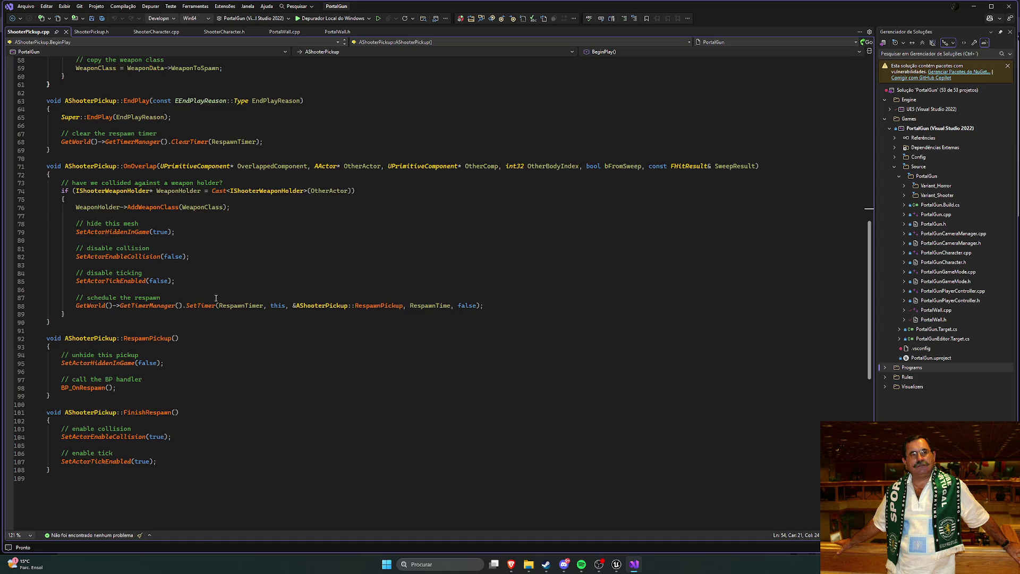
pyautogui.scroll(1, 215, 298)
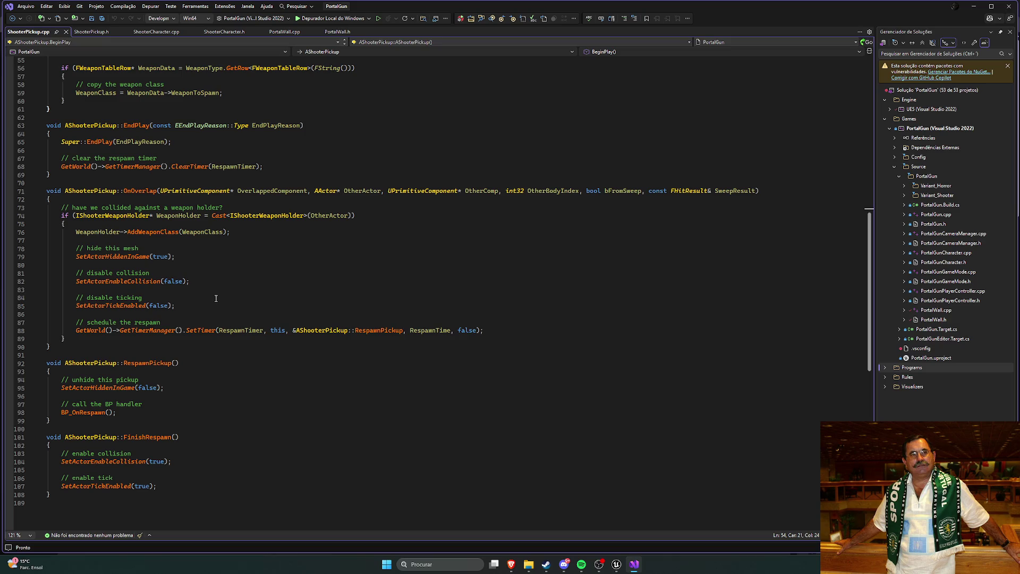
pyautogui.scroll(4, 215, 297)
pyautogui.scroll(2, 141, 275)
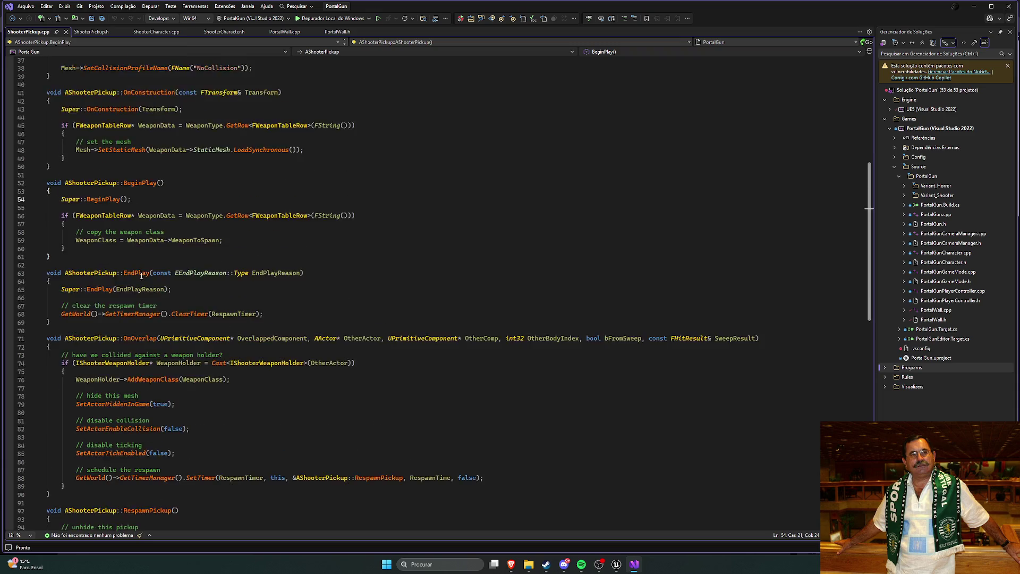
pyautogui.scroll(1, 141, 275)
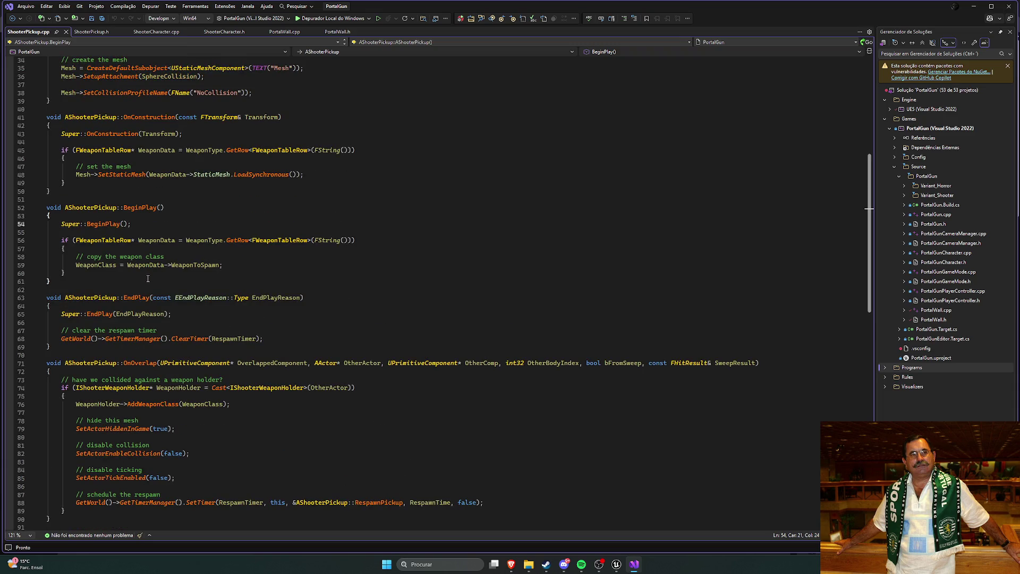
pyautogui.scroll(2, 148, 278)
pyautogui.click(88, 32)
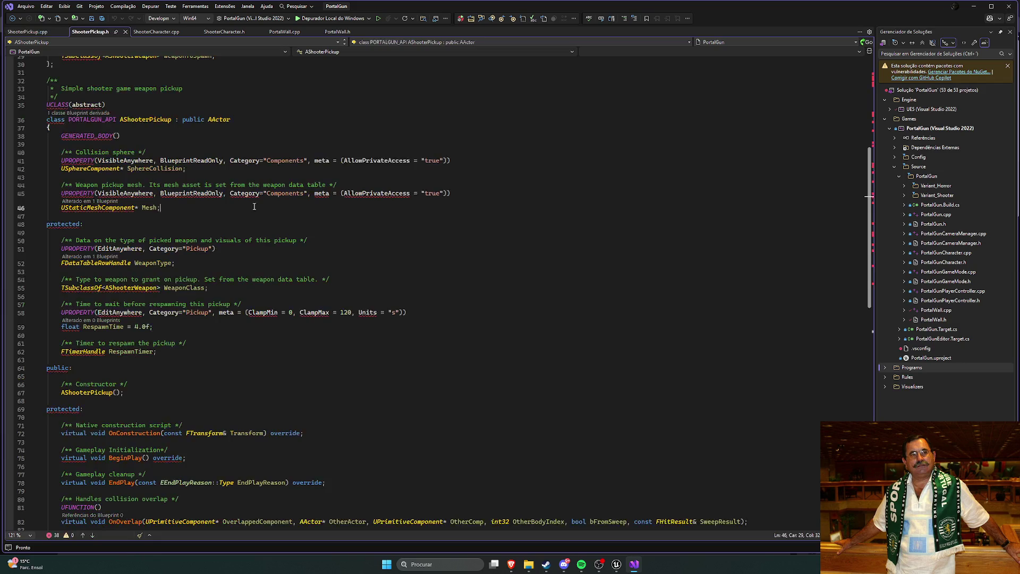
# Locate FWeaponTableRow and its StaticMesh and WeaponToSpawn fields in ShooterPickup.h.
pyautogui.click(234, 233)
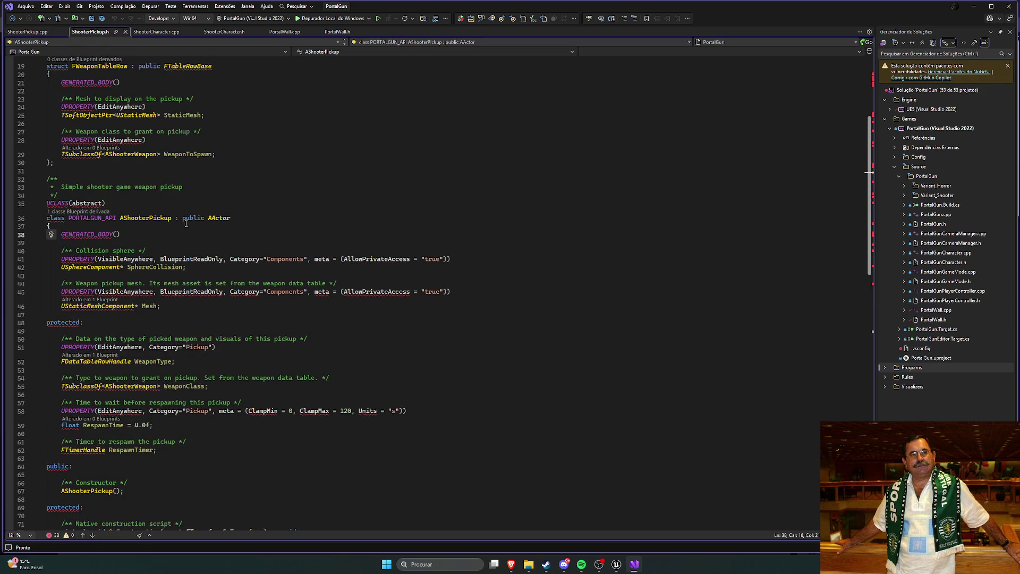
pyautogui.scroll(6, 257, 239)
pyautogui.click(257, 239)
pyautogui.click(236, 264)
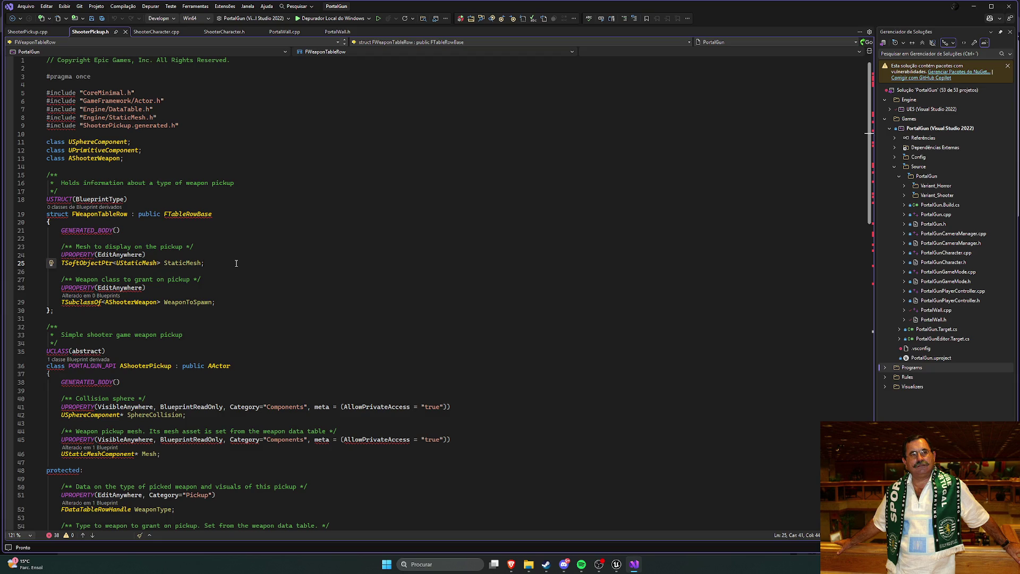
pyautogui.click(233, 304)
# Toggle between ShooterPickup.cpp and the header, then return to BeginPlay in ShooterPickup.cpp.
pyautogui.hotkey('ctrl', 'Tab')
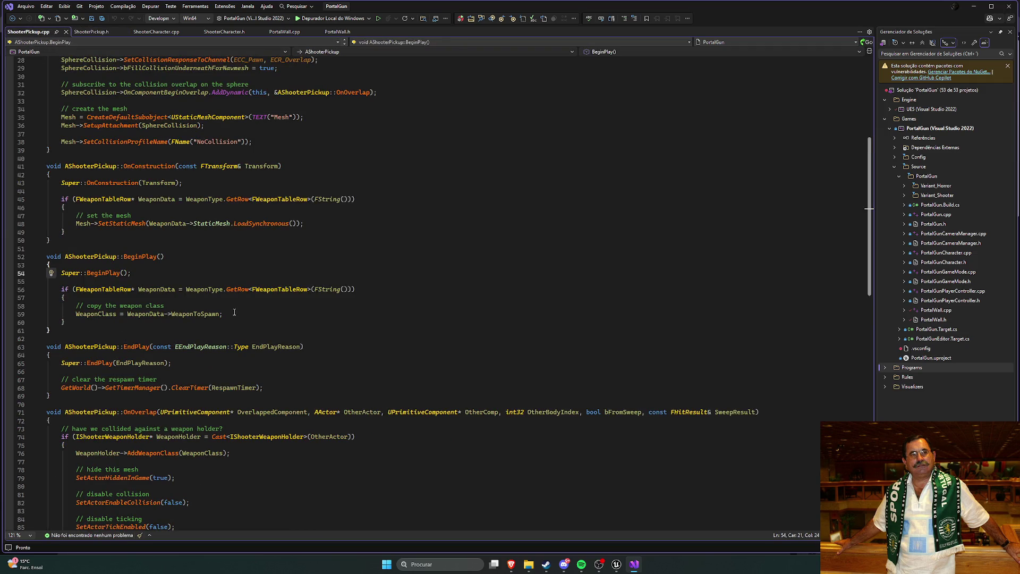
pyautogui.hotkey('ctrl', 'Tab')
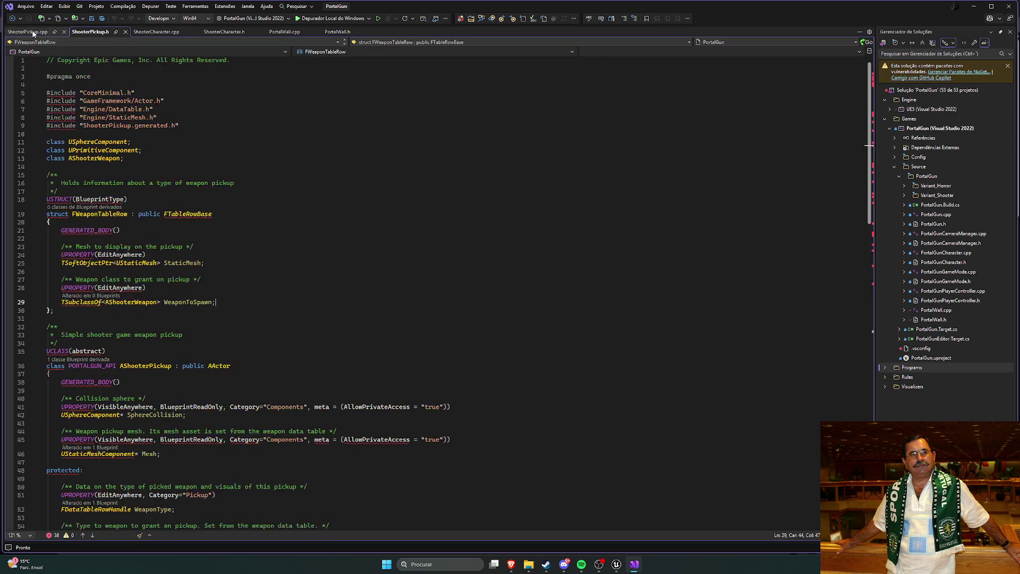
pyautogui.hotkey('ctrl', 'Tab')
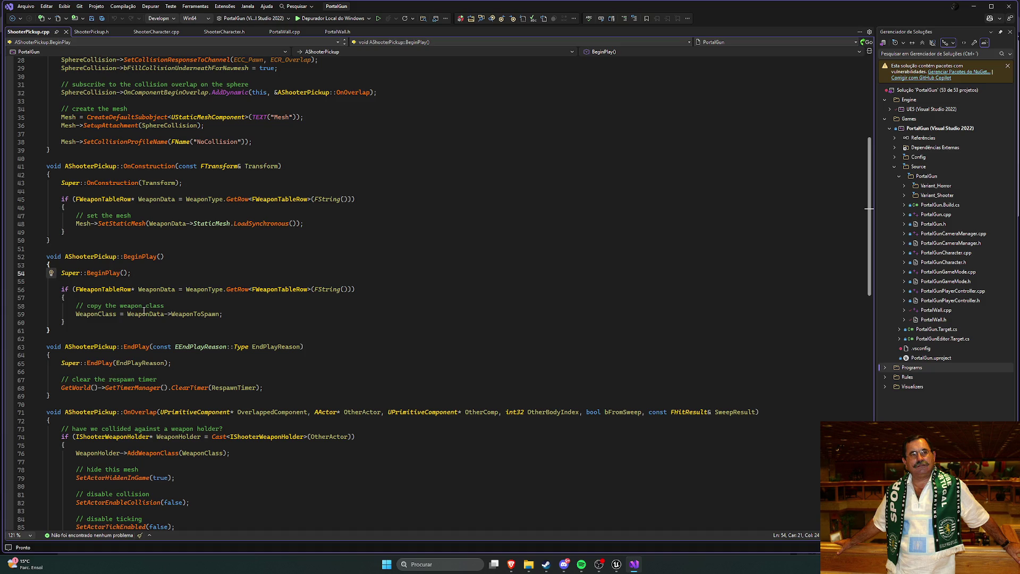
pyautogui.hotkey('ctrl', 'Tab')
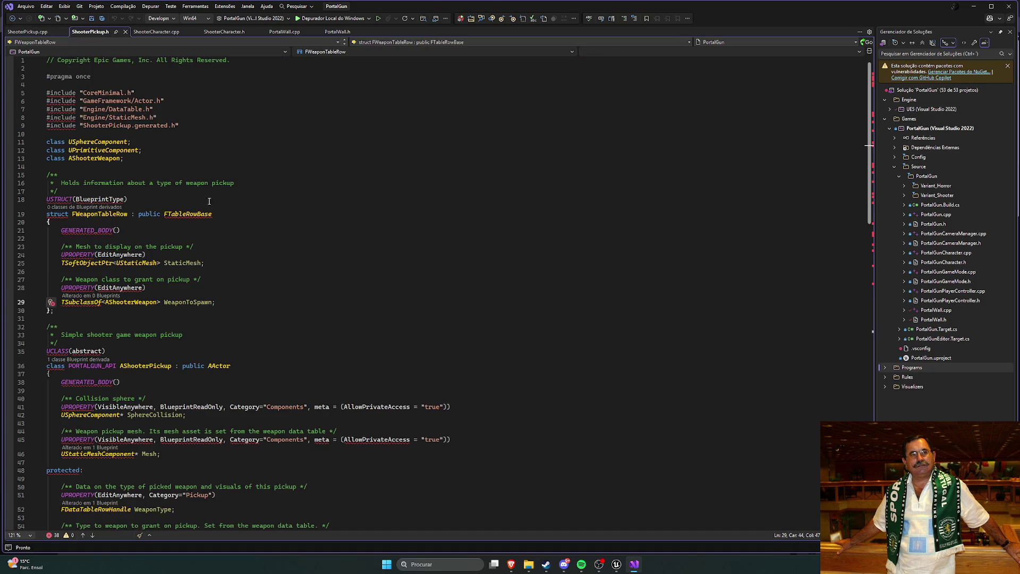
pyautogui.scroll(-5, 259, 222)
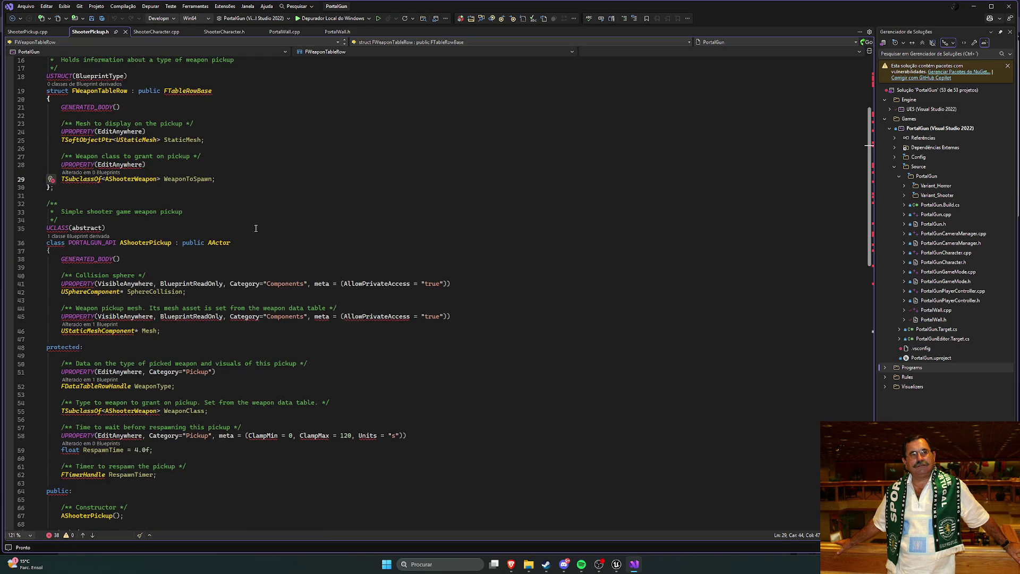
pyautogui.scroll(-6, 256, 229)
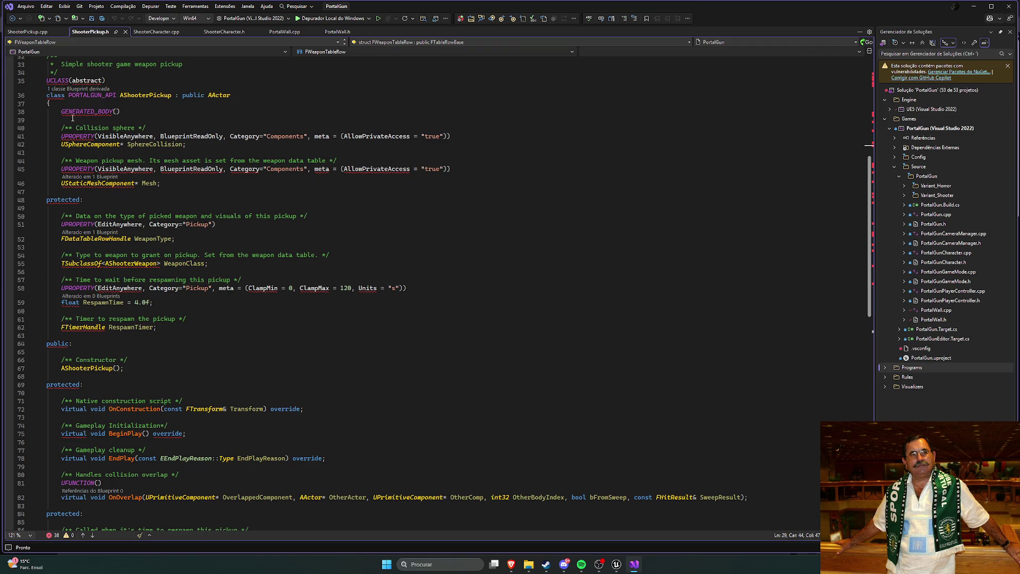
pyautogui.hotkey('ctrl', 'k')
pyautogui.hotkey('ctrl', 'o')
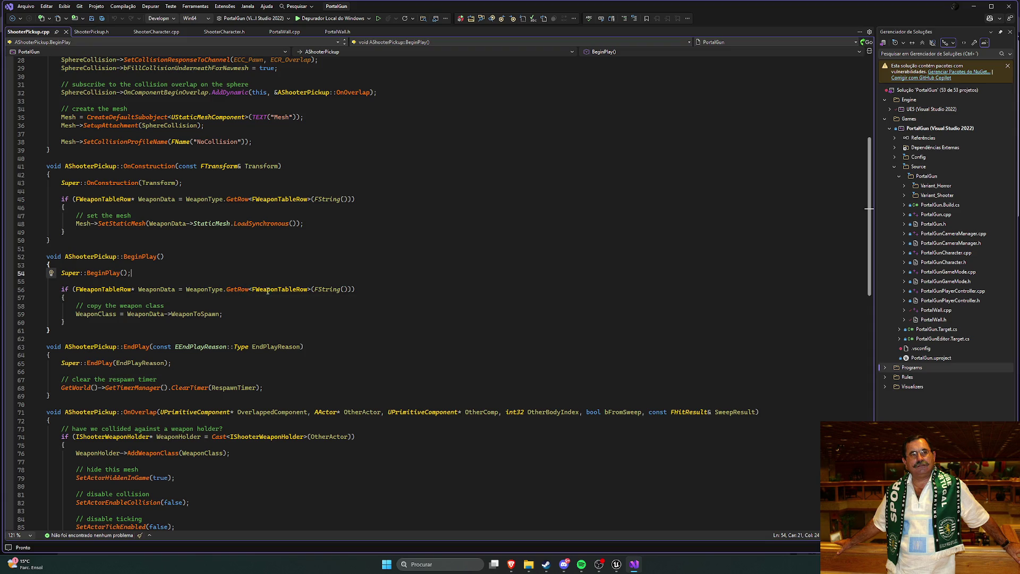
# Check the FString and WeaponType Quick Info, then return to the tutorial and skip five seconds ahead.
pyautogui.moveTo(325, 290)
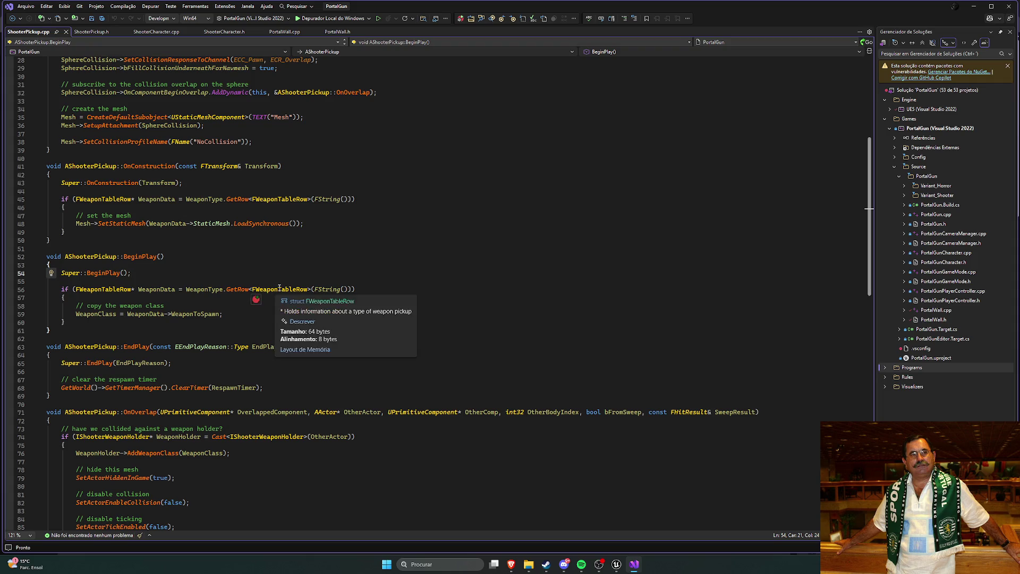
pyautogui.moveTo(202, 290)
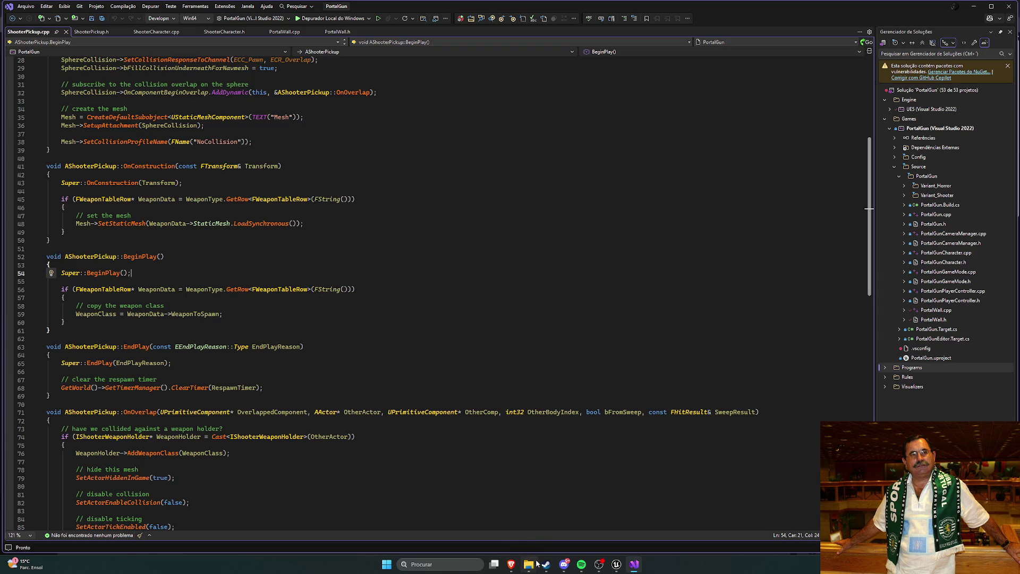
pyautogui.moveTo(614, 570)
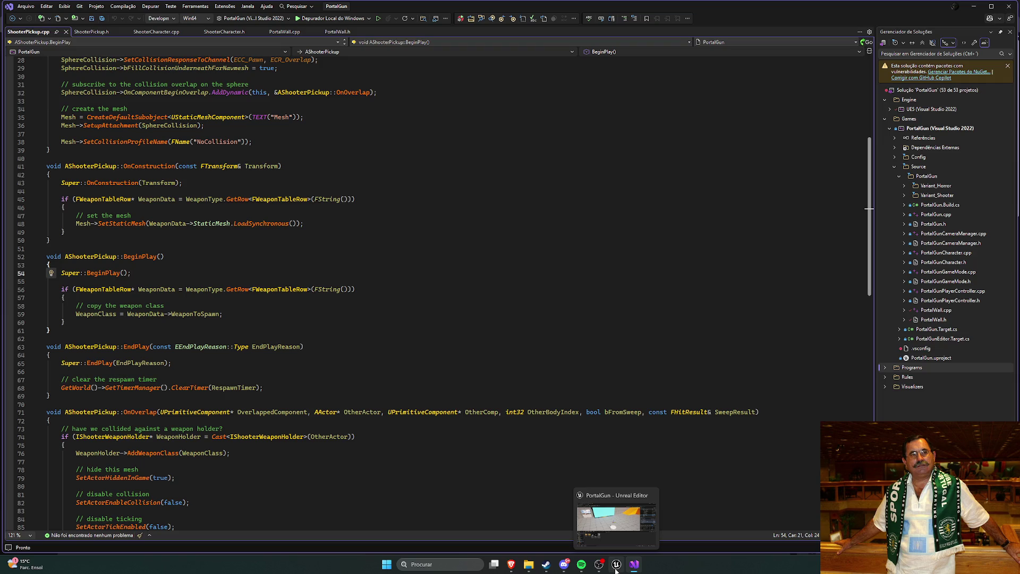
pyautogui.click(511, 564)
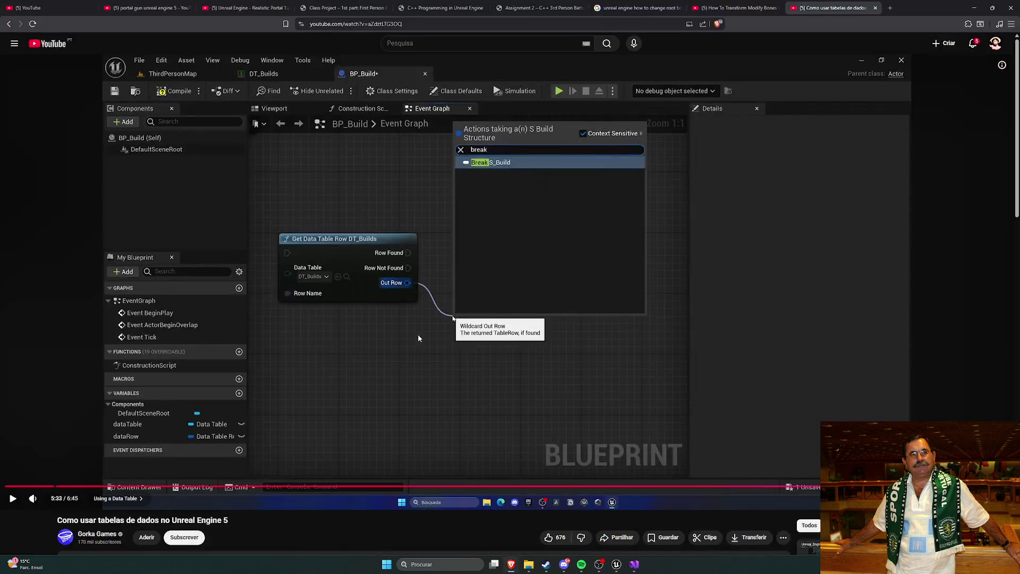
pyautogui.press('Right')
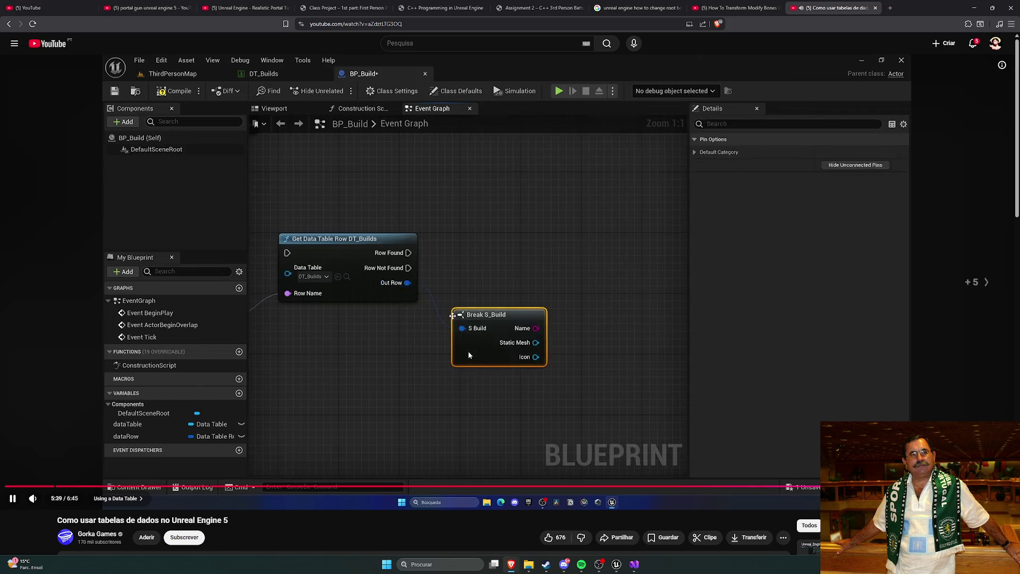